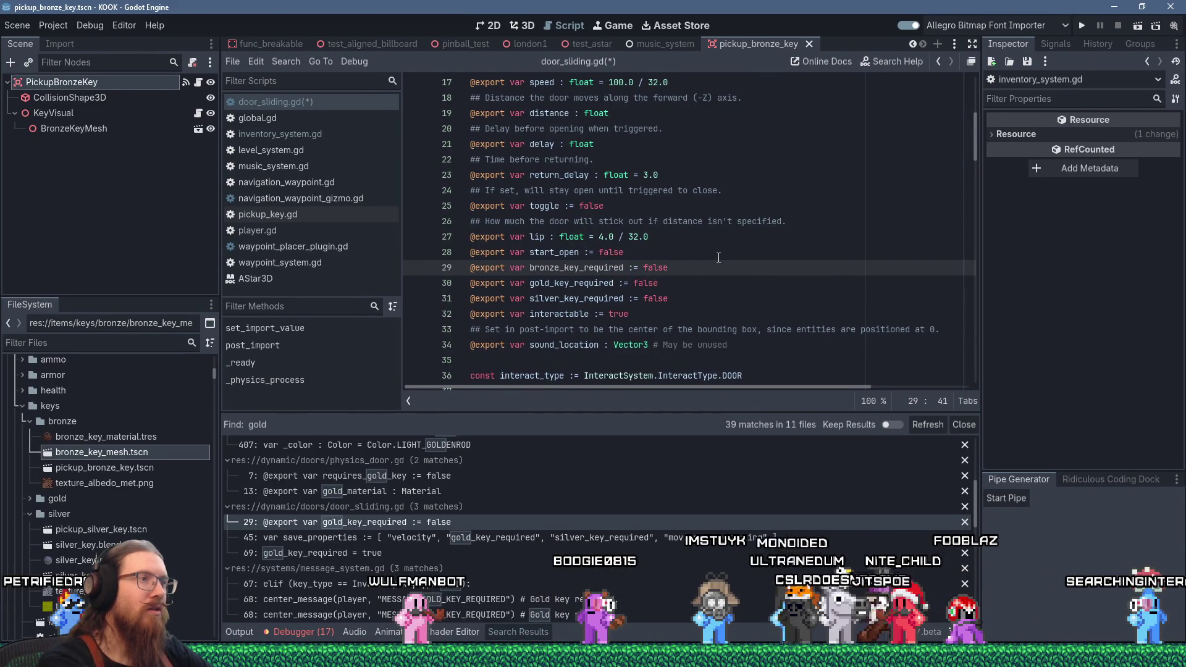
# - Save door_sliding.gd and review its key-required export settings
pyautogui.hotkey('ctrl', 's')
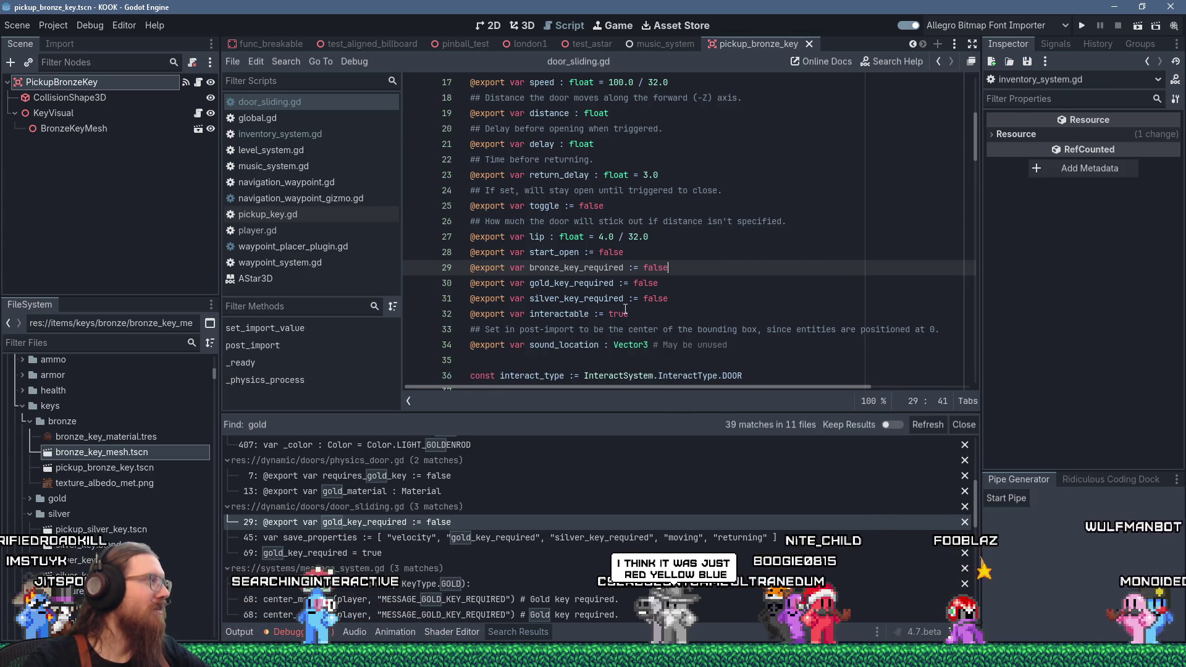
pyautogui.moveTo(625, 304)
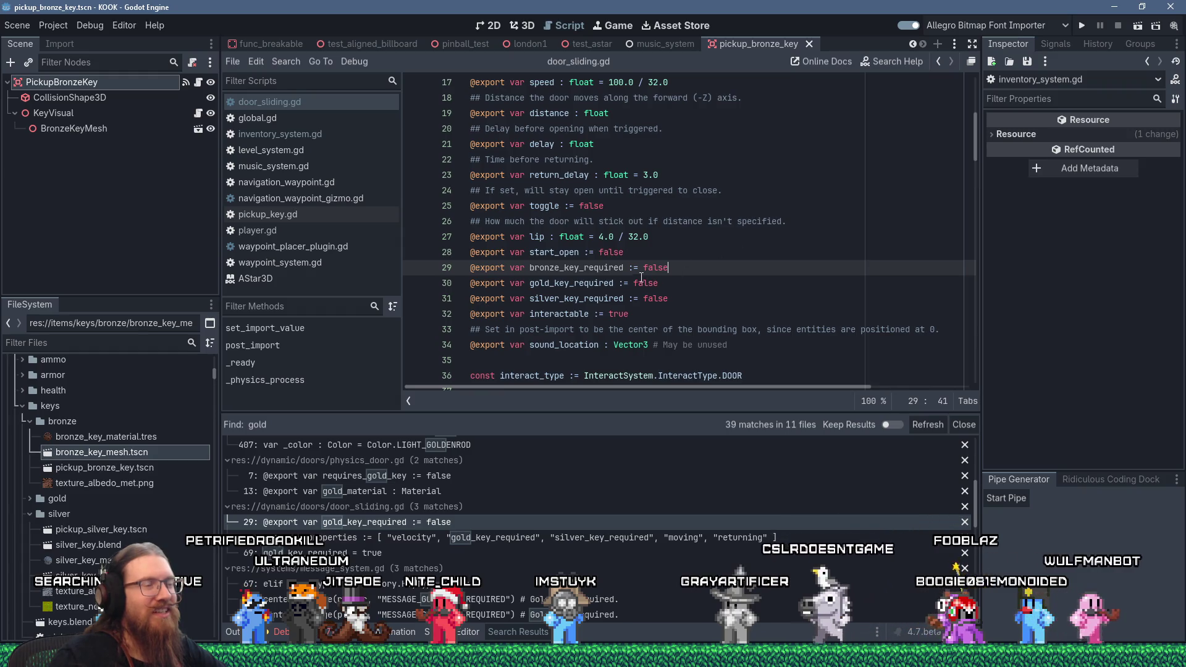
pyautogui.moveTo(665, 250); pyautogui.dragTo(764, 299)
pyautogui.click(765, 290)
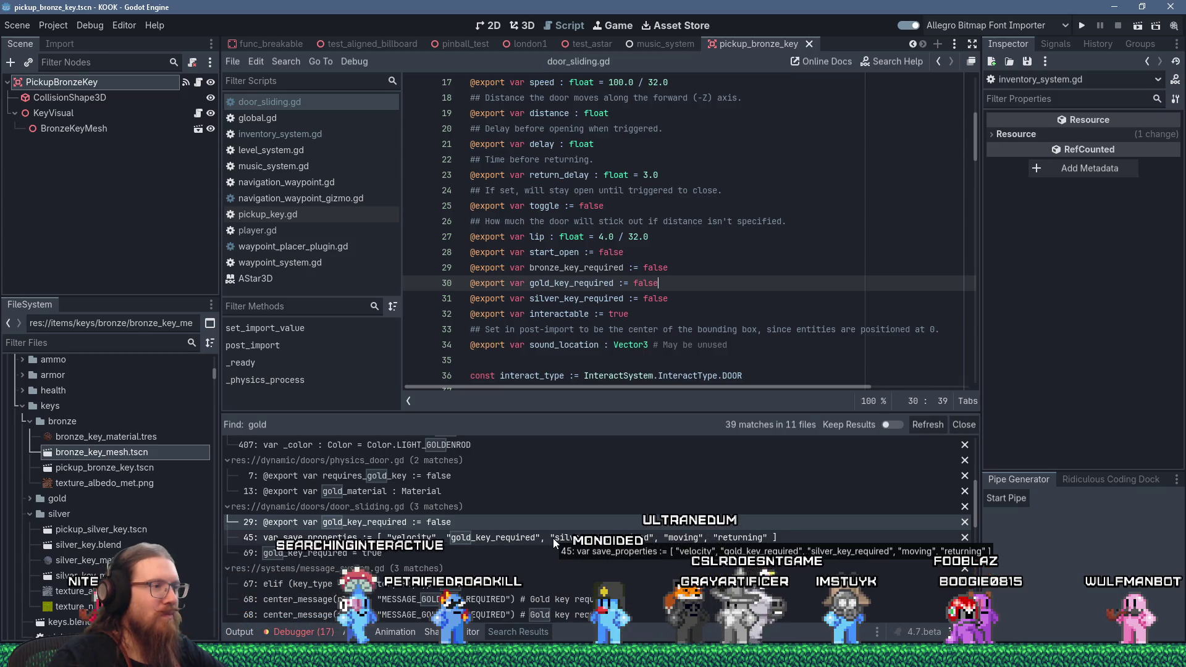
pyautogui.scroll(-1, 554, 539)
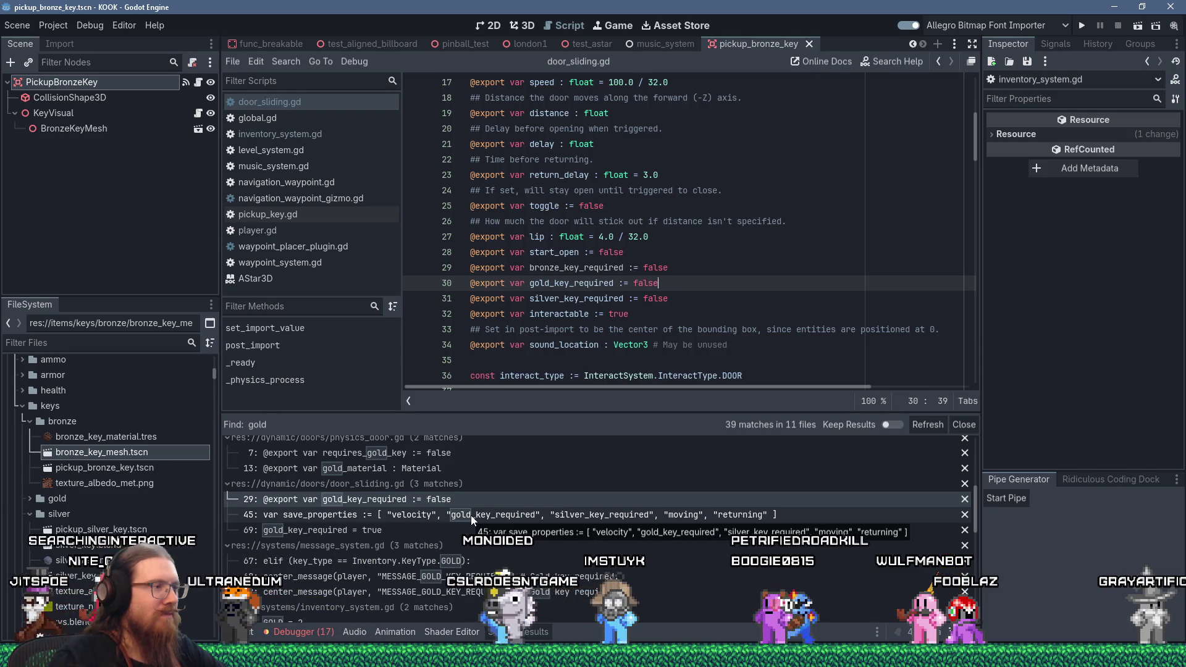
# - Jump to the gold_key_required = true match, then open message_system.gd's key message code
pyautogui.click(451, 529)
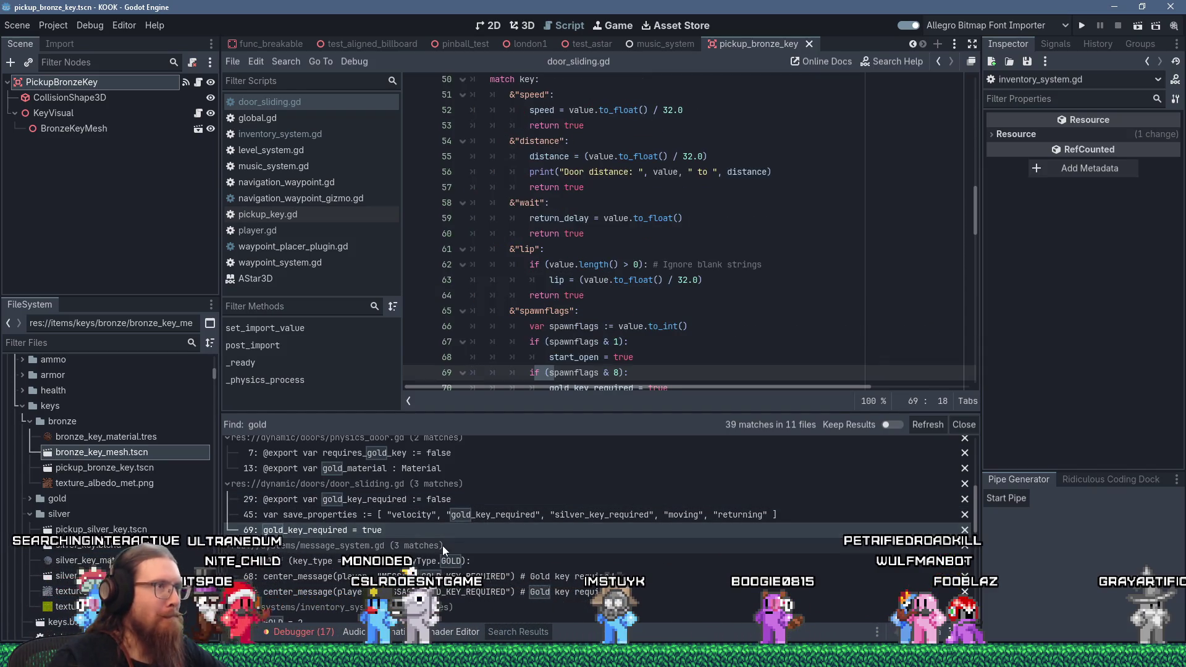
pyautogui.scroll(-4, 614, 341)
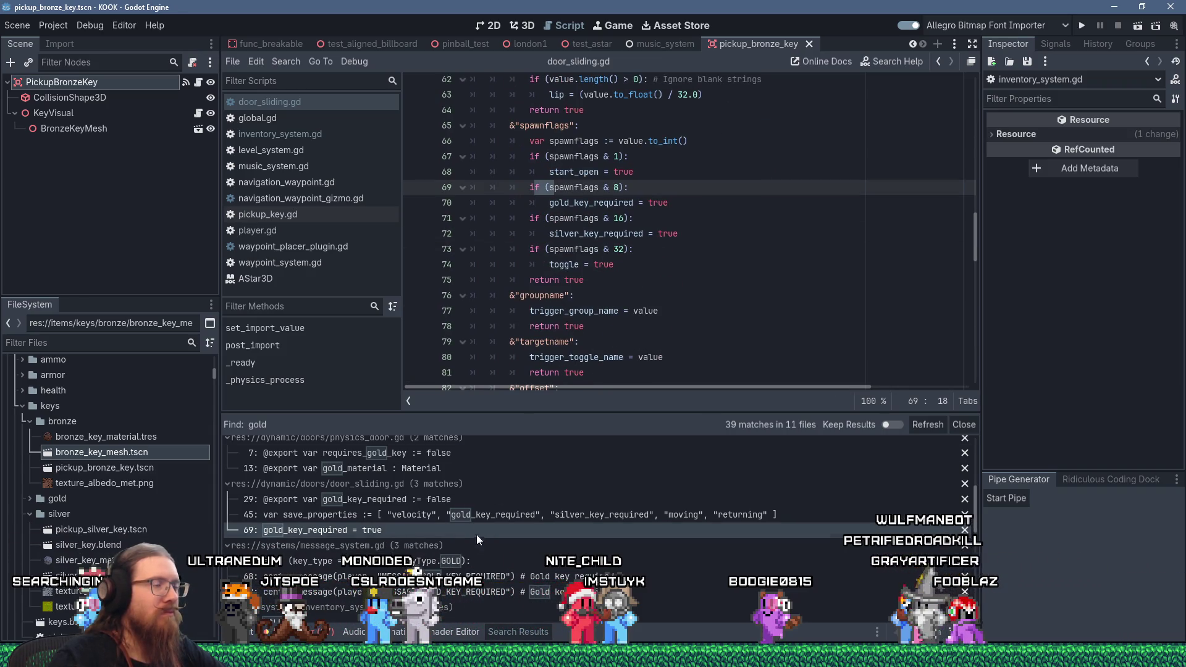
pyautogui.click(503, 562)
pyautogui.scroll(-2, 620, 311)
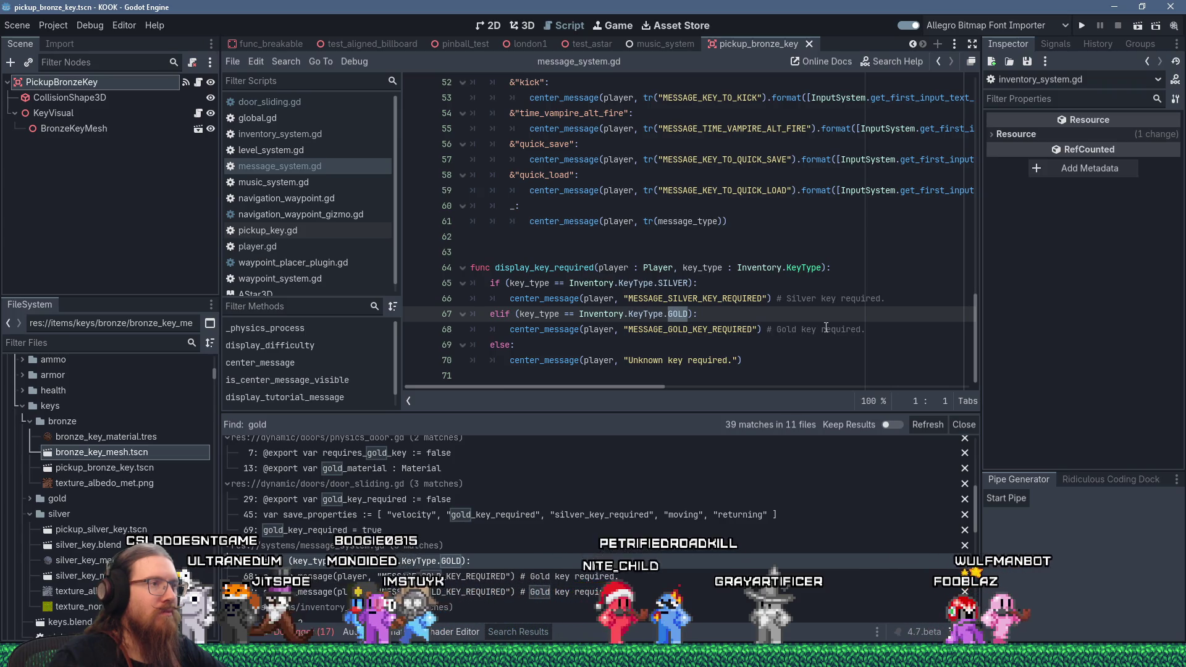
# - Add a KeyType.BRONZE branch calling center_message with MESSAGE_BRONZE_KEY_REQUIRED atop display_key_required
pyautogui.click(855, 265)
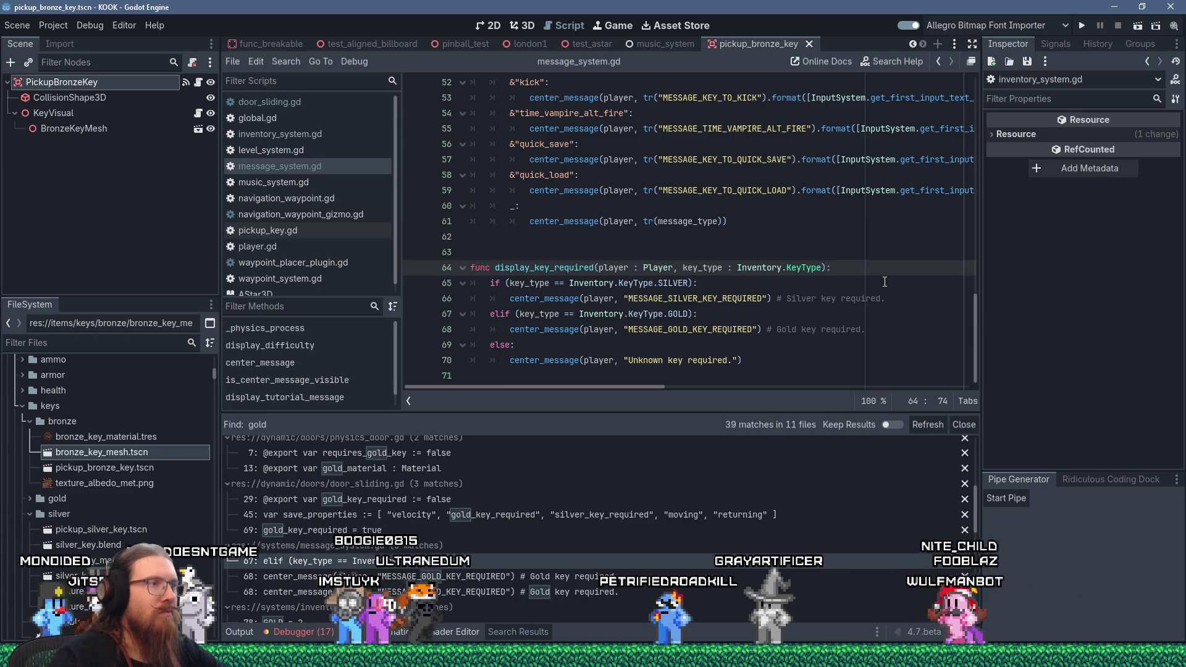
pyautogui.press('Return')
pyautogui.write('if (key_type')
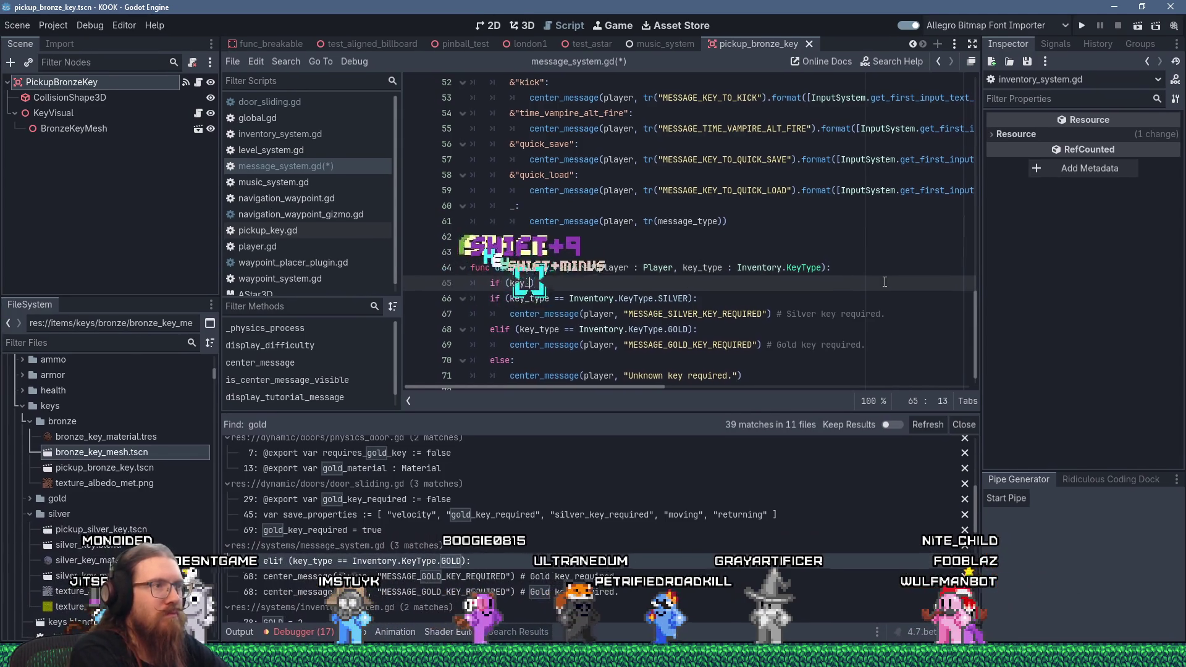
pyautogui.write(' == Inve')
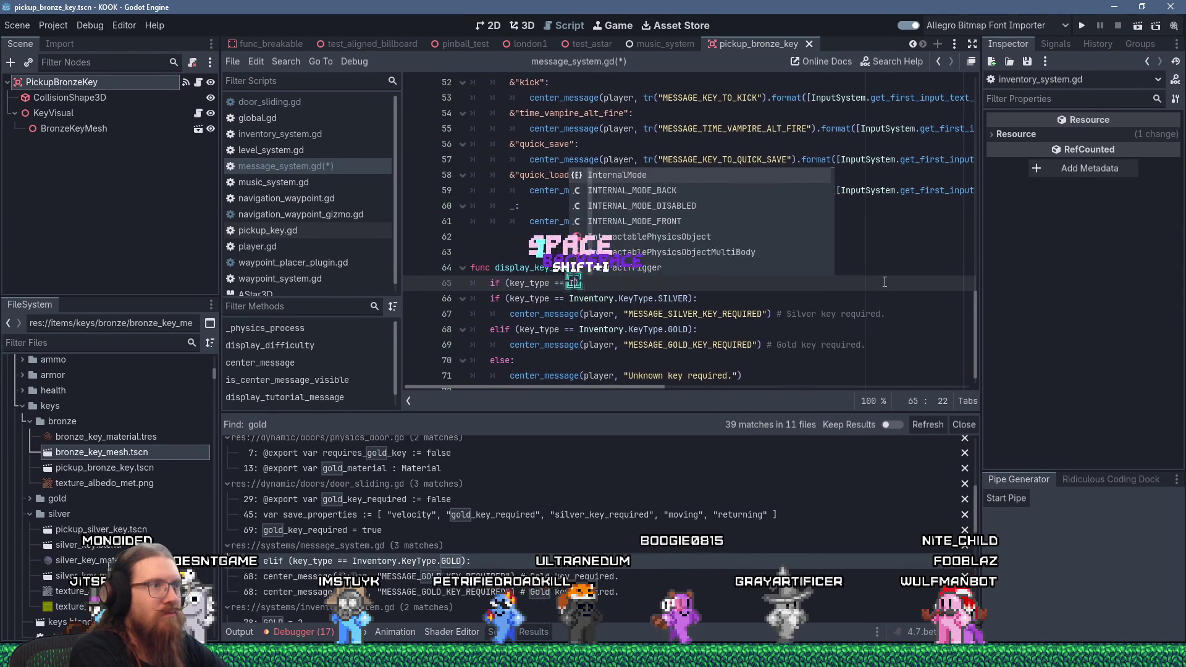
pyautogui.press('Return')
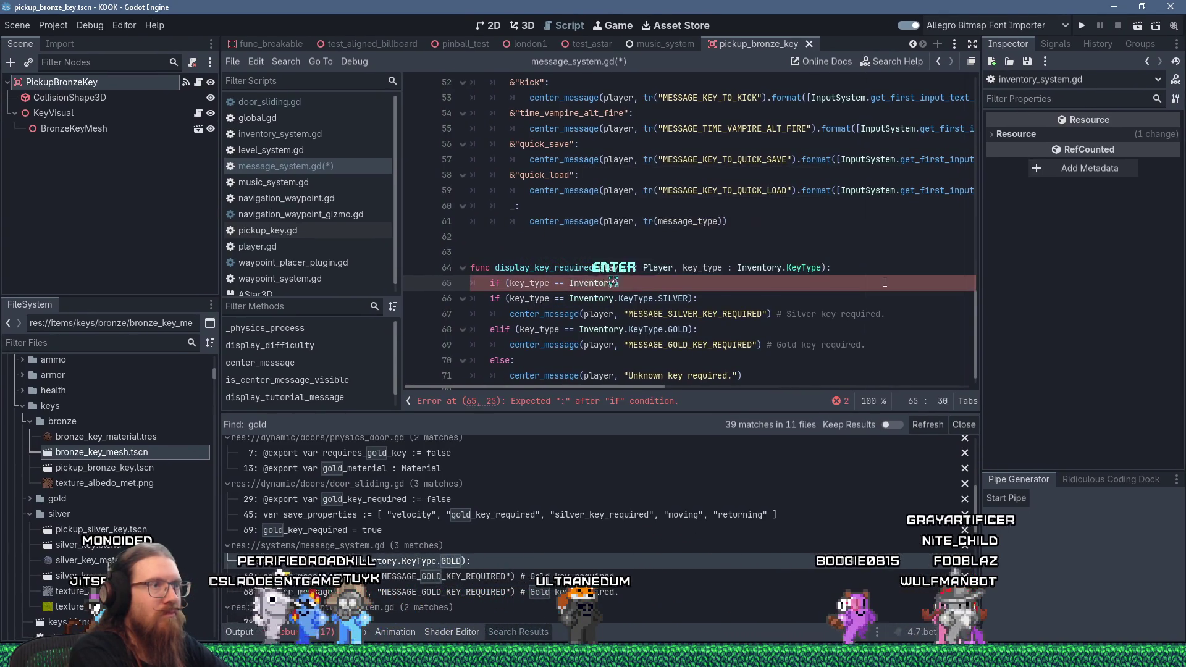
pyautogui.write('KeyType.BRONZE):')
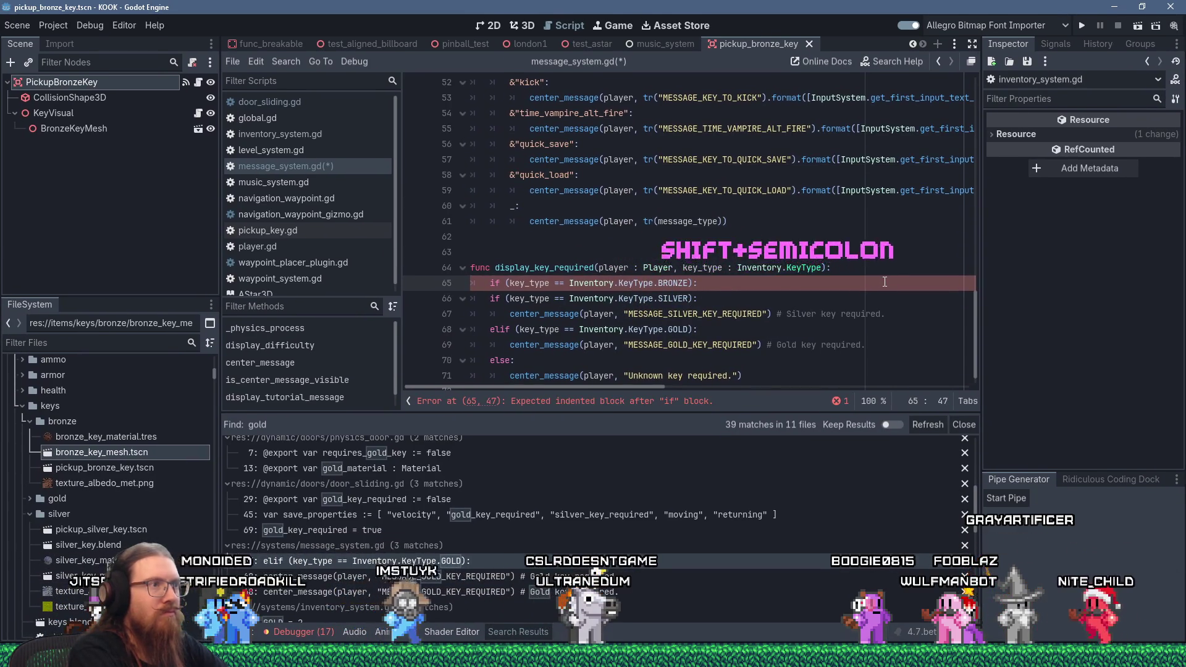
pyautogui.press('Return')
pyautogui.write('center_messa')
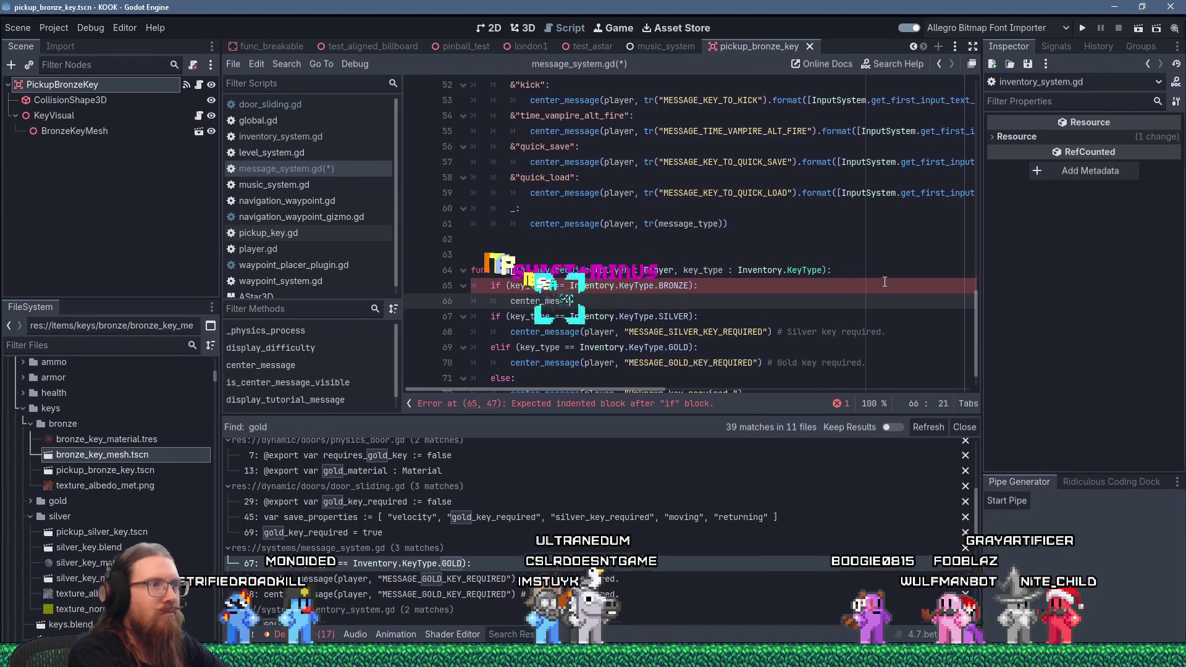
pyautogui.write('ge(player, "ME')
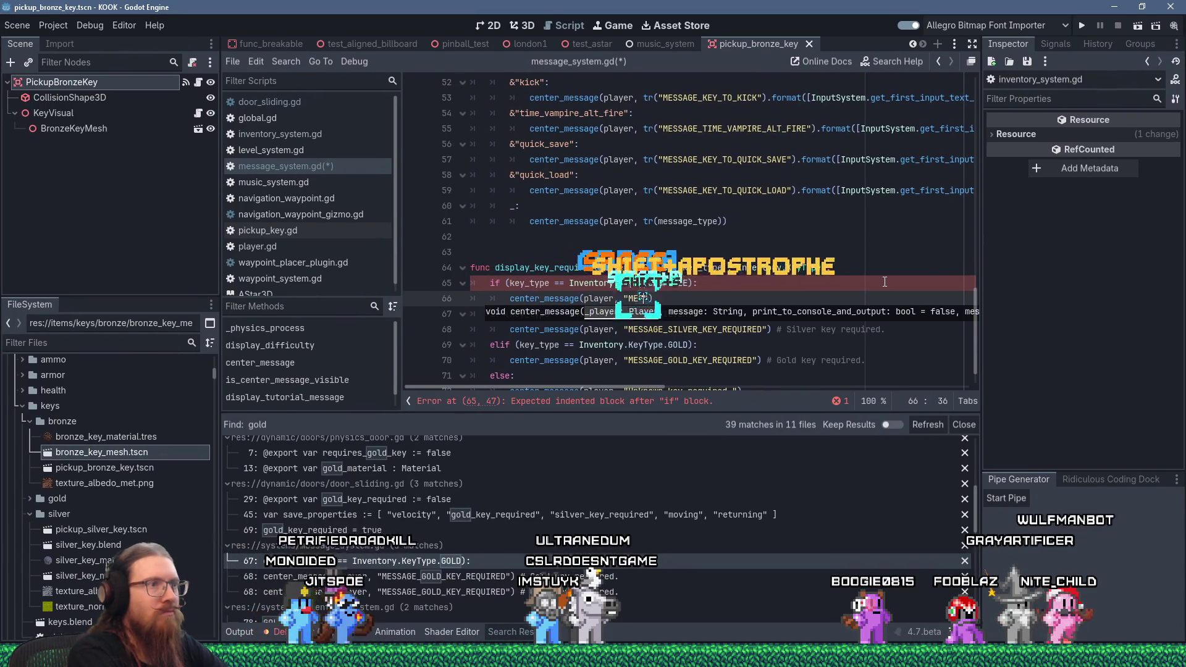
pyautogui.write('SSAGE_BRONZE_KEY_REQUIRE')
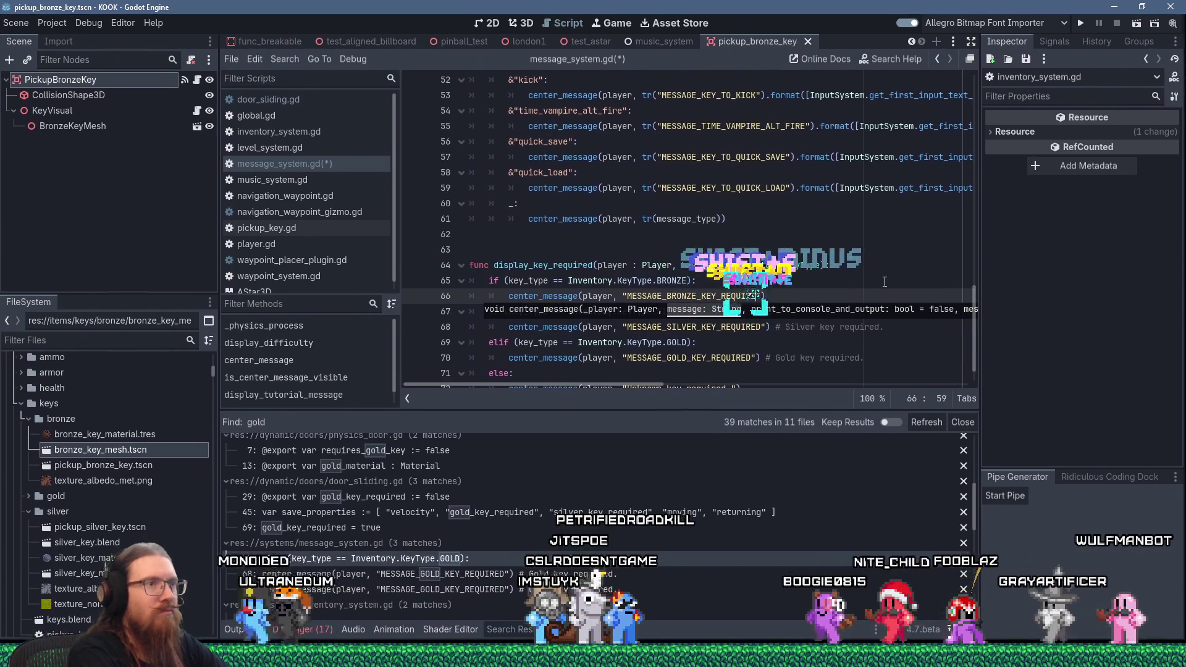
pyautogui.write('D')
# - Turn the silver check into an elif and copy the MESSAGE_SILVER_KEY_REQUIRED name
pyautogui.click(499, 314)
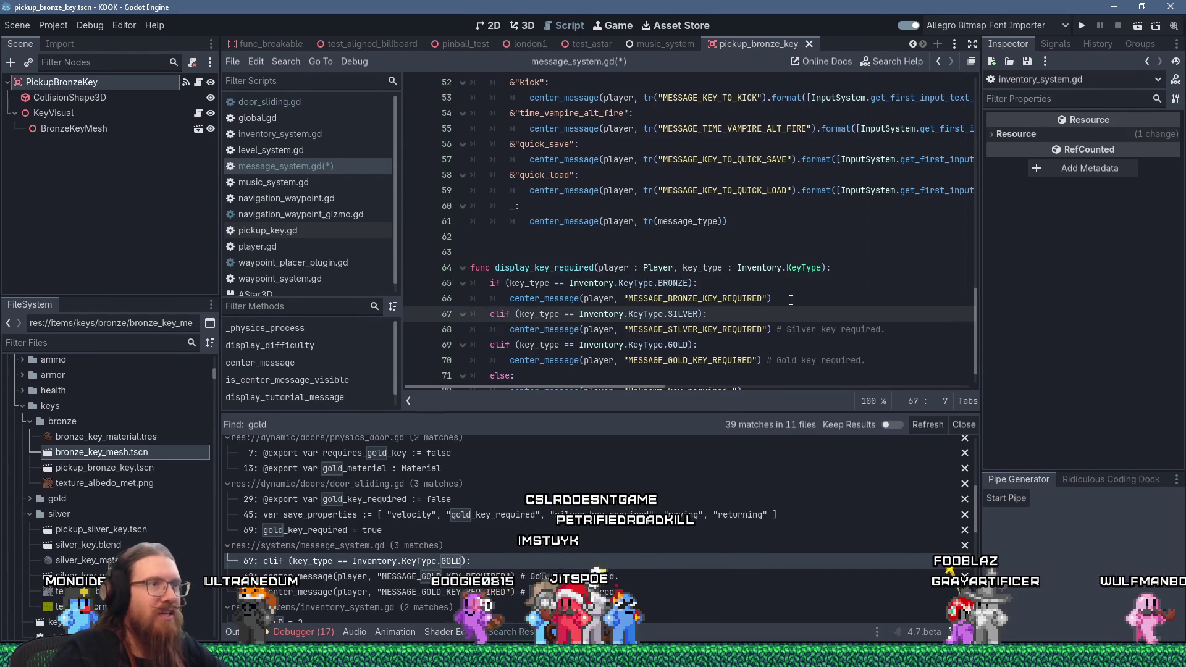
pyautogui.click(706, 298)
pyautogui.scroll(-1, 716, 297)
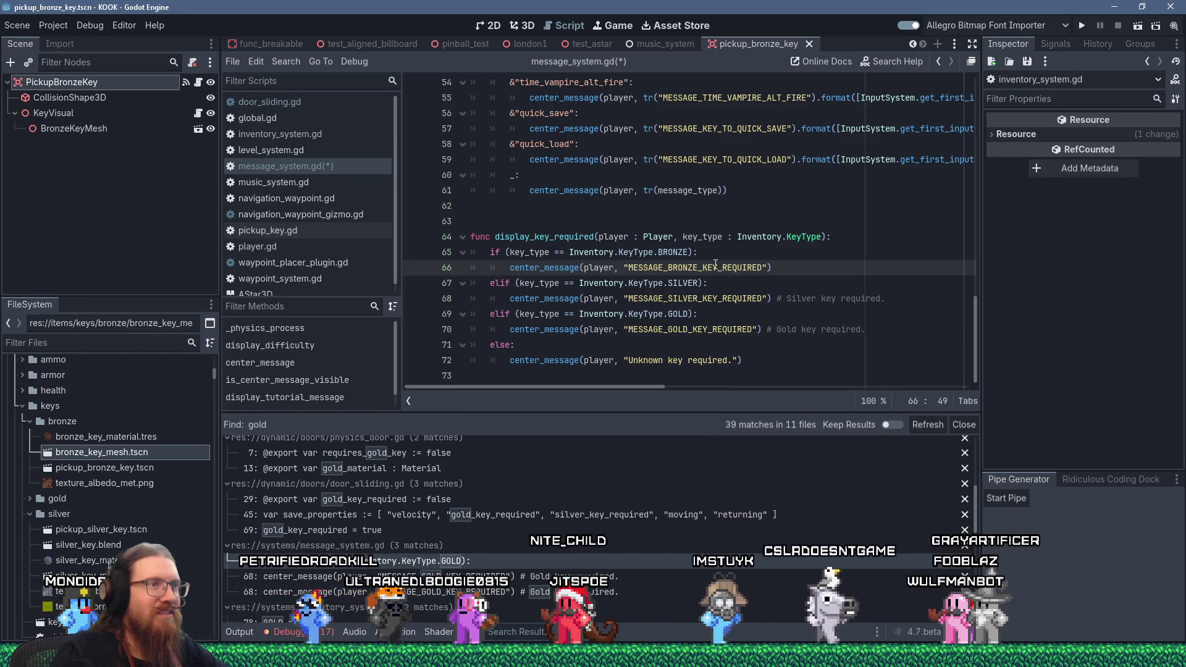
pyautogui.doubleClick(706, 297)
pyautogui.rightClick(705, 296)
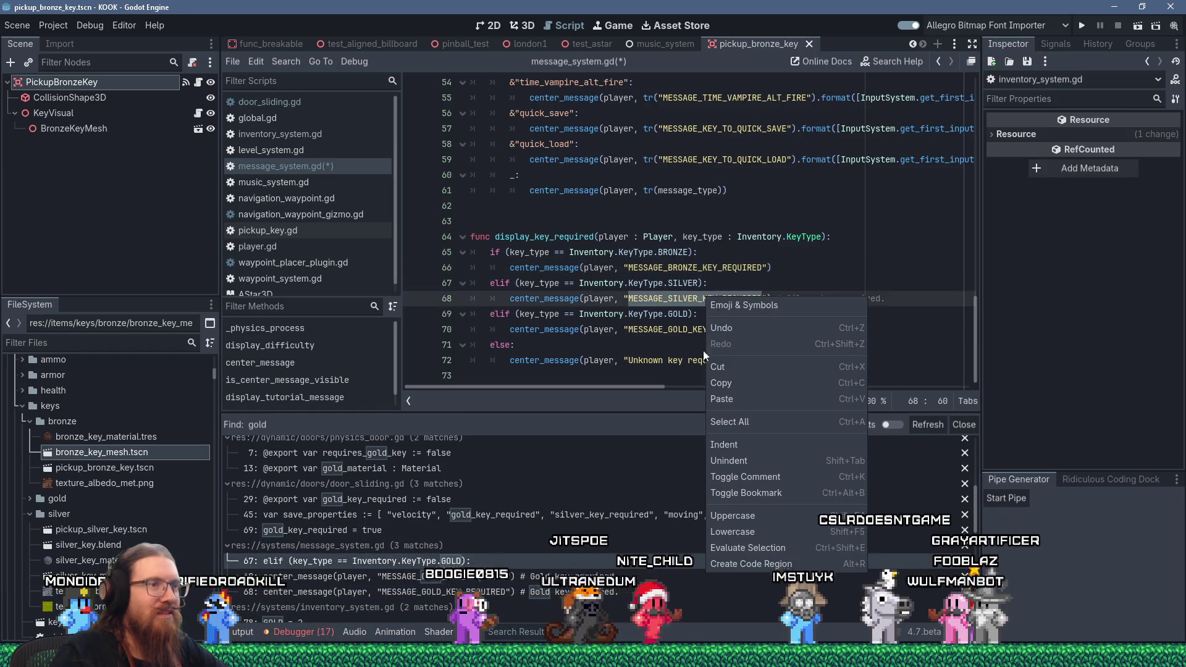
pyautogui.click(716, 384)
# - Open the kook project folder through the Windows Run prompt
pyautogui.press('super+r')
pyautogui.write('rojects\\kook\\k')
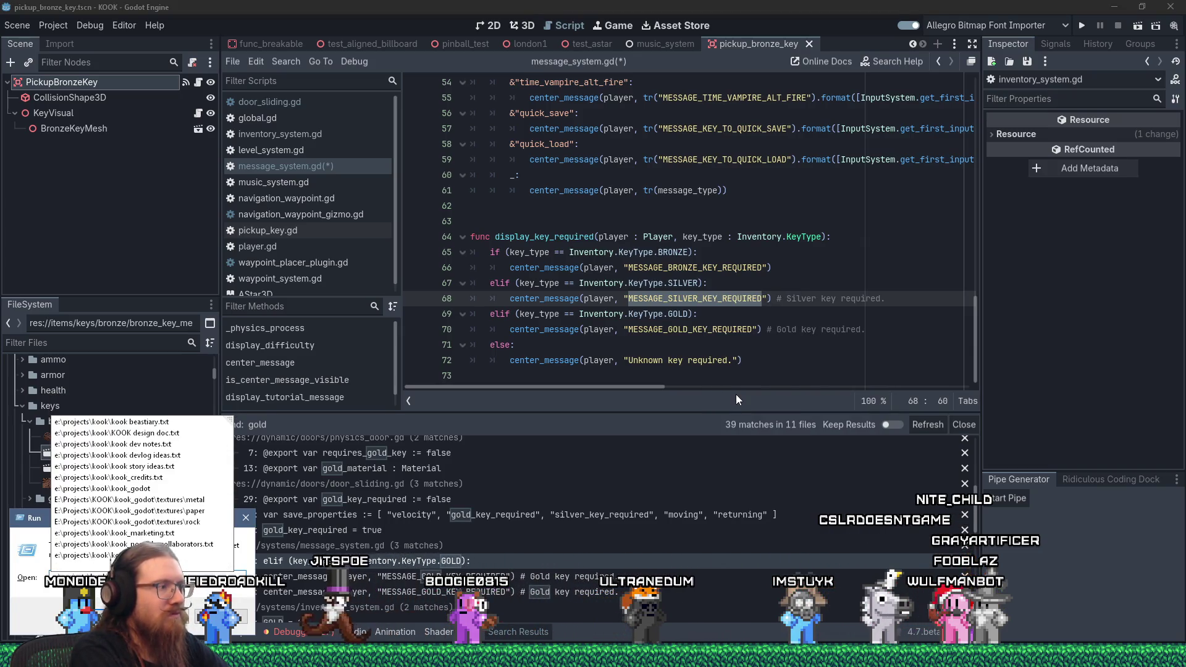
pyautogui.press('Escape')
pyautogui.press('Escape')
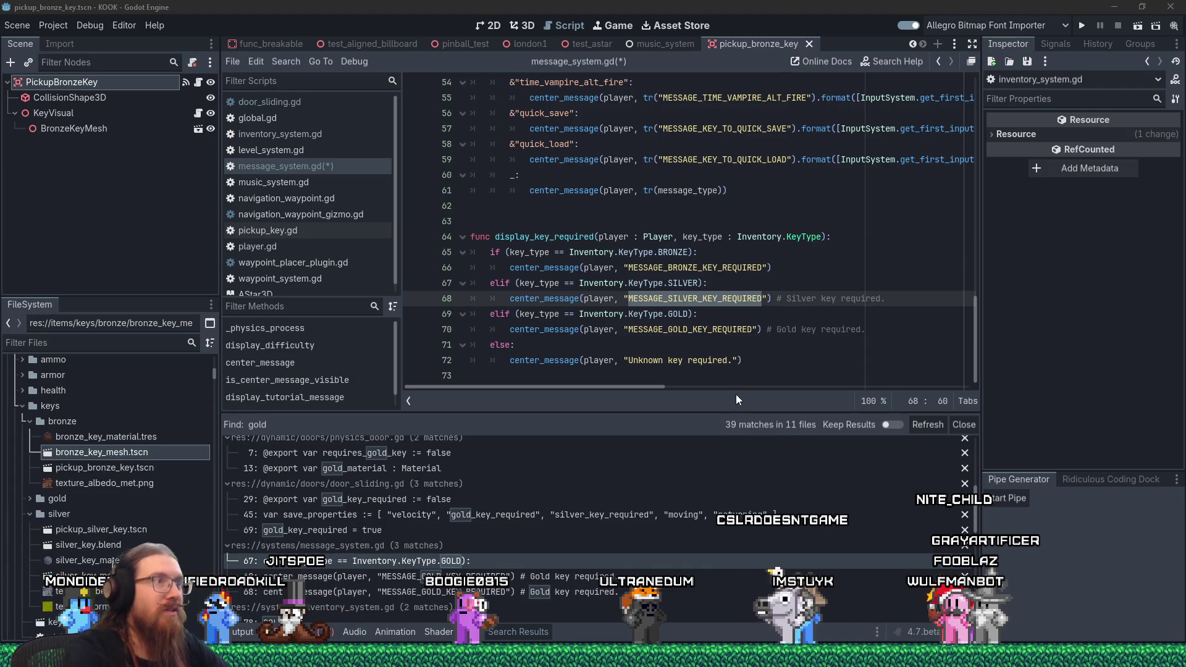
# - Open kook_localization.xlsx and insert an empty row above MESSAGE_SILVER_KEY_REQUIRED
pyautogui.doubleClick(77, 137)
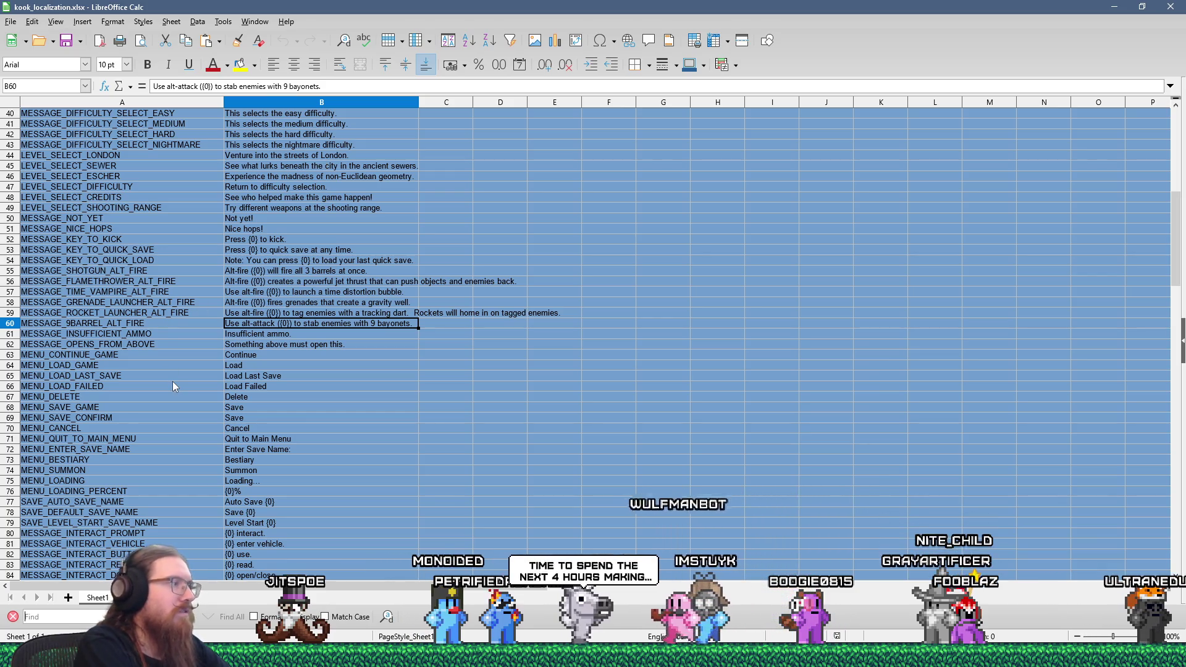
pyautogui.hotkey('ctrl', 'v')
pyautogui.press('Return')
pyautogui.rightClick(184, 344)
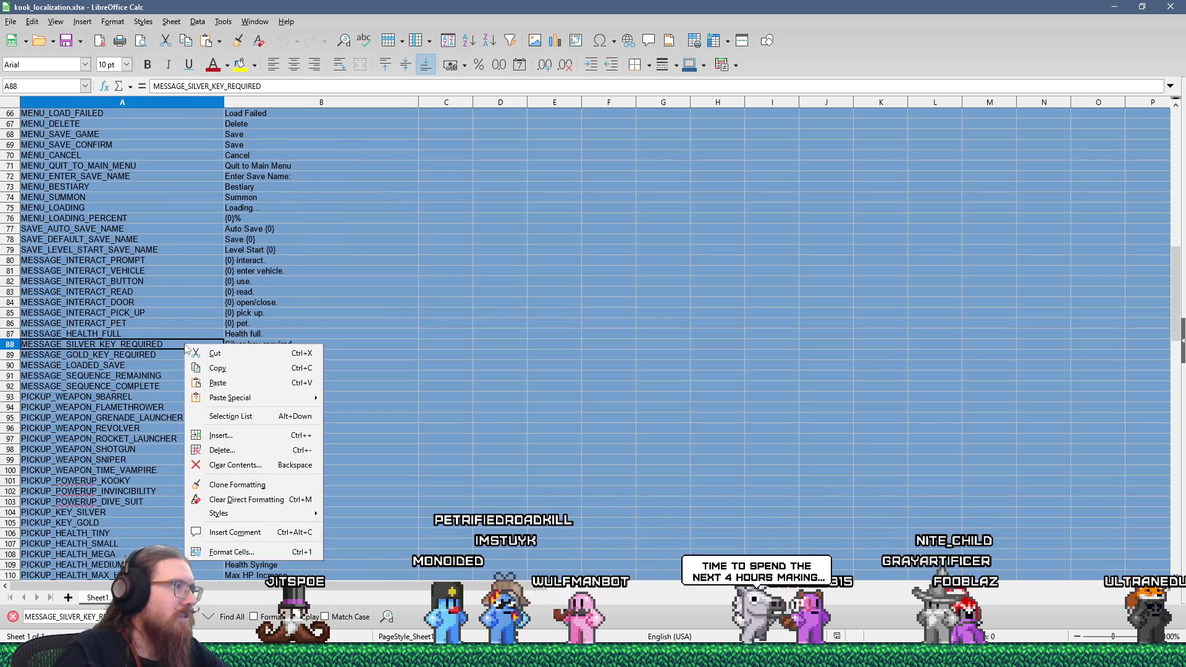
pyautogui.click(210, 434)
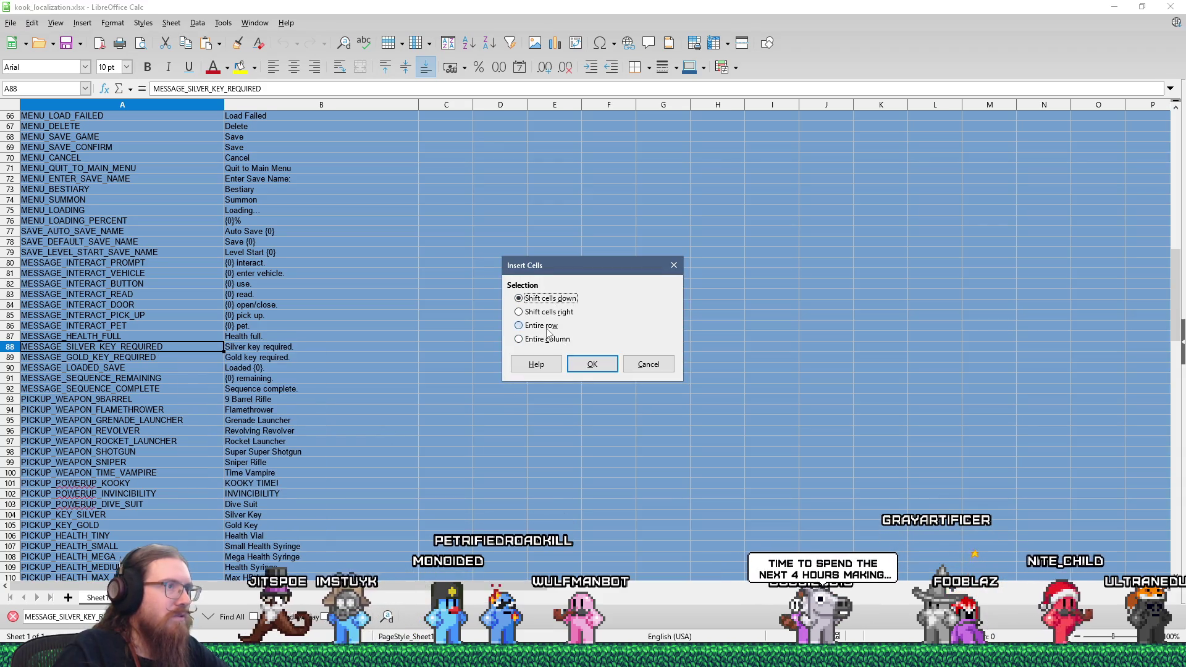
pyautogui.press('Return')
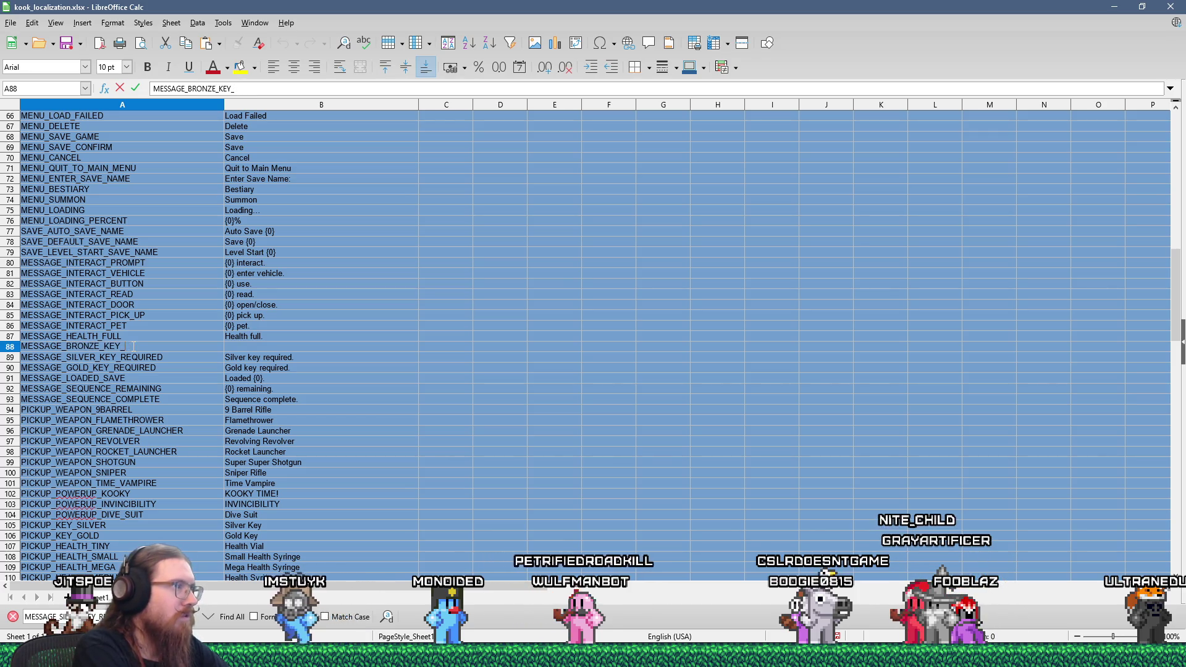
# - Fill the new row with MESSAGE_BRONZE_KEY_REQUIRED and the text 'Bronze key required.'
pyautogui.write('ED')
pyautogui.press('Tab')
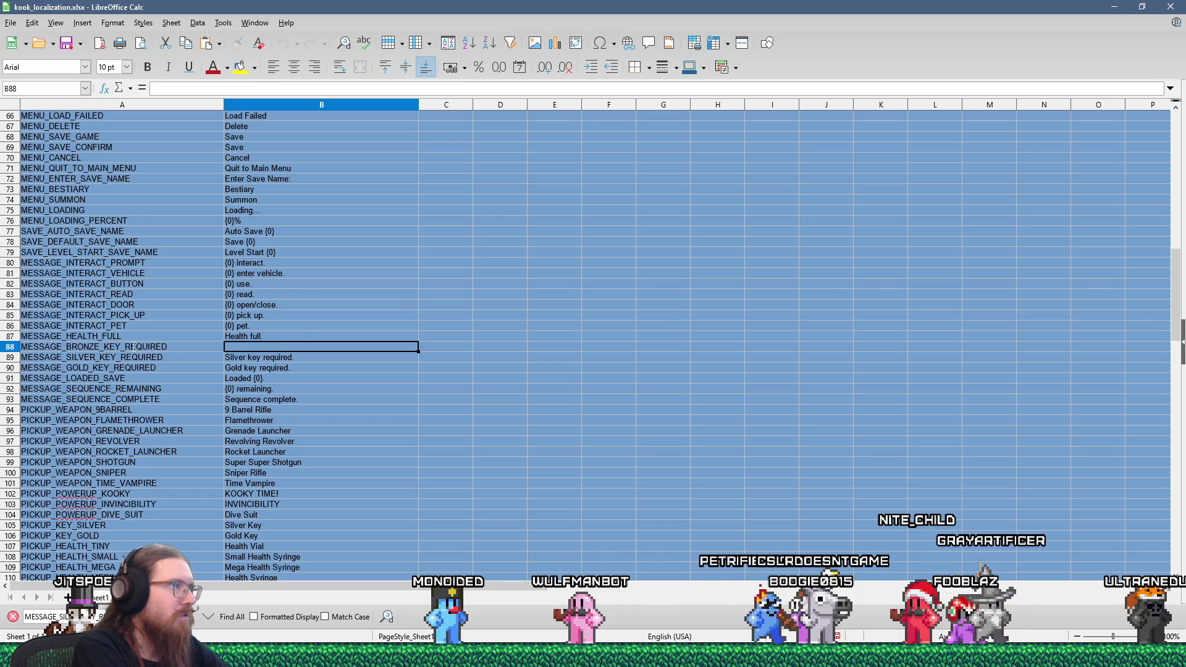
pyautogui.write('Bronze key required.')
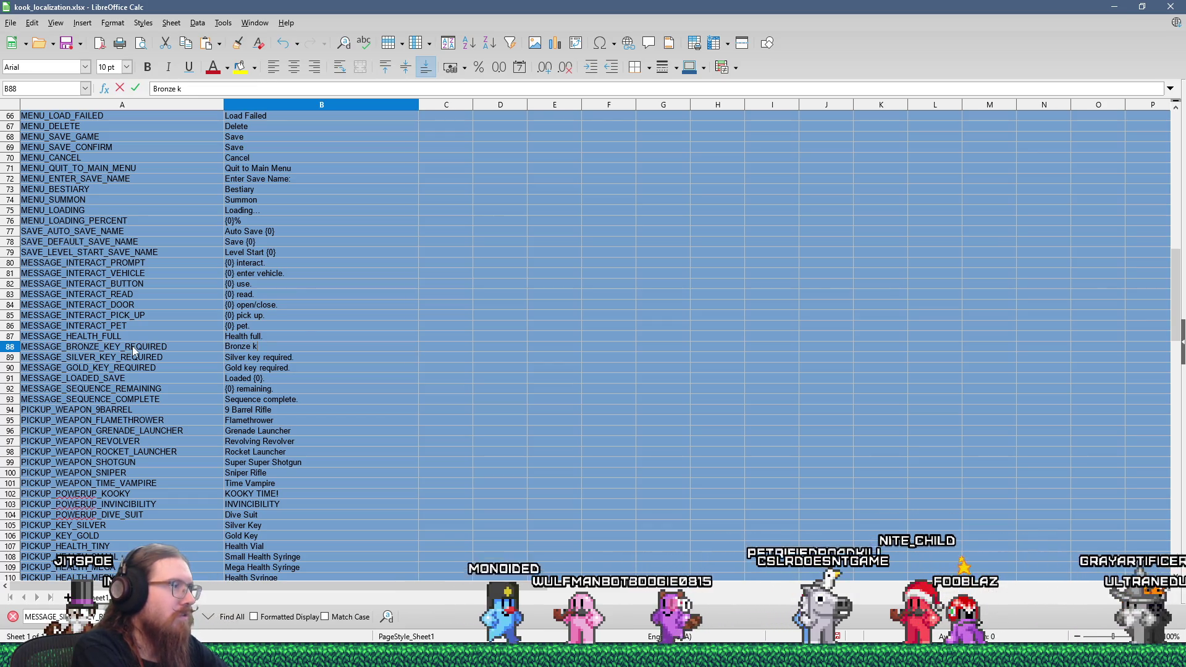
pyautogui.press('Return')
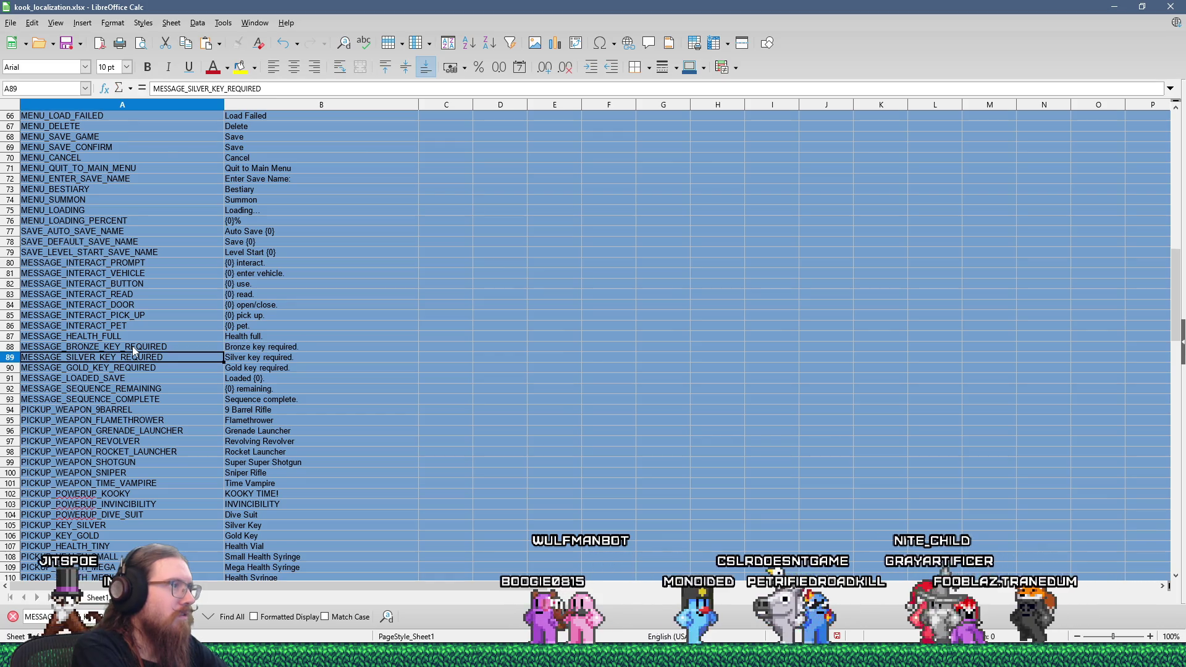
pyautogui.click(11, 25)
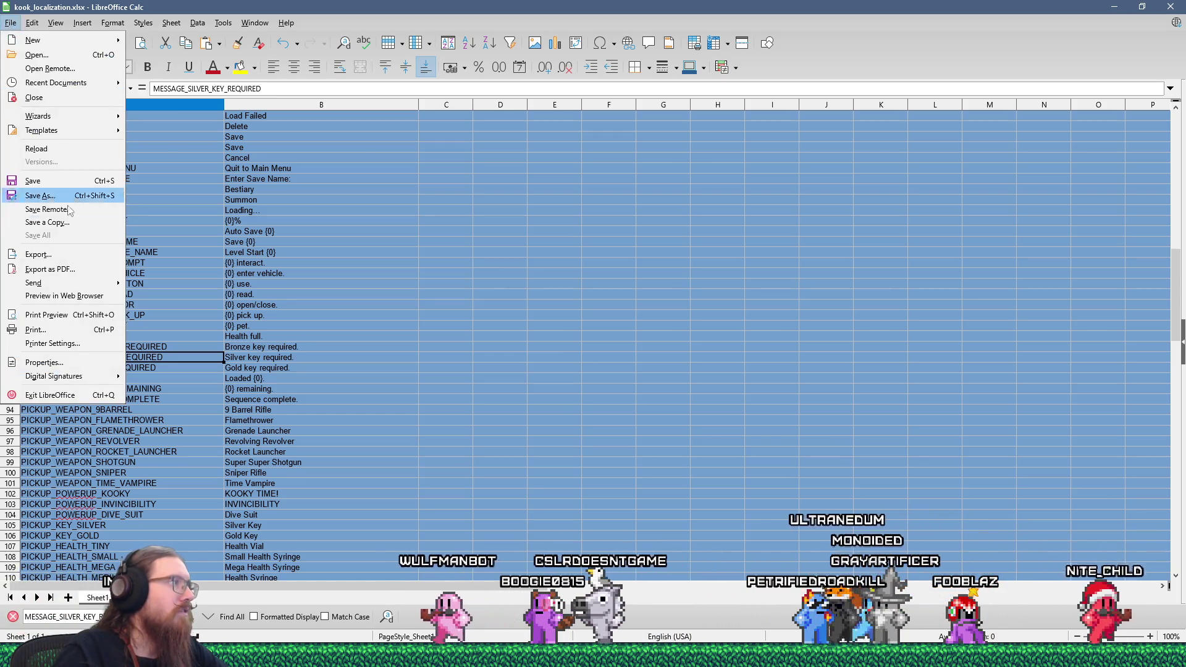
# - Save a Text CSV (UTF-8) copy over kook_localization.csv, then return to Godot
pyautogui.click(37, 220)
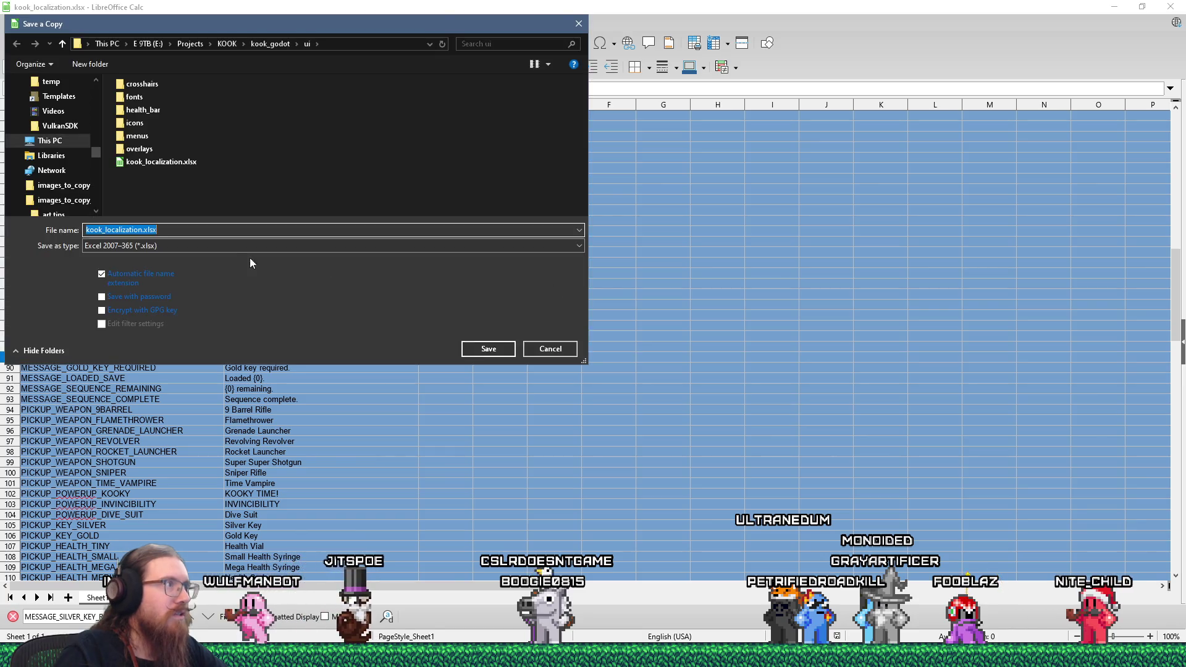
pyautogui.click(240, 246)
pyautogui.click(157, 353)
pyautogui.click(495, 350)
pyautogui.click(617, 325)
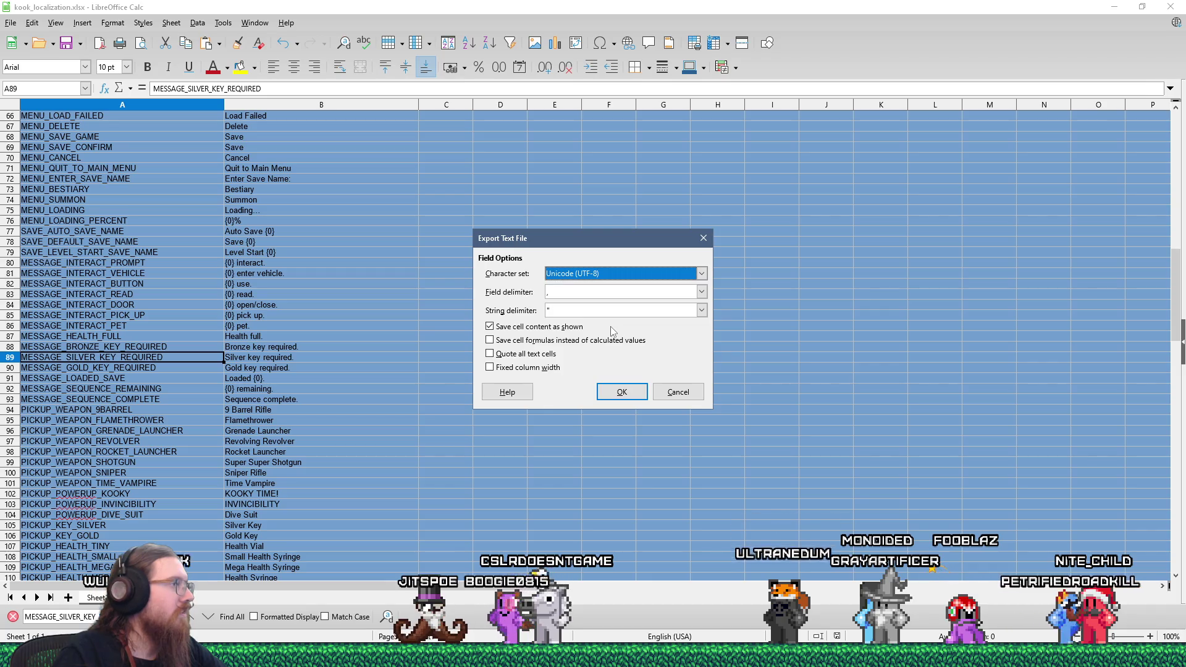
pyautogui.click(638, 395)
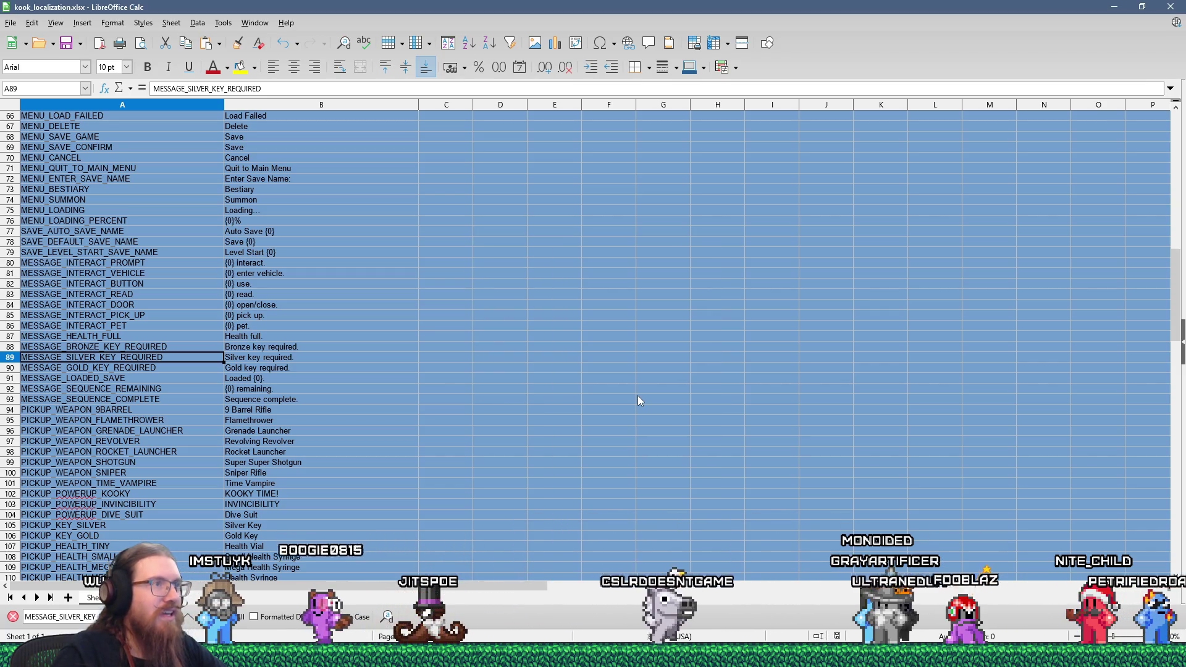
pyautogui.hotkey('alt', 'Tab')
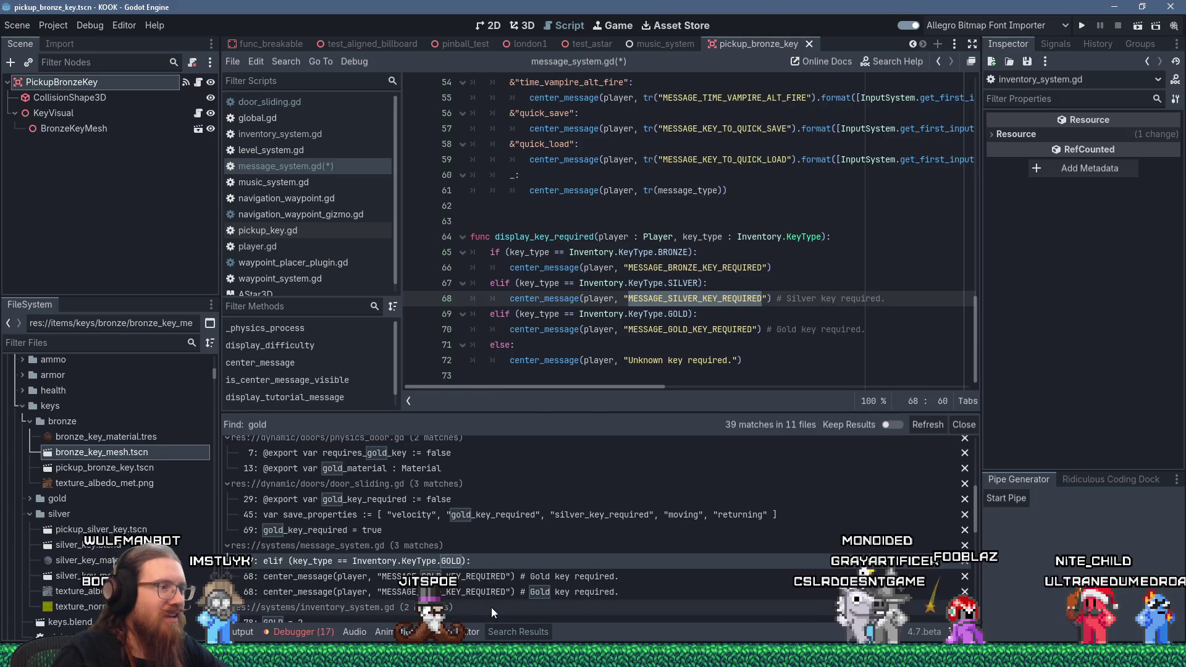
# - Open inventory_system.gd at the key grants in the giveall cheat
pyautogui.click(517, 574)
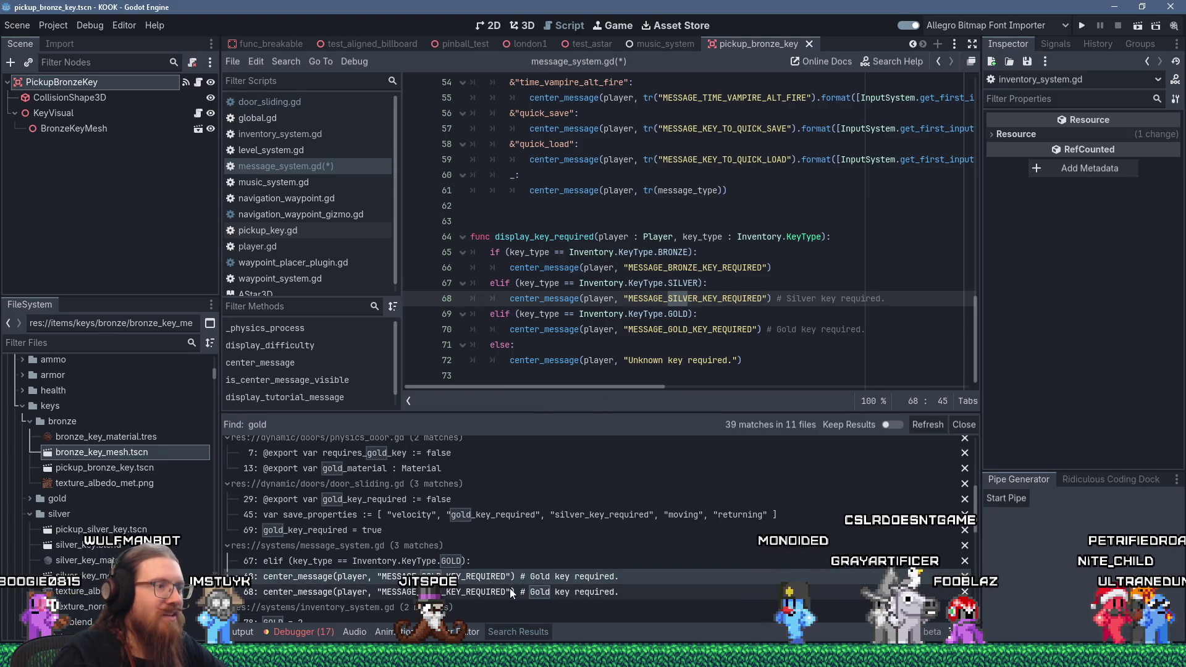
pyautogui.click(509, 587)
pyautogui.scroll(-2, 509, 588)
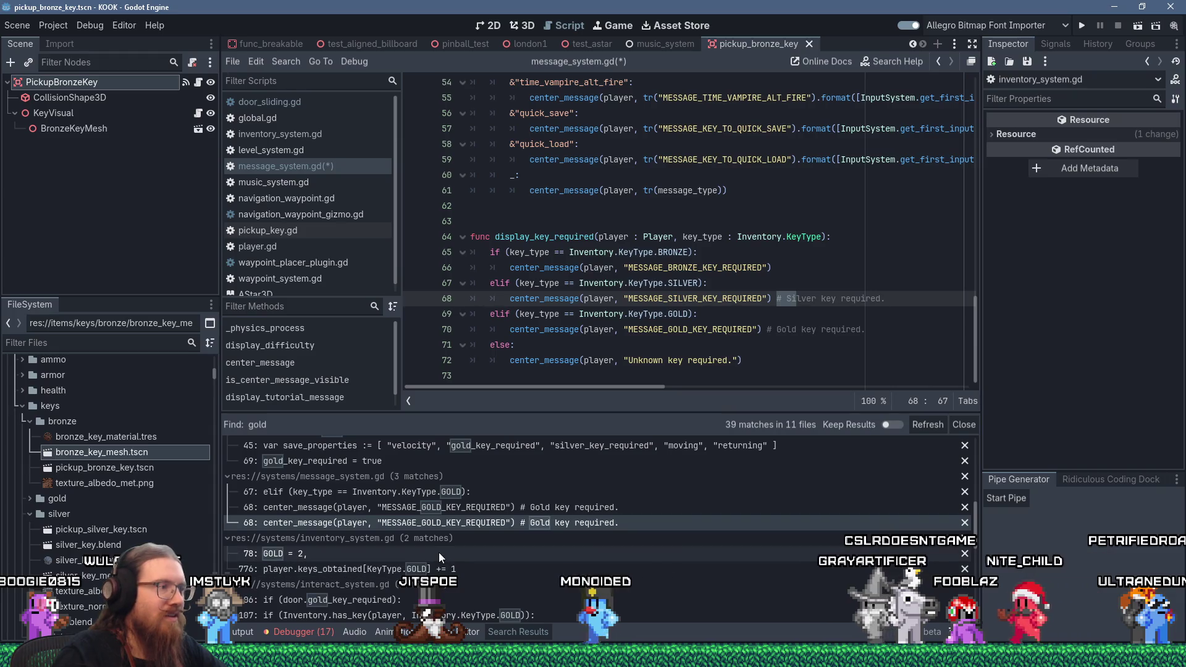
pyautogui.click(438, 552)
pyautogui.scroll(-1, 446, 550)
pyautogui.click(457, 548)
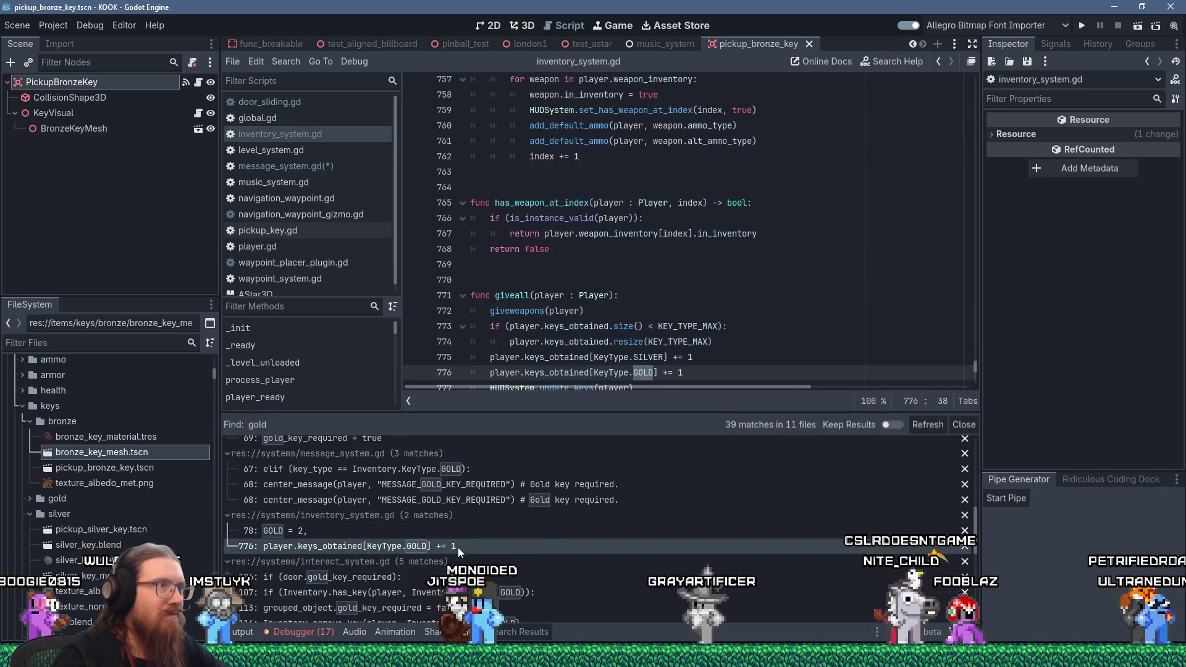
pyautogui.scroll(-3, 705, 231)
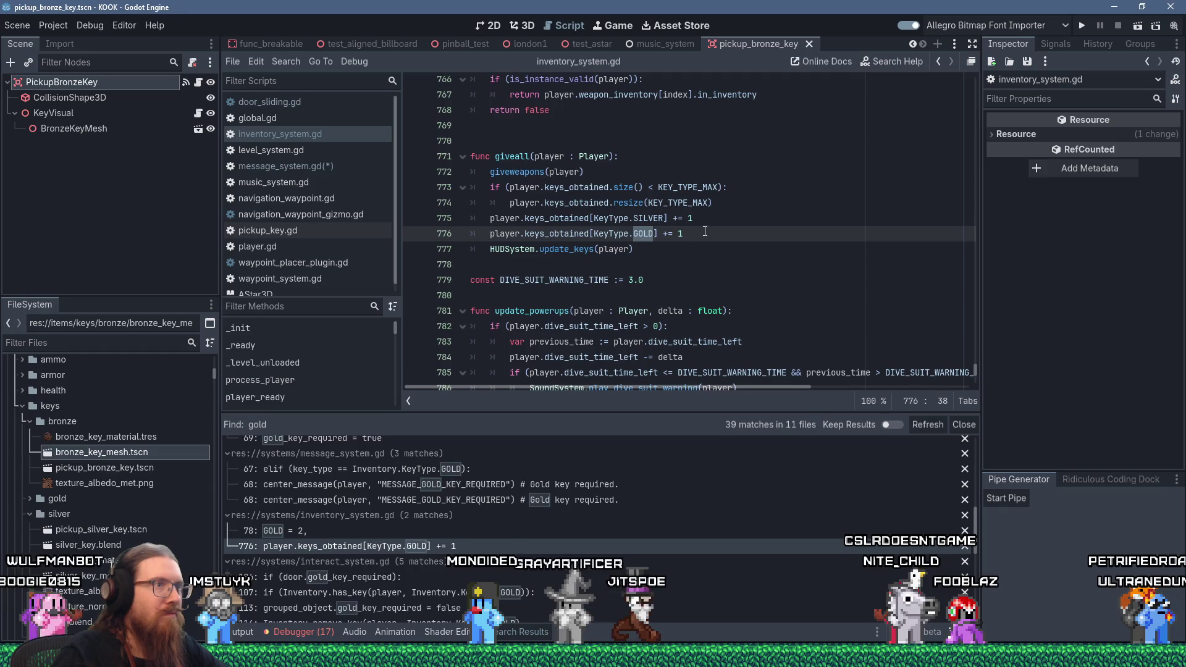
# - Duplicate the KeyType.SILVER grant line in giveall and change it to BRONZE
pyautogui.click(683, 218)
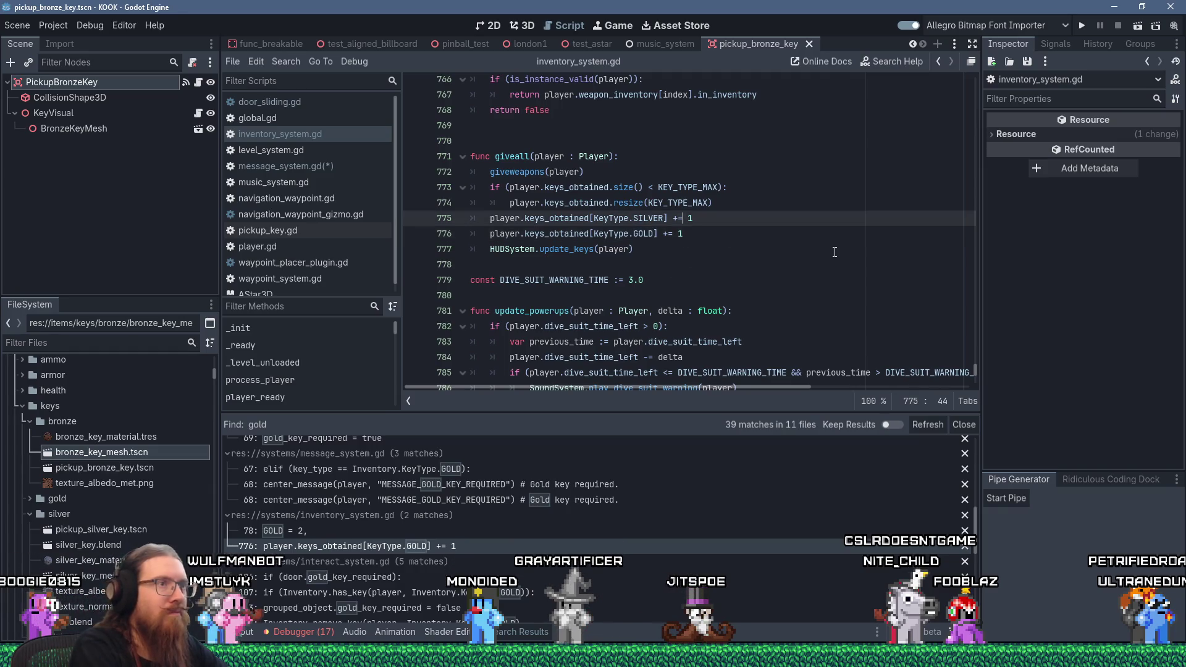
pyautogui.press('Return')
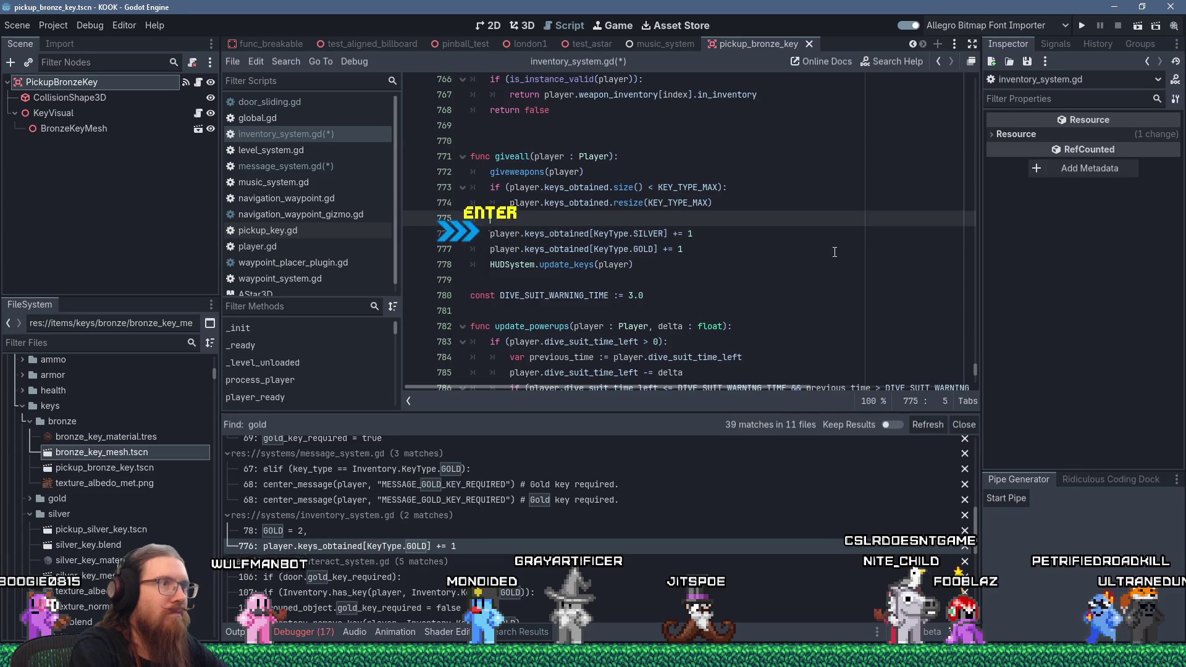
pyautogui.write('player.keys_obtained[KeyType.SILVER] += 1')
pyautogui.press('Left')
pyautogui.press('Left')
pyautogui.press('Left')
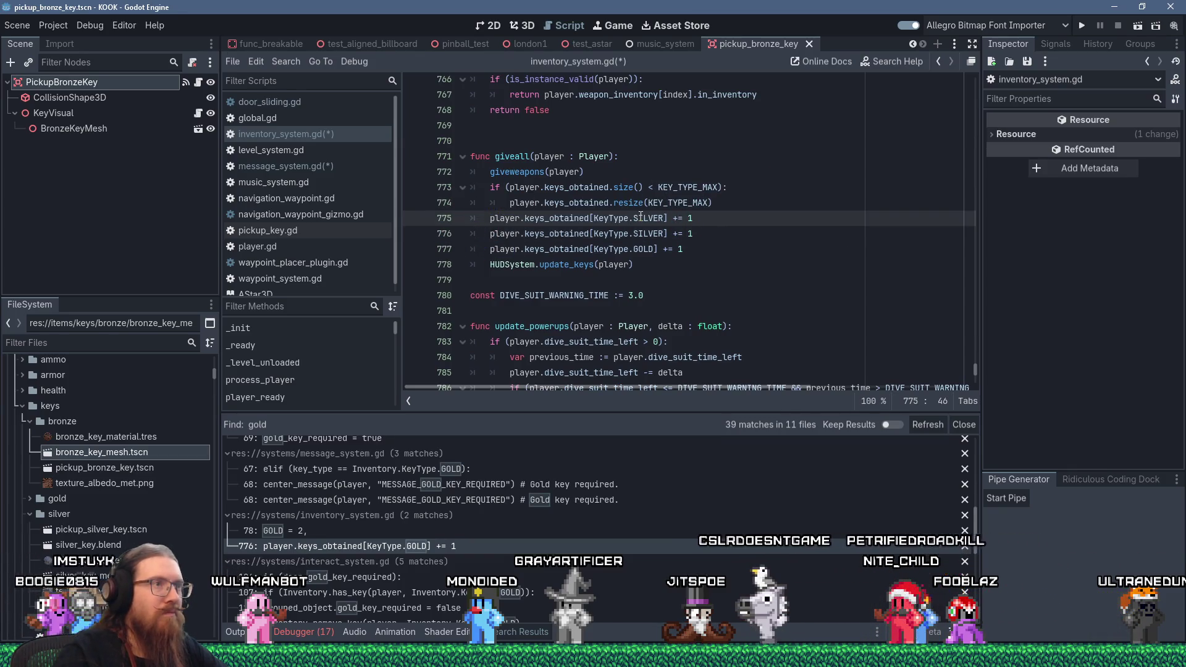
pyautogui.press('BackSpace')
pyautogui.write('BRON')
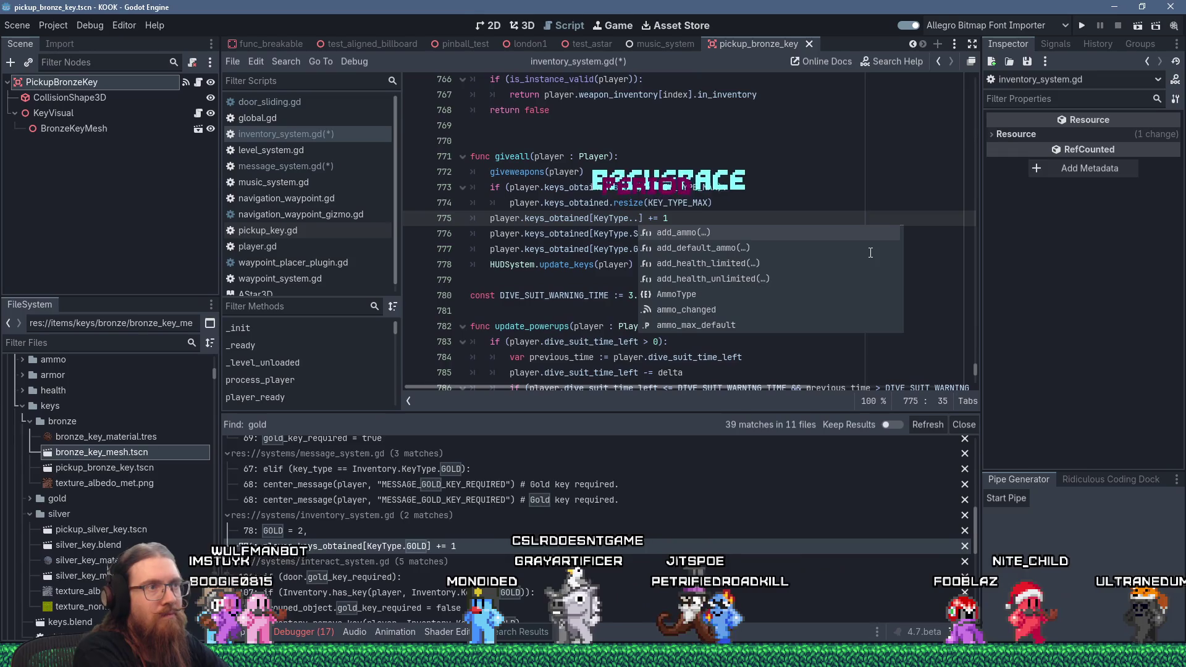
pyautogui.write('ZE')
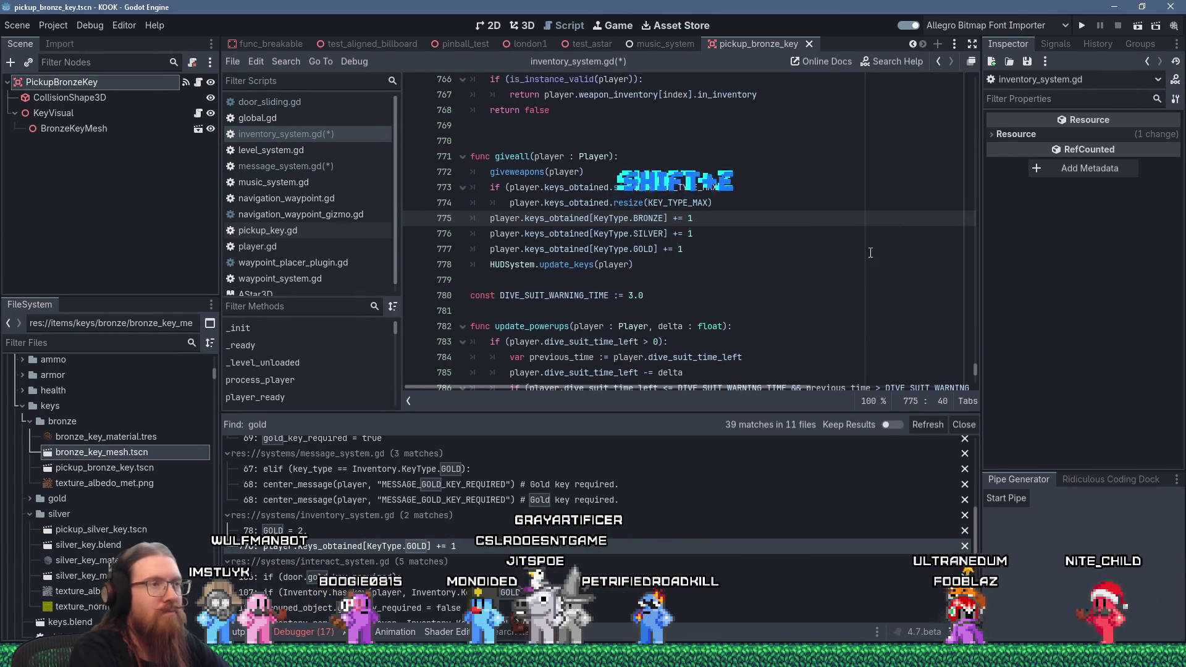
pyautogui.click(816, 258)
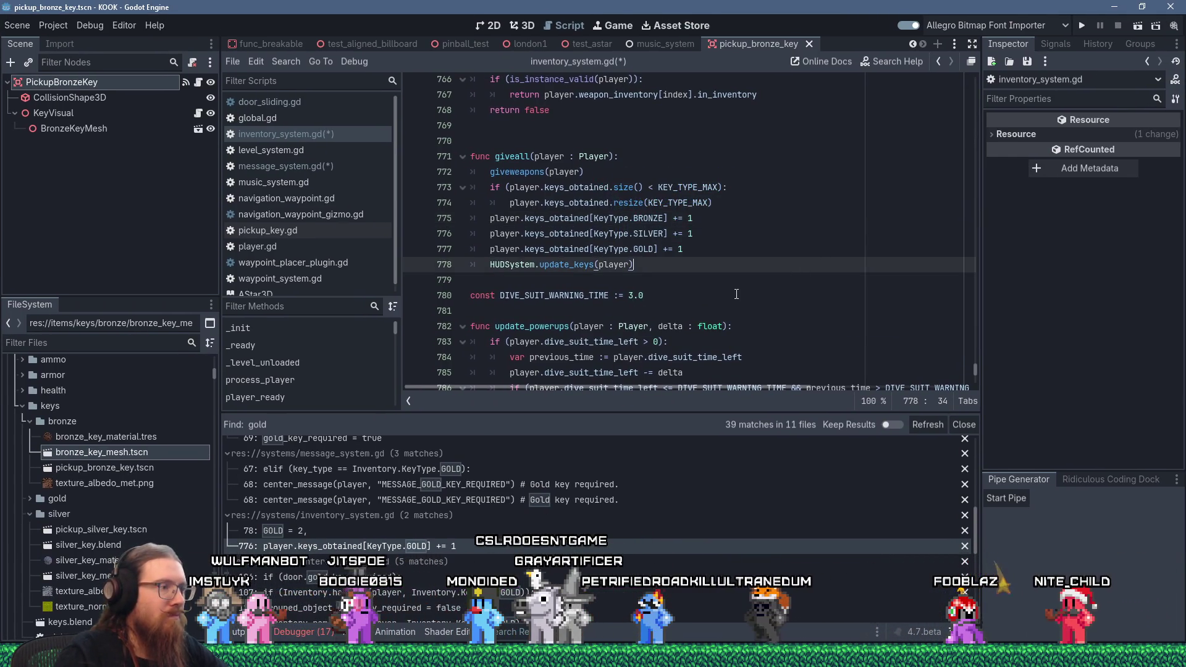
pyautogui.click(414, 576)
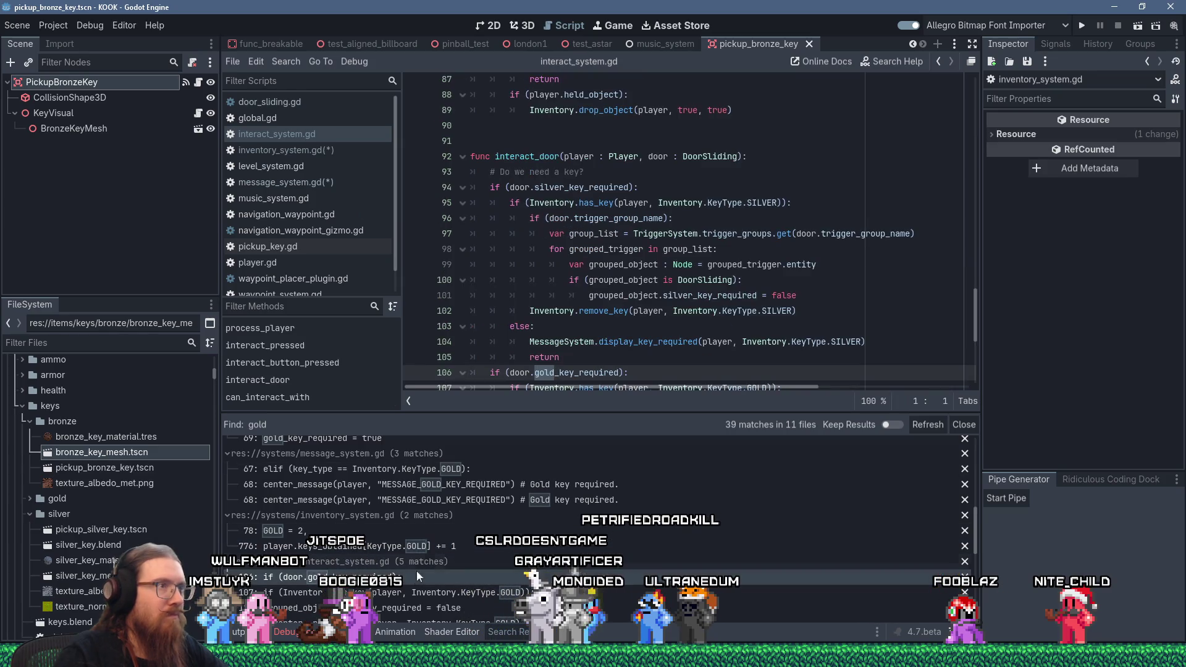
# - Start a new 'if (door.' line under the 'Do we need a key?' comment in interact_door
pyautogui.scroll(1, 676, 331)
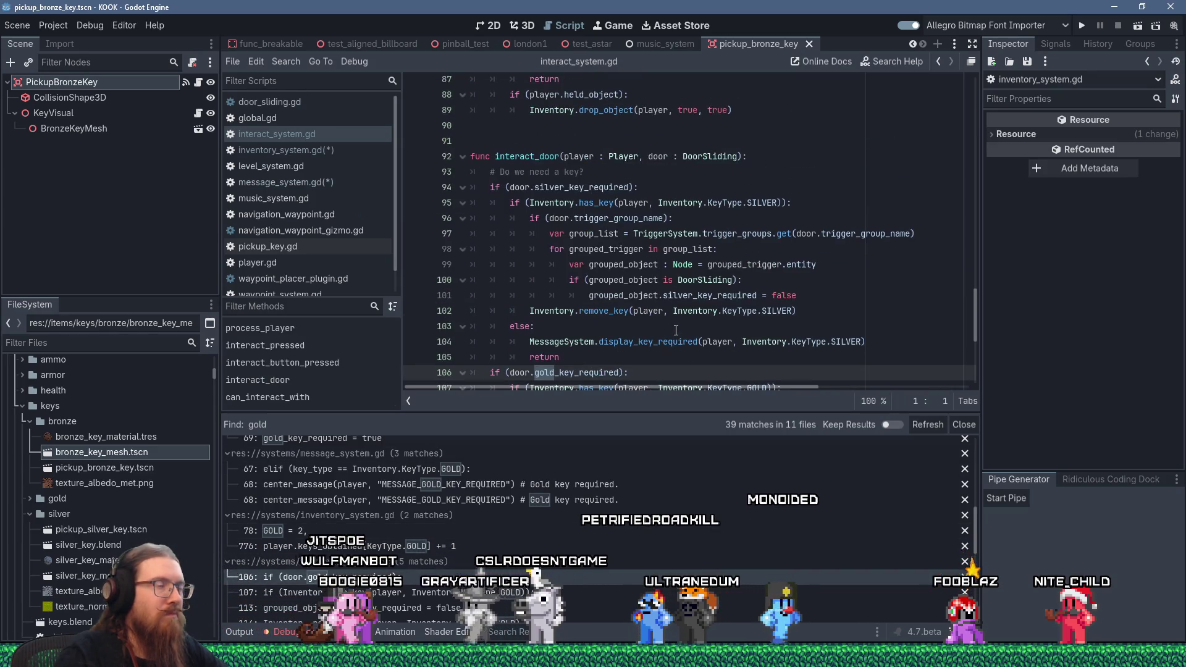
pyautogui.scroll(-6, 676, 330)
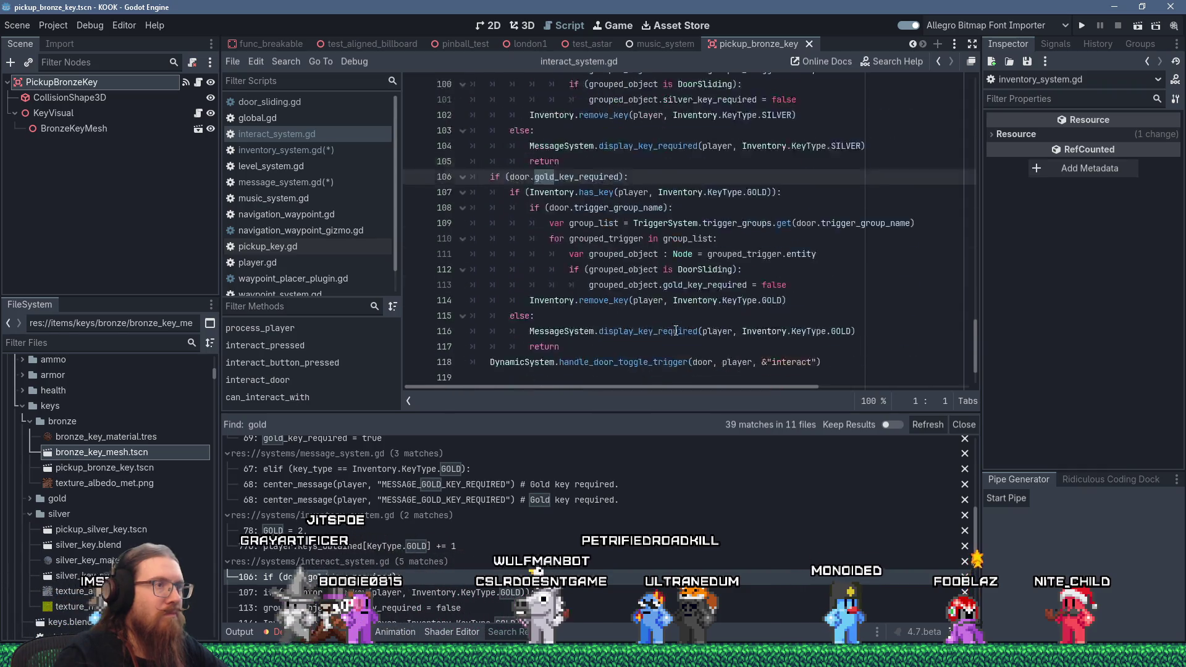
pyautogui.scroll(4, 675, 331)
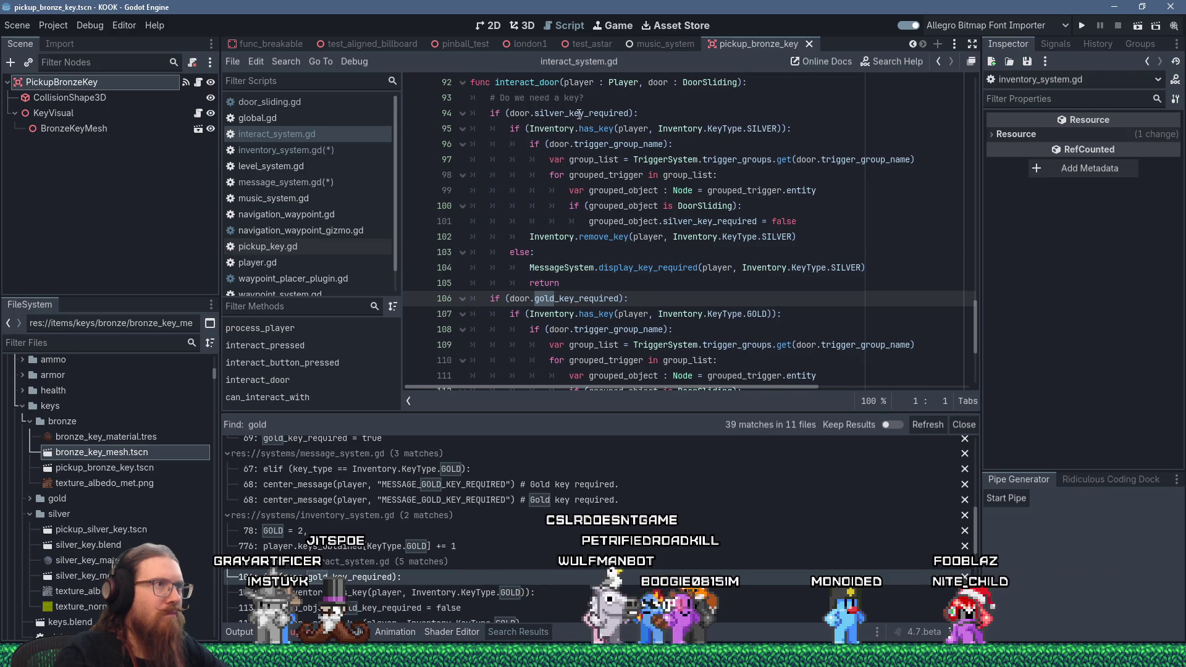
pyautogui.click(608, 97)
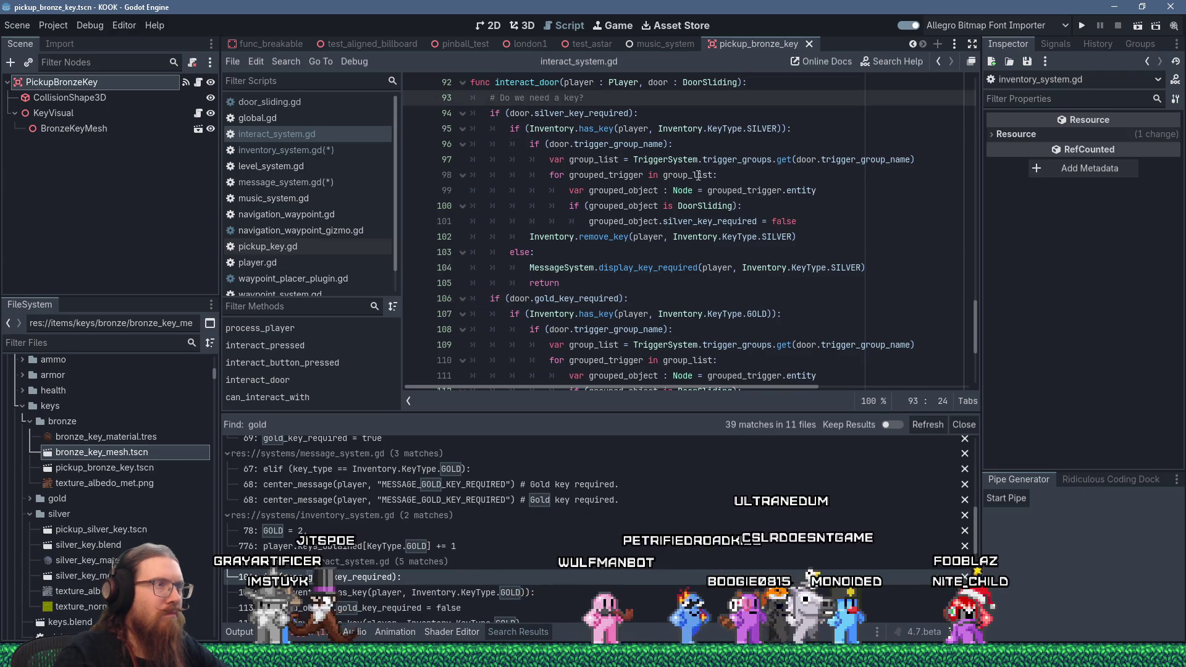
pyautogui.press('Return')
pyautogui.write('if (door.')
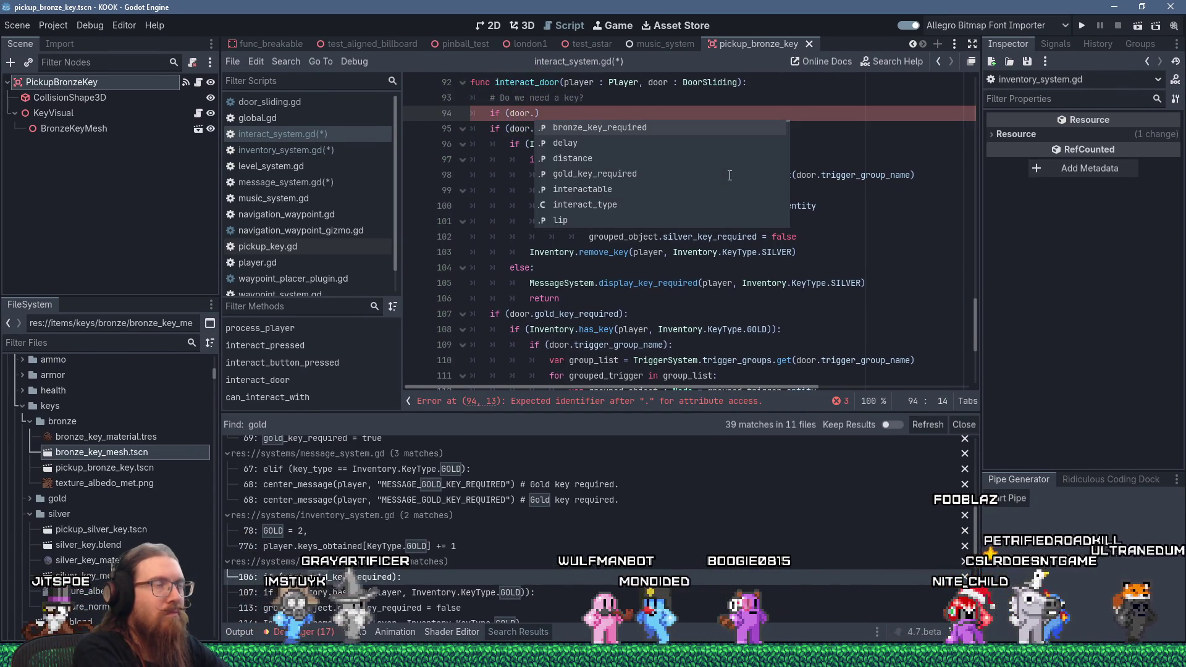
# - Complete the door.bronze_key_required check and begin a nested Inventory.has_key(player, Inventory.KEY test
pyautogui.press('Escape')
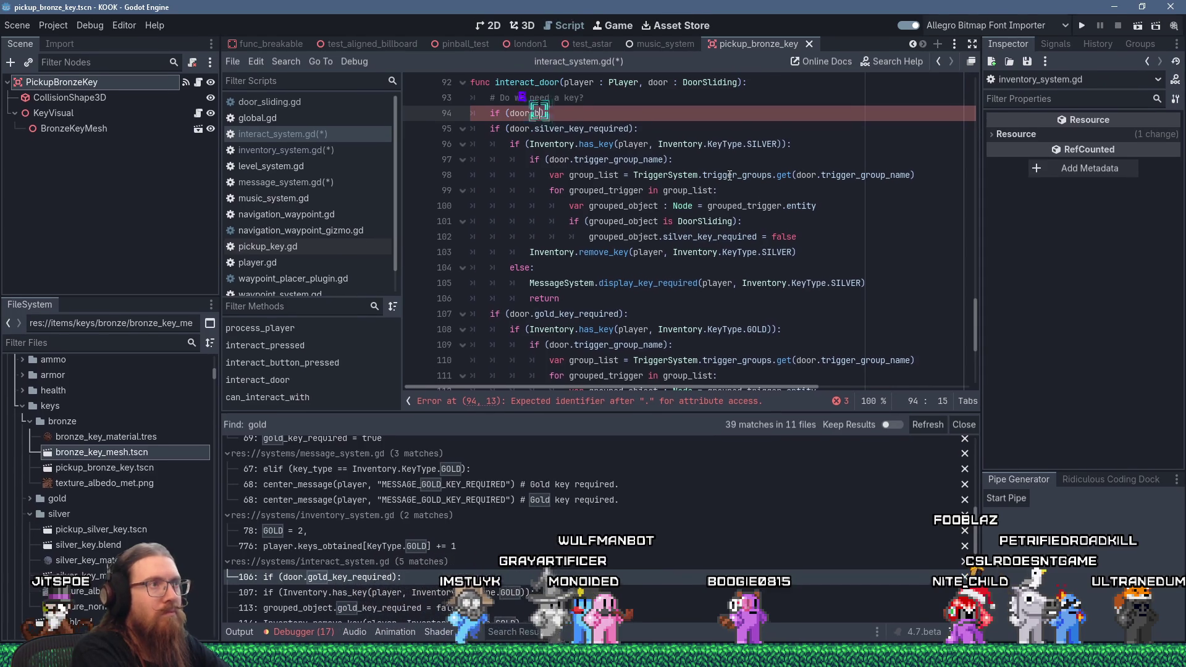
pyautogui.hotkey('shift', 'BackSpace')
pyautogui.press('Return')
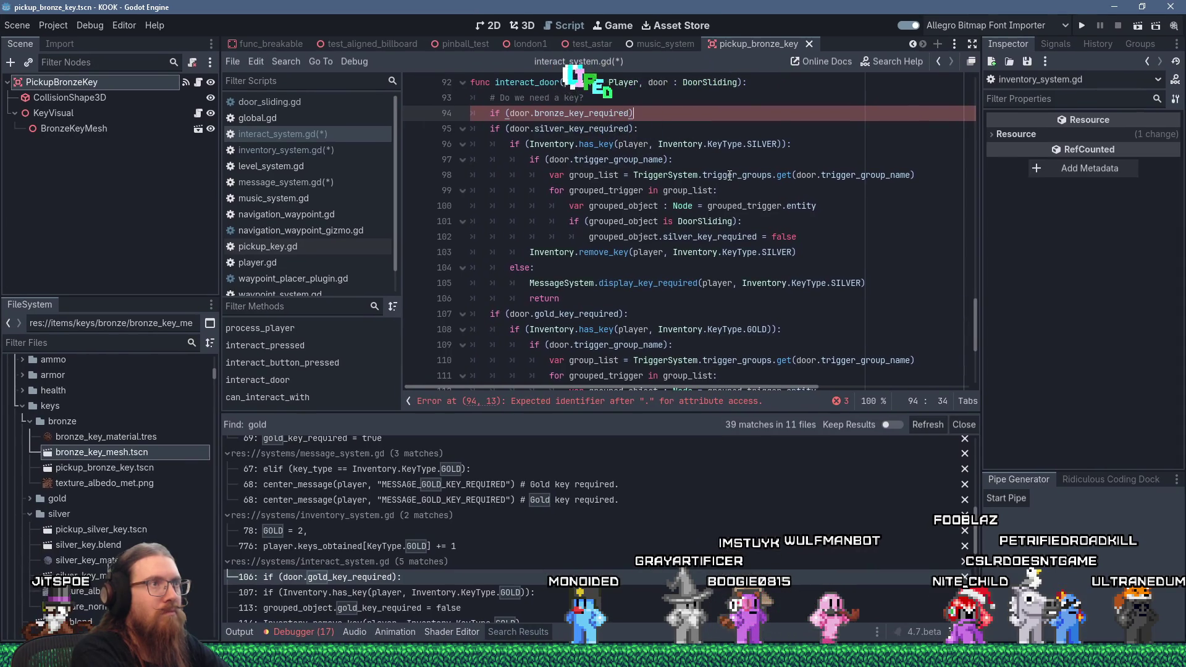
pyautogui.press('Return')
pyautogui.write('if (')
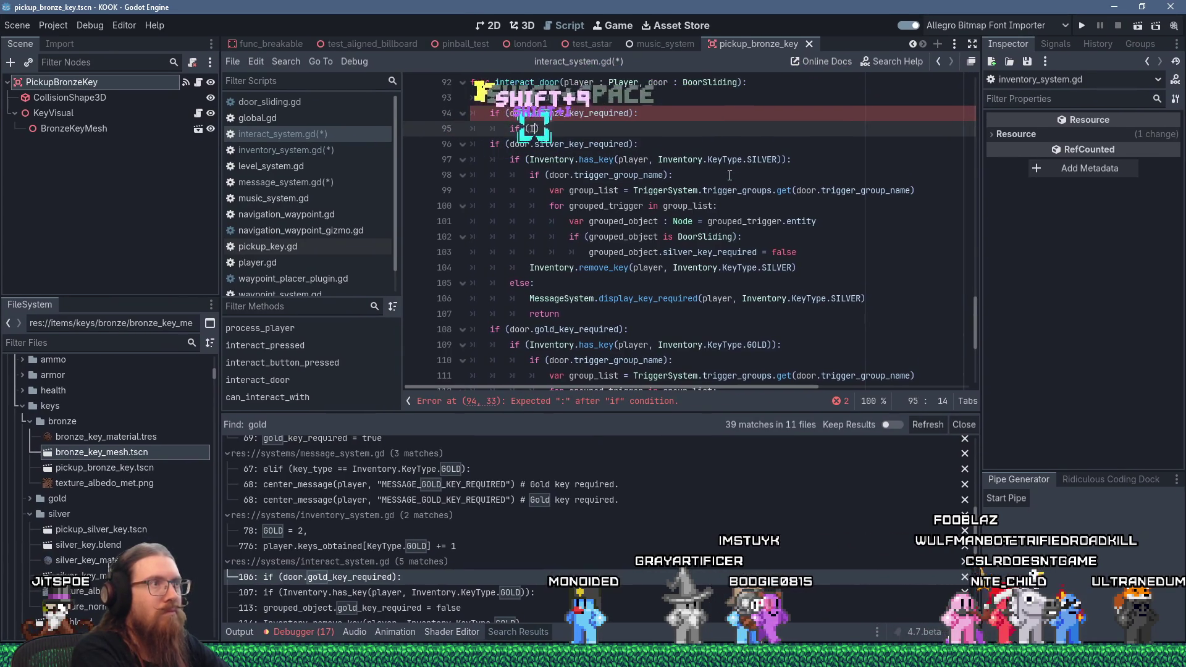
pyautogui.write('Inventory.has_')
pyautogui.write('key(player, I')
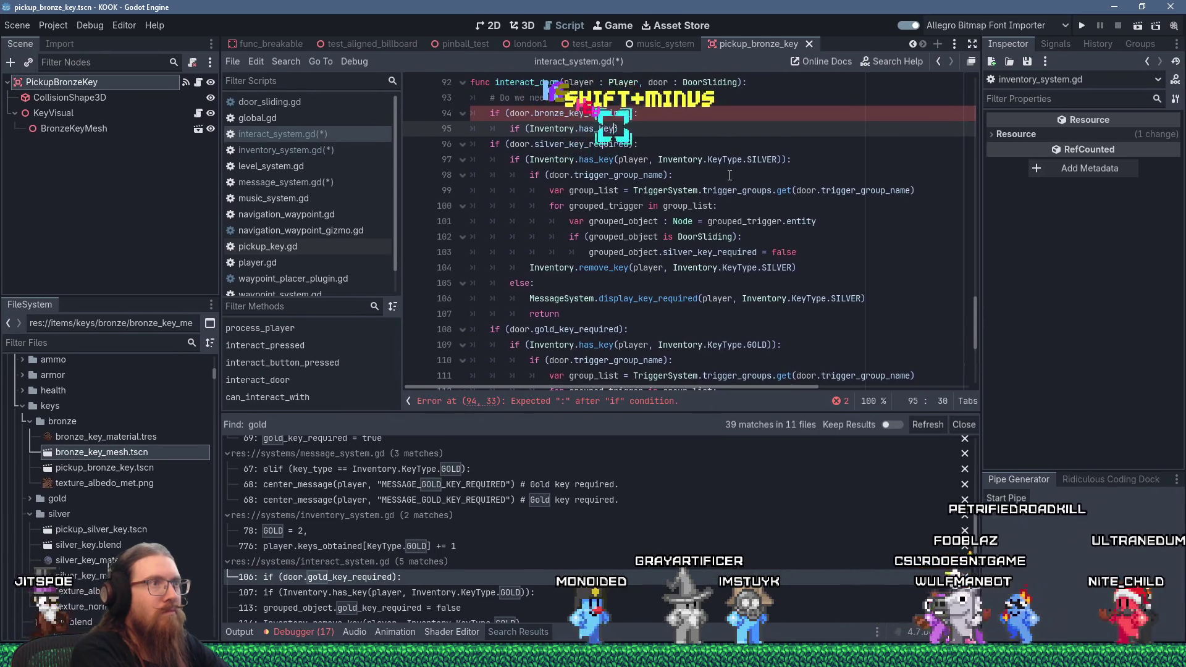
pyautogui.write('nventory.KE')
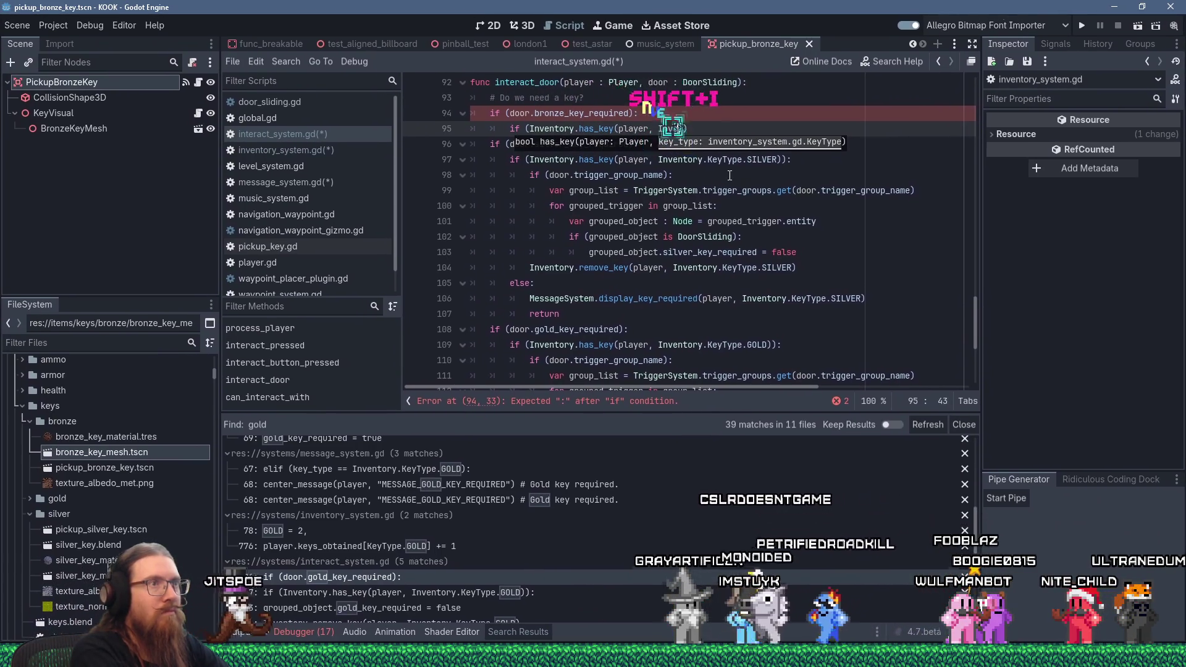
pyautogui.write('Y')
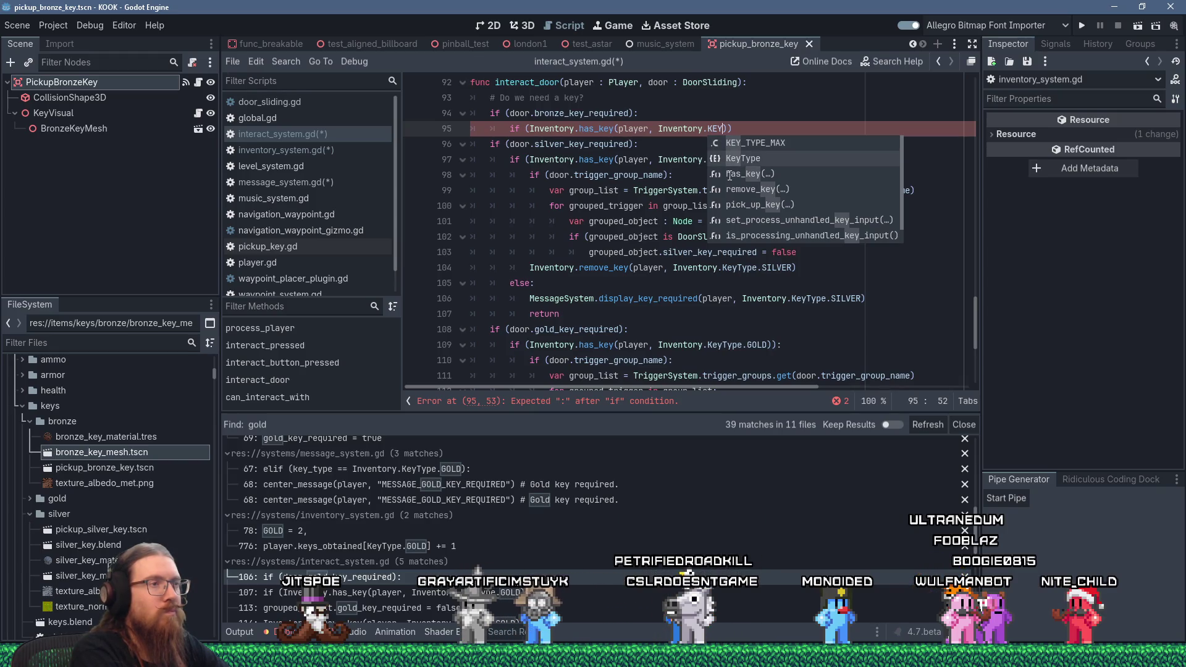
pyautogui.press('Escape')
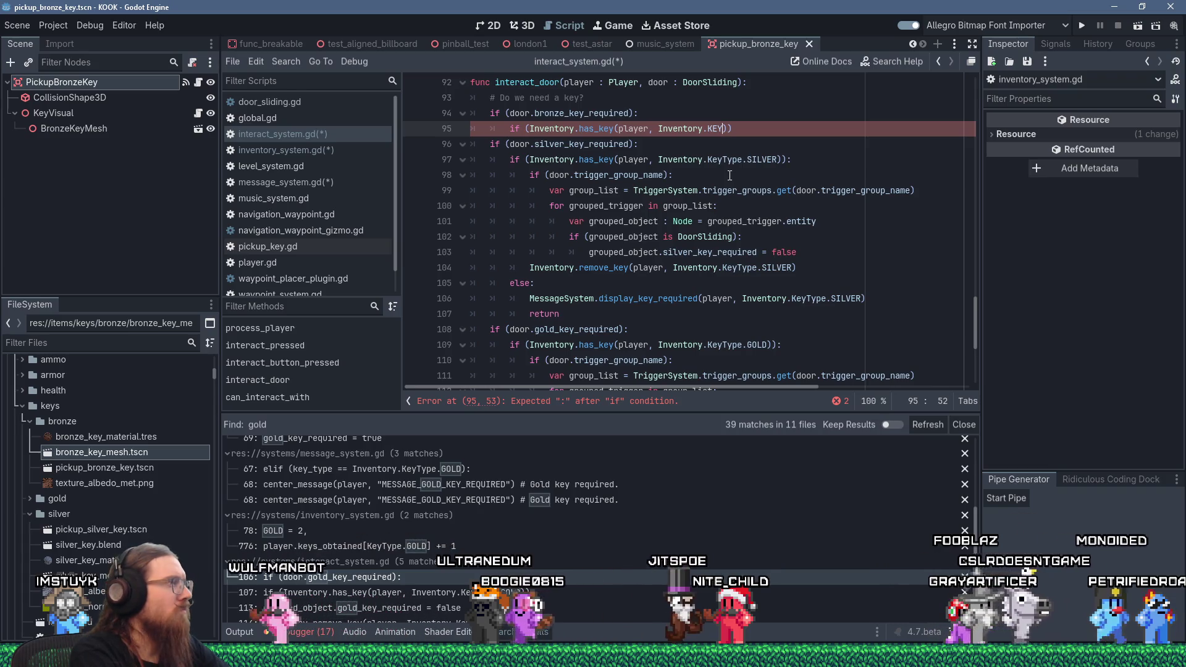
pyautogui.scroll(-5, 643, 350)
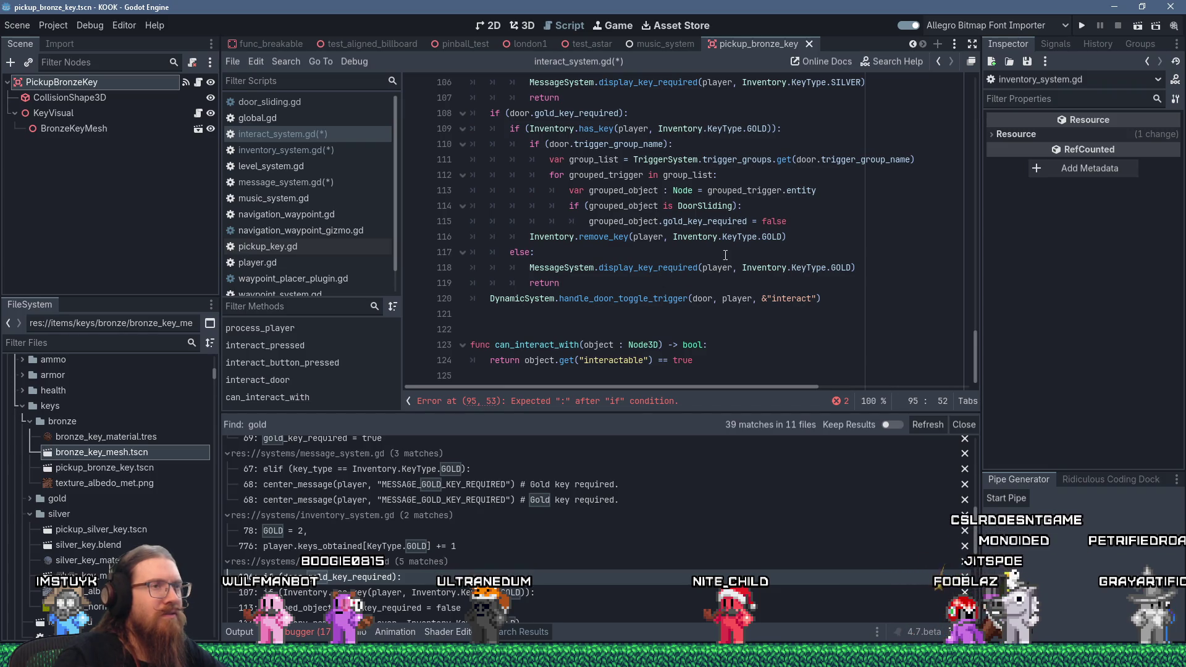
pyautogui.scroll(6, 726, 255)
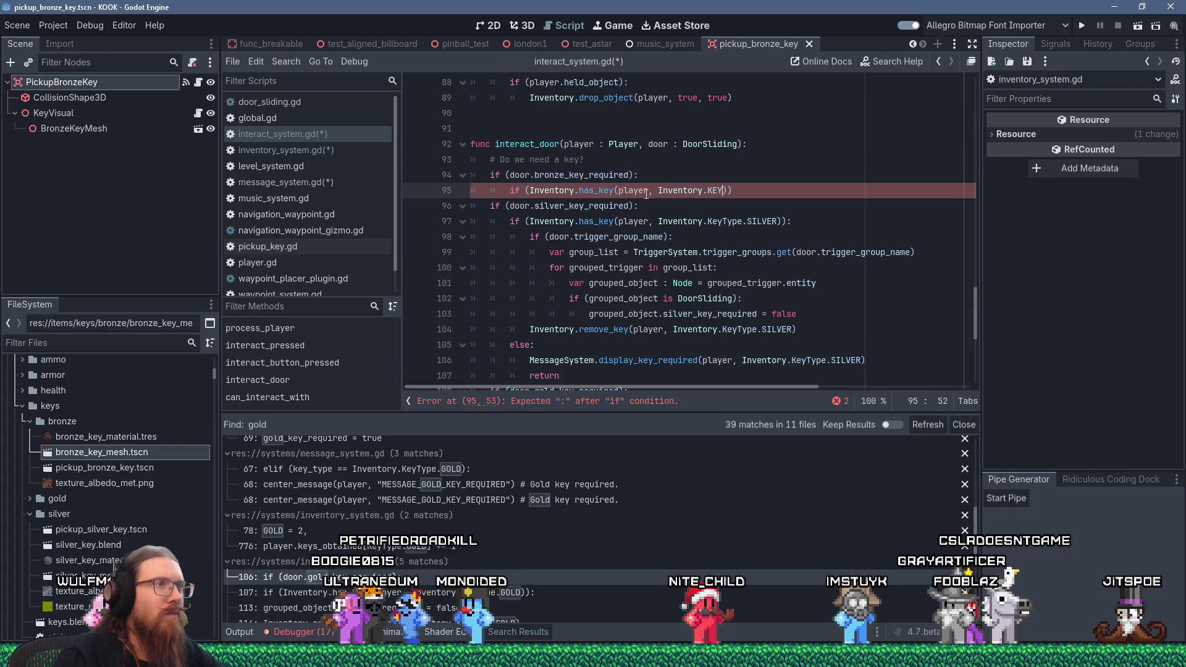
# - Negate the has_key check on line 95 by inserting '!' before Inventory
pyautogui.press('Up')
pyautogui.press('Up')
pyautogui.press('Down')
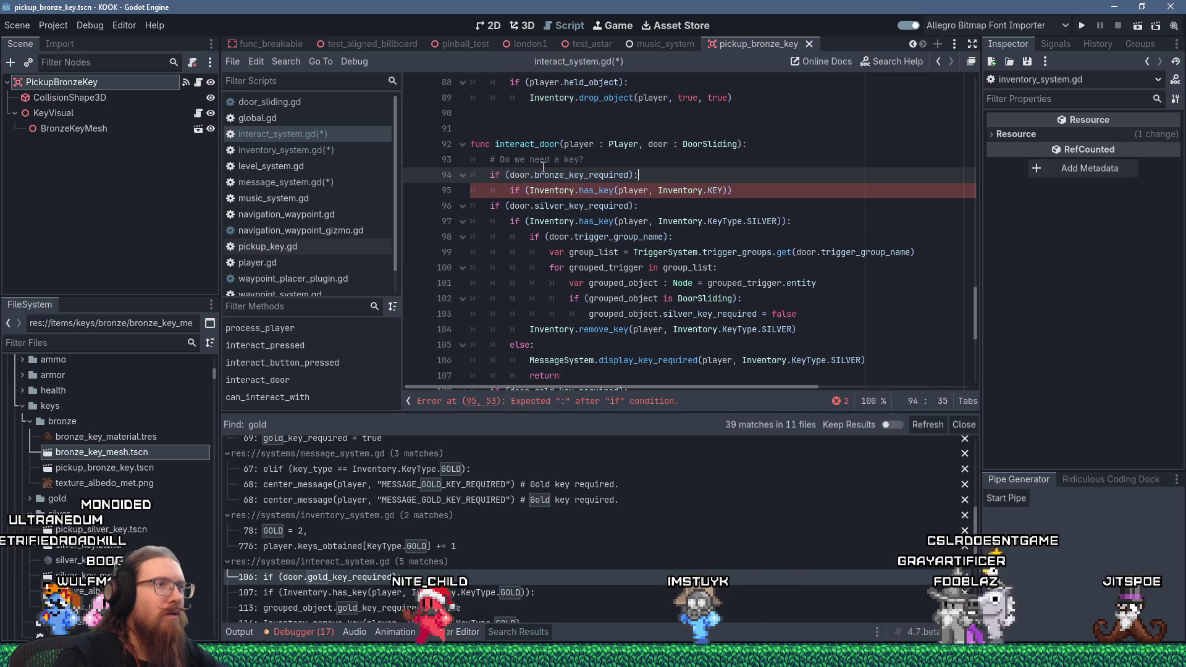
pyautogui.scroll(-2, 543, 166)
pyautogui.scroll(2, 543, 166)
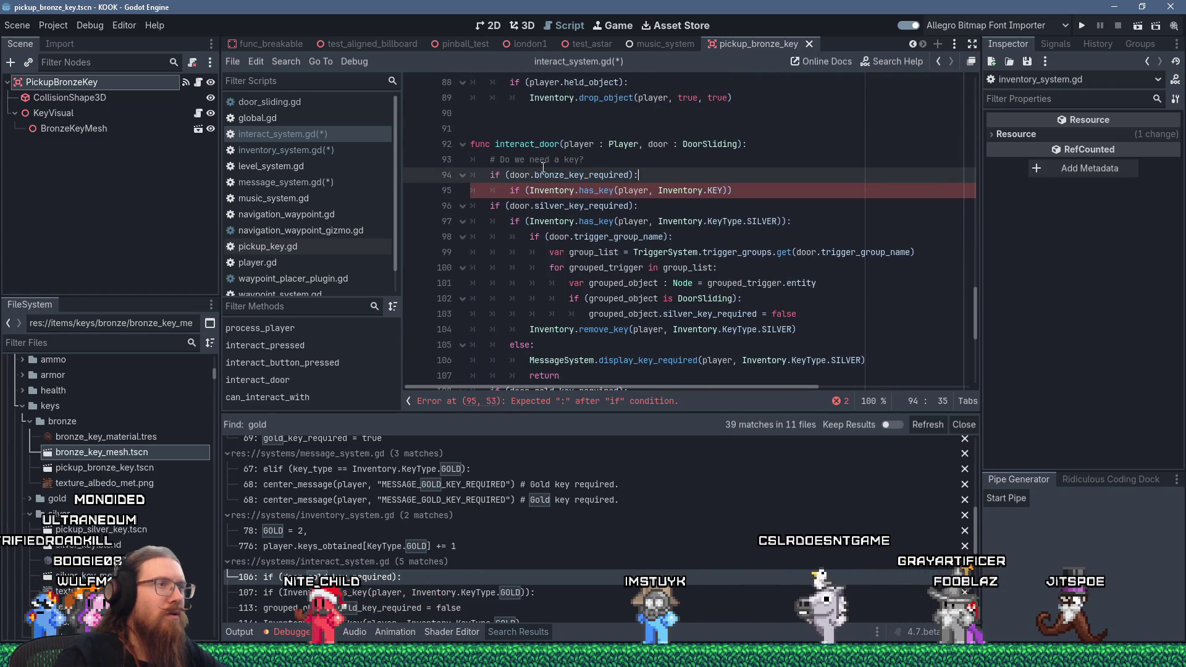
pyautogui.click(529, 190)
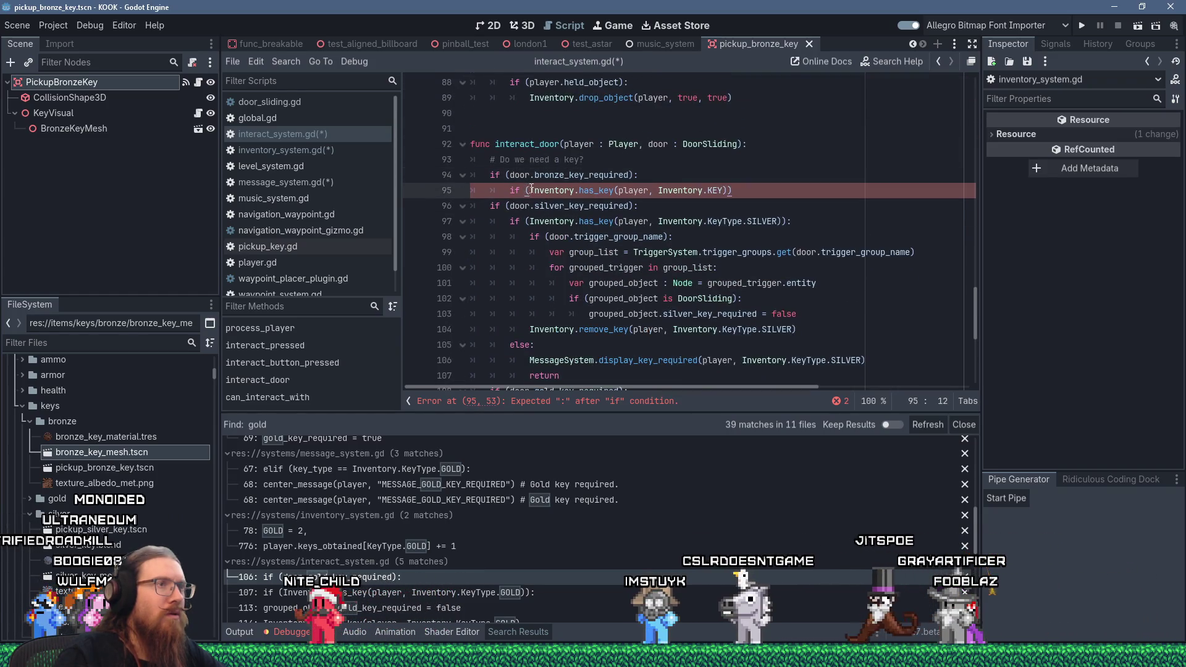
pyautogui.write('!')
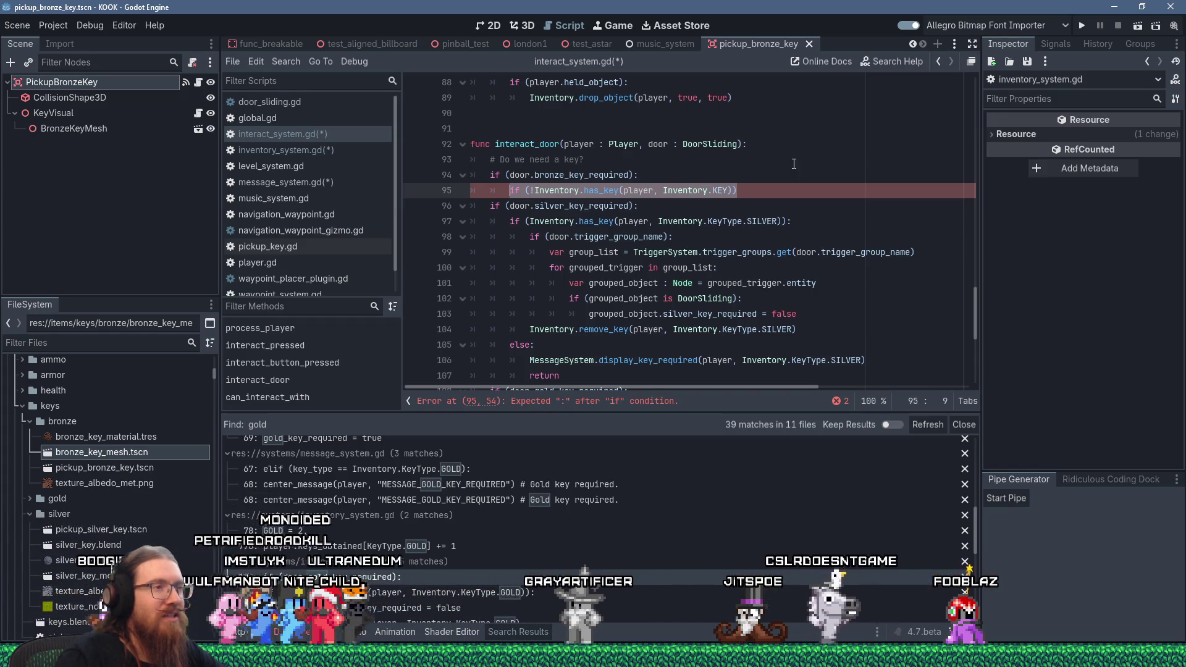
# - Replace the KEY placeholder with KeyType.BRONZE, close with '):' and start an indented body line
pyautogui.scroll(-2, 793, 164)
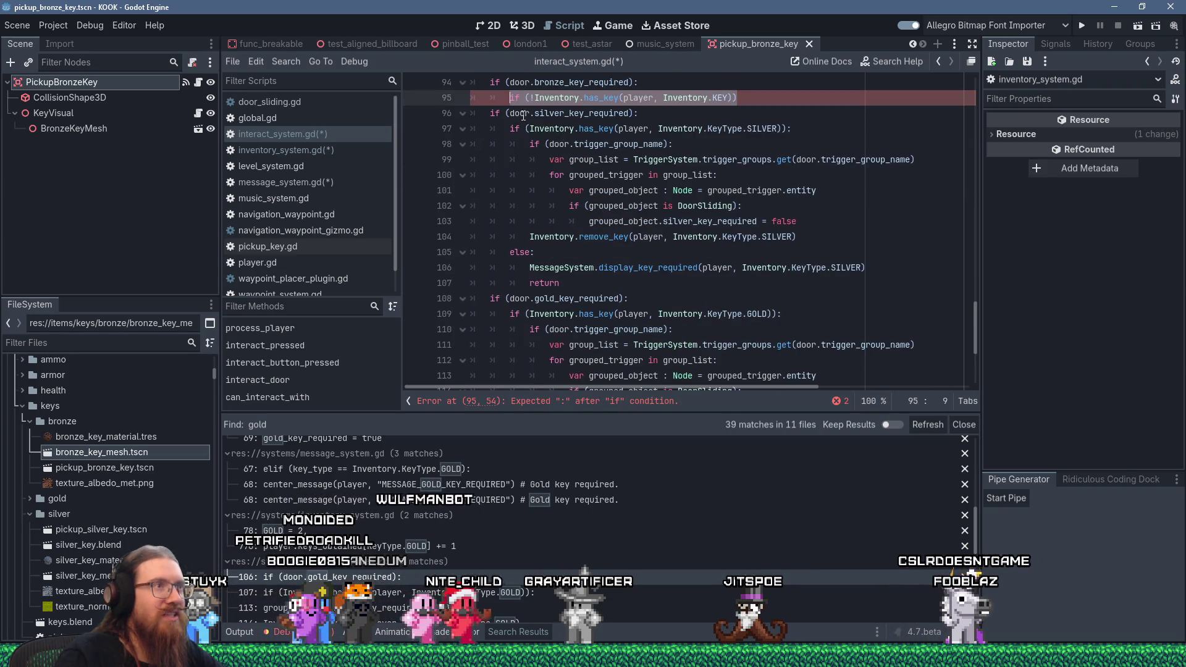
pyautogui.scroll(2, 678, 196)
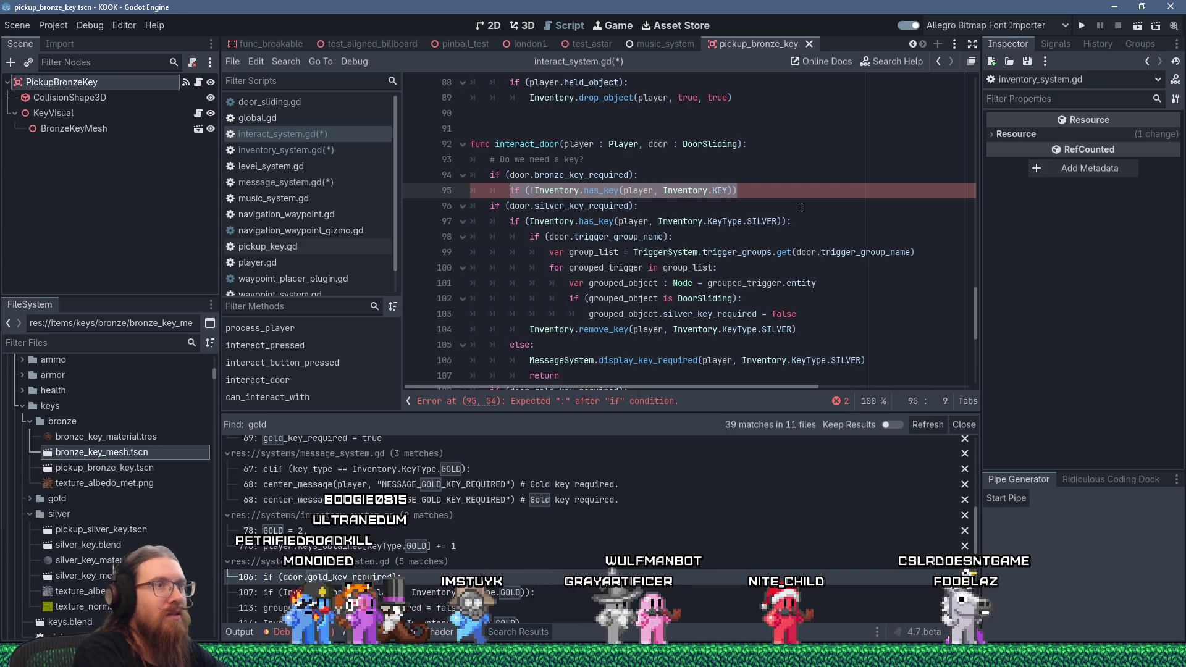
pyautogui.press('End')
pyautogui.hotkey('ctrl', 'Left')
pyautogui.write('KeyType.B')
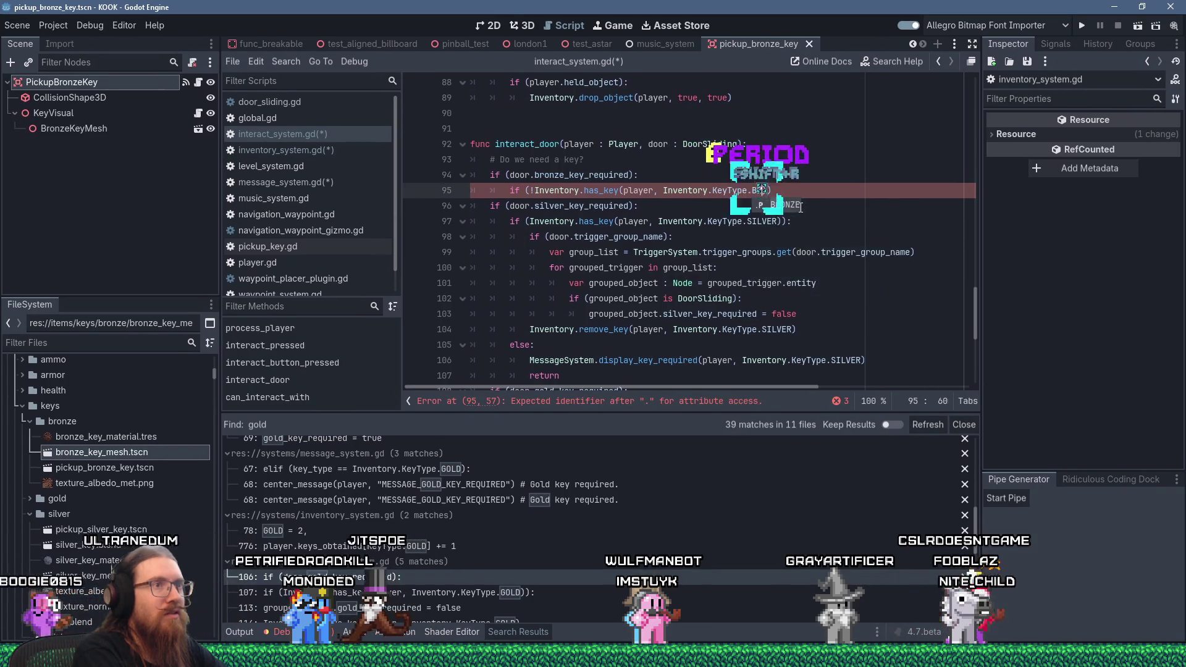
pyautogui.press('Return')
pyautogui.write(')')
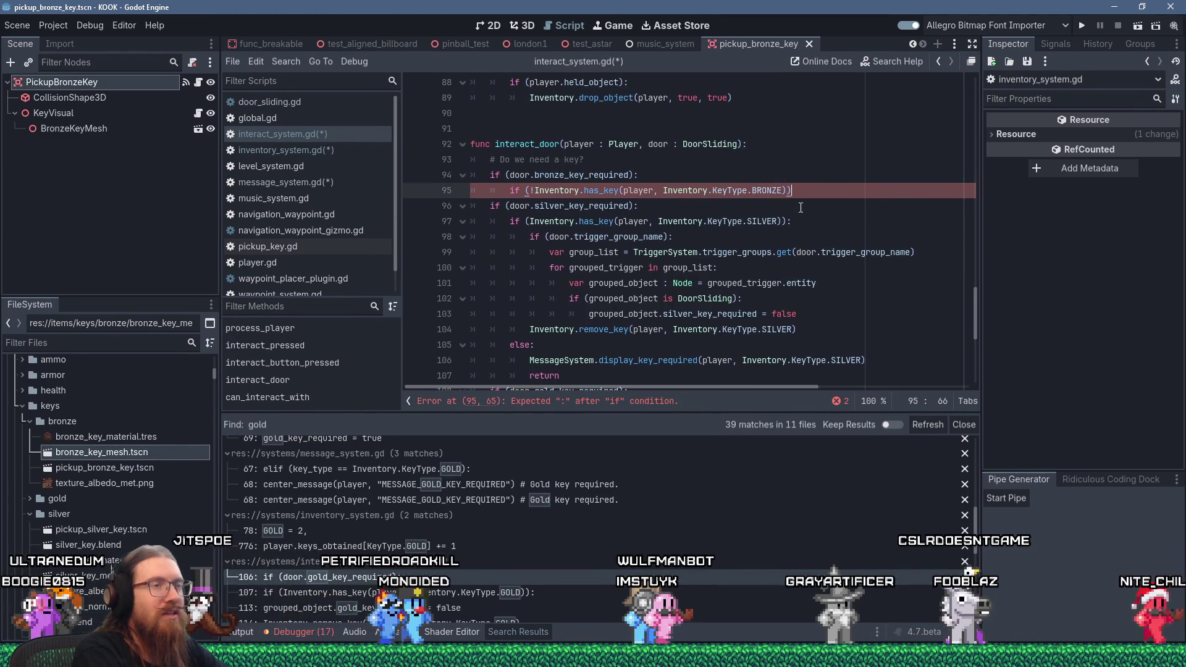
pyautogui.write(':')
pyautogui.press('Return')
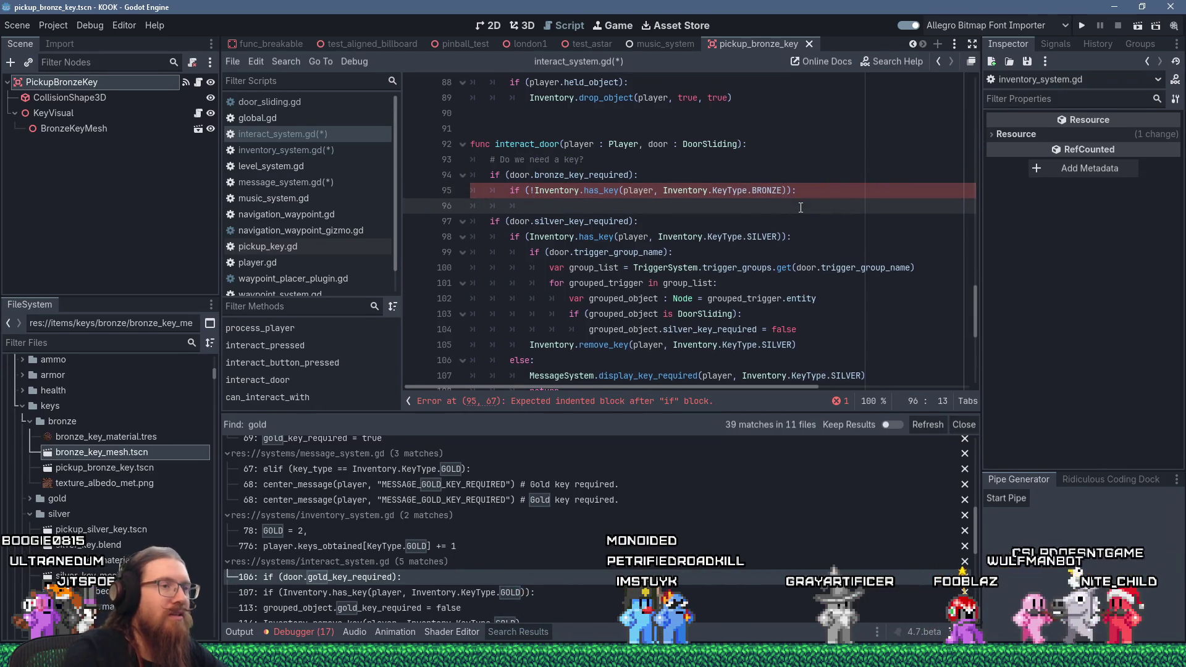
# - Copy the silver display_key_required and return lines into the bronze branch, changing SILVER to BRONZE
pyautogui.scroll(-3, 801, 208)
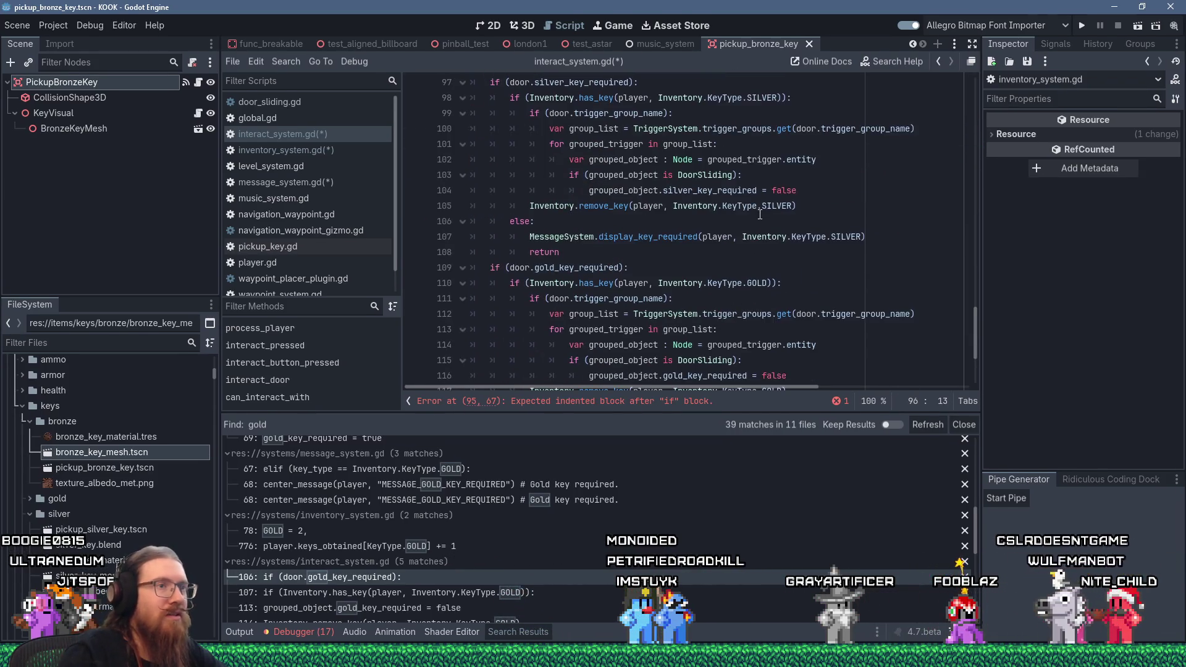
pyautogui.click(530, 235)
pyautogui.moveTo(573, 244); pyautogui.dragTo(530, 237)
pyautogui.rightClick(530, 236)
pyautogui.click(552, 276)
pyautogui.scroll(4, 560, 255)
pyautogui.click(561, 253)
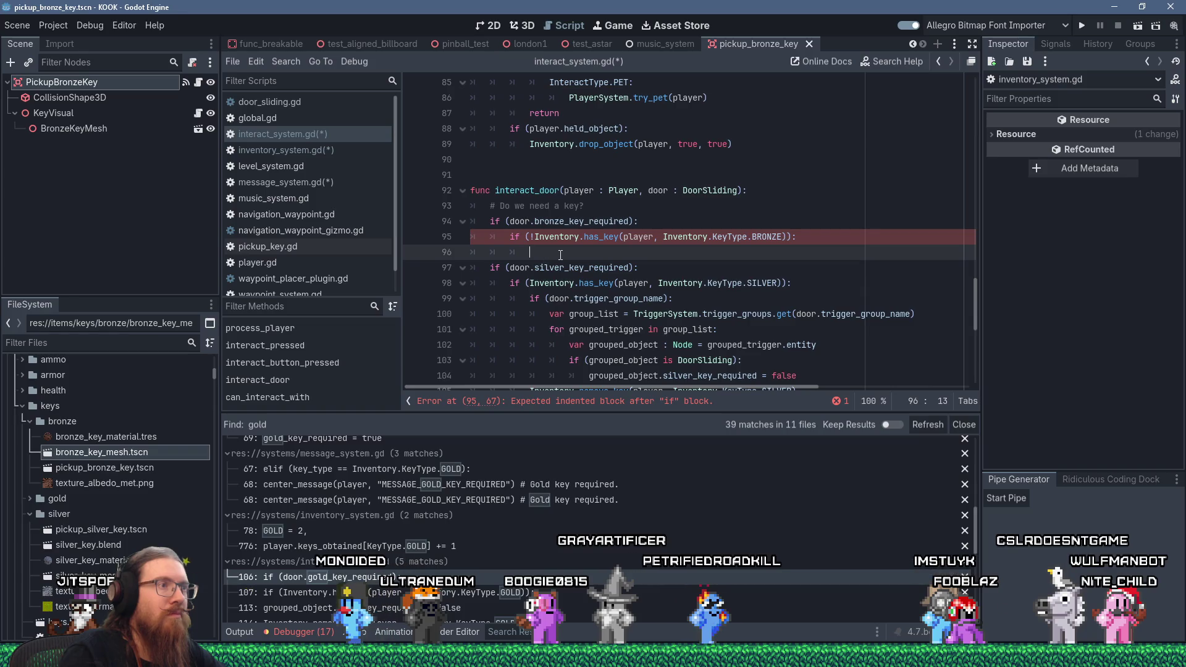
pyautogui.press('shift+Insert')
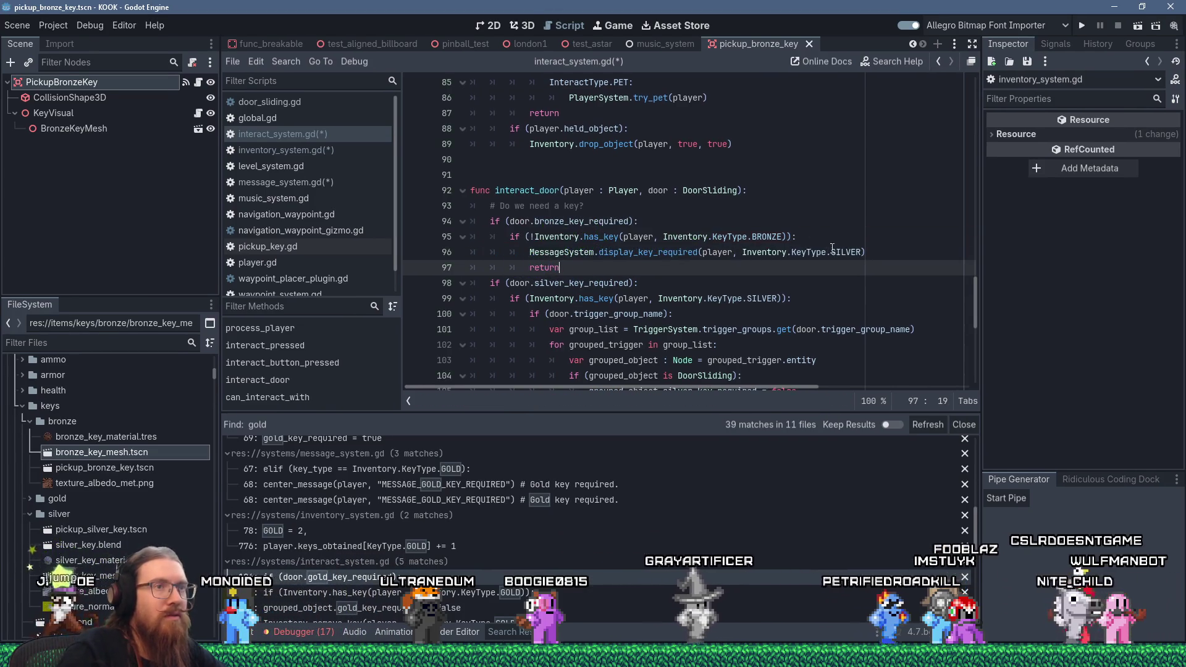
pyautogui.doubleClick(834, 250)
pyautogui.write('BRONZE')
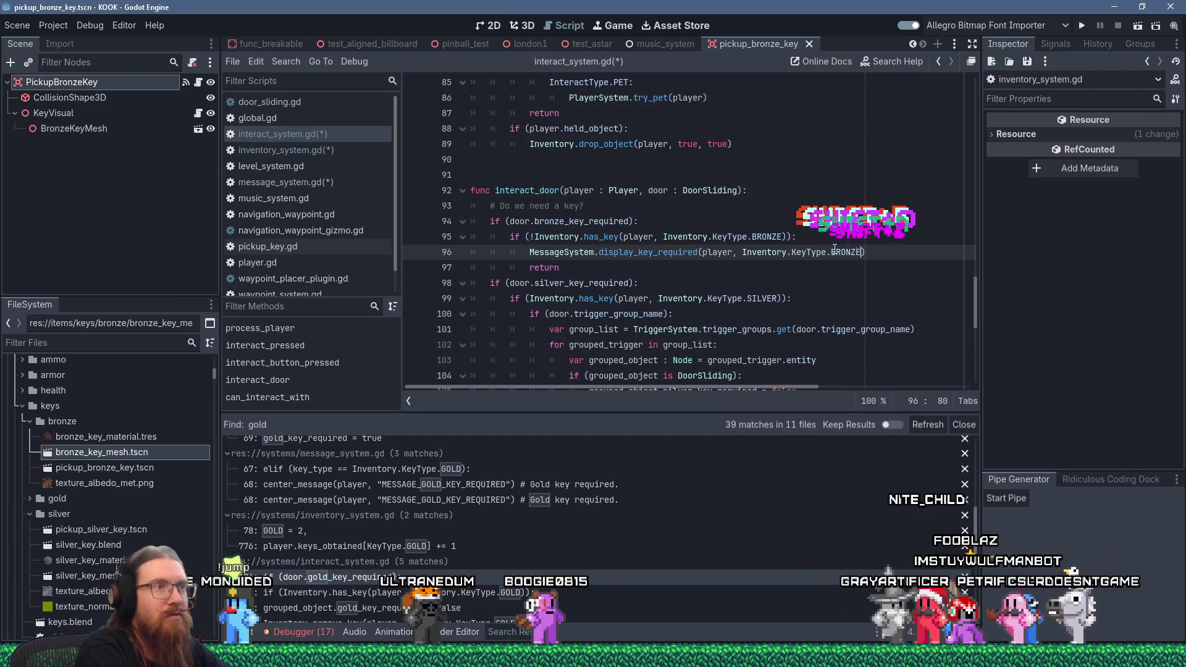
pyautogui.press('Down')
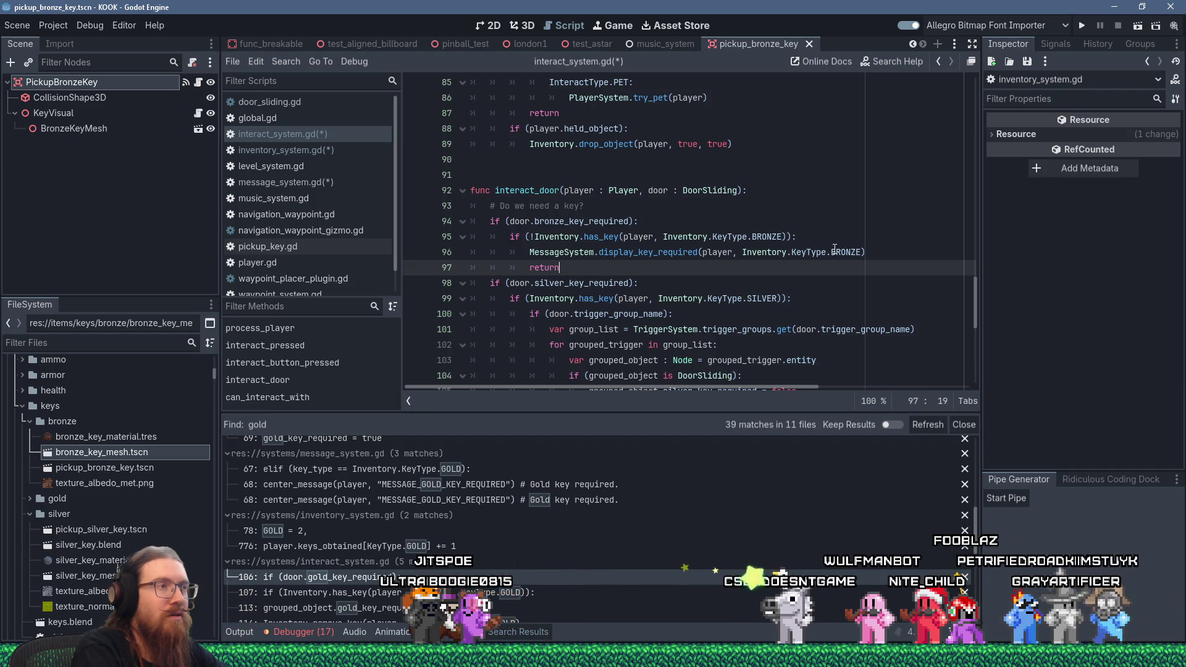
pyautogui.press('Down')
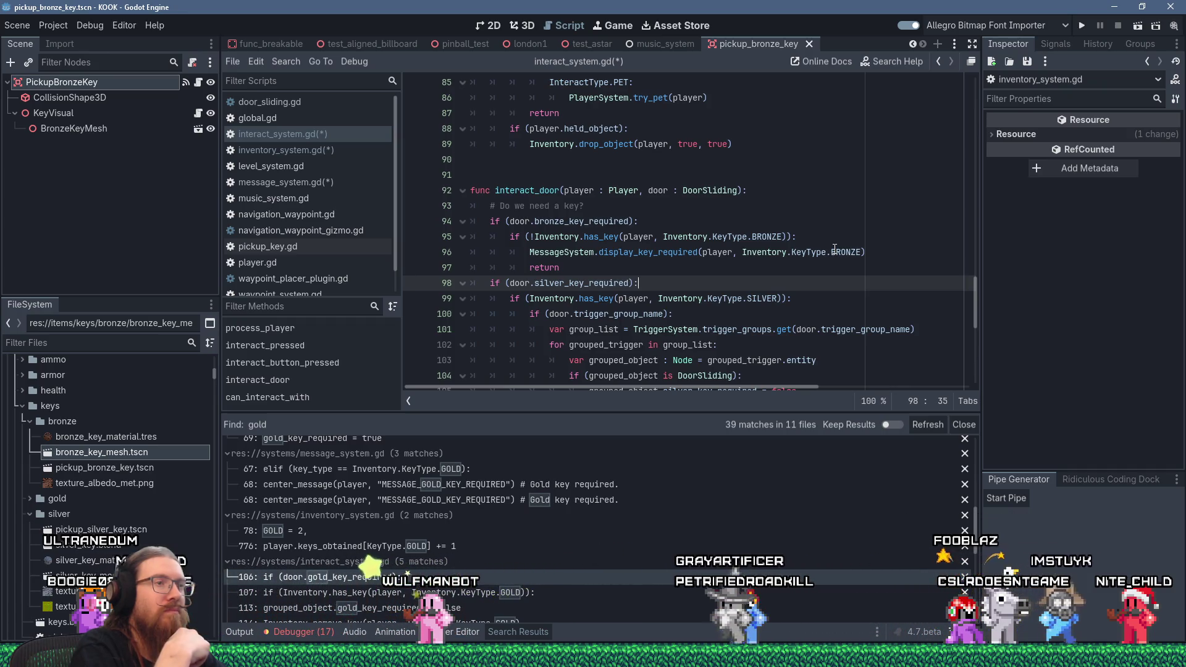
pyautogui.scroll(-1, 834, 249)
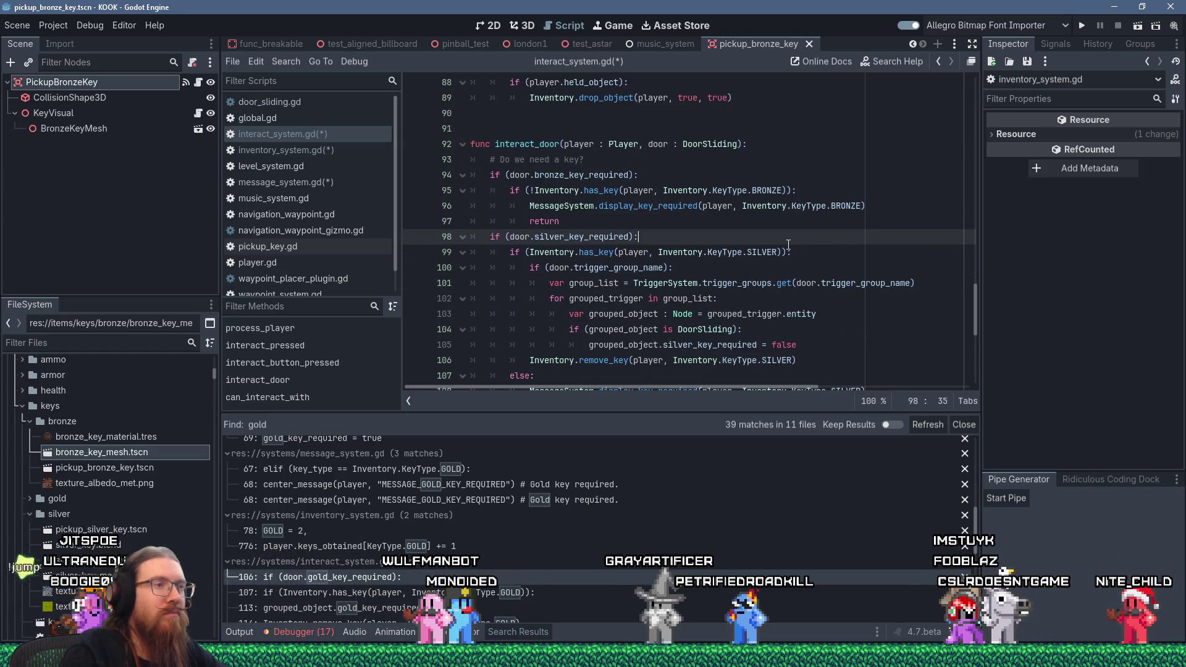
pyautogui.scroll(-1, 789, 244)
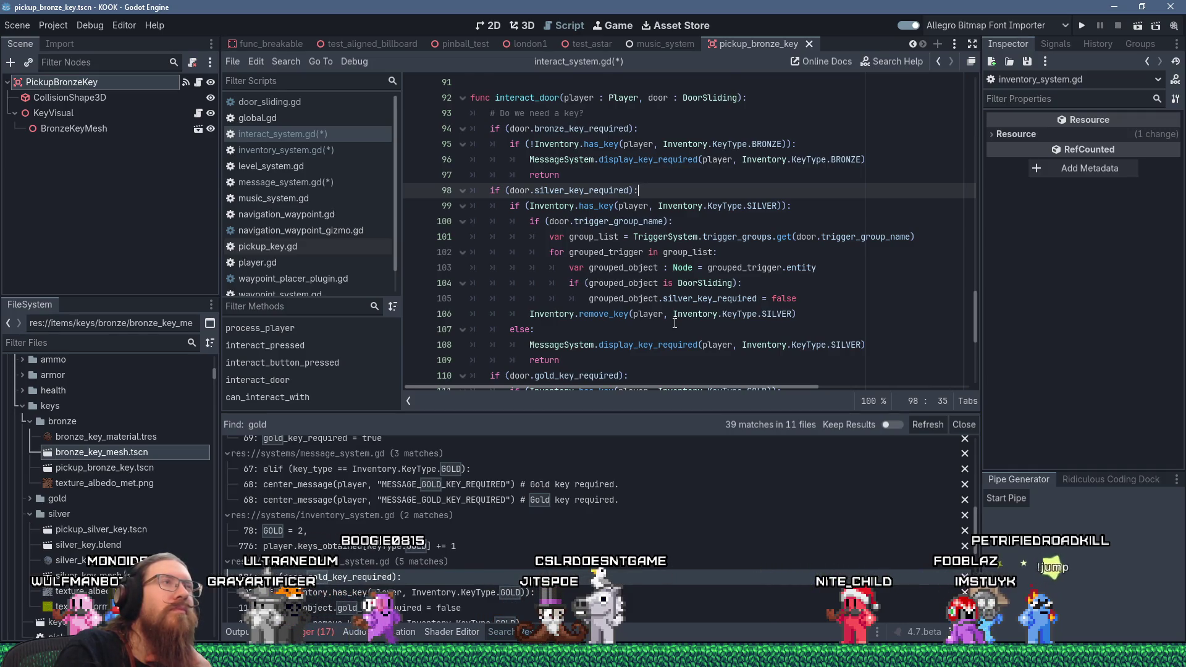
pyautogui.scroll(3, 675, 323)
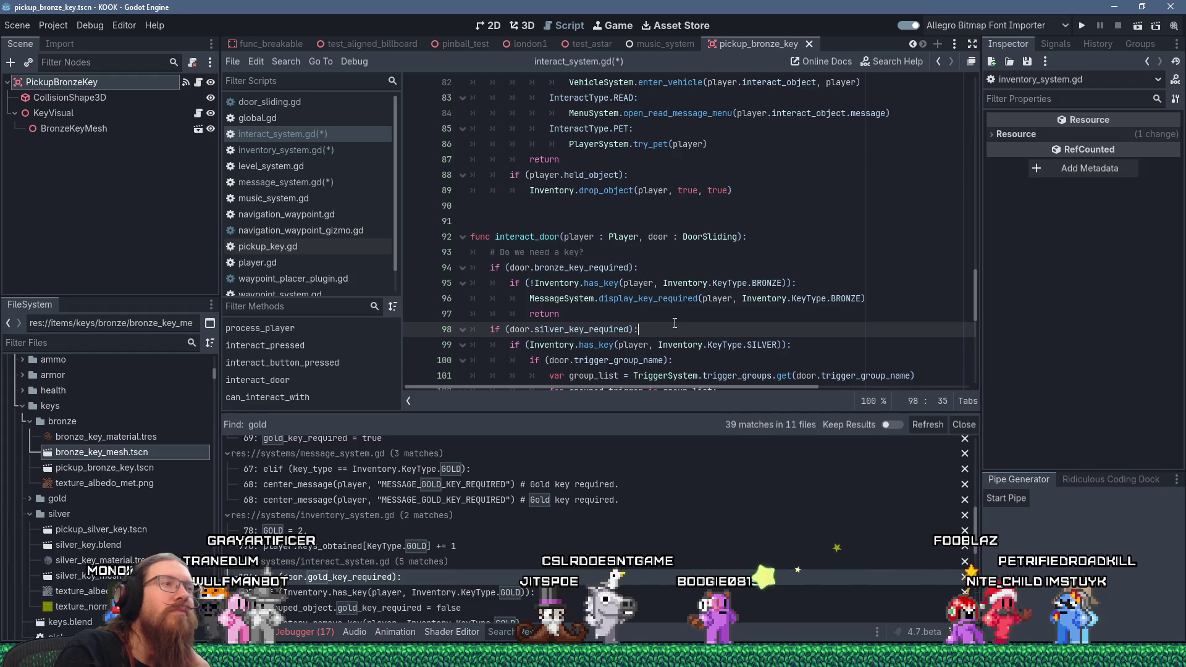
pyautogui.scroll(-4, 675, 323)
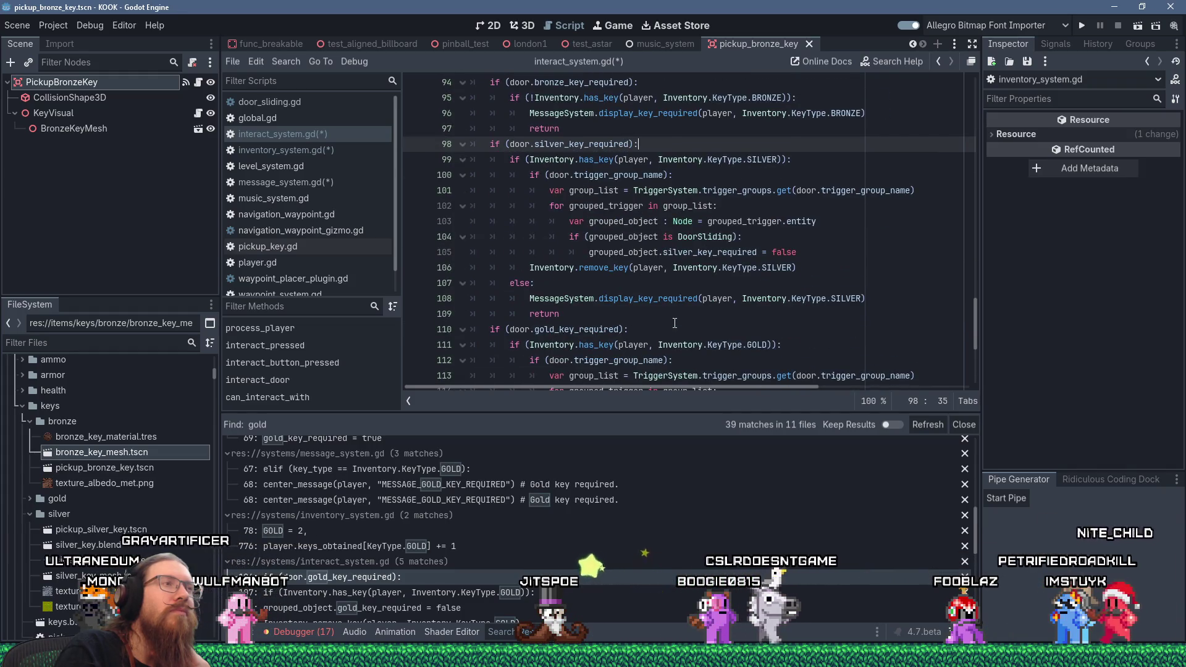
pyautogui.scroll(3, 674, 323)
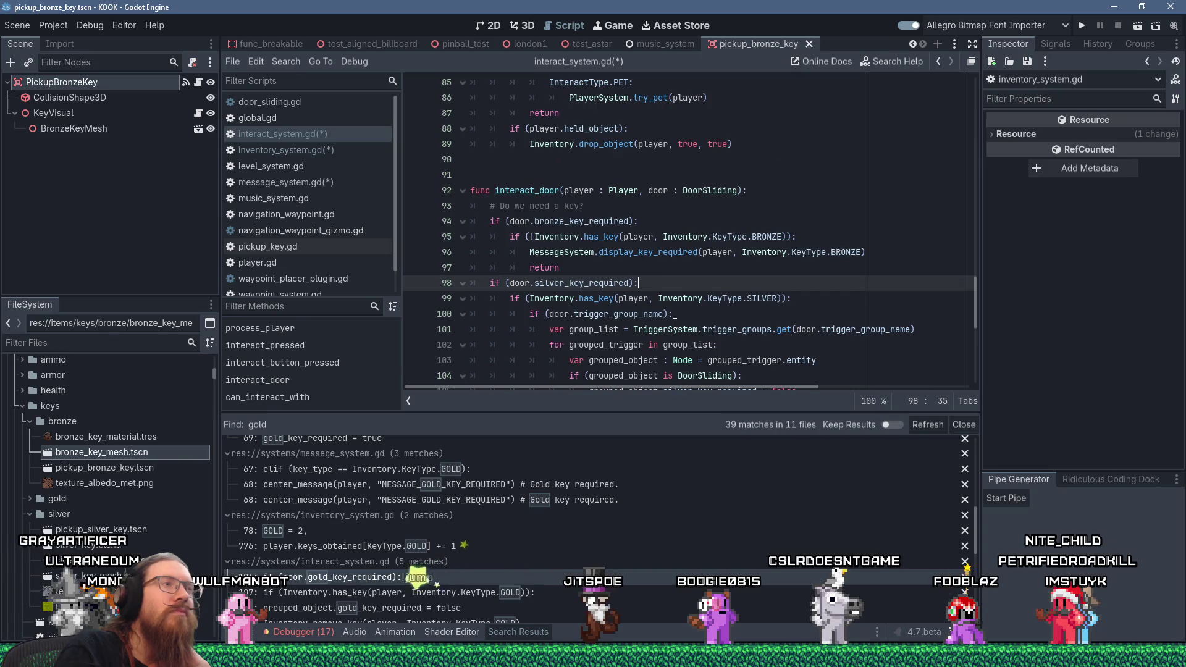
pyautogui.scroll(-3, 674, 323)
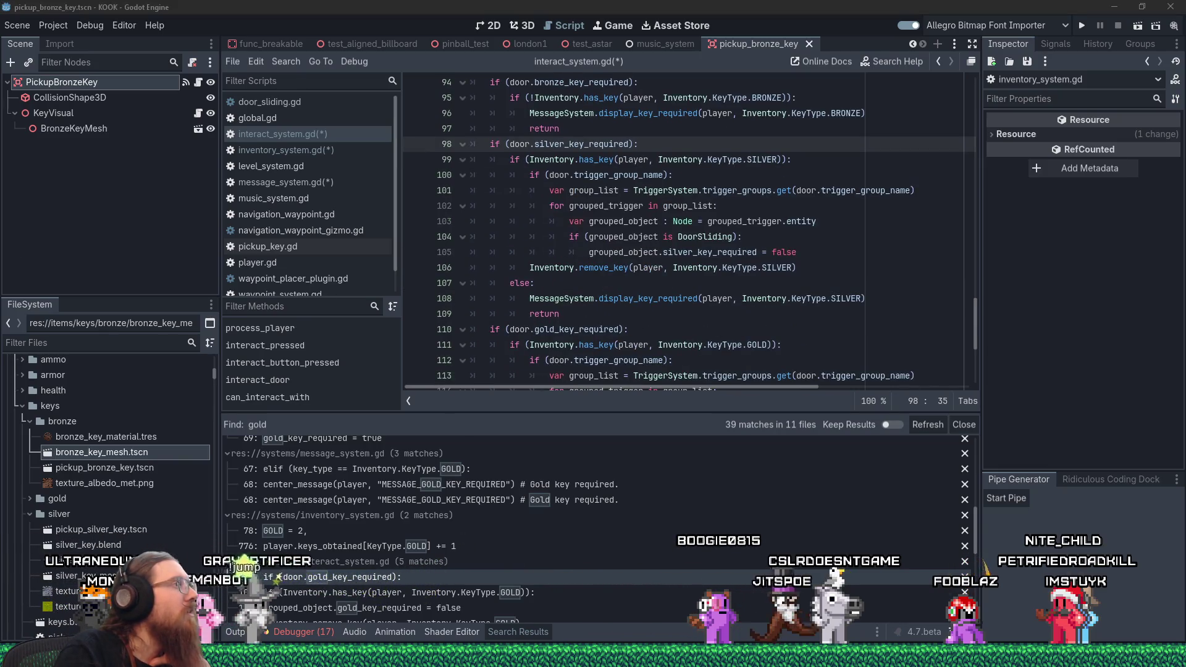
pyautogui.scroll(1, 652, 178)
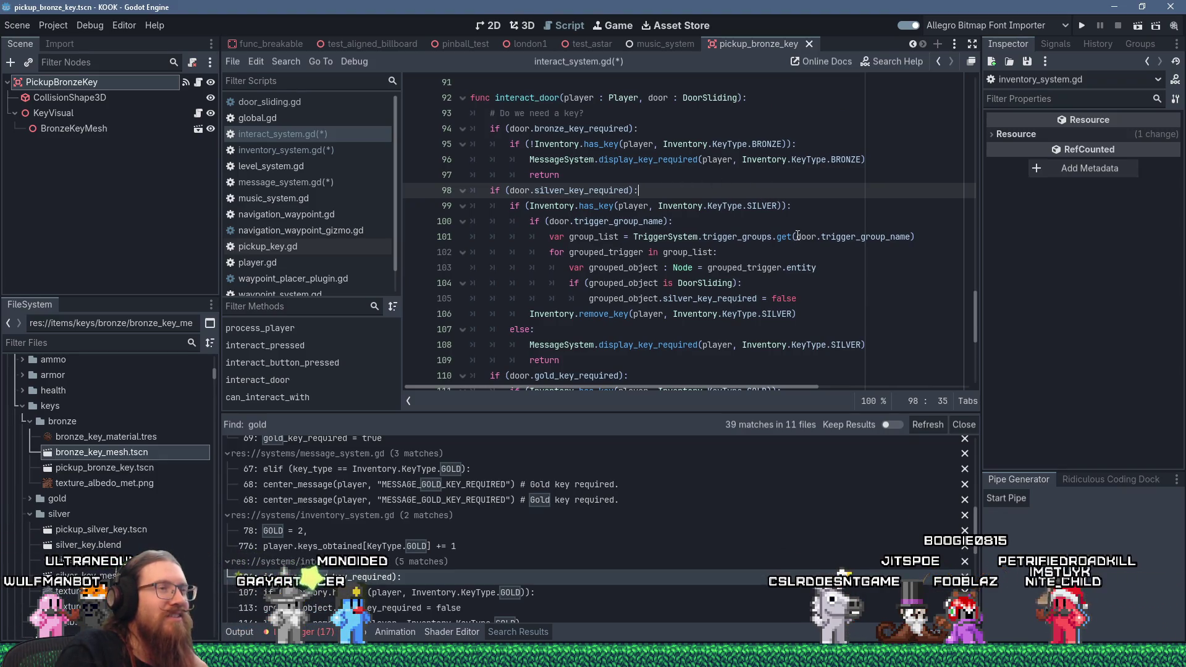
pyautogui.moveTo(797, 236)
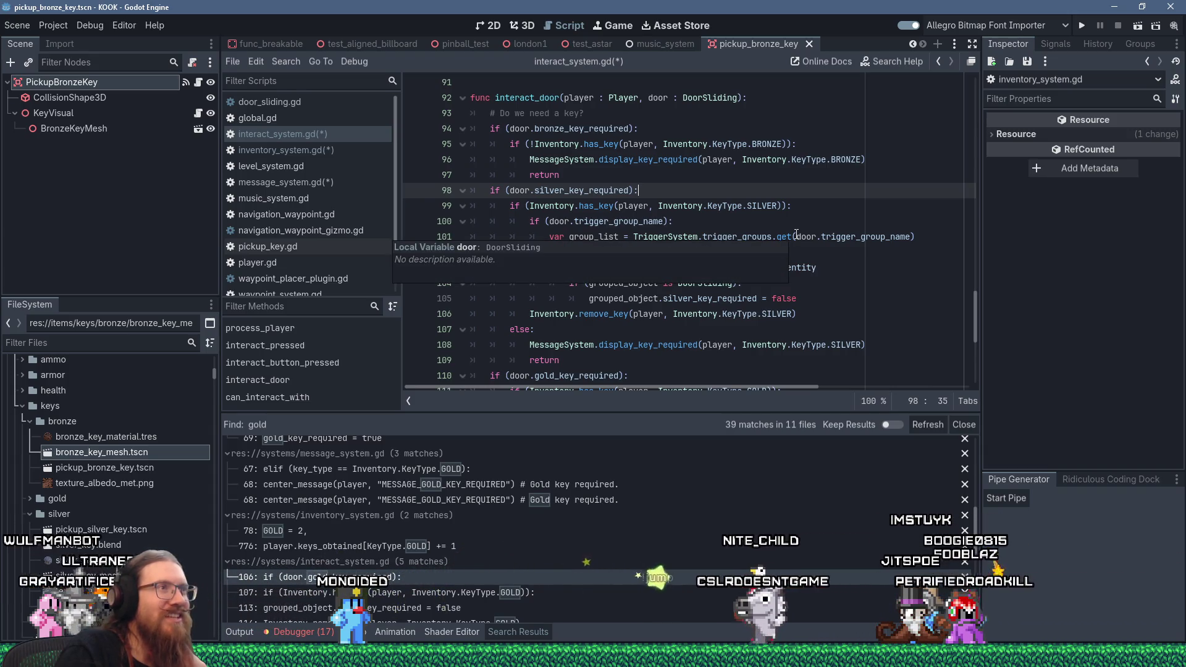
pyautogui.click(851, 208)
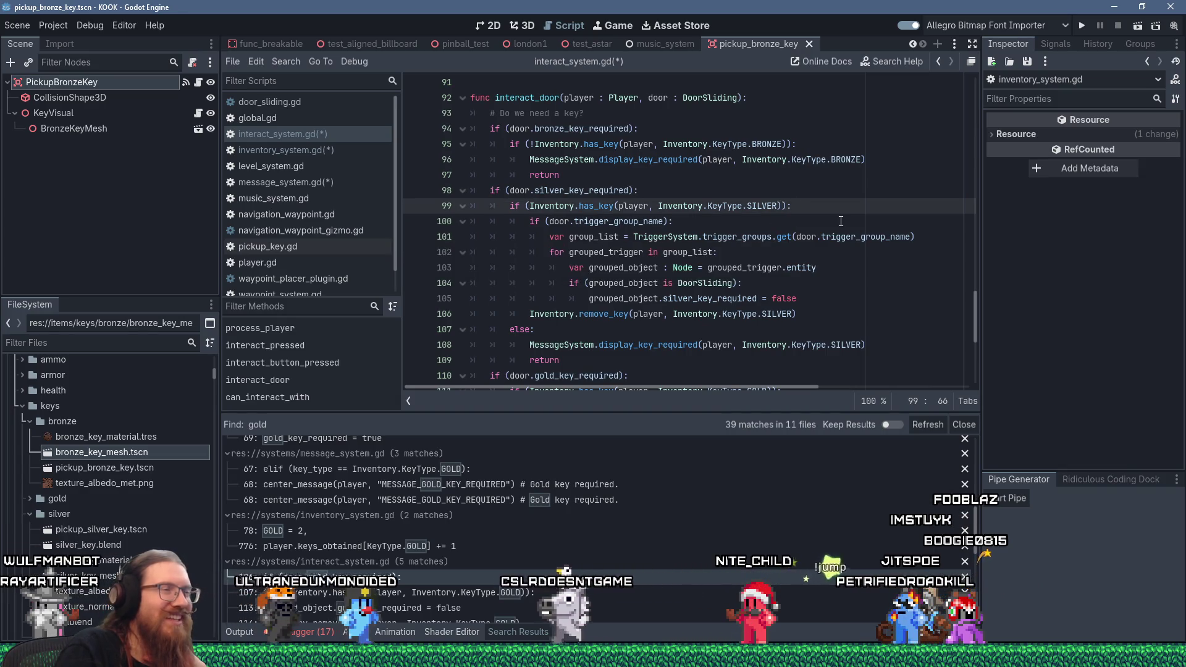
pyautogui.click(531, 205)
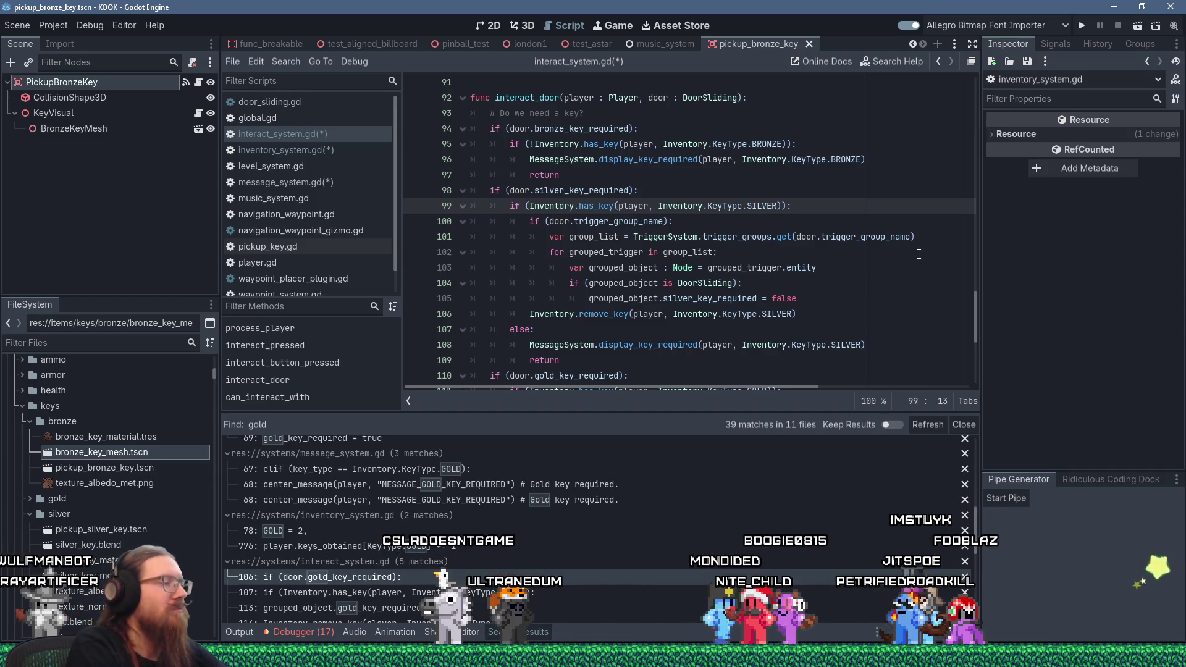
pyautogui.write('!')
# - Delete the silver key message and return lines, then undo back to the original silver has-key block
pyautogui.press('Down')
pyautogui.press('Down')
pyautogui.press('Down')
pyautogui.press('Down')
pyautogui.press('Down')
pyautogui.press('Down')
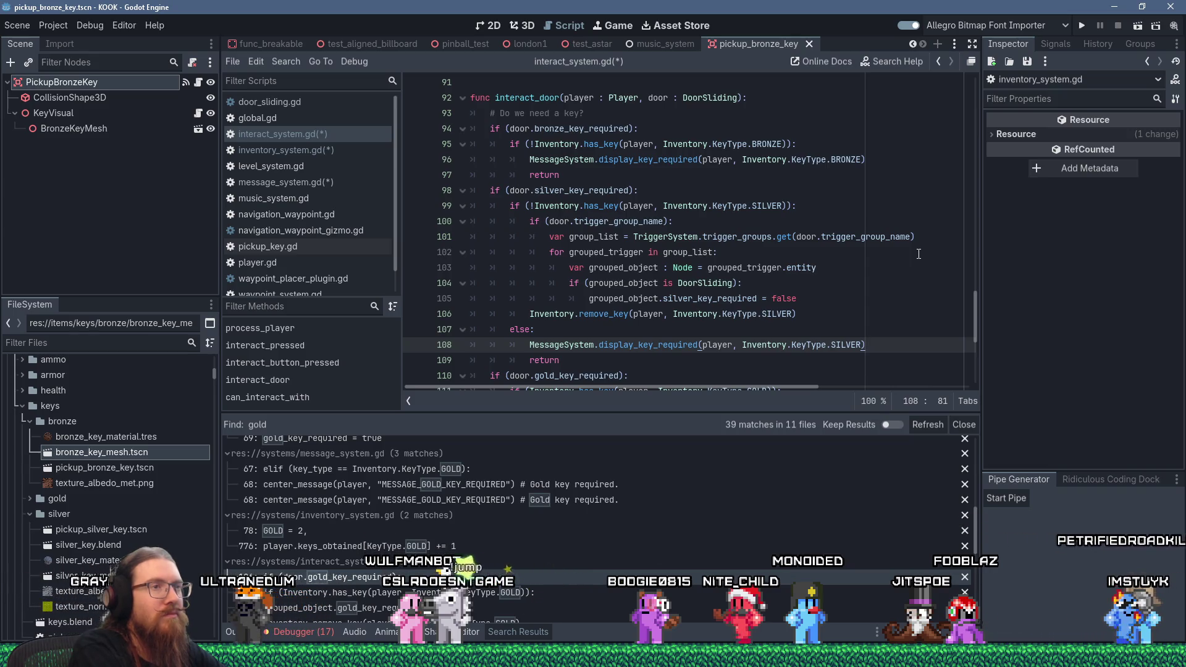
pyautogui.hotkey('shift', 'Home')
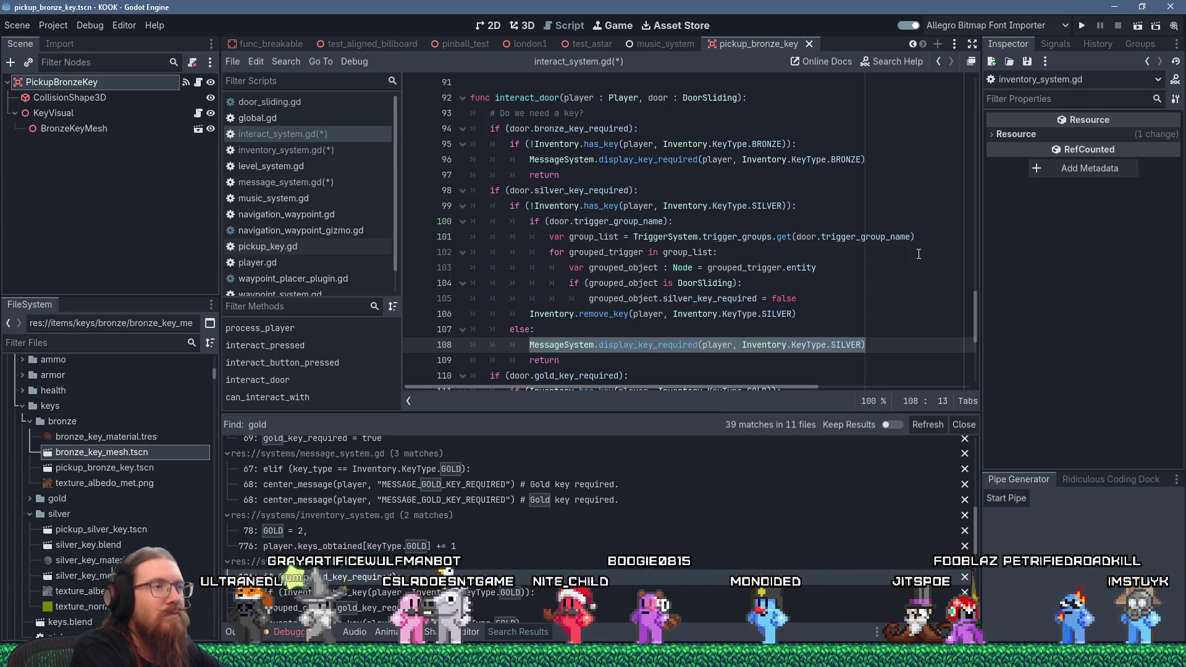
pyautogui.press('End')
pyautogui.press('Down')
pyautogui.hotkey('shift', 'Up')
pyautogui.hotkey('shift', 'Up')
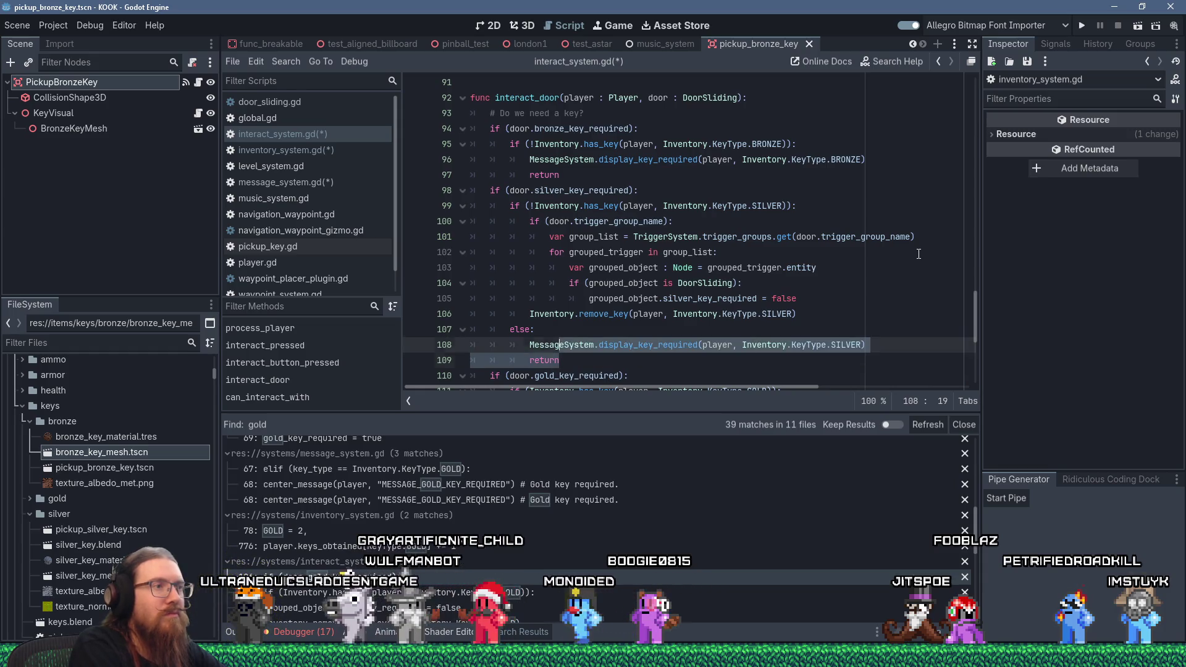
pyautogui.hotkey('shift', 'Delete')
pyautogui.press('Up')
pyautogui.press('Up')
pyautogui.press('Up')
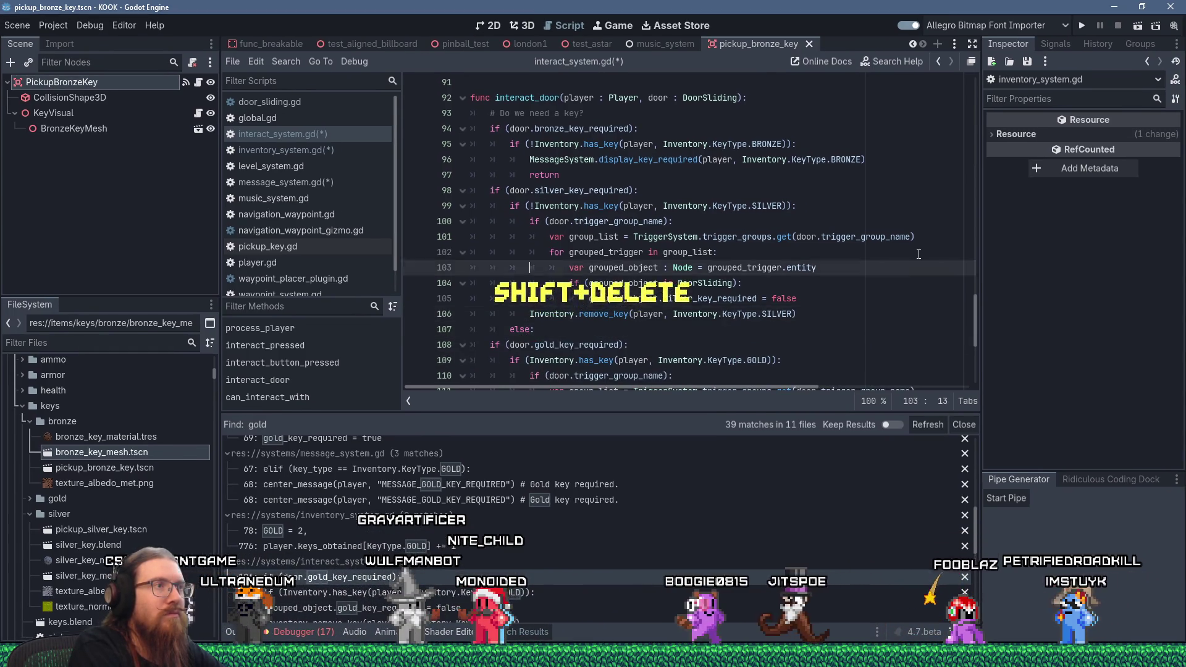
pyautogui.press('End')
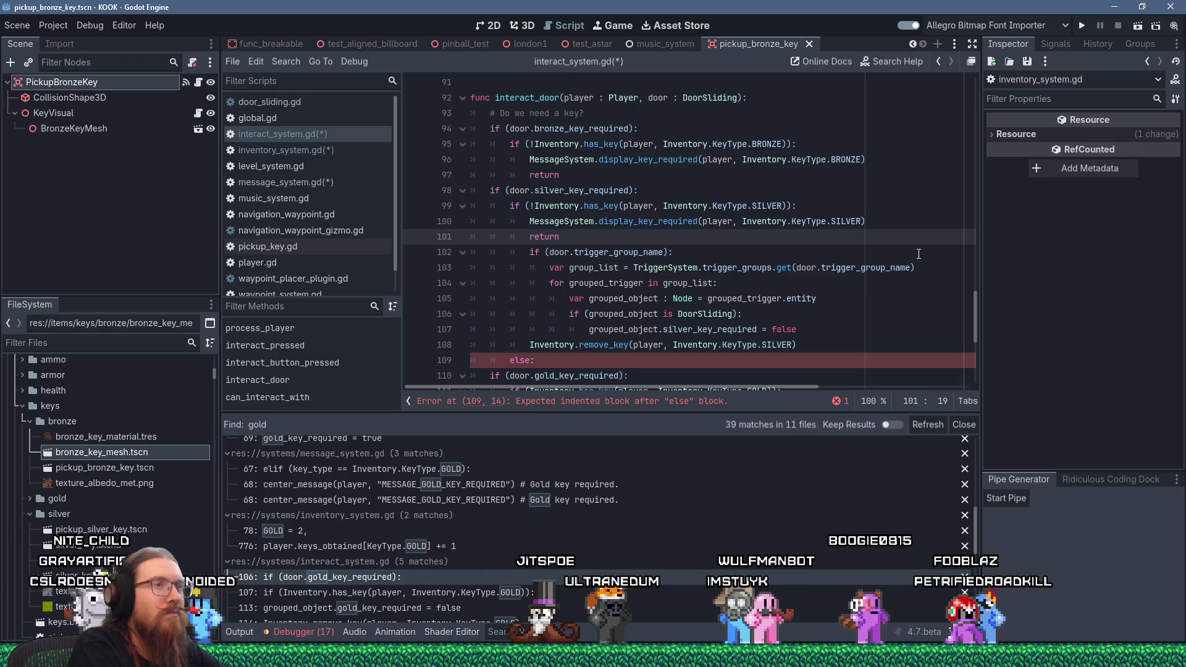
pyautogui.hotkey('ctrl', 'z')
pyautogui.hotkey('ctrl', 'z')
pyautogui.hotkey('ctrl', 'z')
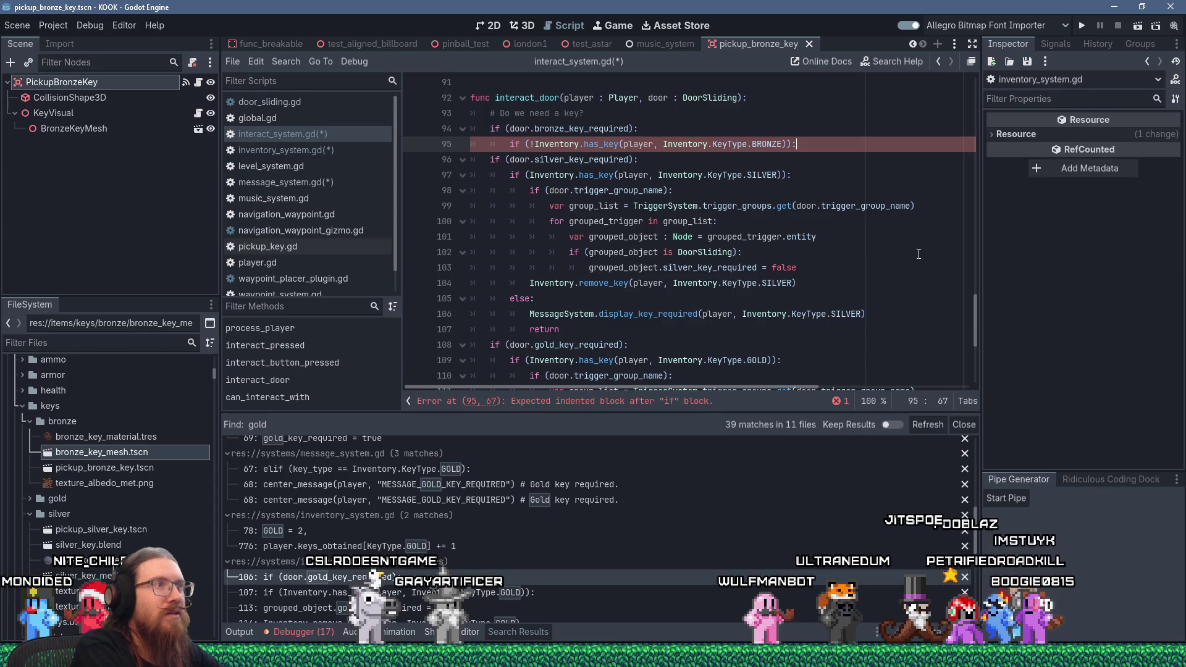
# - Rewrite line 95 as if (Inventory.has_key(player, Inventory.KeyType.BRONZE)): with an empty line beneath
pyautogui.hotkey('ctrl', 'z')
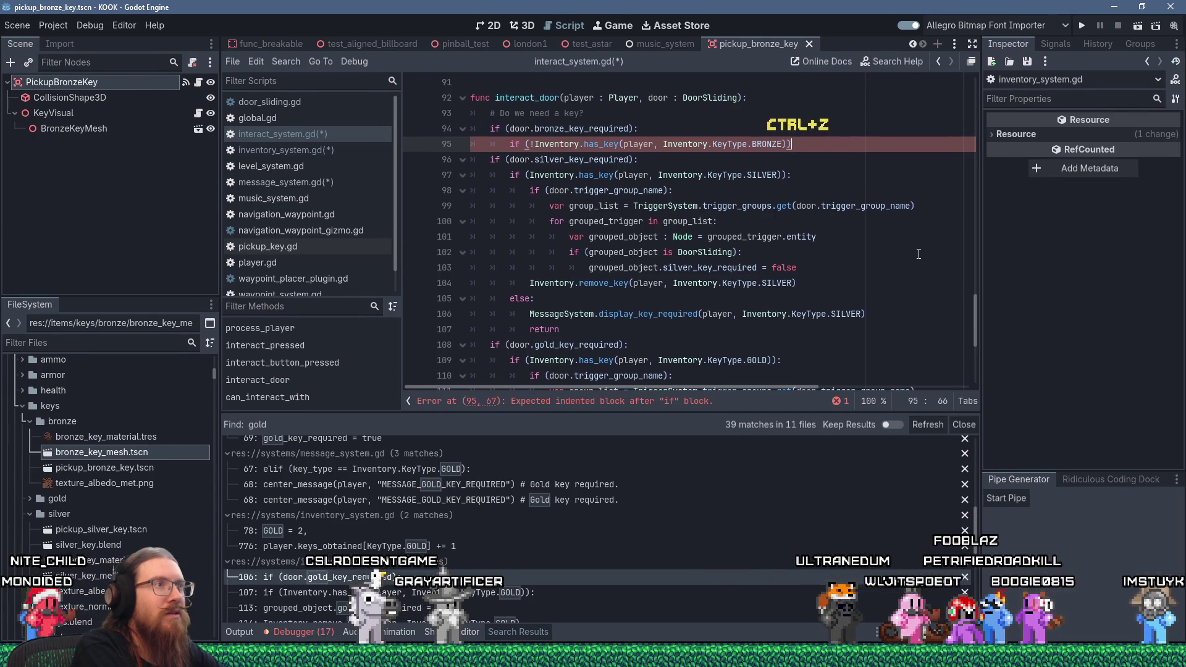
pyautogui.hotkey('ctrl', 'z')
pyautogui.hotkey('ctrl', 'z')
pyautogui.hotkey('ctrl', 'z')
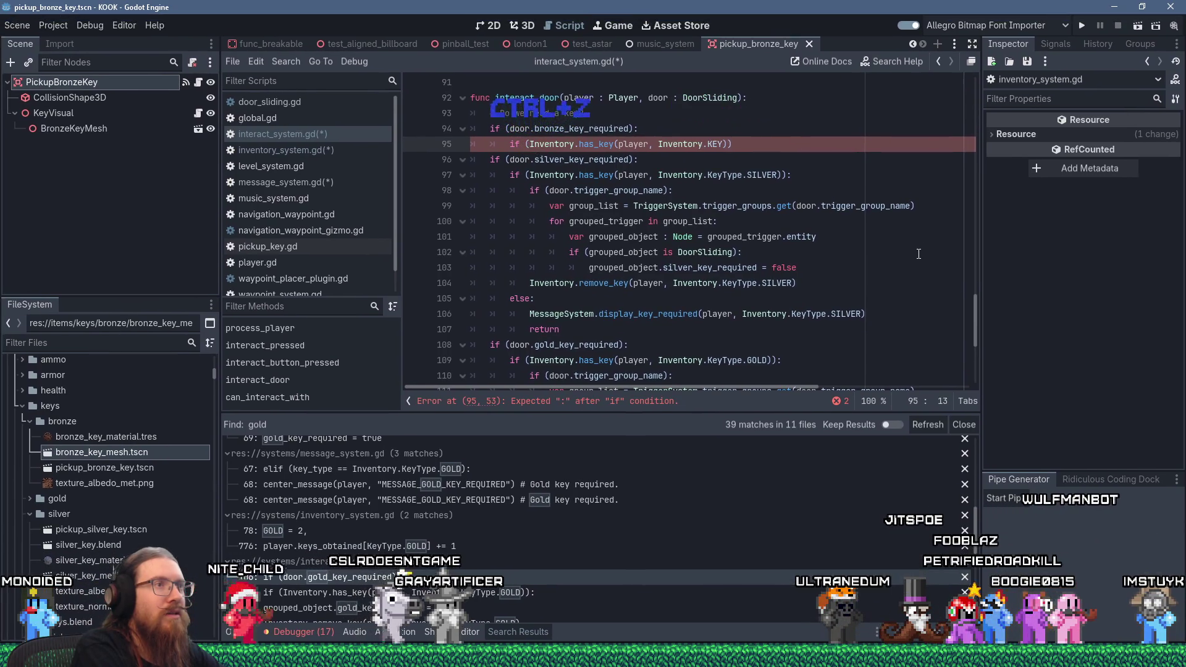
pyautogui.press('End')
pyautogui.press('BackSpace')
pyautogui.press('BackSpace')
pyautogui.press('BackSpace')
pyautogui.press('BackSpace')
pyautogui.write('eyType.')
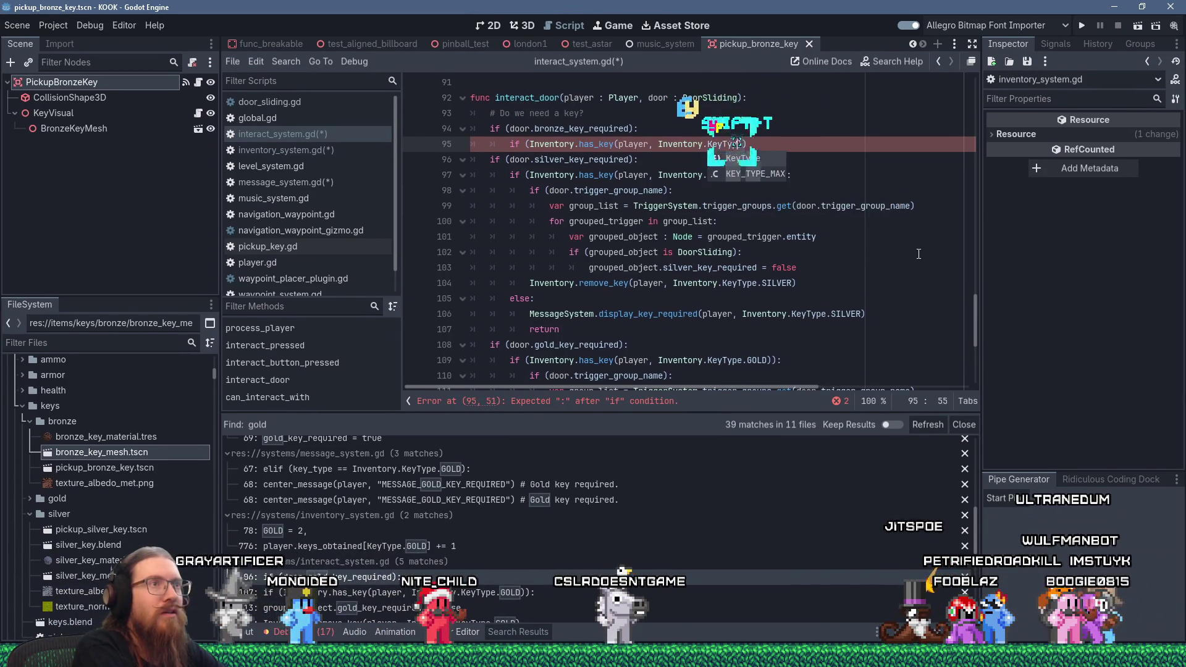
pyautogui.write('BRONZE')
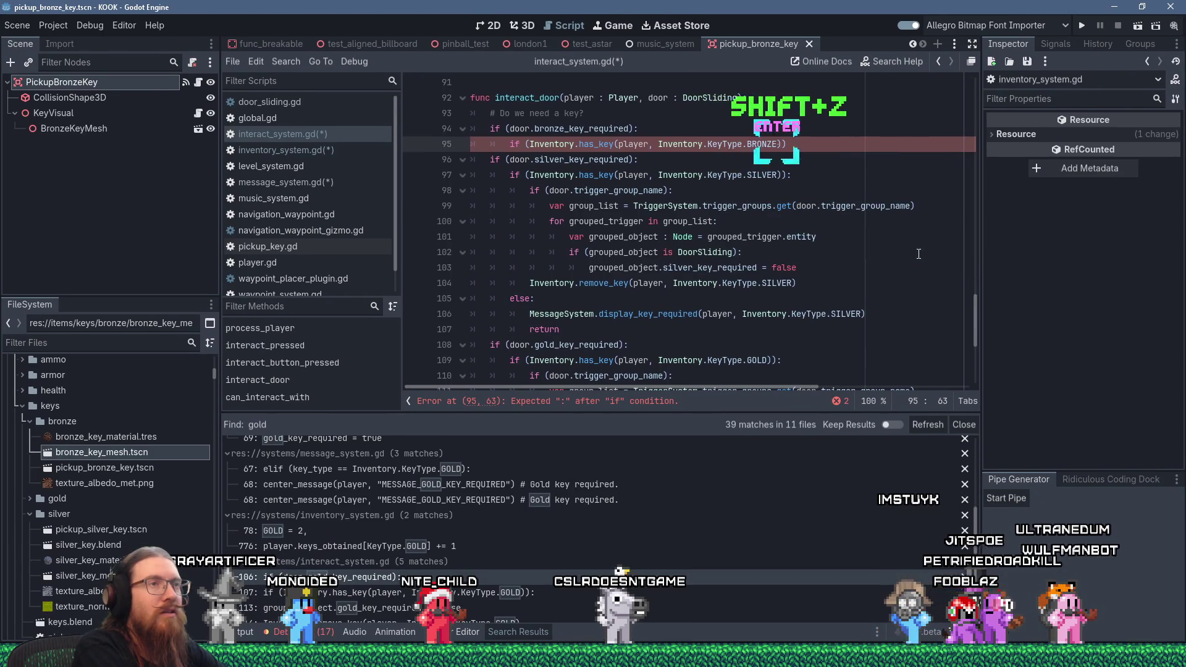
pyautogui.press('Return')
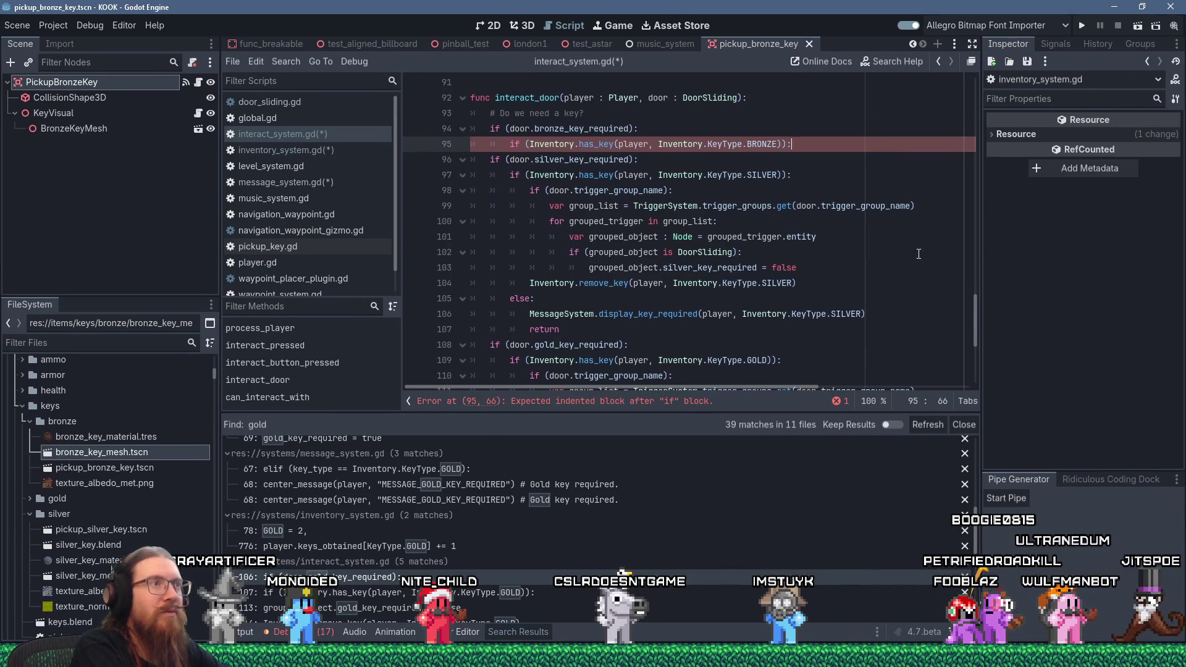
pyautogui.press('Return')
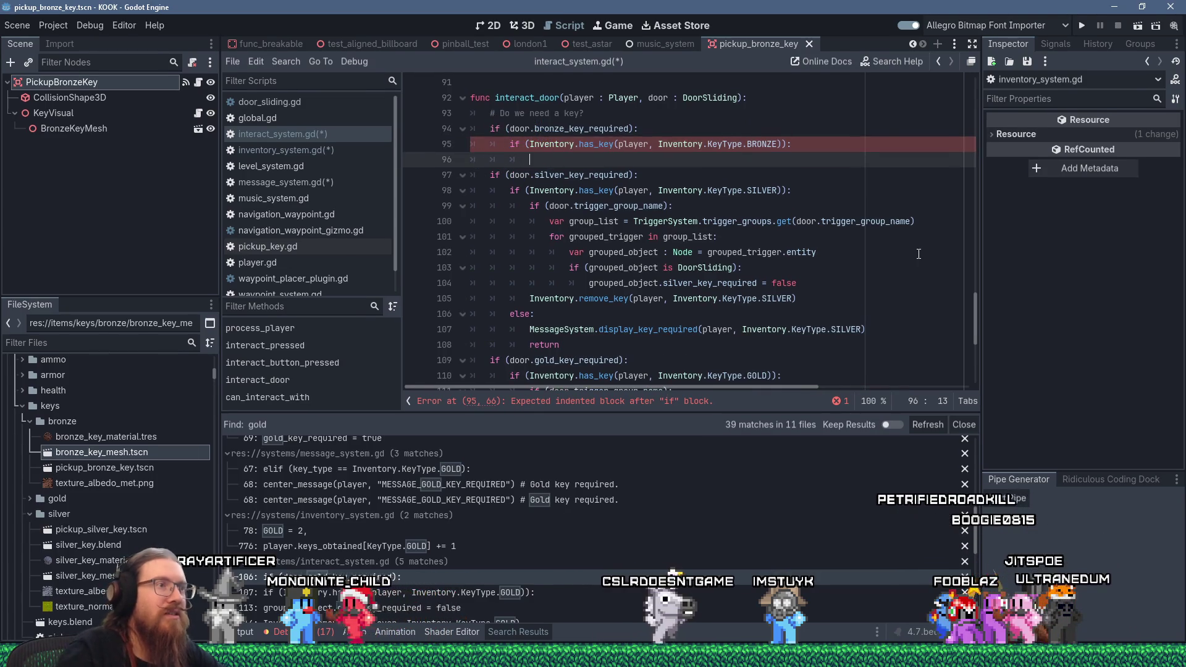
# - Copy the silver branch's door-opening code block
pyautogui.moveTo(795, 298)
pyautogui.mouseDown()
pyautogui.moveTo(617, 298)
pyautogui.moveTo(434, 209)
pyautogui.mouseUp()
pyautogui.rightClick(538, 219)
pyautogui.click(561, 284)
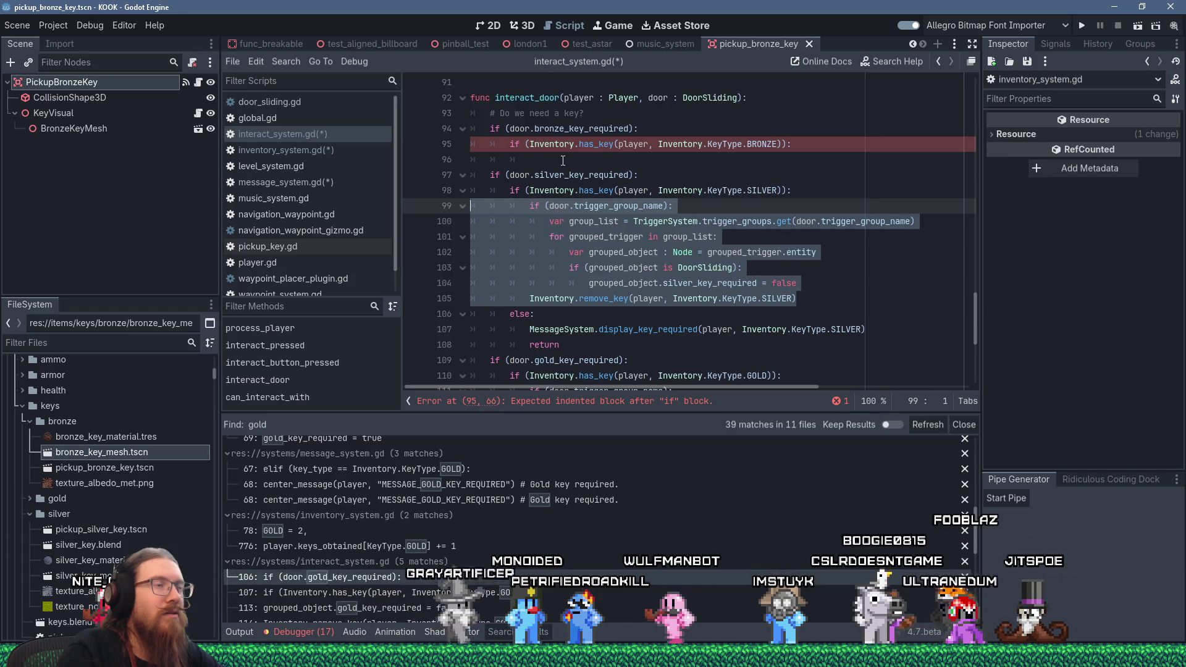
# - Paste the door-opening code under the bronze check and remove the extra indentation on line 96
pyautogui.click(563, 161)
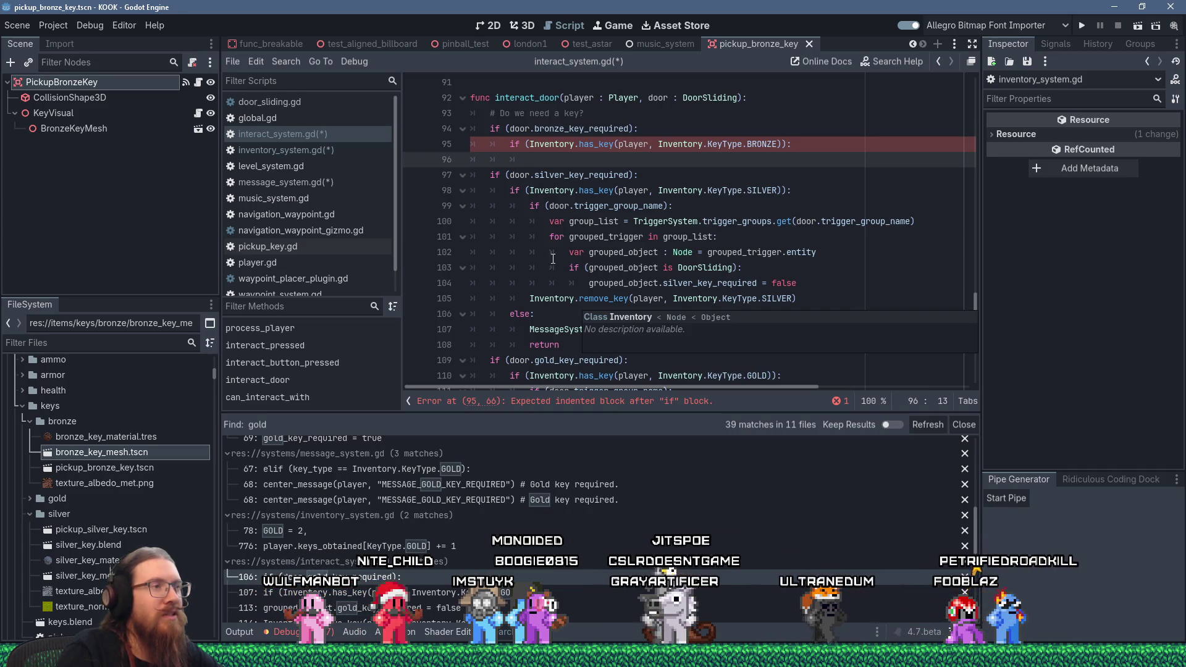
pyautogui.scroll(-3, 521, 228)
pyautogui.scroll(3, 779, 280)
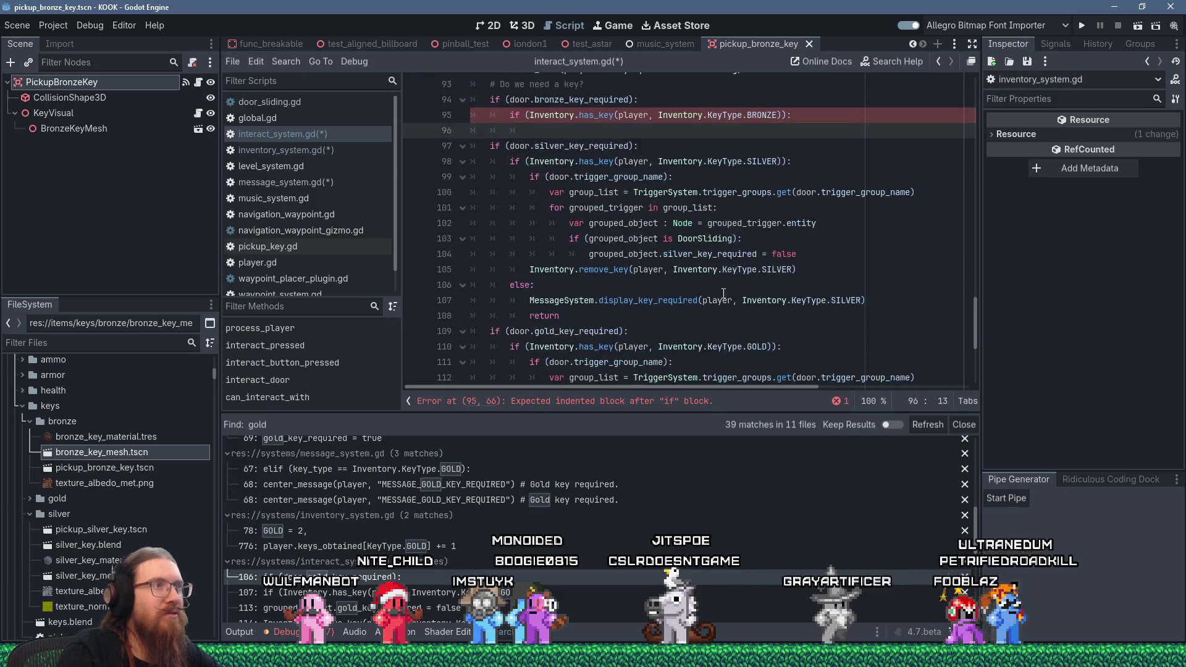
pyautogui.press('shift+Insert')
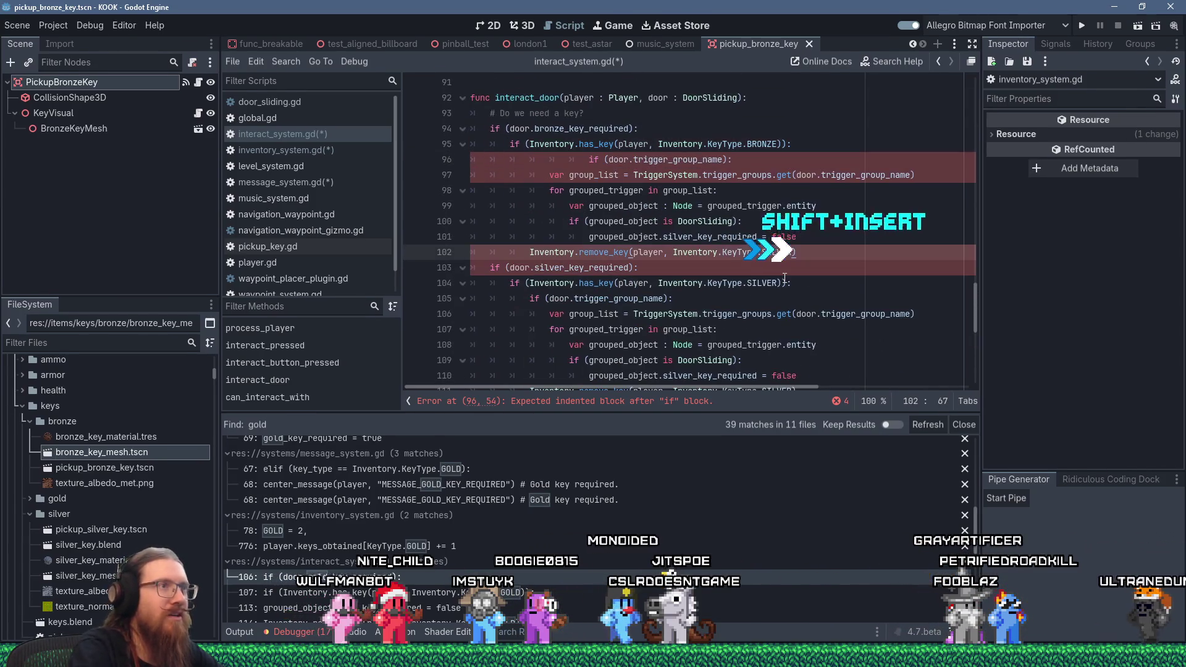
pyautogui.moveTo(538, 162); pyautogui.dragTo(583, 160)
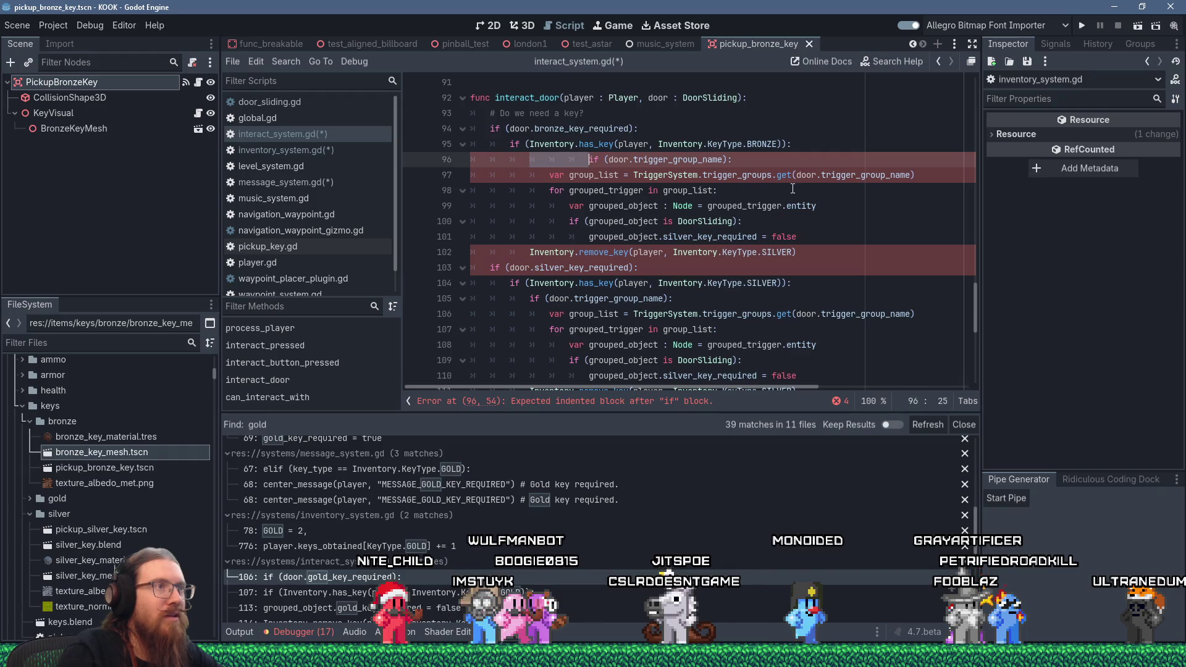
pyautogui.press('Delete')
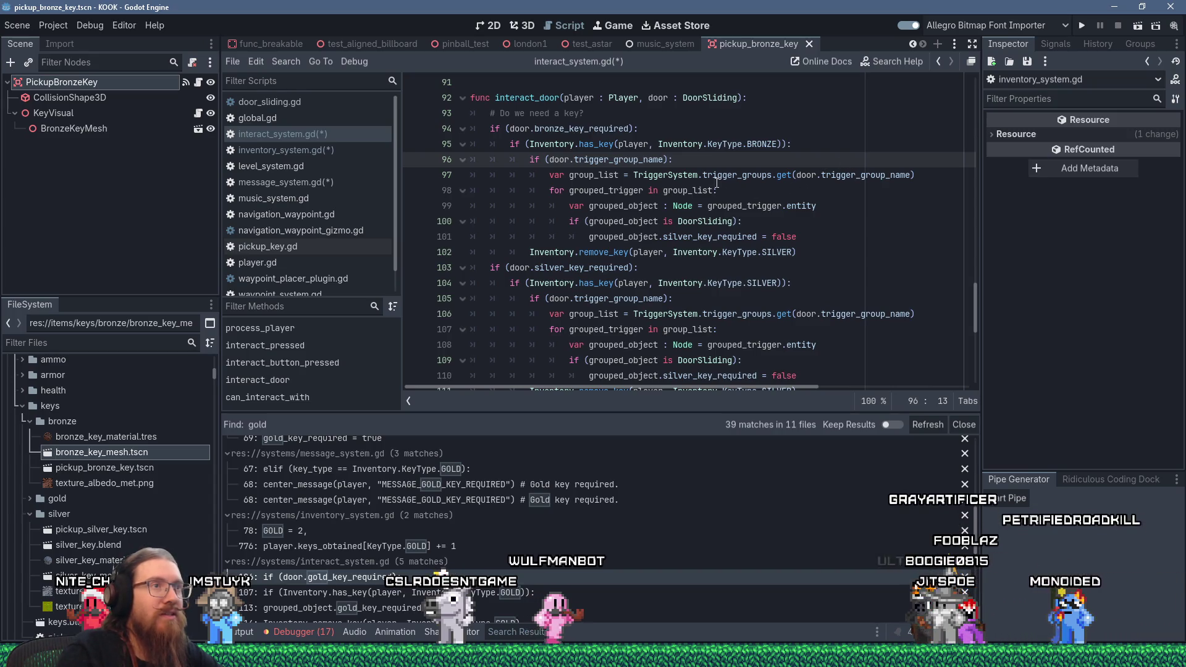
pyautogui.doubleClick(712, 238)
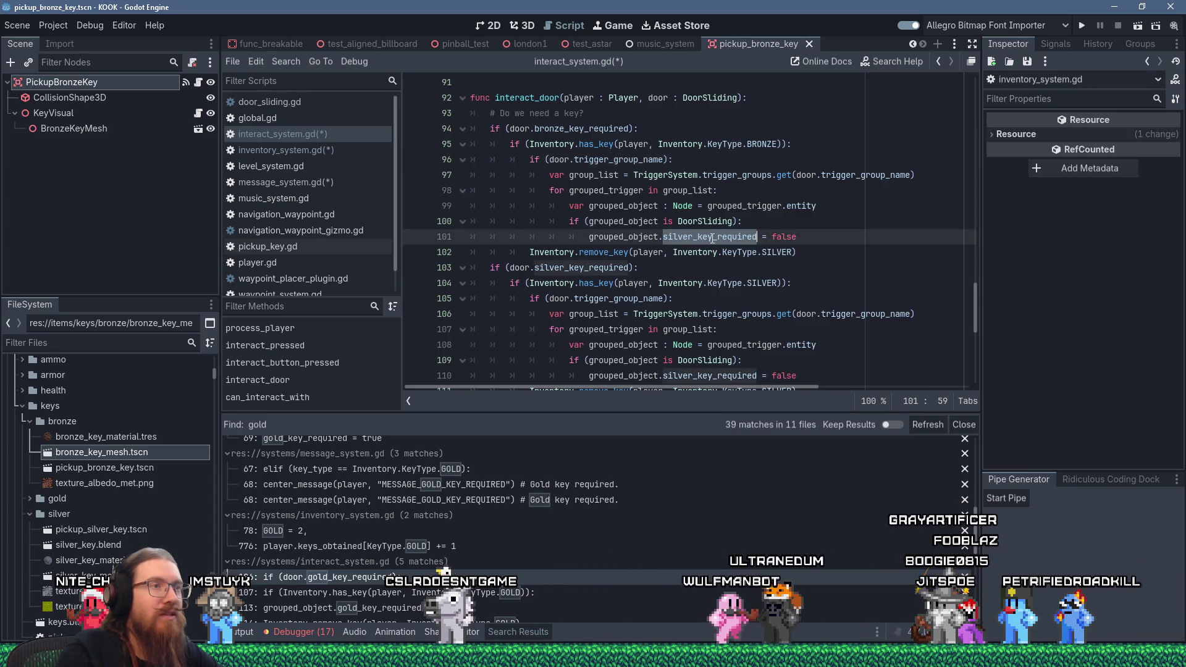
# - Change the pasted code to set bronze_key_required and remove a KeyType.BRONZE key
pyautogui.hotkey('ctrl', 'shift', 'Left')
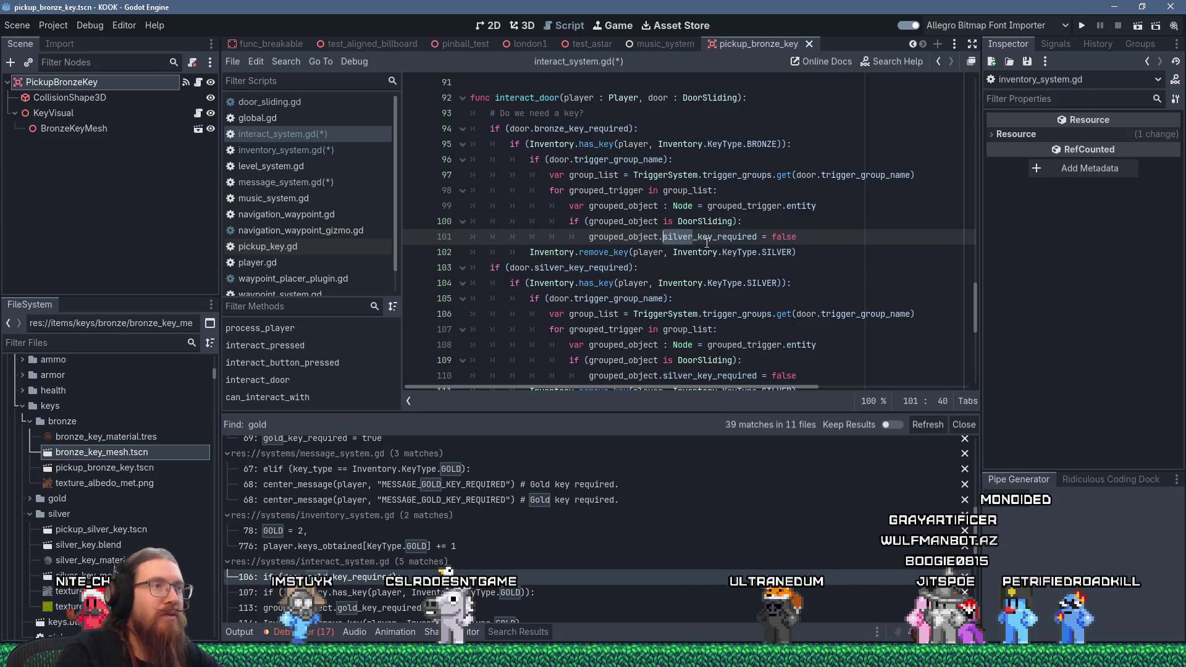
pyautogui.write('bronz')
pyautogui.press('BackSpace')
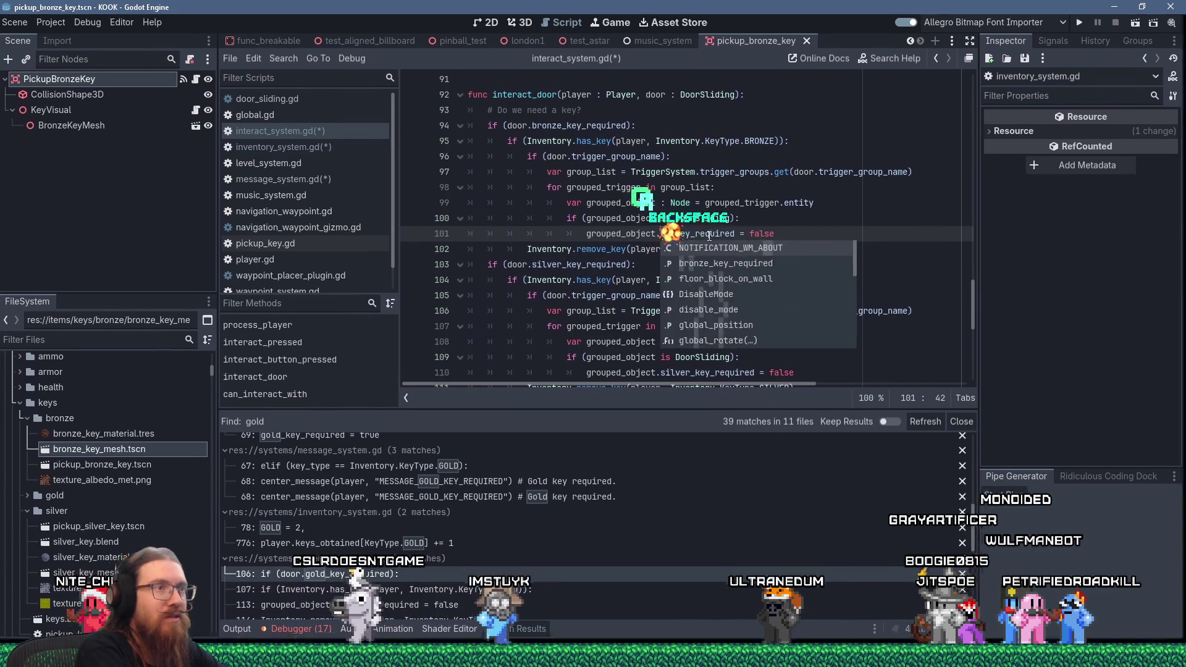
pyautogui.write('ze')
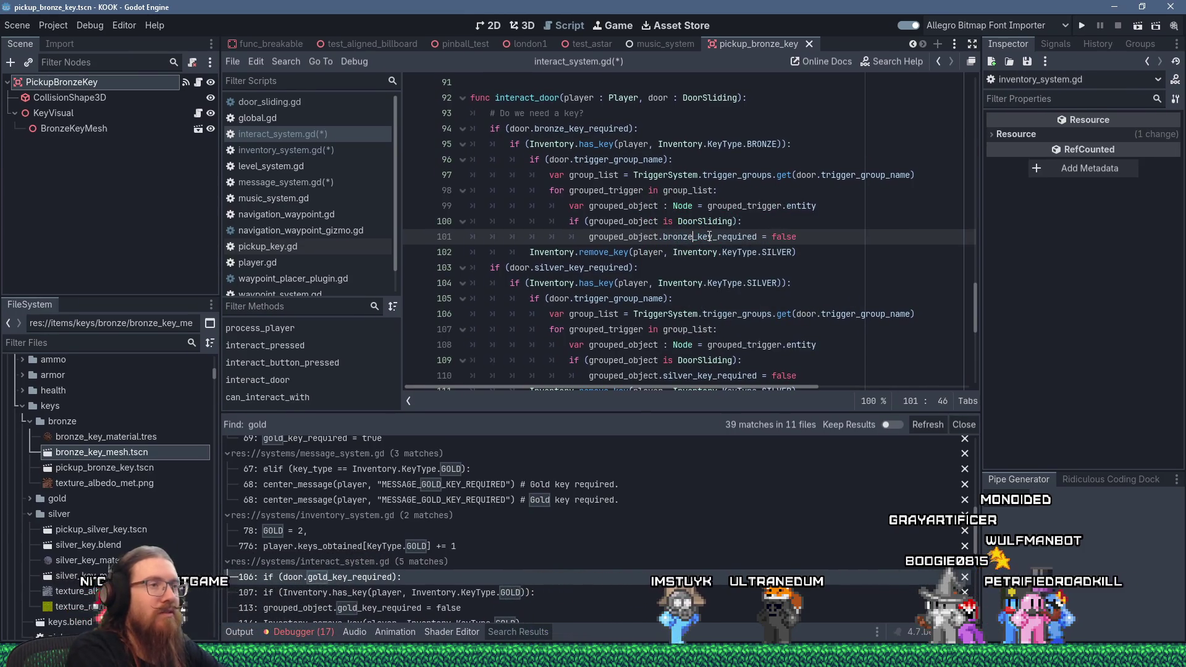
pyautogui.press('Down')
pyautogui.press('End')
pyautogui.press('Left')
pyautogui.hotkey('ctrl', 'shift', 'Left')
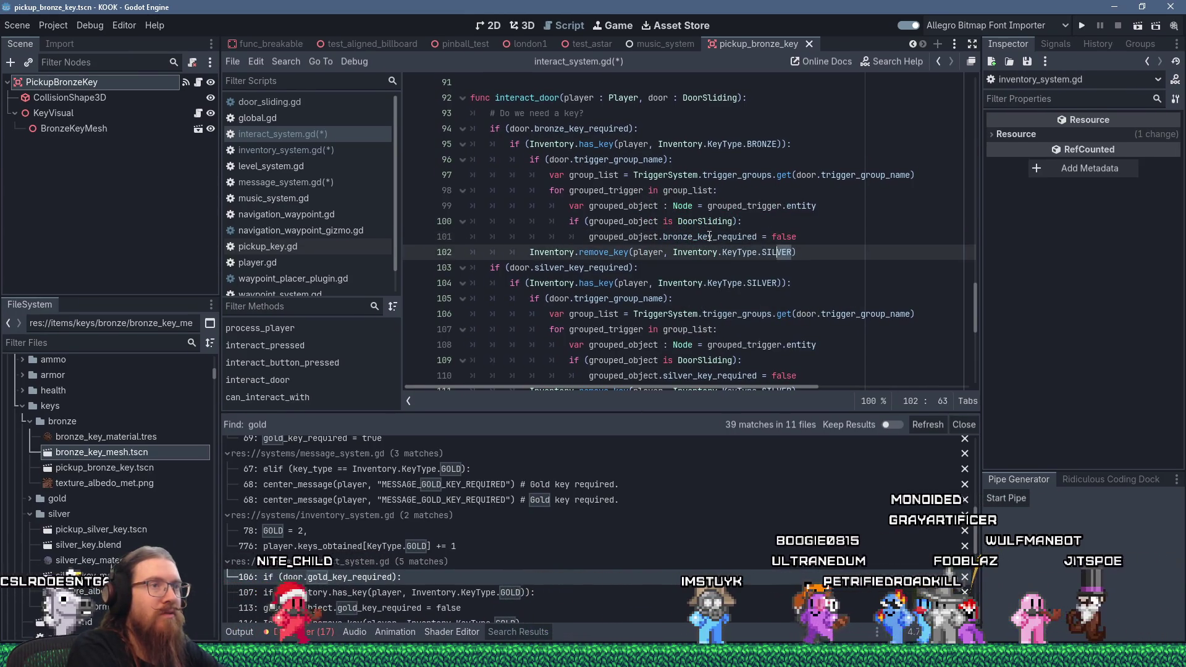
pyautogui.write('BRON')
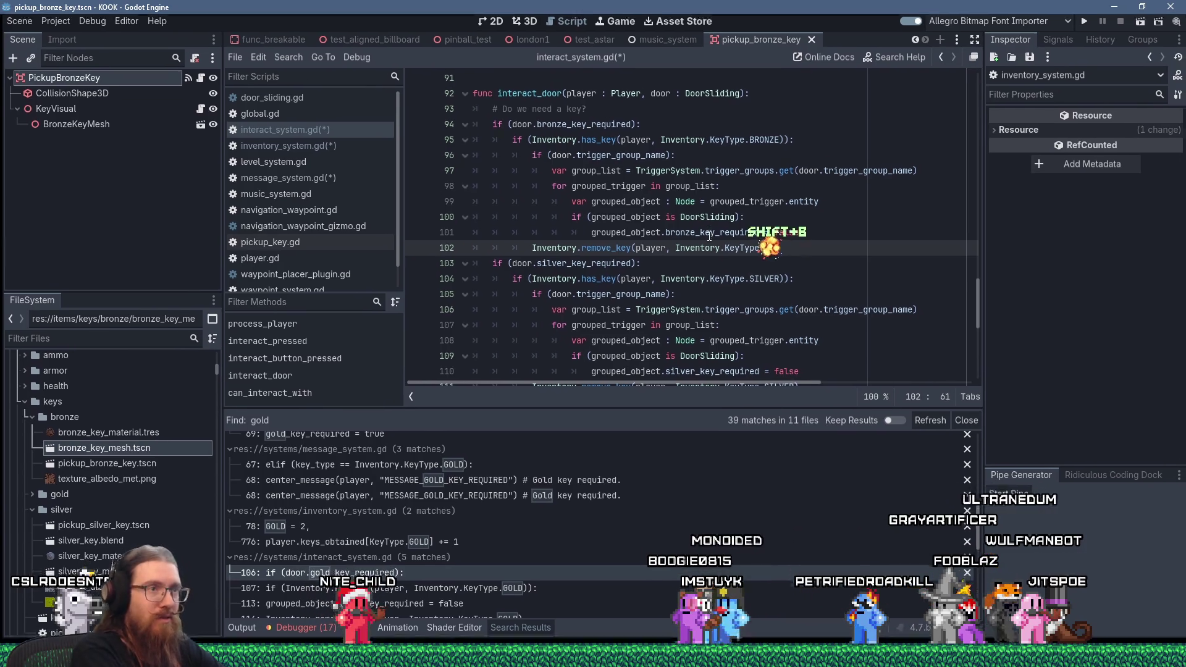
pyautogui.write('ZE')
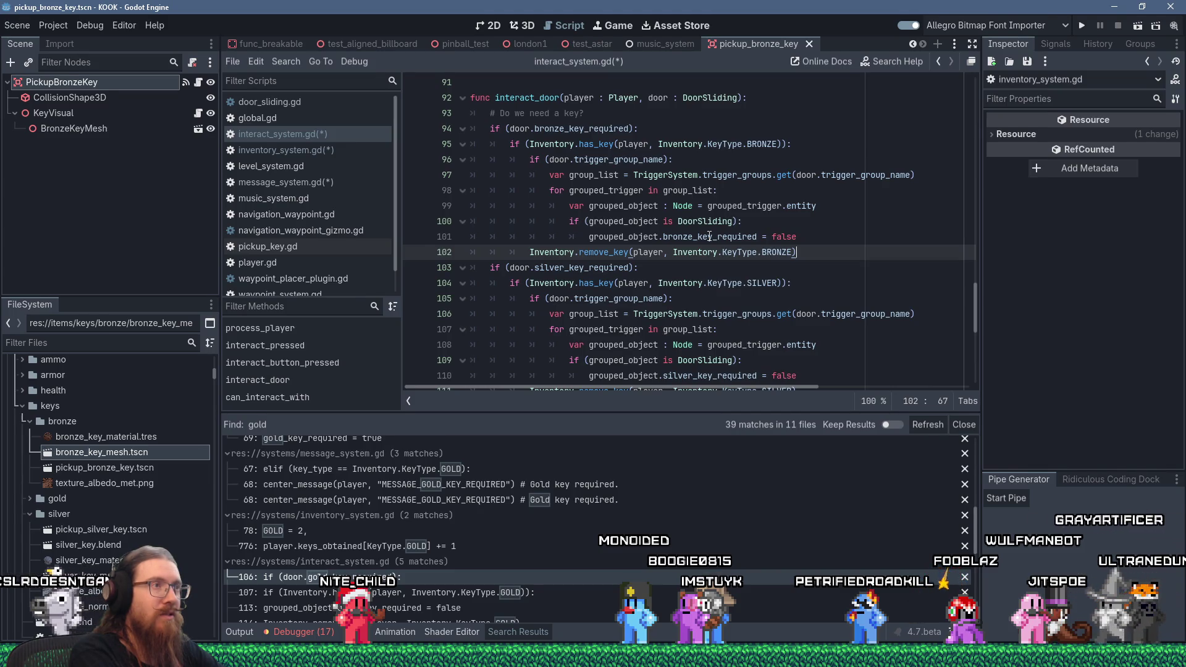
# - Add an outdented else: line after the remove_key call
pyautogui.press('Return')
pyautogui.press('BackSpace')
pyautogui.write(':')
pyautogui.press('Return')
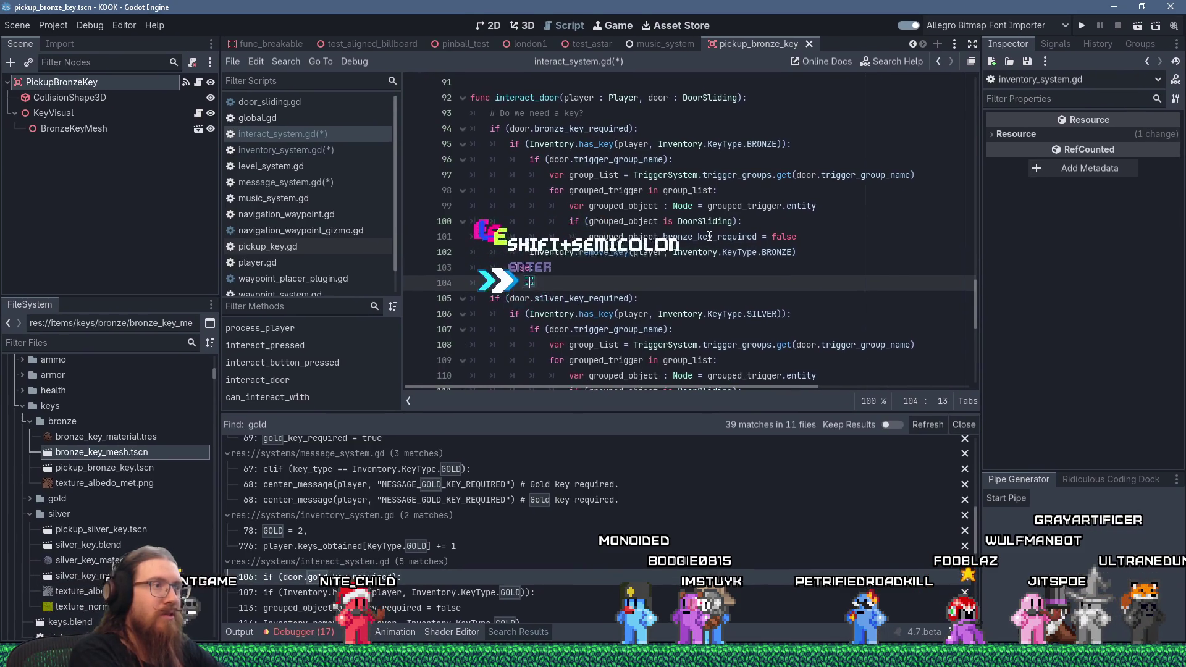
# - Copy the silver key-required message and return lines into the bronze else body, fixing indentation
pyautogui.scroll(-7, 709, 235)
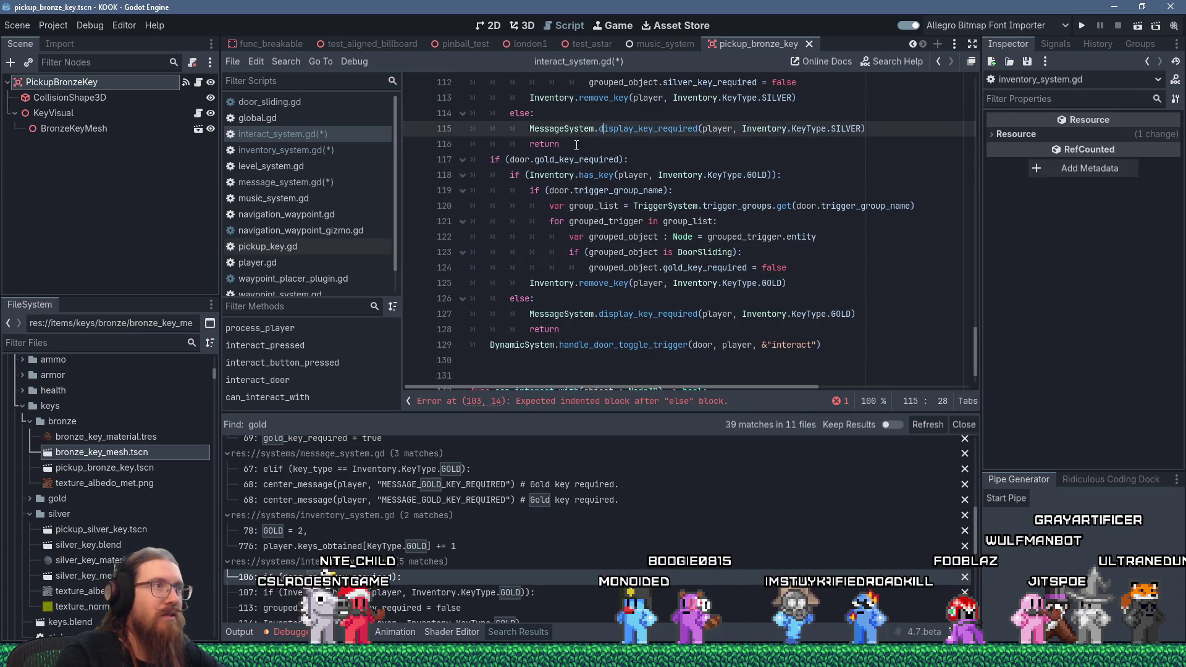
pyautogui.moveTo(559, 143); pyautogui.dragTo(425, 128)
pyautogui.rightClick(491, 138)
pyautogui.click(502, 162)
pyautogui.scroll(5, 554, 199)
pyautogui.click(554, 200)
pyautogui.click(556, 194)
pyautogui.press('shift+Insert')
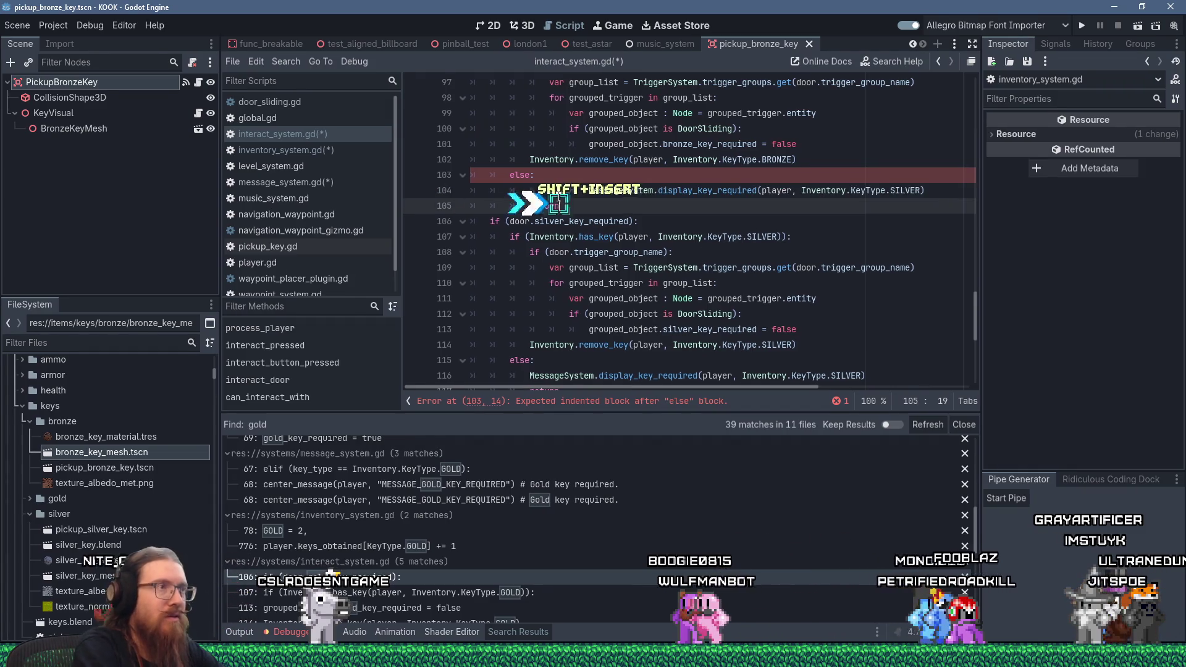
pyautogui.doubleClick(558, 196)
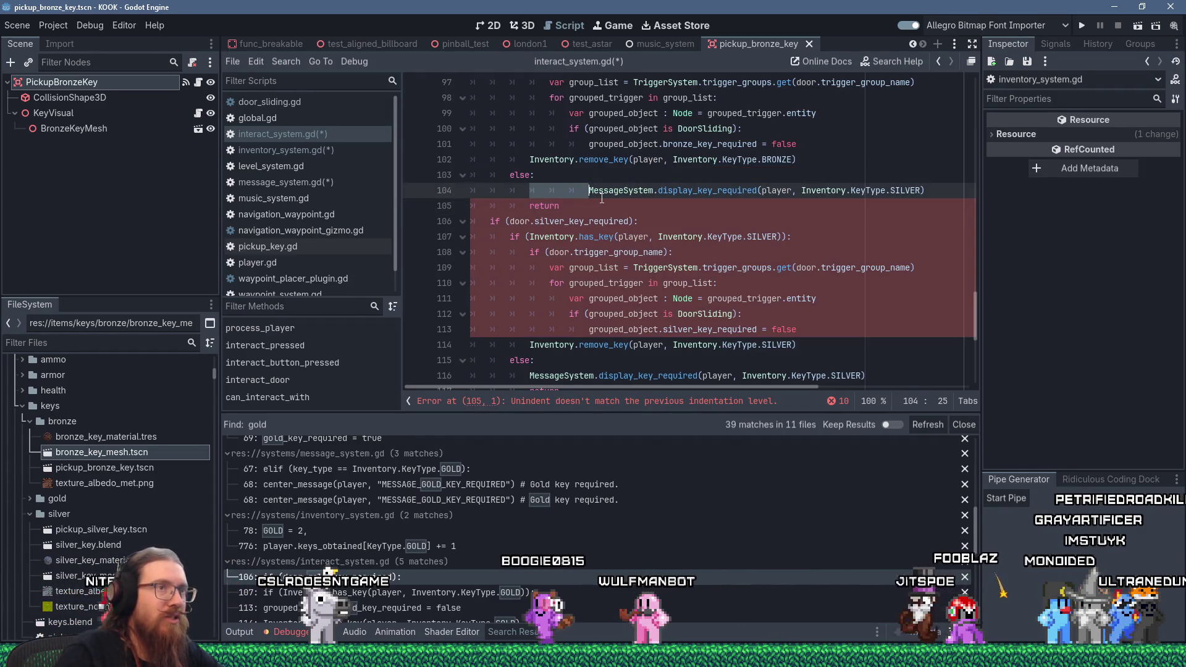
pyautogui.press('Delete')
# - Change SILVER to BRONZE in the pasted key-required message and save the script
pyautogui.doubleClick(846, 191)
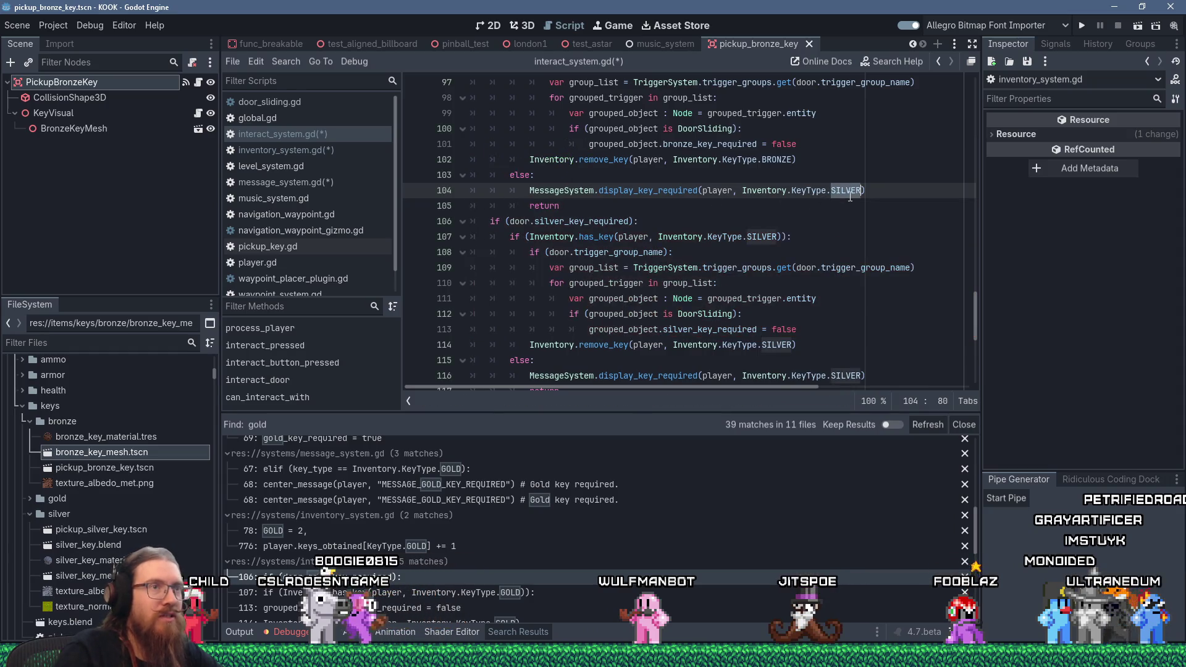
pyautogui.write('BRONZE')
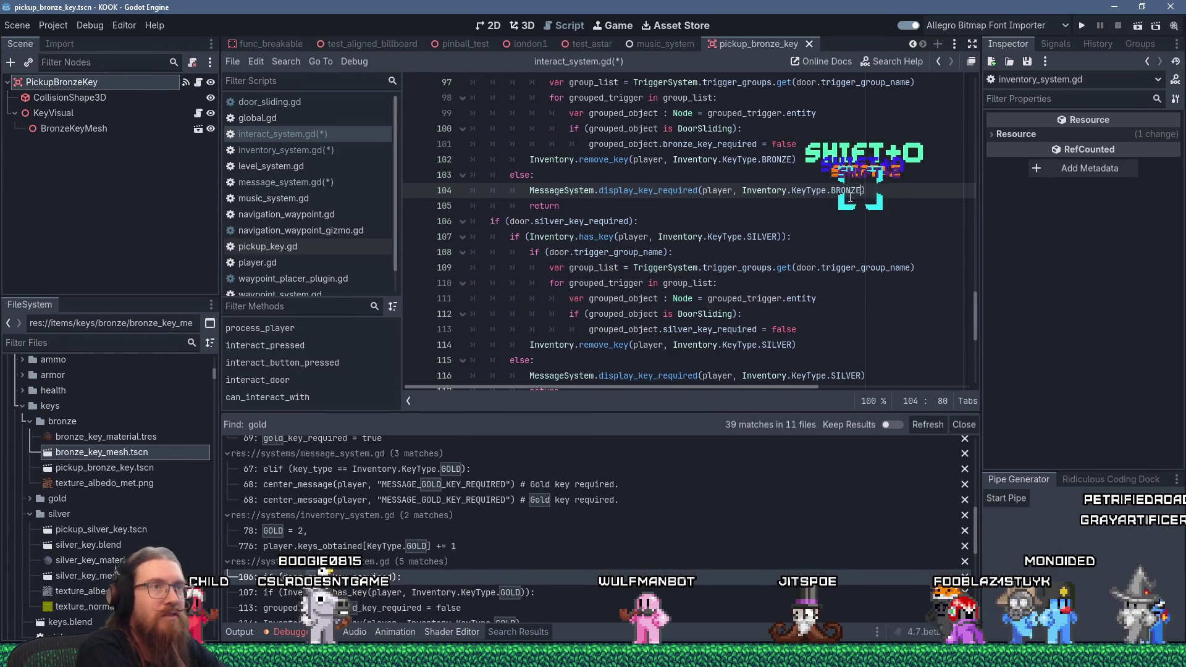
pyautogui.press('Up')
pyautogui.scroll(-6, 772, 164)
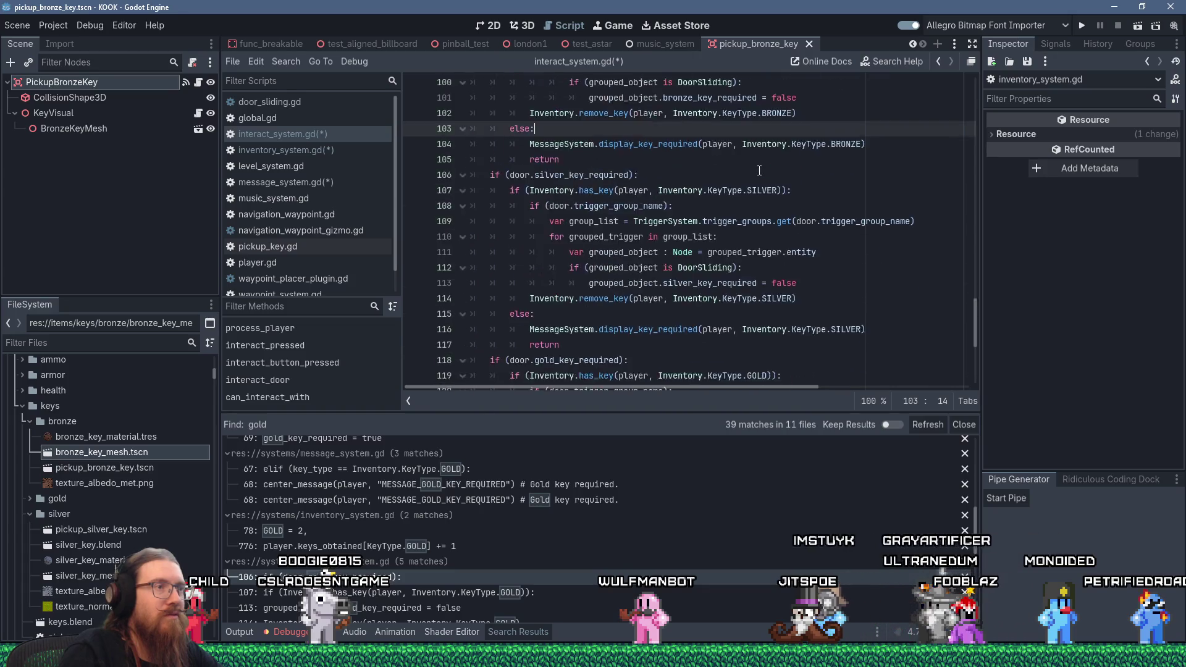
pyautogui.scroll(9, 760, 168)
pyautogui.click(737, 162)
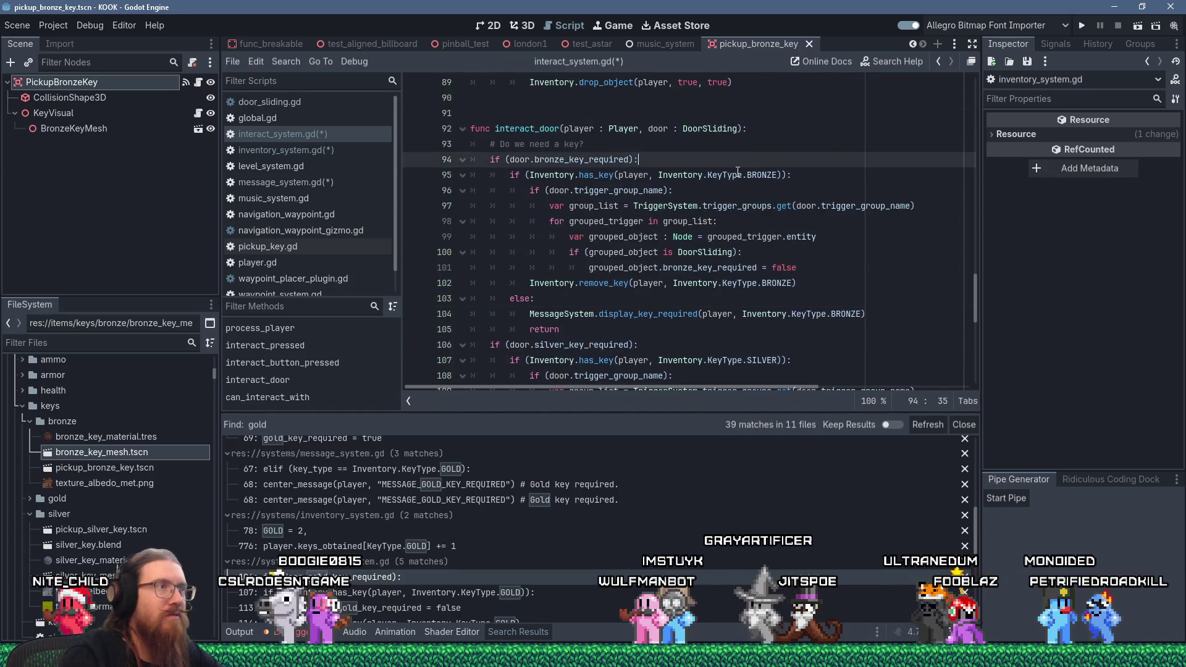
pyautogui.hotkey('ctrl', 's')
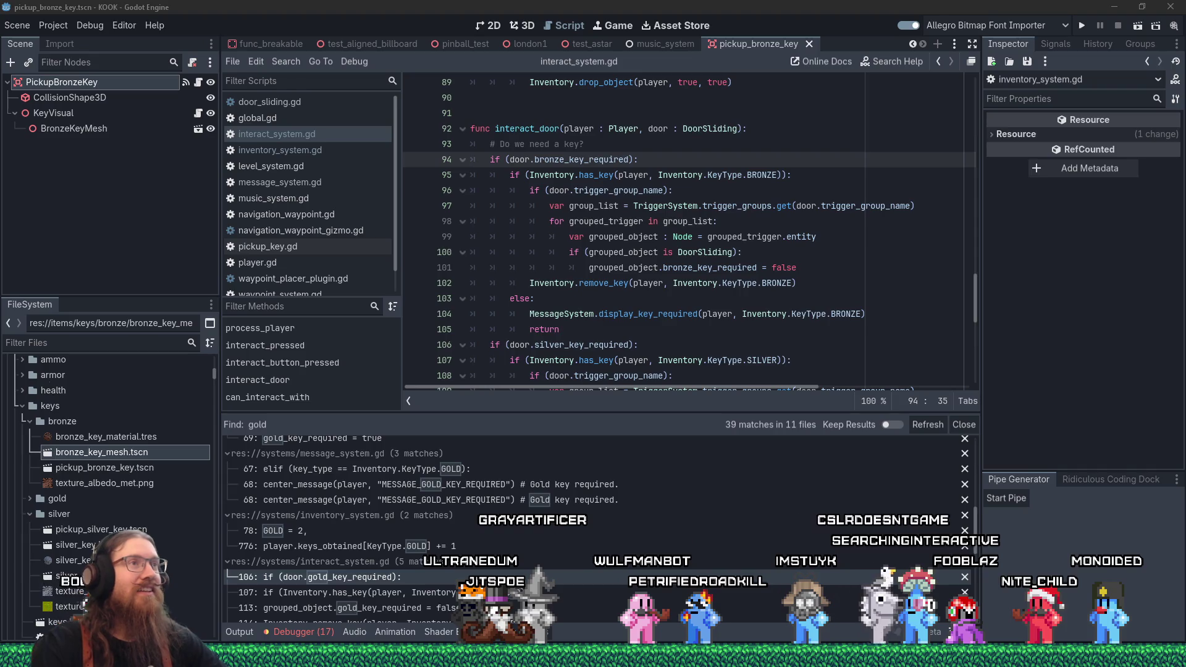
# - Review the bronze check's else branch, then move on to the silver key check
pyautogui.moveTo(578, 321)
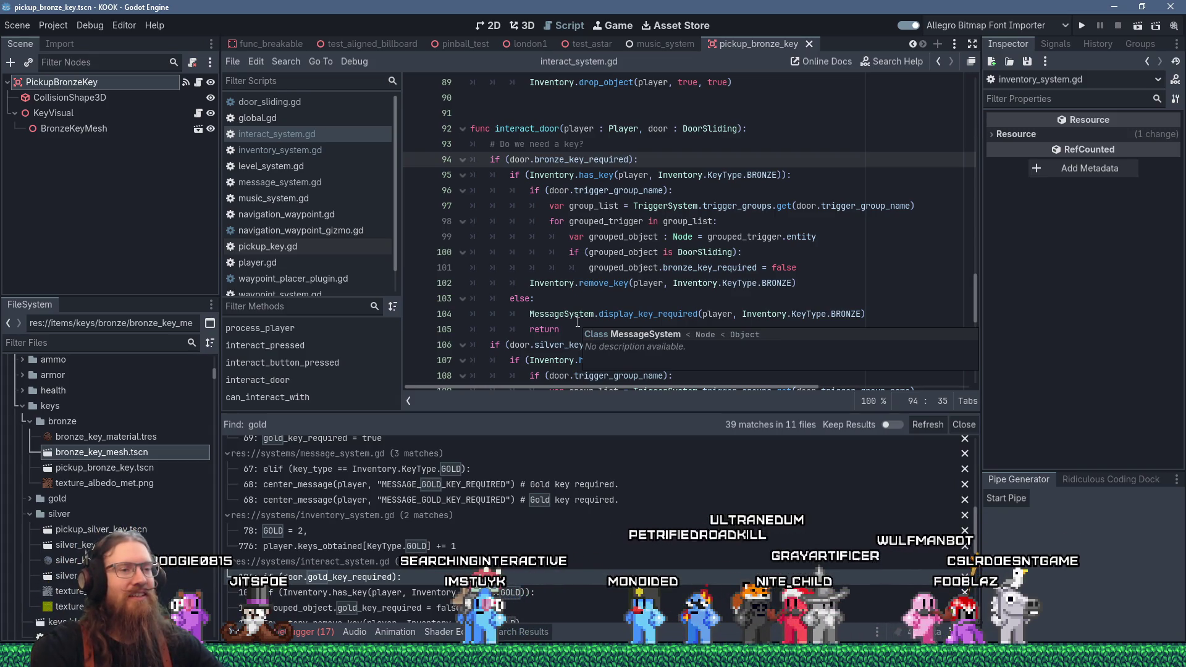
pyautogui.click(639, 293)
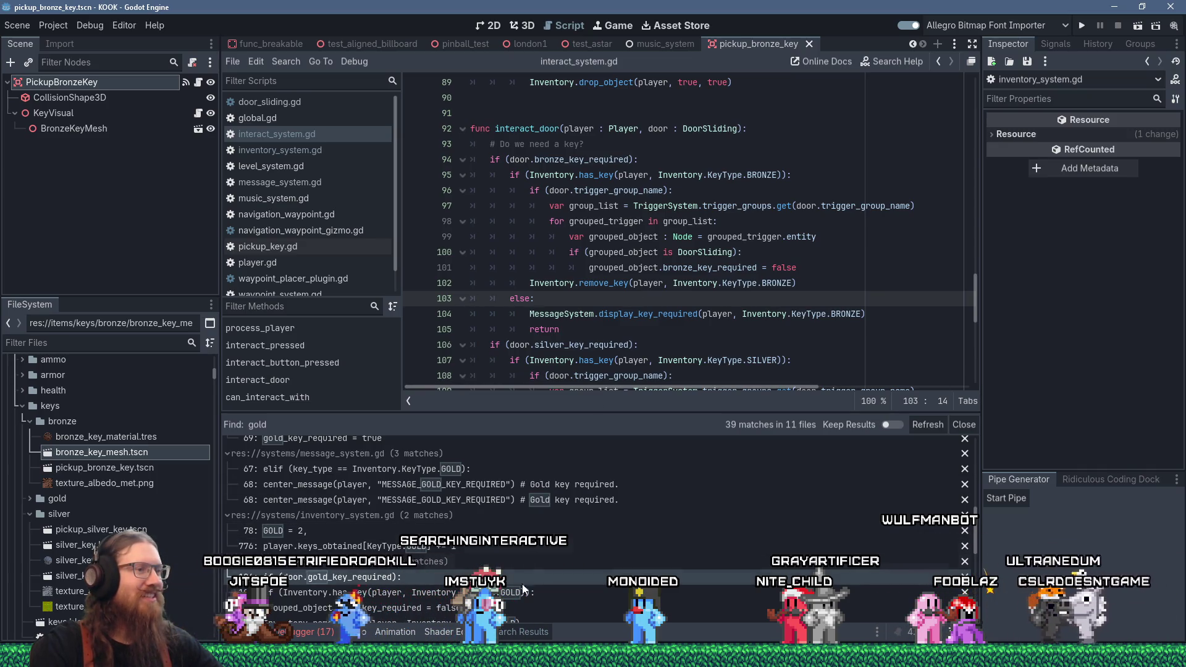
pyautogui.scroll(-1, 527, 583)
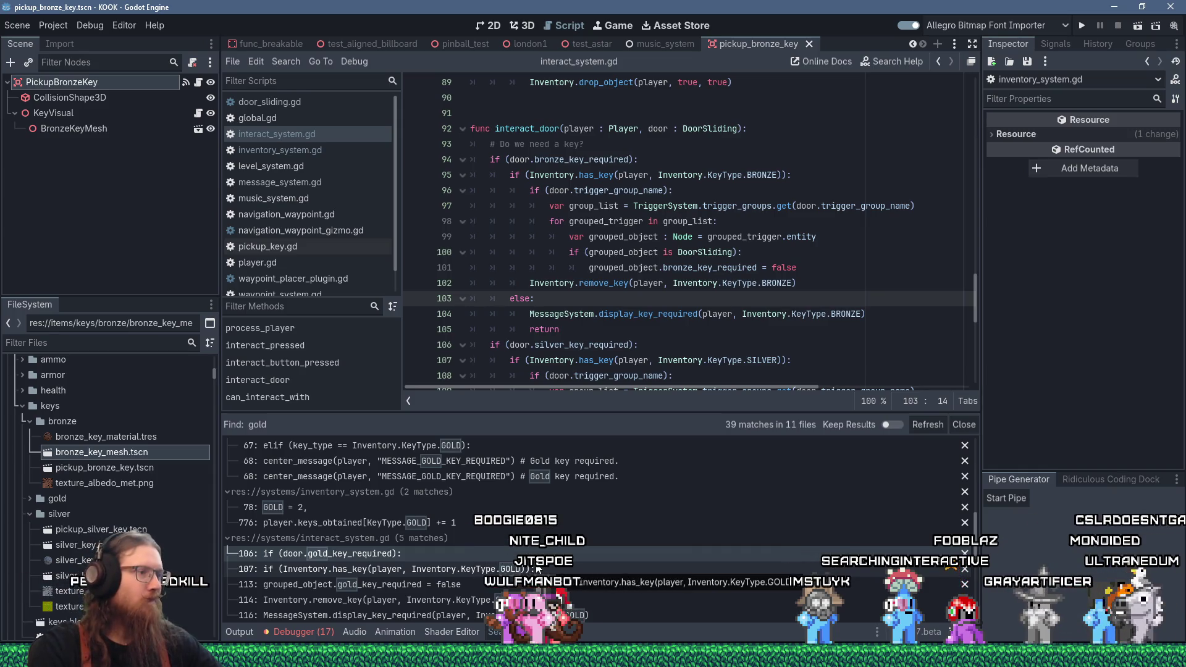
pyautogui.click(554, 345)
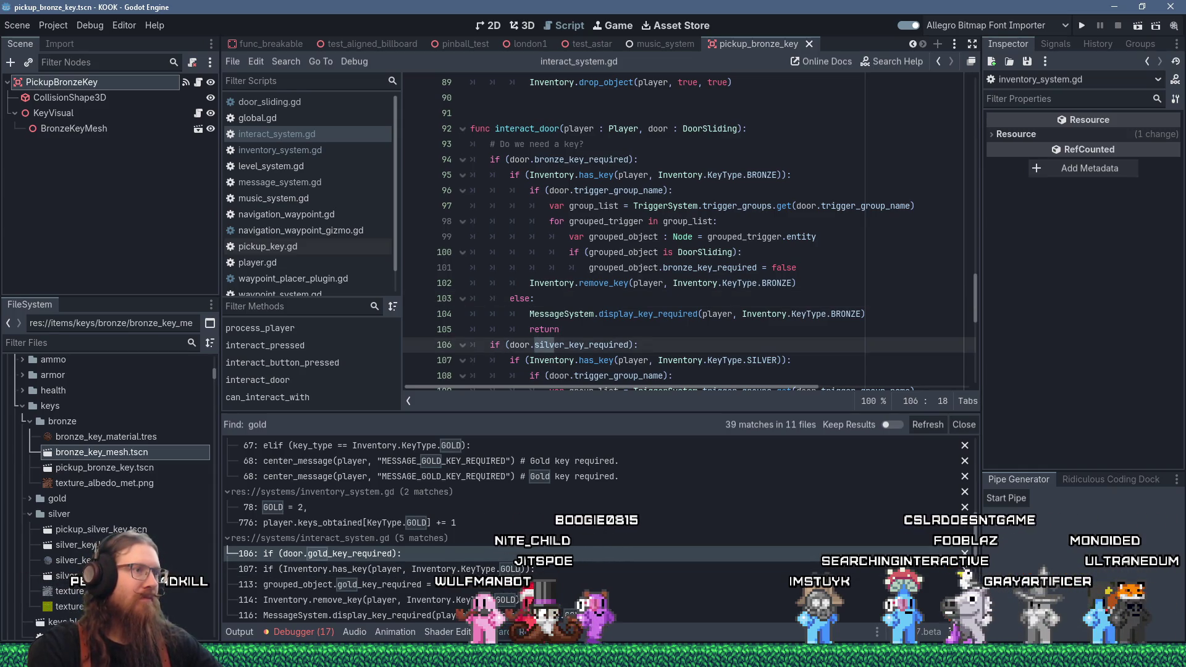
# - Step through the gold key search results to the gold icon code in hud_system.gd
pyautogui.scroll(-2, 546, 525)
pyautogui.click(547, 521)
pyautogui.click(542, 535)
pyautogui.click(538, 553)
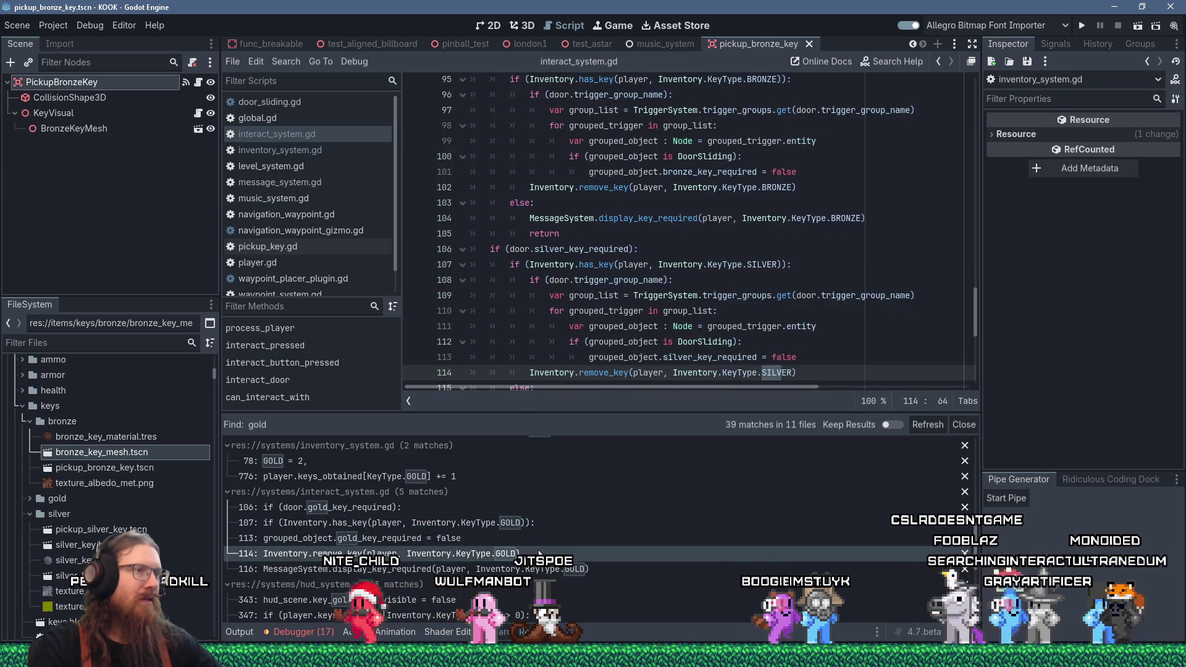
pyautogui.click(532, 568)
pyautogui.scroll(-2, 532, 576)
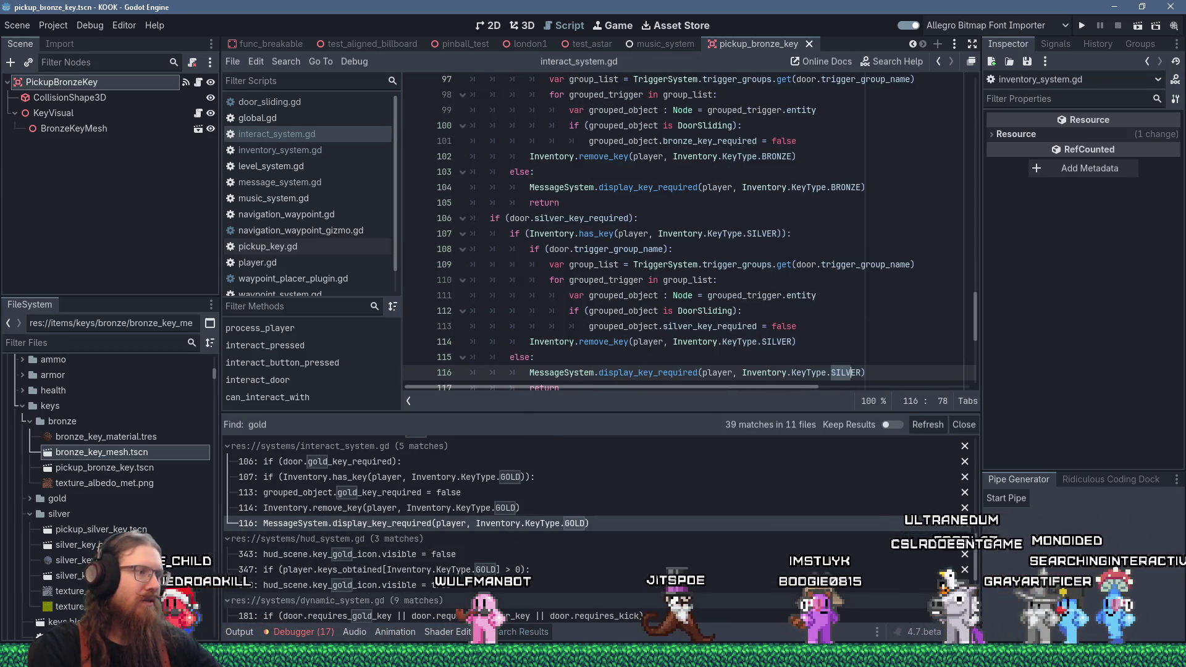
pyautogui.click(467, 554)
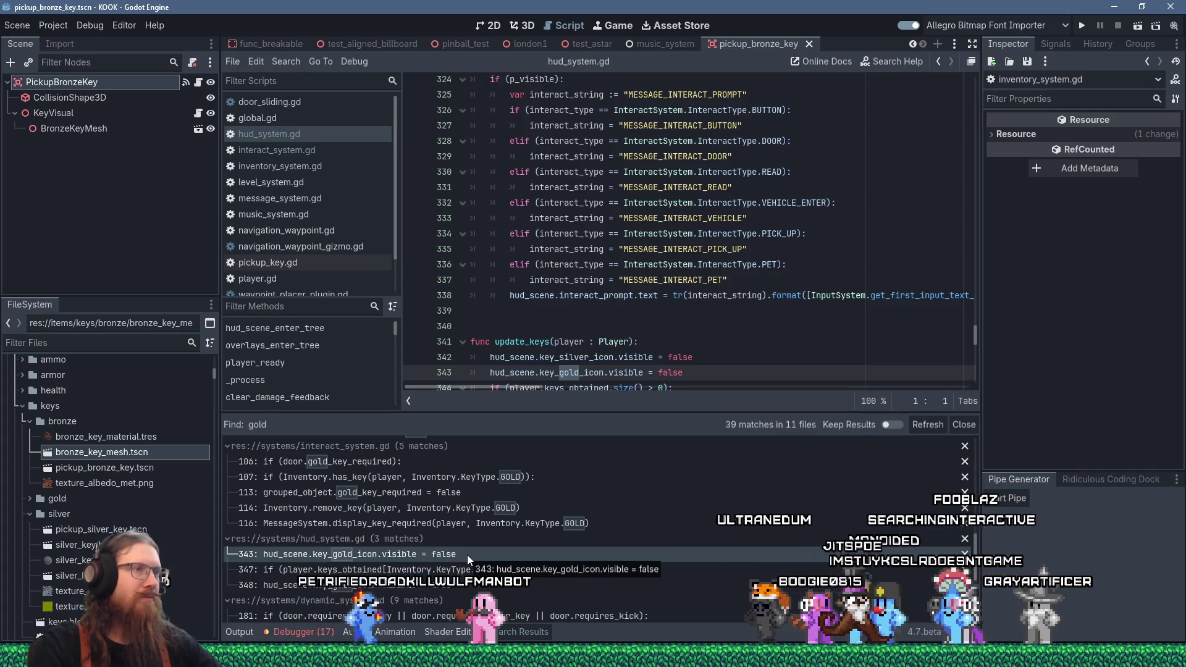
# - Add hud_scene.key_bronze_icon.visible = false after the gold icon hiding line
pyautogui.scroll(-2, 589, 308)
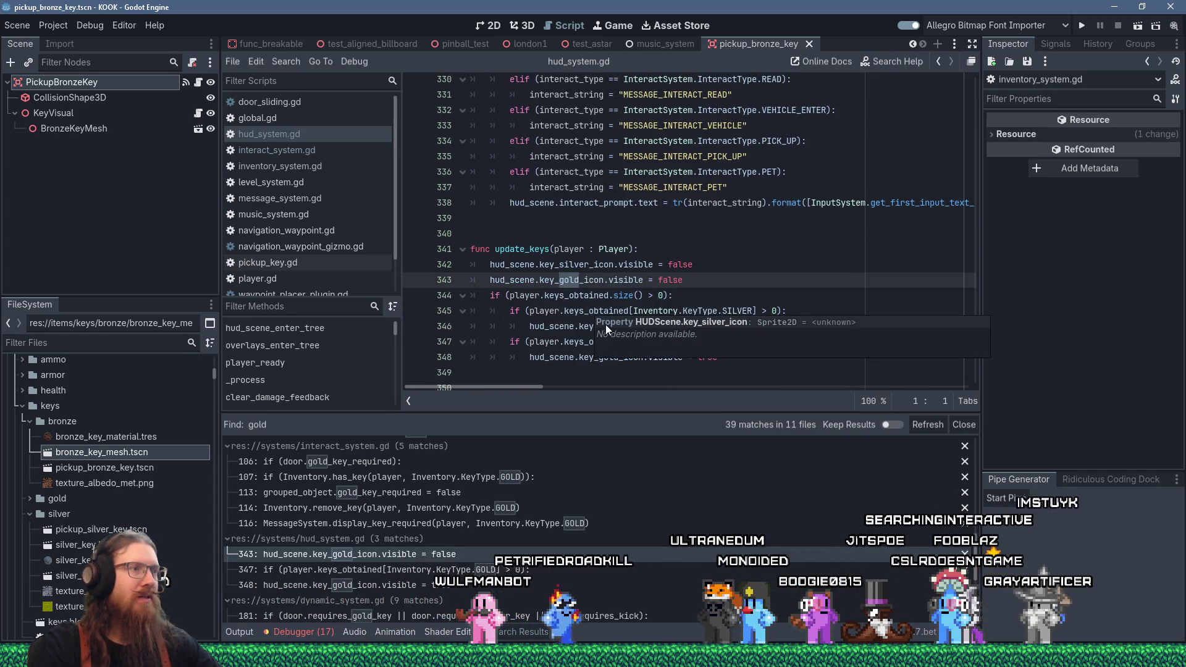
pyautogui.click(708, 275)
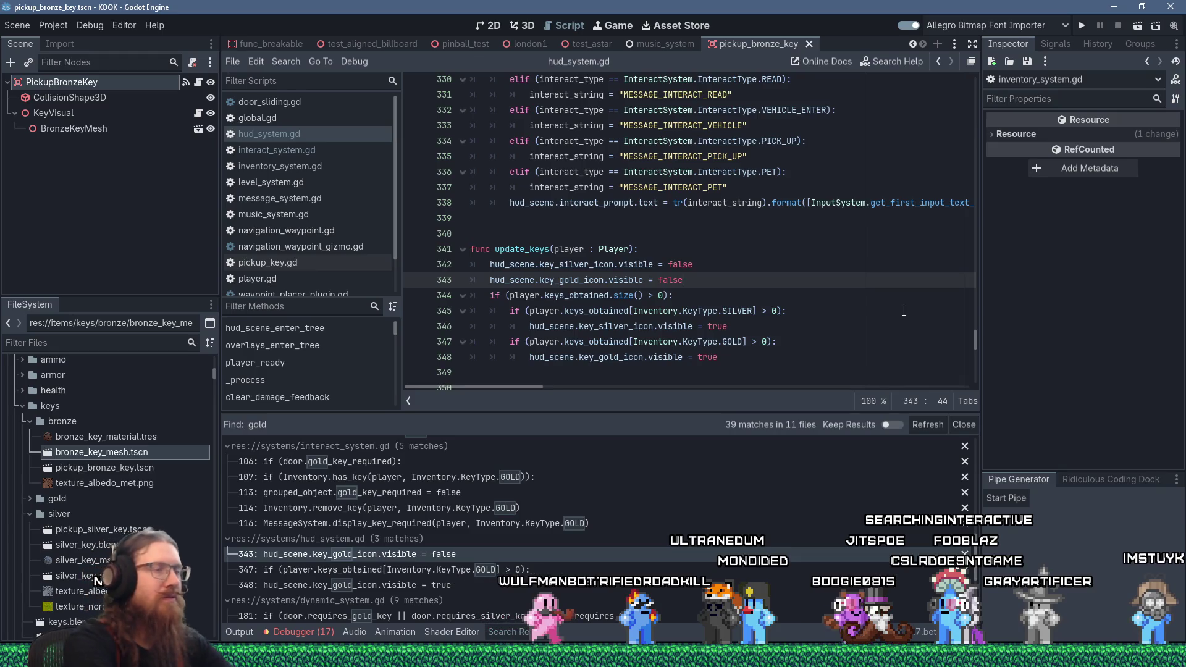
pyautogui.press('Return')
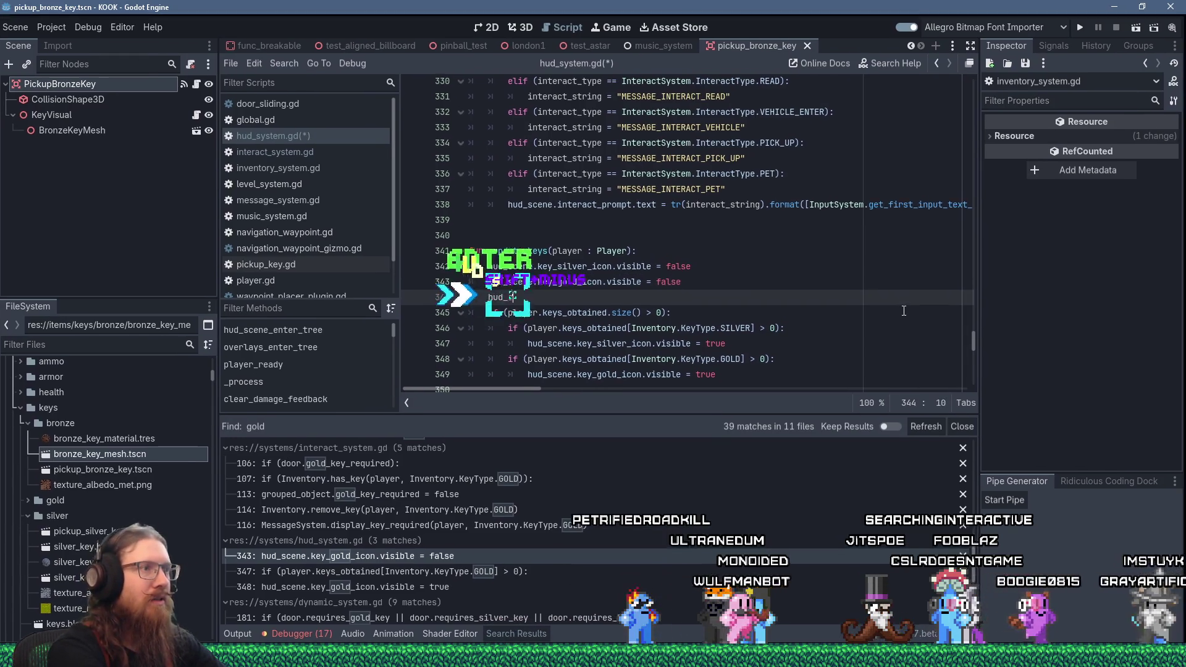
pyautogui.write('hud_scene.')
pyautogui.press('BackSpace')
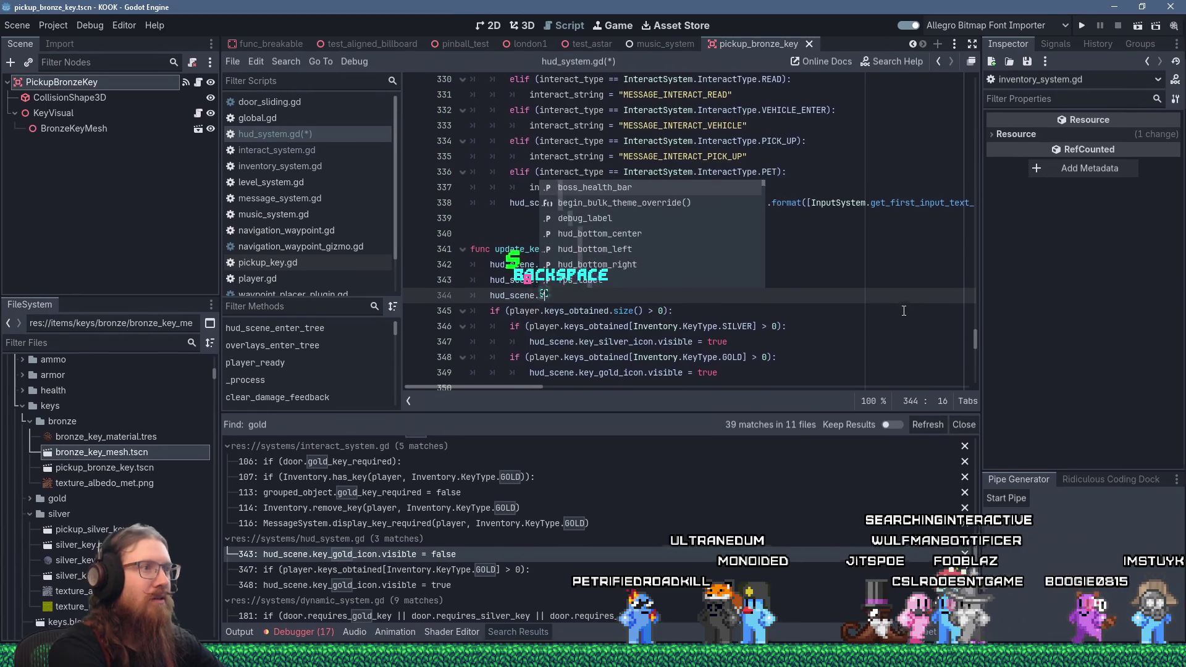
pyautogui.write('bronze_key')
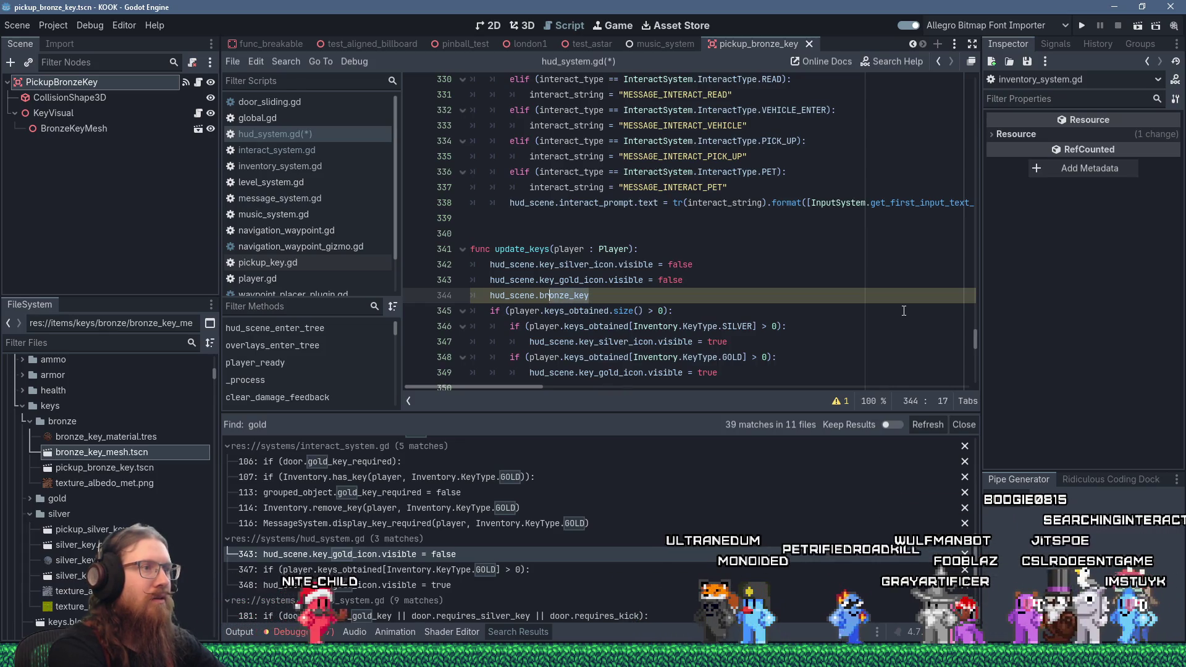
pyautogui.hotkey('ctrl', 'BackSpace')
pyautogui.write('key_bronzze')
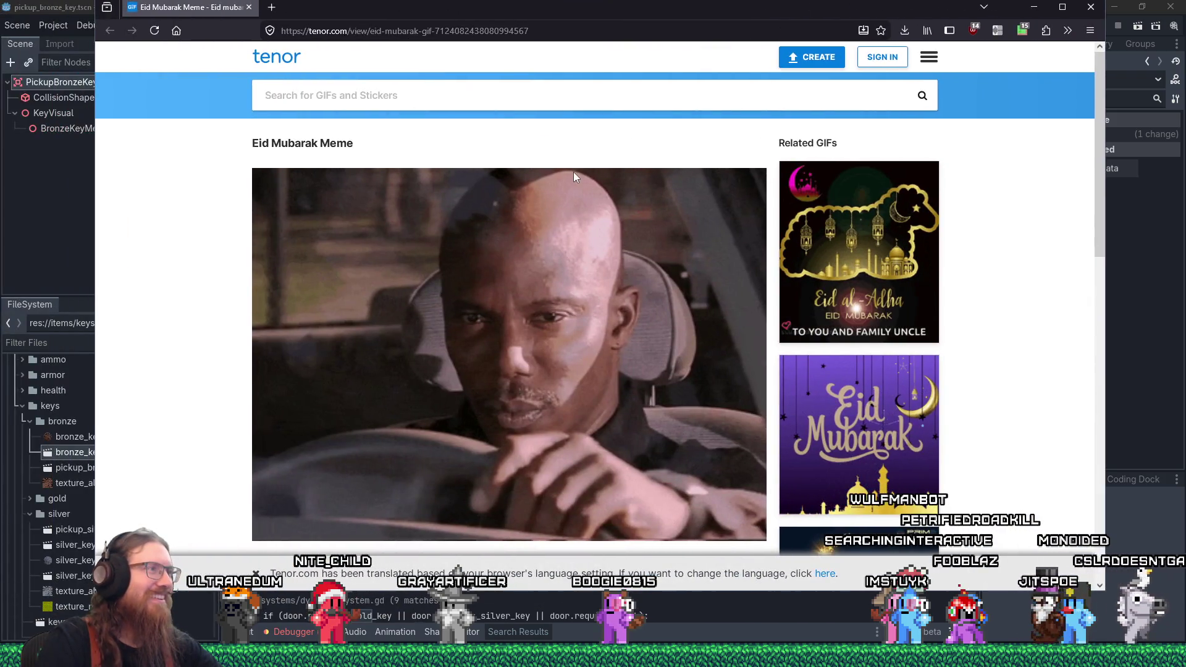
pyautogui.click(1093, 6)
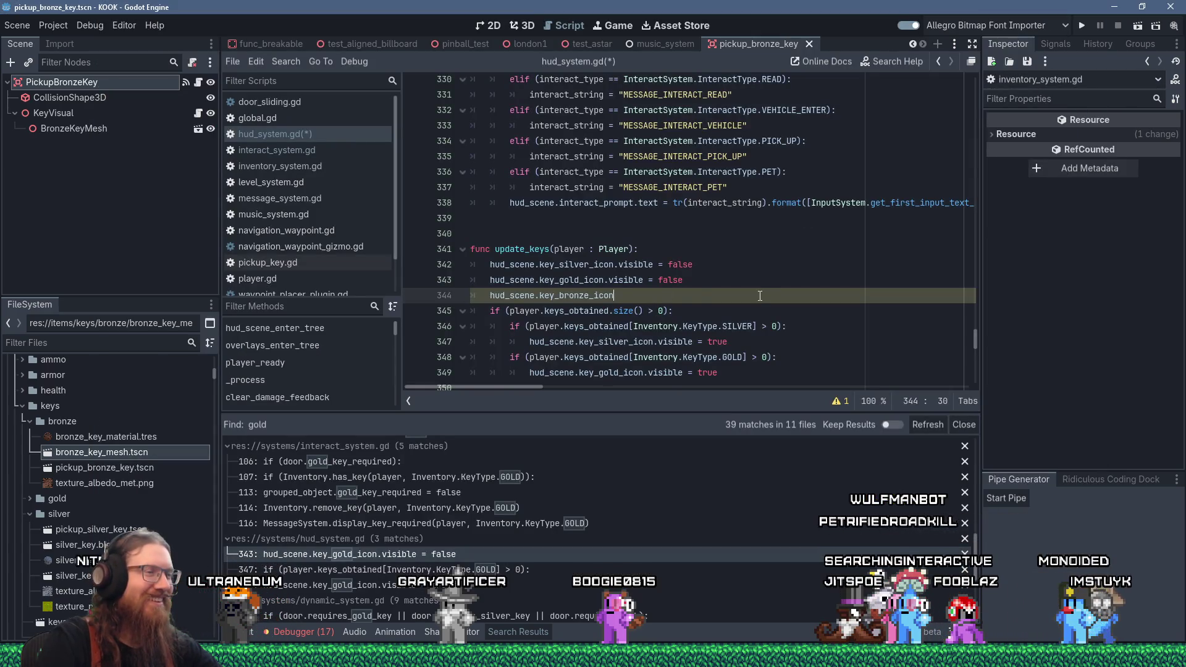
pyautogui.write('visible = fals')
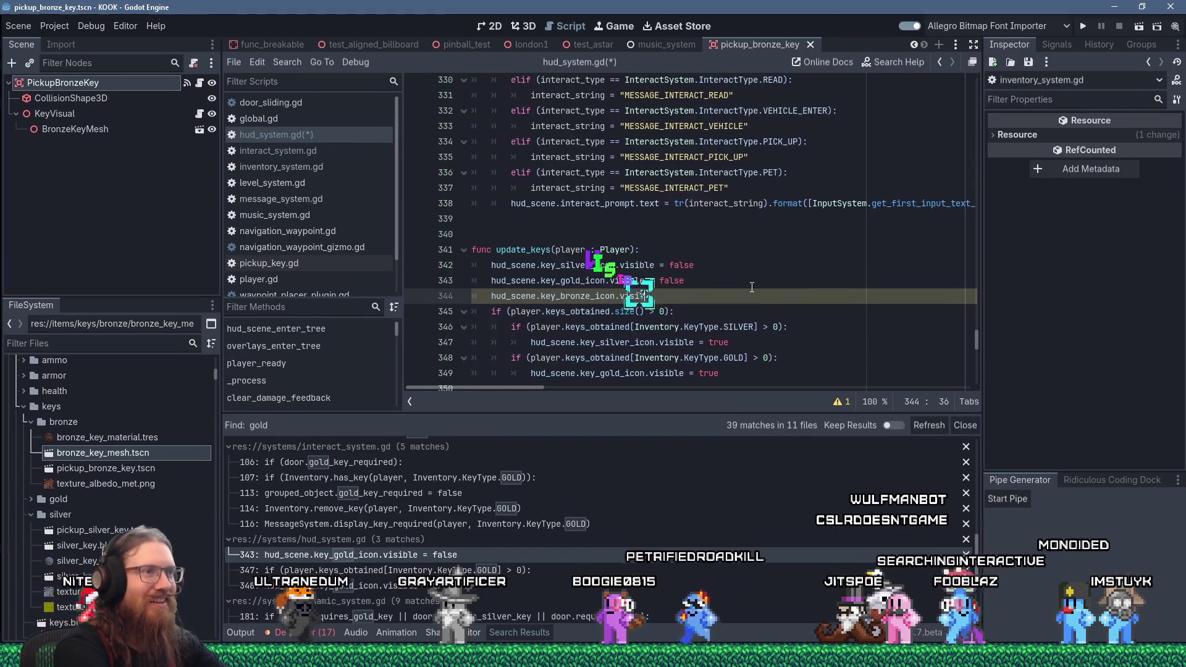
pyautogui.write('e')
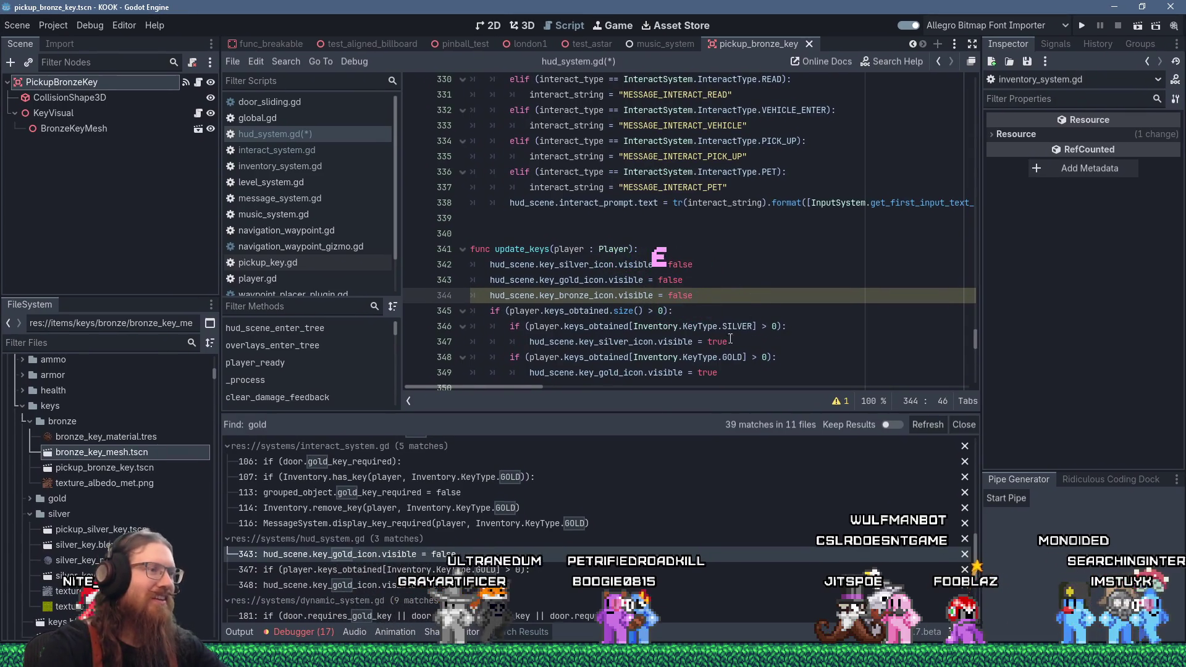
pyautogui.scroll(-2, 735, 327)
pyautogui.click(751, 281)
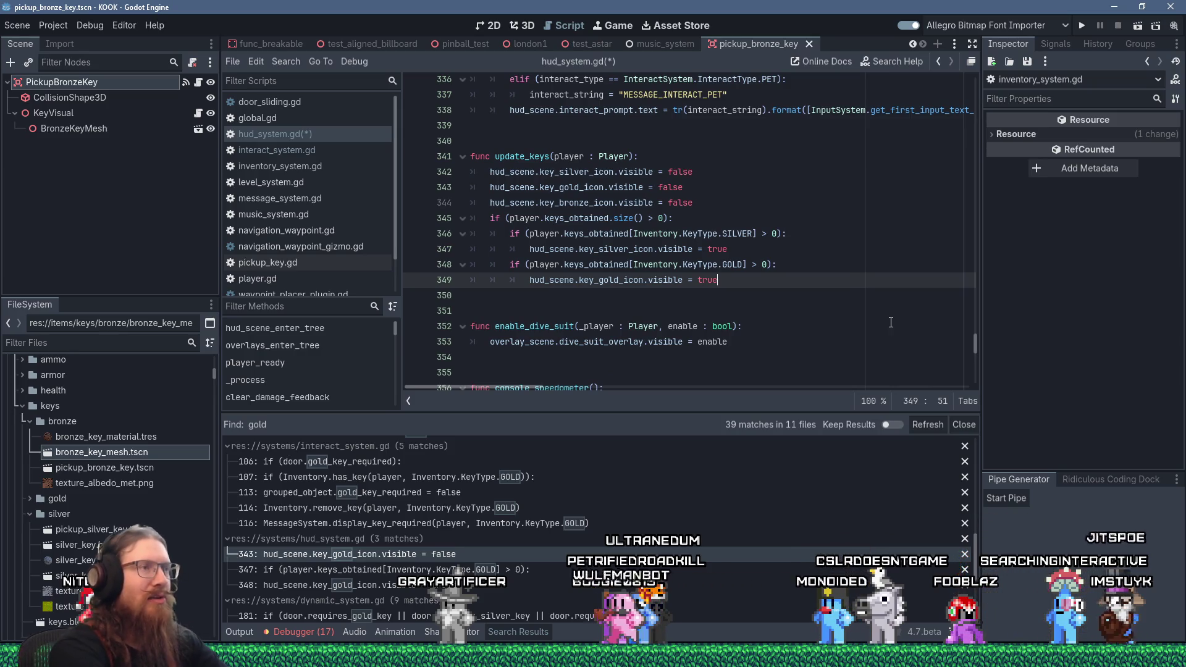
# - Write an Inventory.has_key(player, KeyType.BRONZE) expression inside update_keys
pyautogui.press('Up')
pyautogui.press('Up')
pyautogui.press('Up')
pyautogui.press('Down')
pyautogui.press('Return')
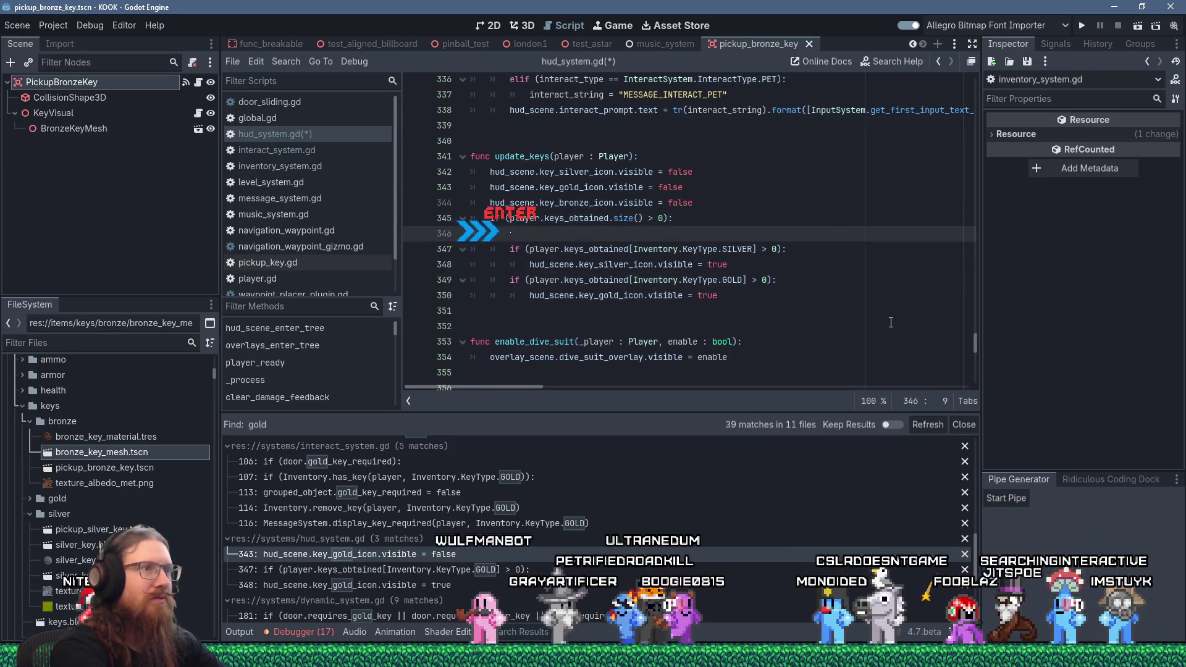
pyautogui.write('if (player.keys_obtained[')
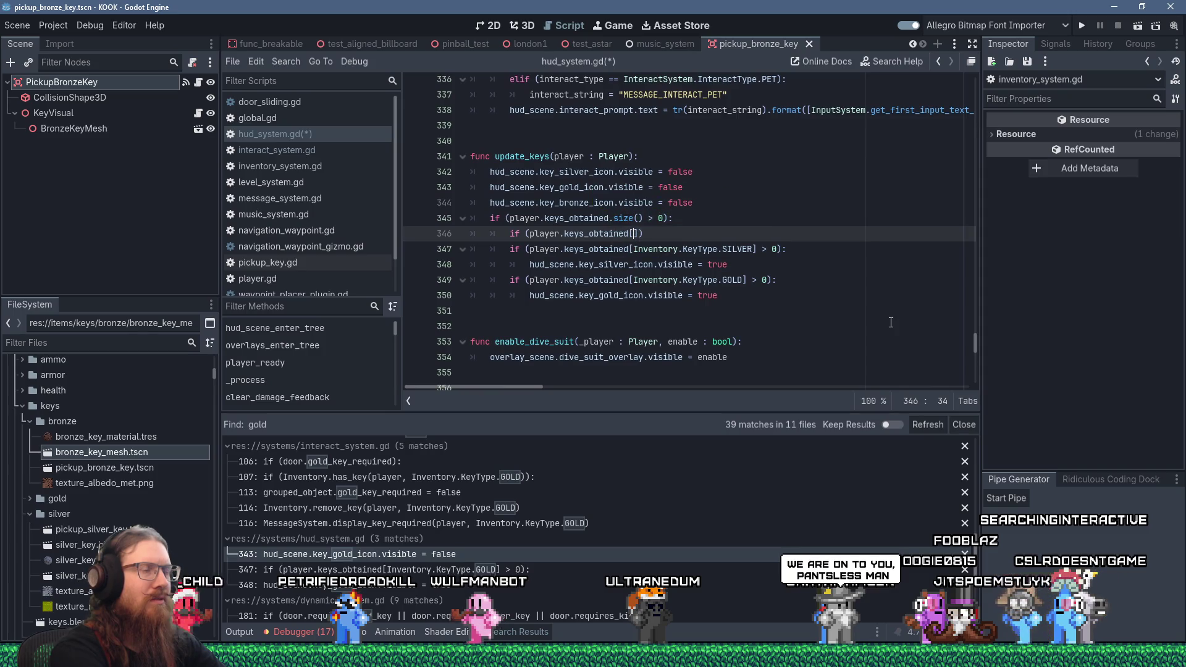
pyautogui.write('Inv')
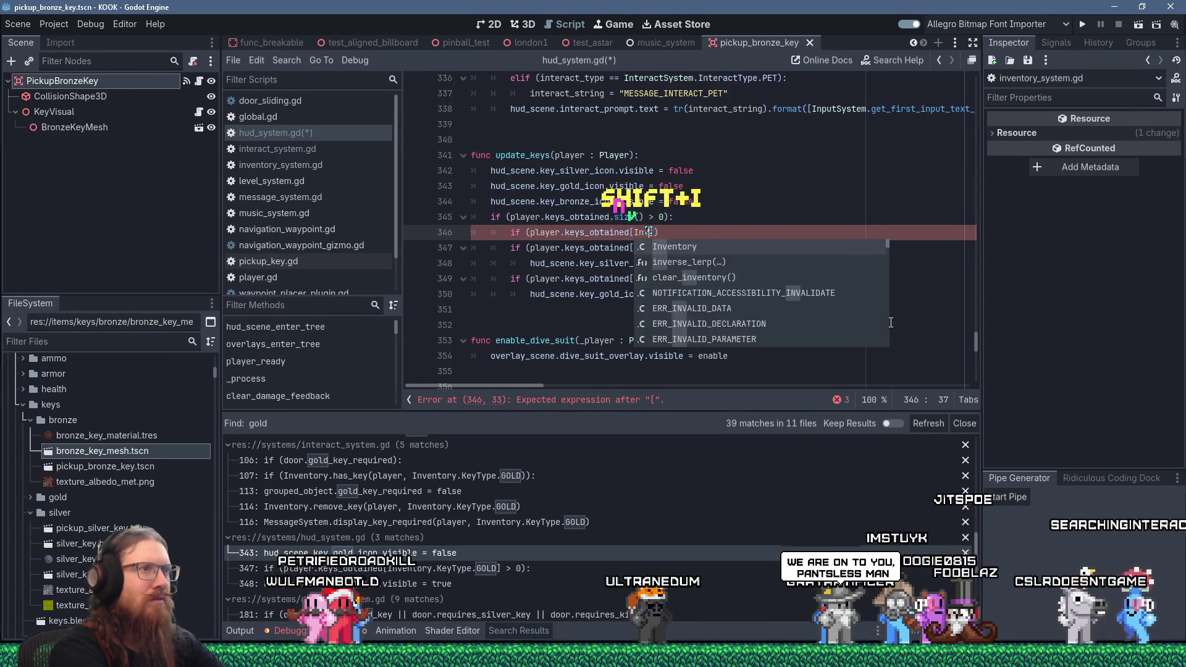
pyautogui.write('entory.')
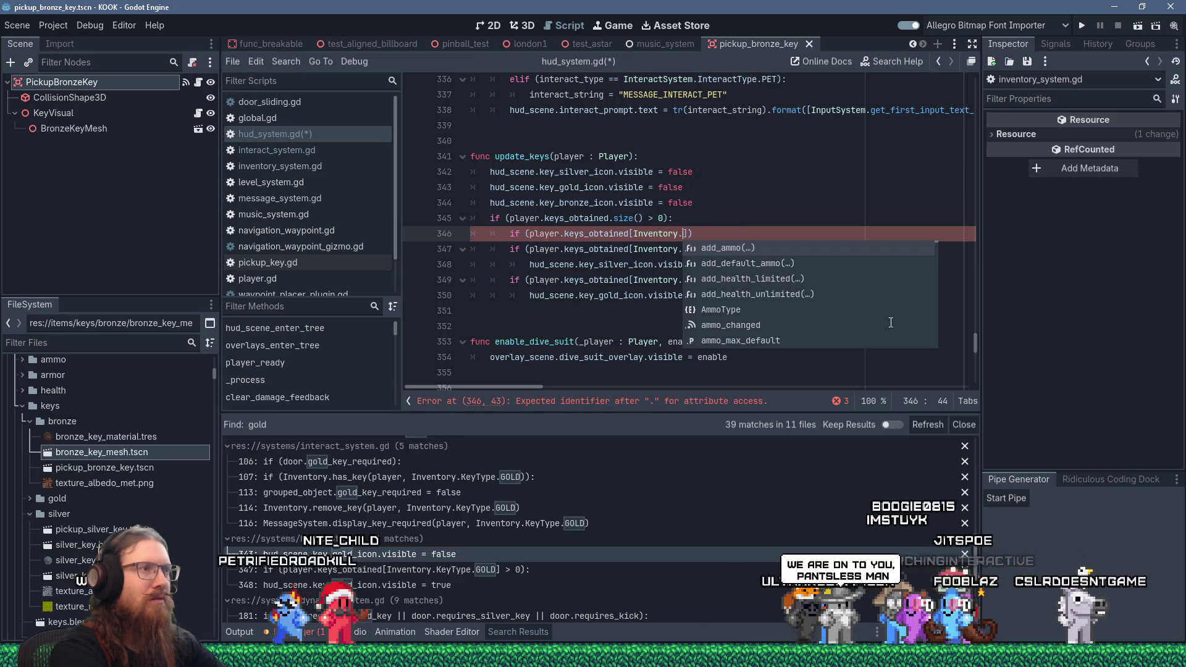
pyautogui.press('Escape')
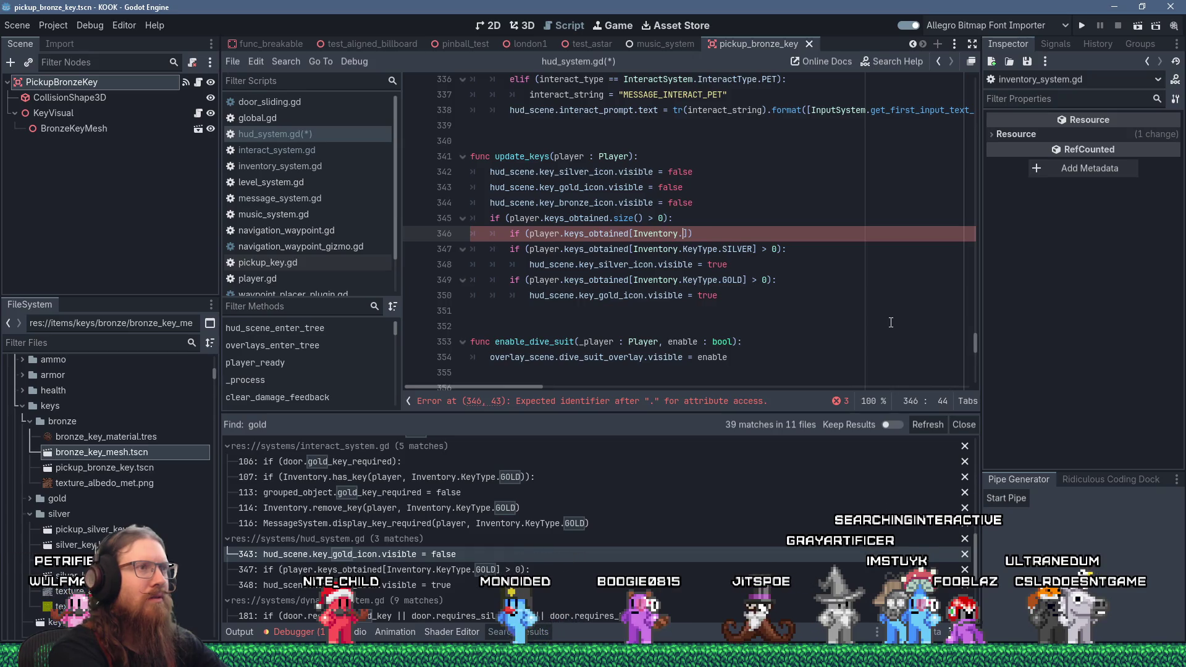
pyautogui.hotkey('ctrl', 'shift', 'Return')
pyautogui.write('ventory.has')
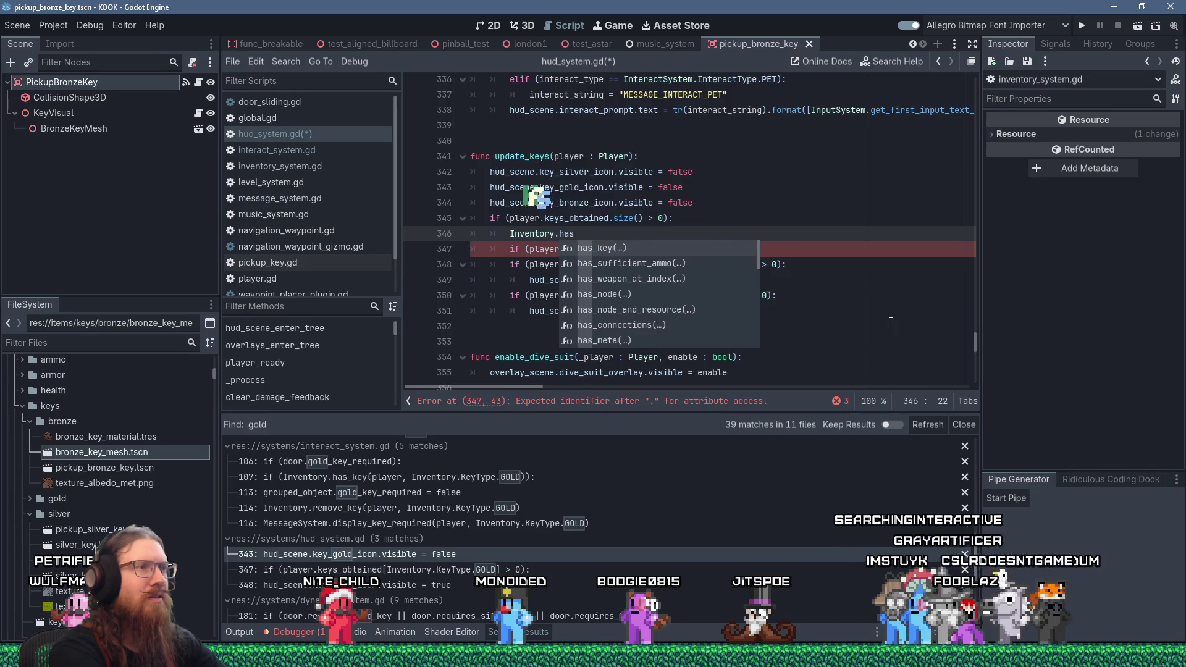
pyautogui.write('_key(')
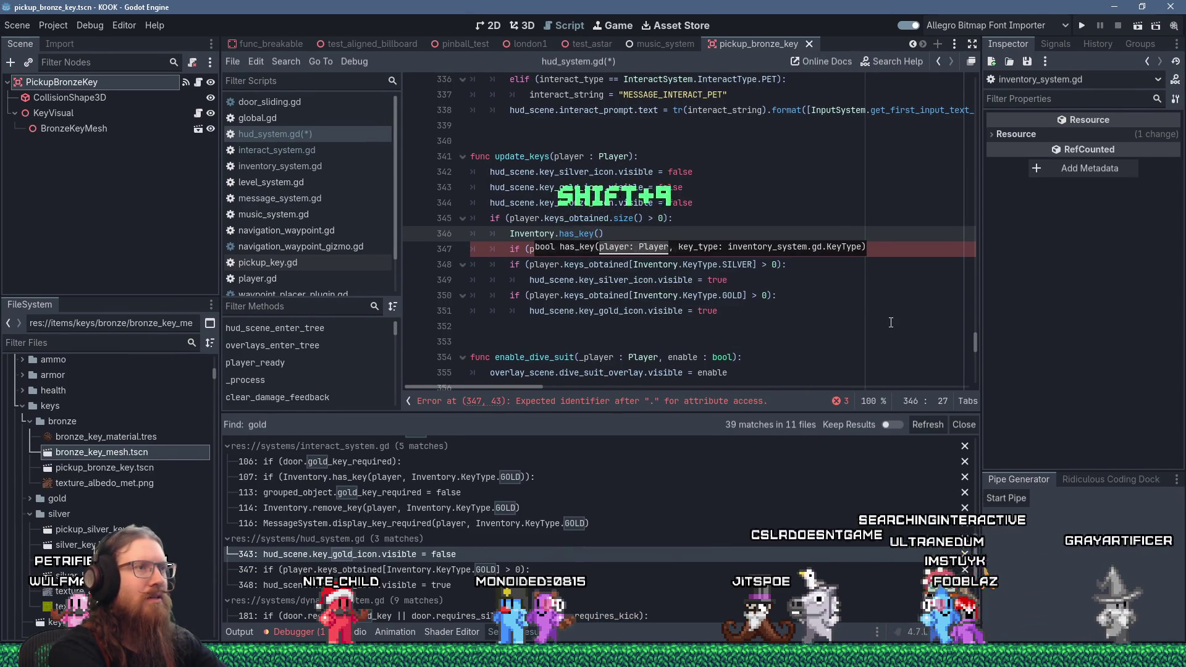
pyautogui.write('player, ')
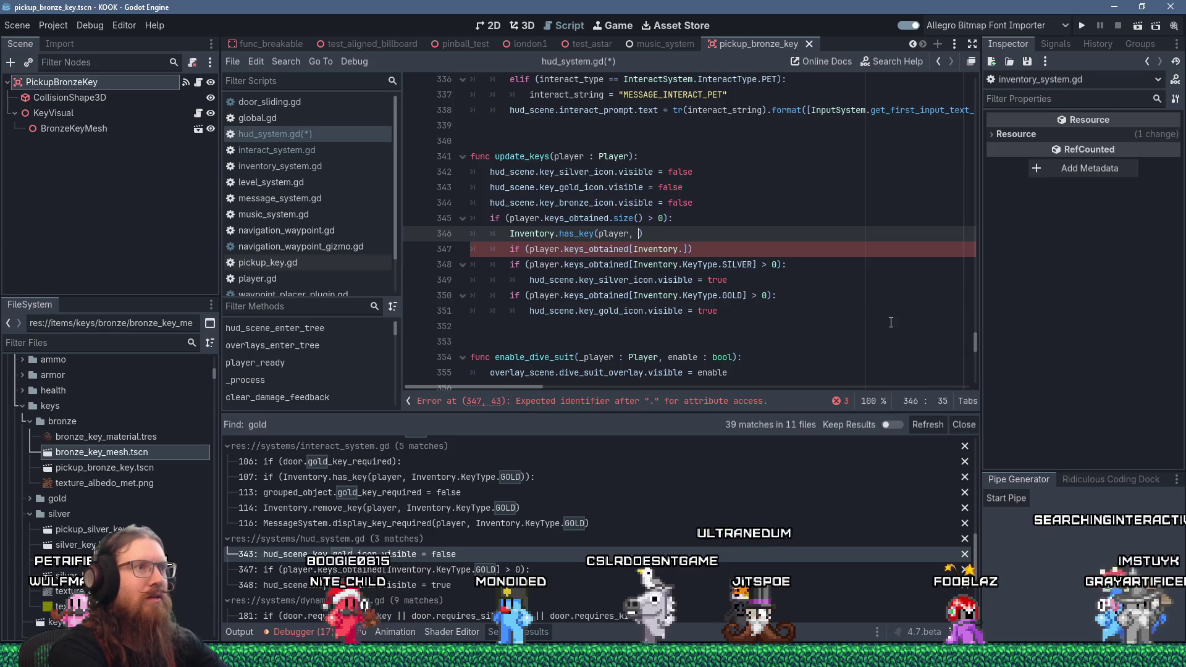
pyautogui.write('KeyType')
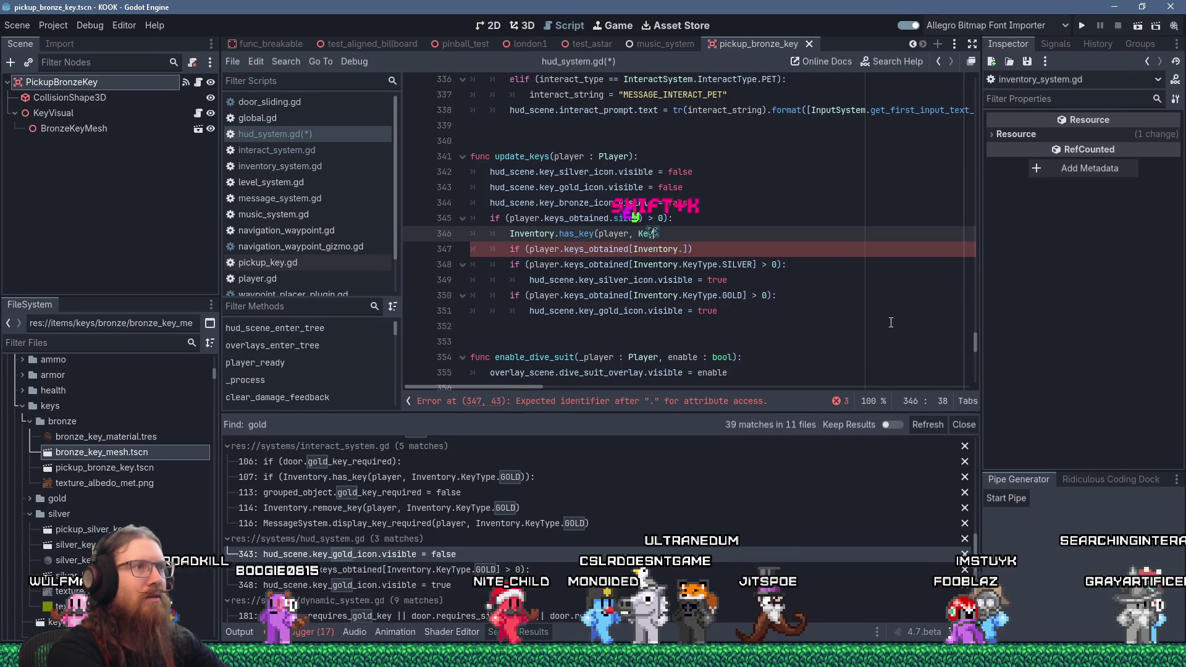
pyautogui.write('.')
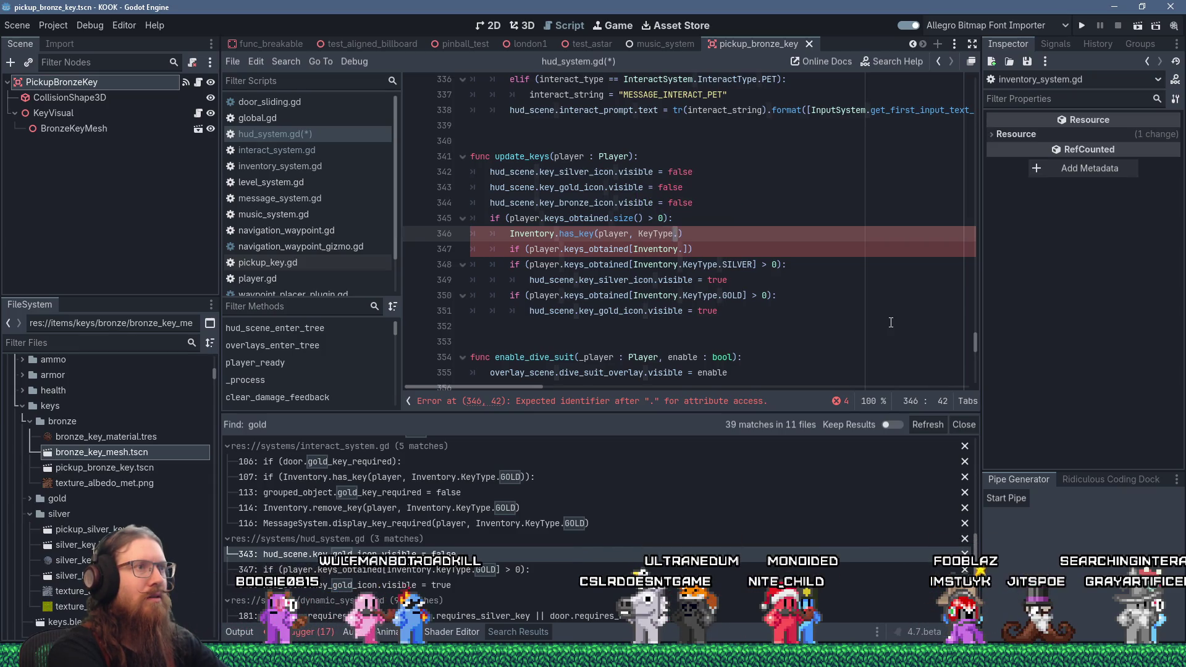
pyautogui.write('Inventory.Ke')
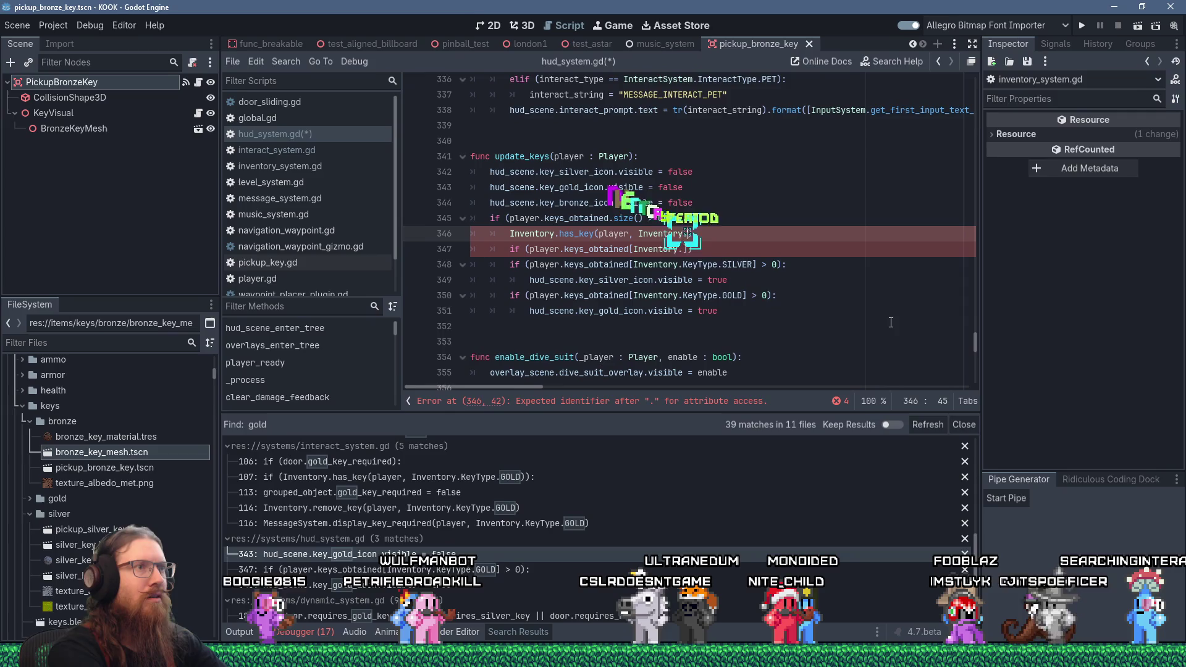
pyautogui.write('yType.BRONZE')
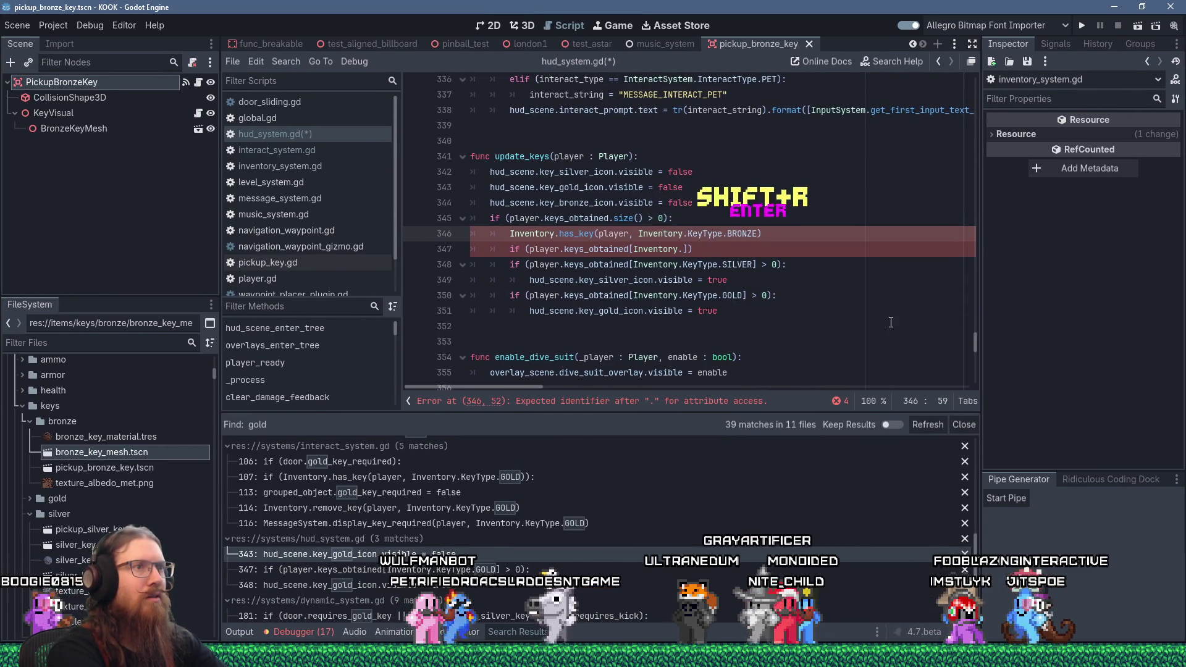
pyautogui.press('Return')
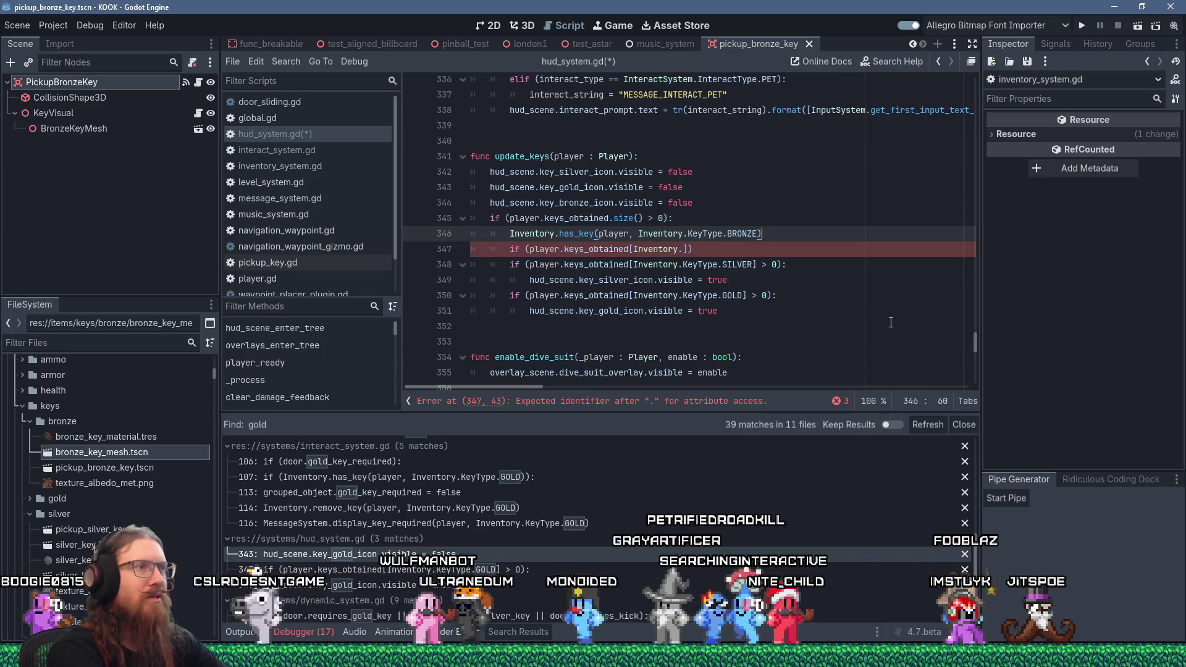
pyautogui.press('Return')
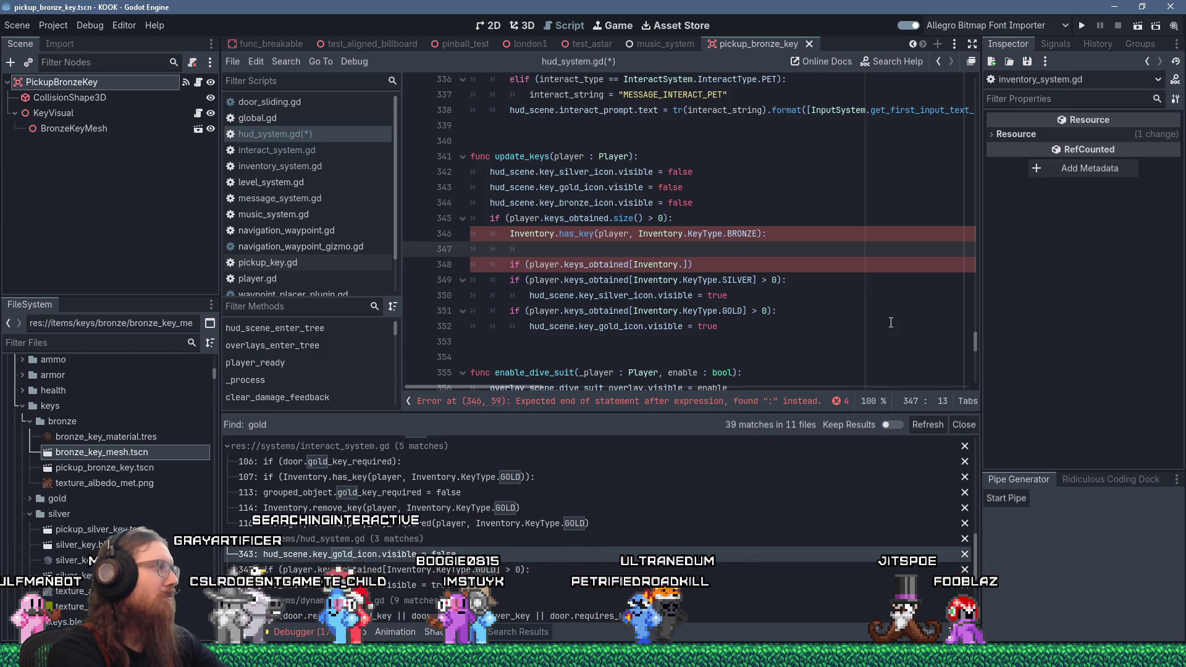
# - Check the has_key function definition, then return to update_keys in hud_system.gd
pyautogui.click(580, 233)
pyautogui.keyDown('ctrl'); pyautogui.click(583, 235); pyautogui.keyUp('ctrl')
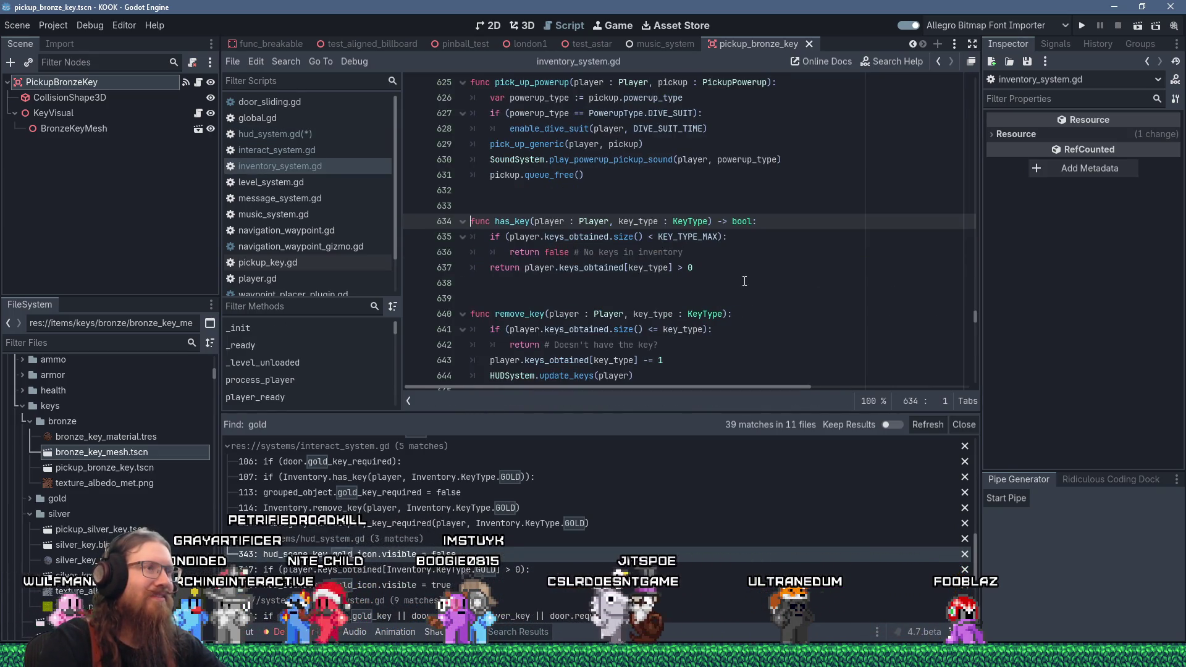
pyautogui.hotkey('alt', 'Left')
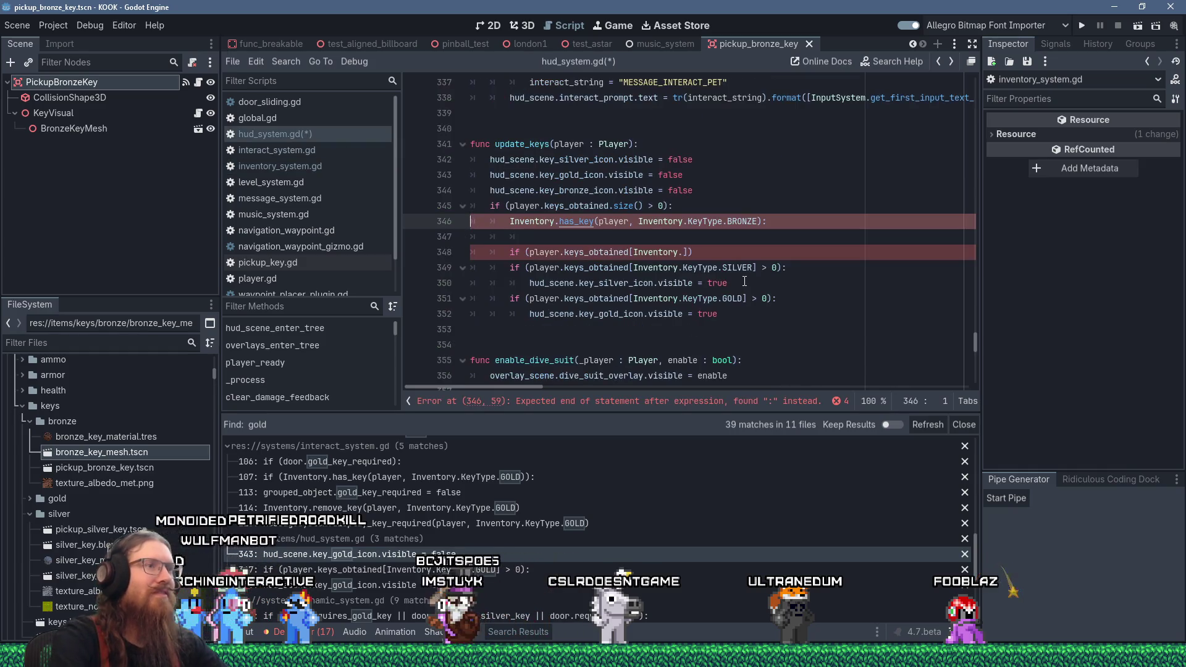
pyautogui.scroll(1, 708, 264)
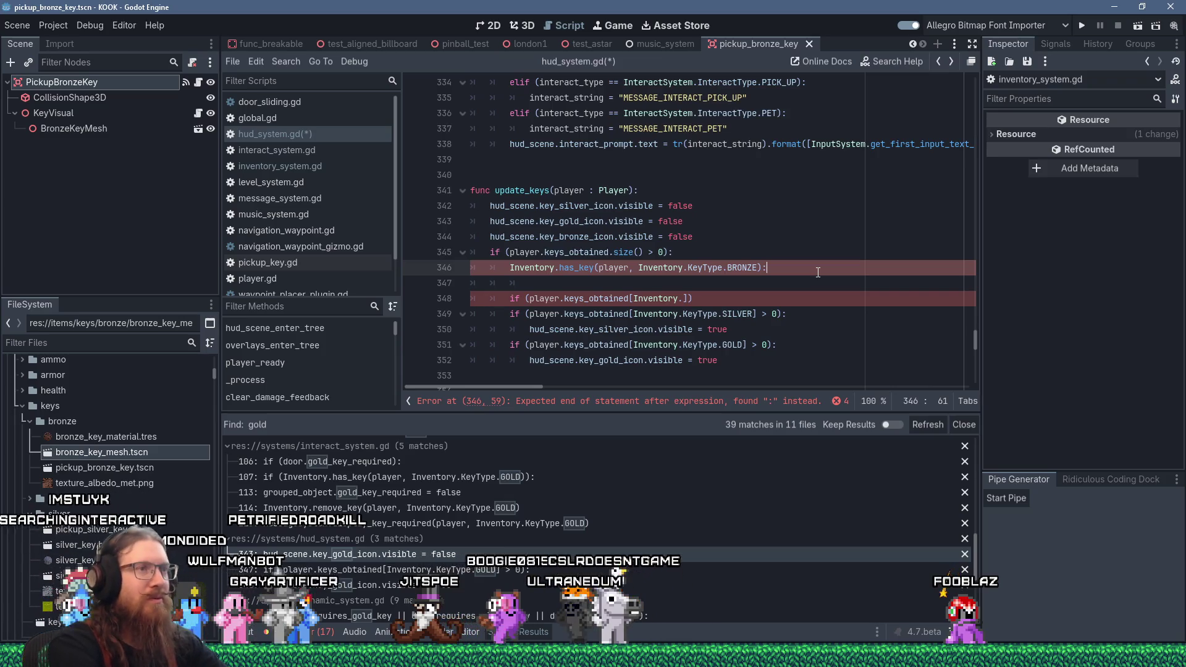
# - Set the bronze icon's visible to the BRONZE has_key check and move it to the top of update_keys
pyautogui.hotkey('shift', 'Delete')
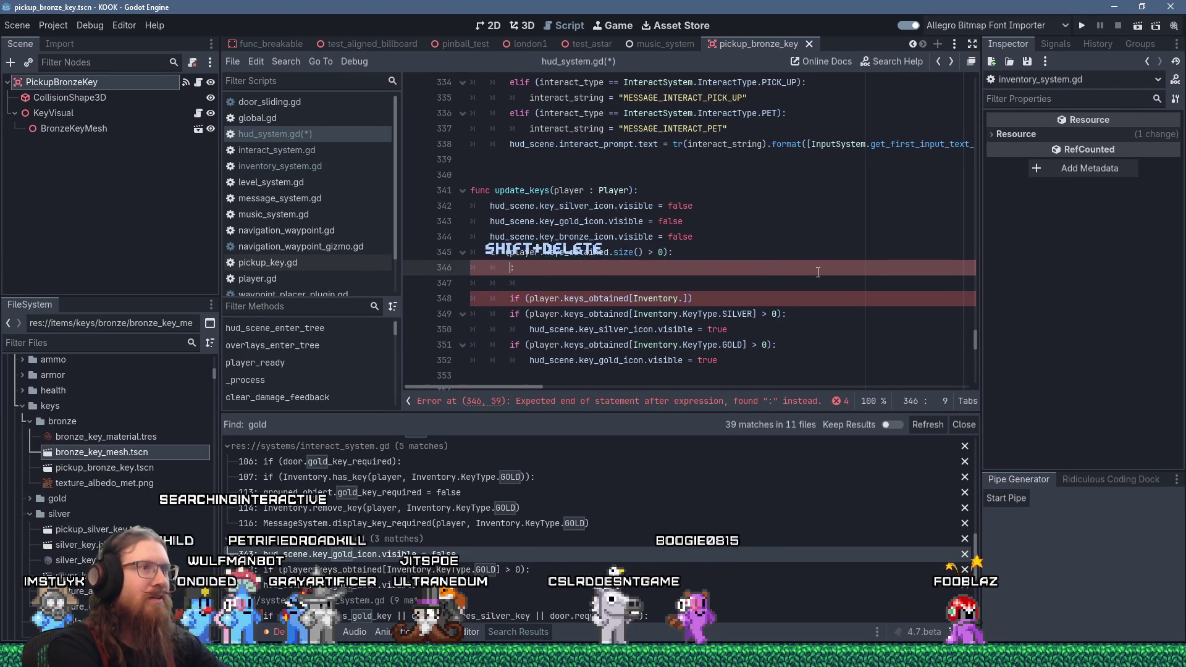
pyautogui.press('Up')
pyautogui.press('Up')
pyautogui.press('Up')
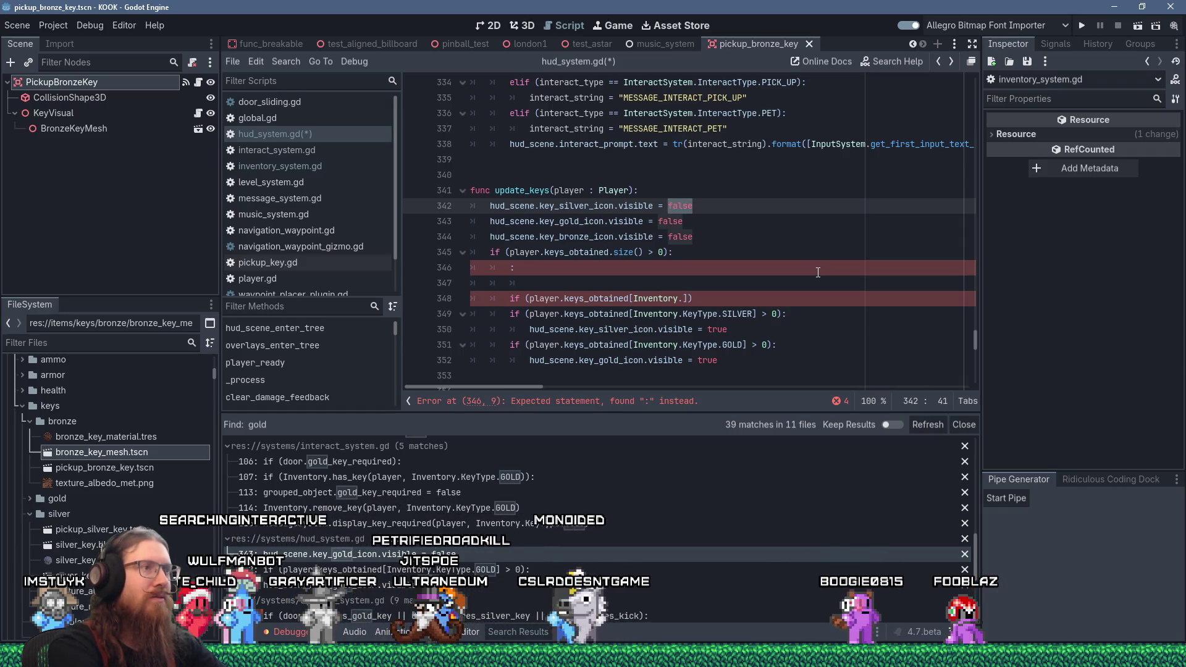
pyautogui.press('Down')
pyautogui.press('Down')
pyautogui.hotkey('shift', 'End')
pyautogui.write('Inventory.has_key(player, Inventory.KeyType.BRONZE)')
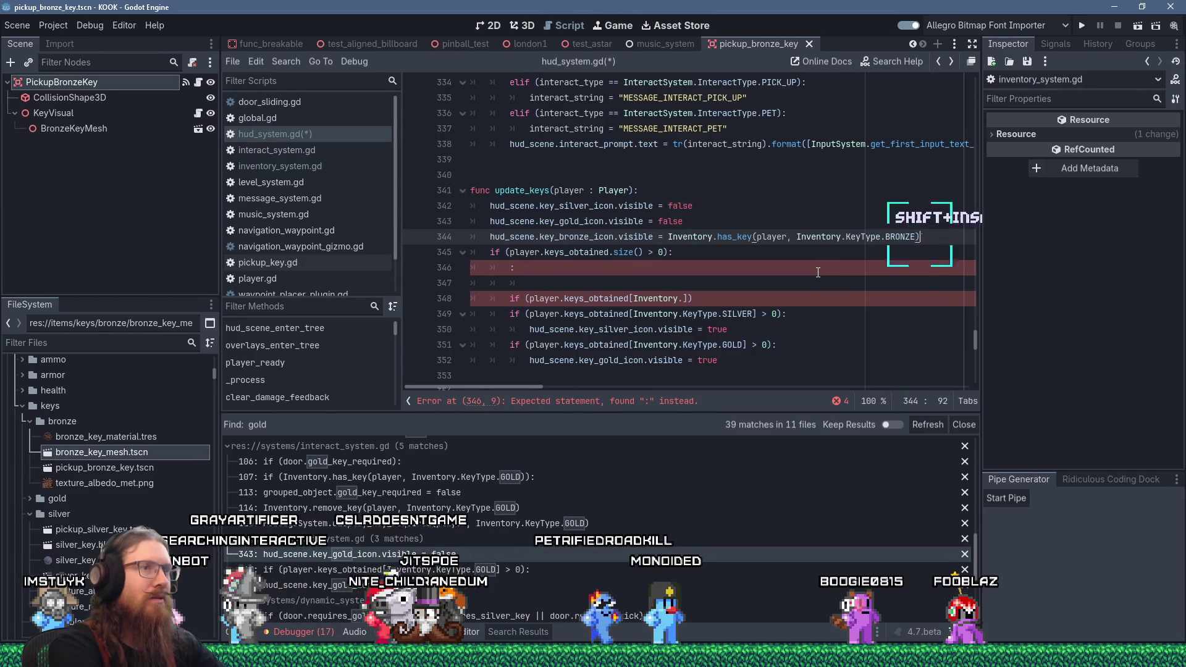
pyautogui.hotkey('shift', 'Delete')
pyautogui.press('Up')
pyautogui.press('Up')
pyautogui.press('Up')
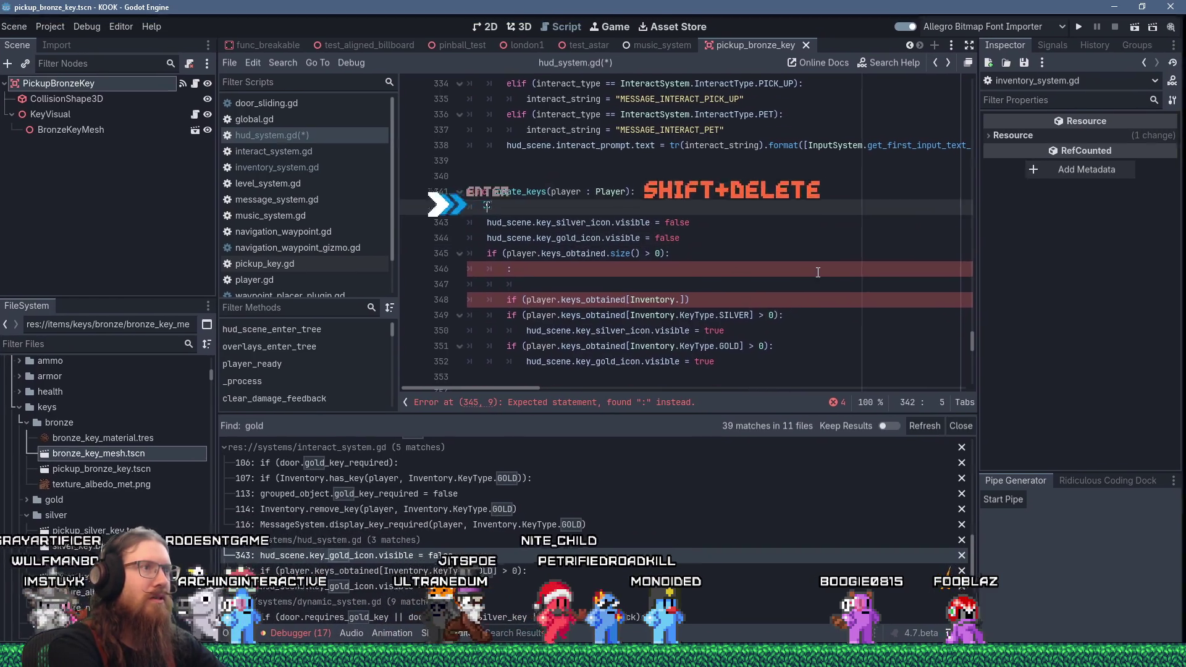
pyautogui.press('Return')
pyautogui.write('hud_scene.key_bronze_icon.visible = Inventory.has_key(player, Inventory.KeyType.BRONZE)')
pyautogui.press('Delete')
pyautogui.press('Down')
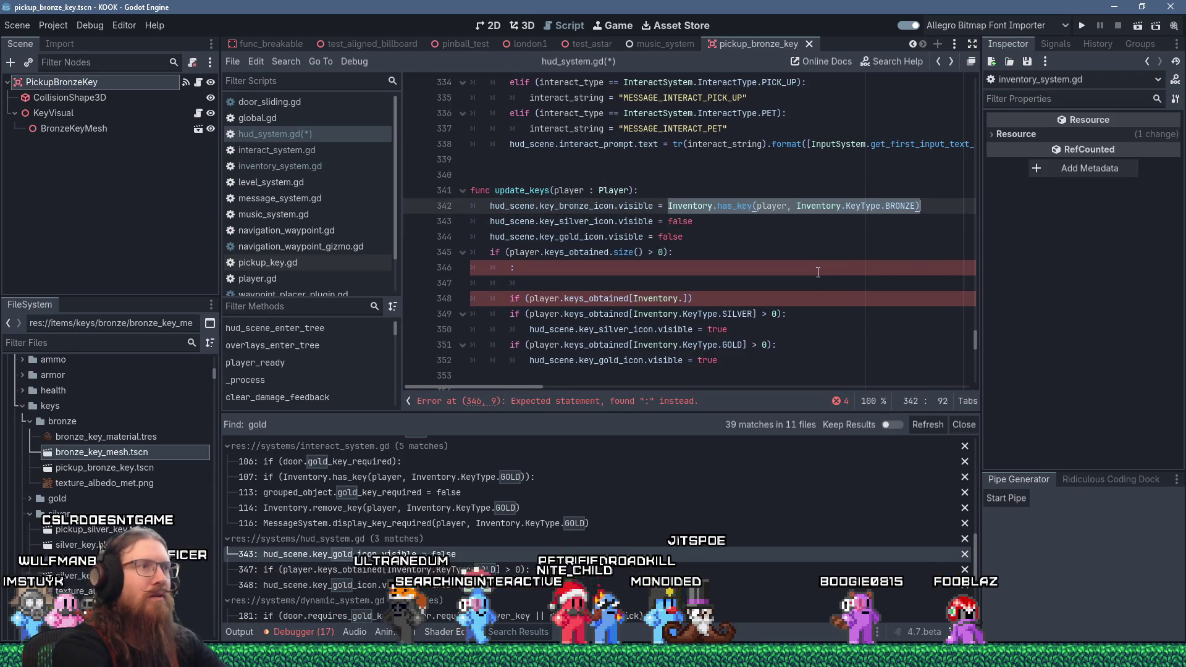
# - Set the silver icon's visible to Inventory.has_key(player, KeyType.SILVER)
pyautogui.press('Down')
pyautogui.hotkey('ctrl', 'shift', 'Left')
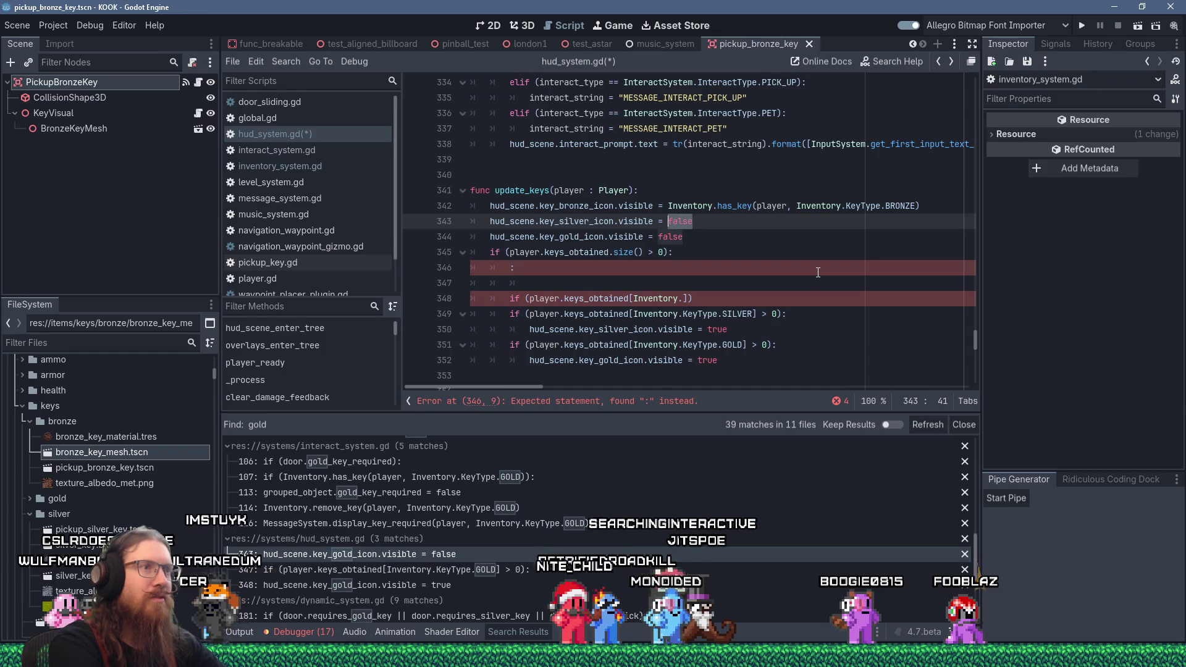
pyautogui.write('Inventory.has_key(player, Inventory.KeyType.BRONZE)')
pyautogui.press('Left')
pyautogui.press('Left')
pyautogui.press('Left')
pyautogui.hotkey('ctrl', 'Right')
pyautogui.hotkey('ctrl', 'shift', 'Left')
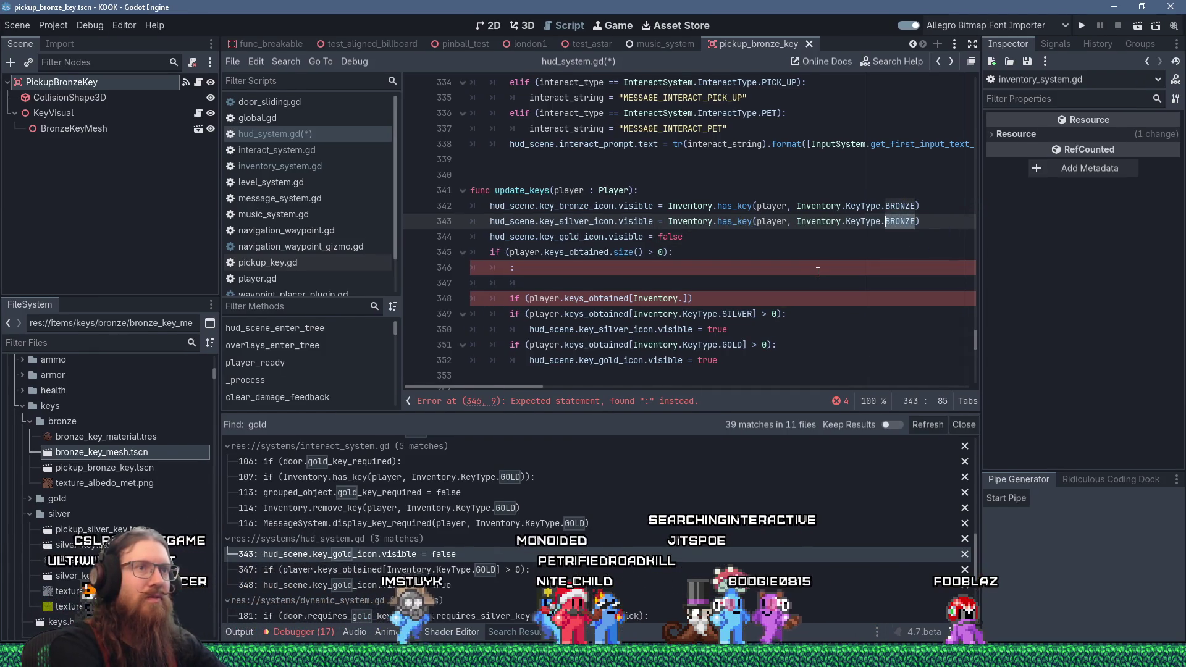
pyautogui.write('SILVER')
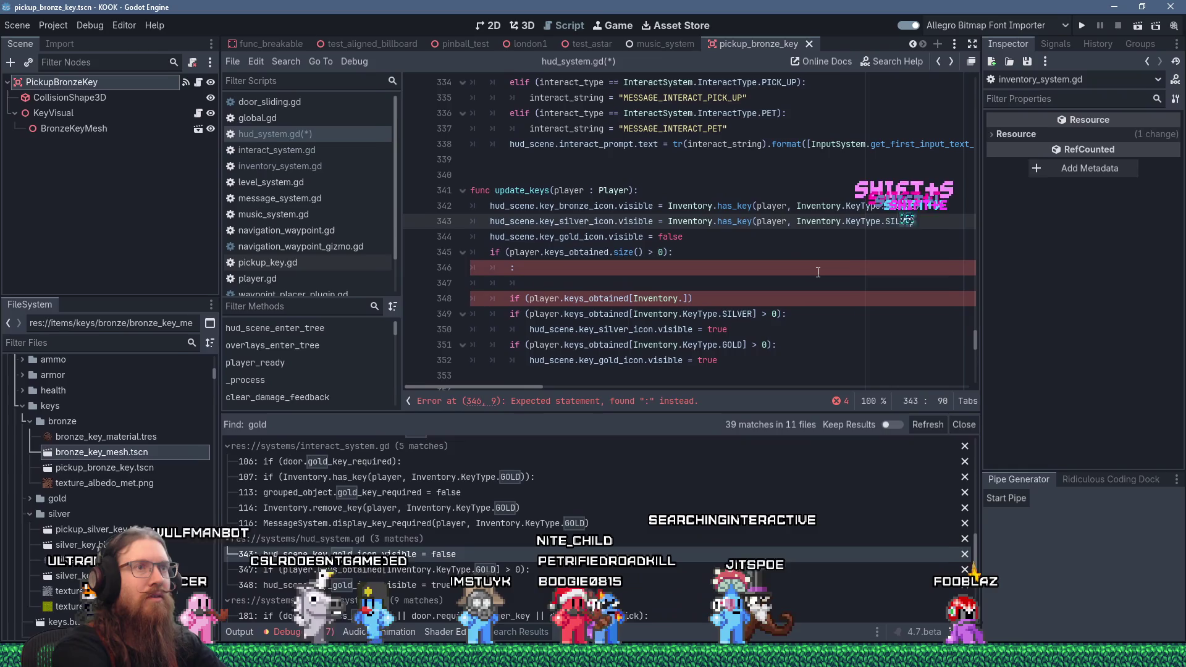
# - Set the gold icon's visible to Inventory.has_key(player, KeyType.GOLD)
pyautogui.press('Down')
pyautogui.hotkey('ctrl', 'shift', 'Left')
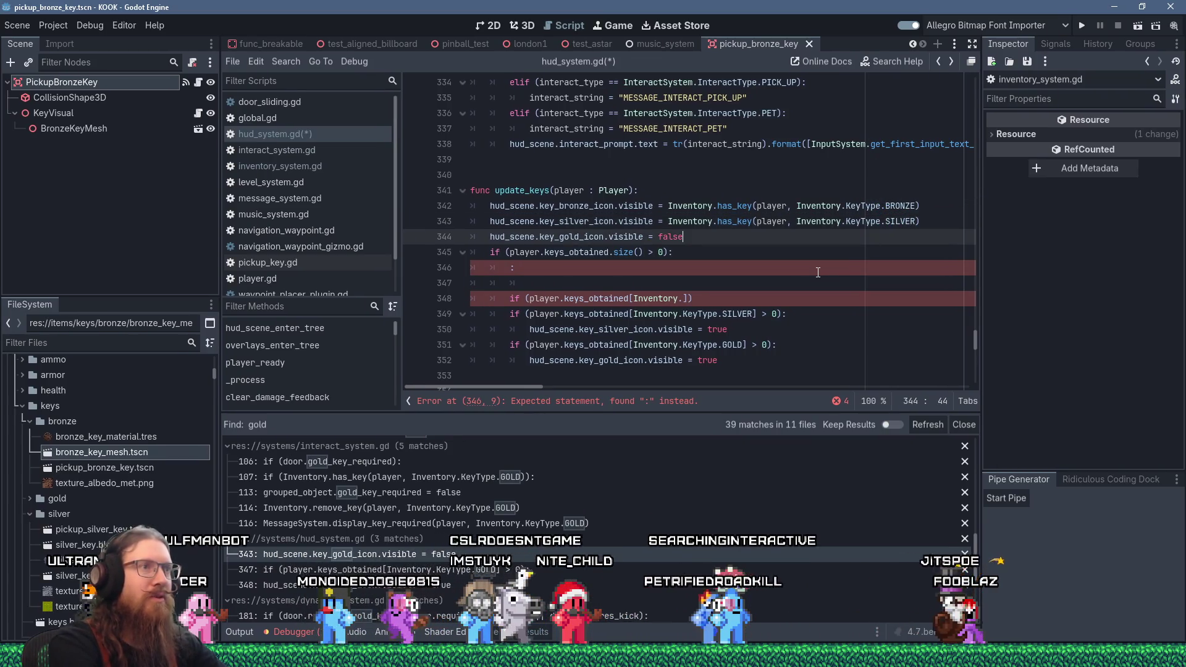
pyautogui.write('Inventory.has_key(player, Inventory.KeyType.BRONZE)')
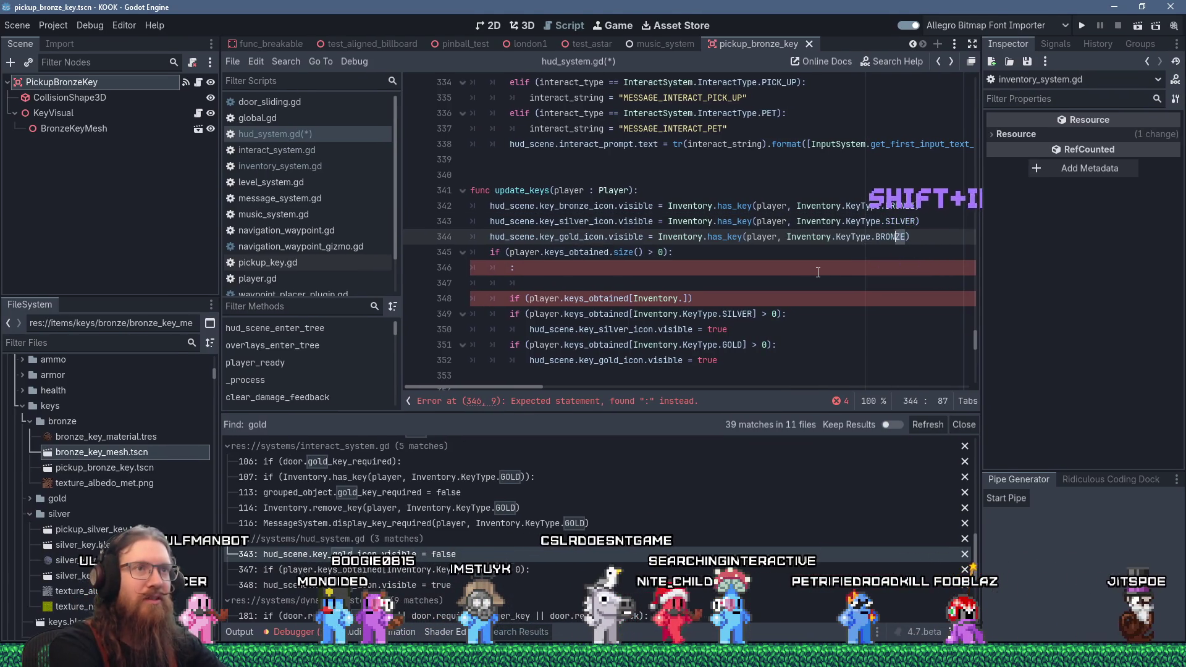
pyautogui.hotkey('ctrl', 'Left')
pyautogui.hotkey('ctrl', 'shift', 'Left')
pyautogui.write('GOLD')
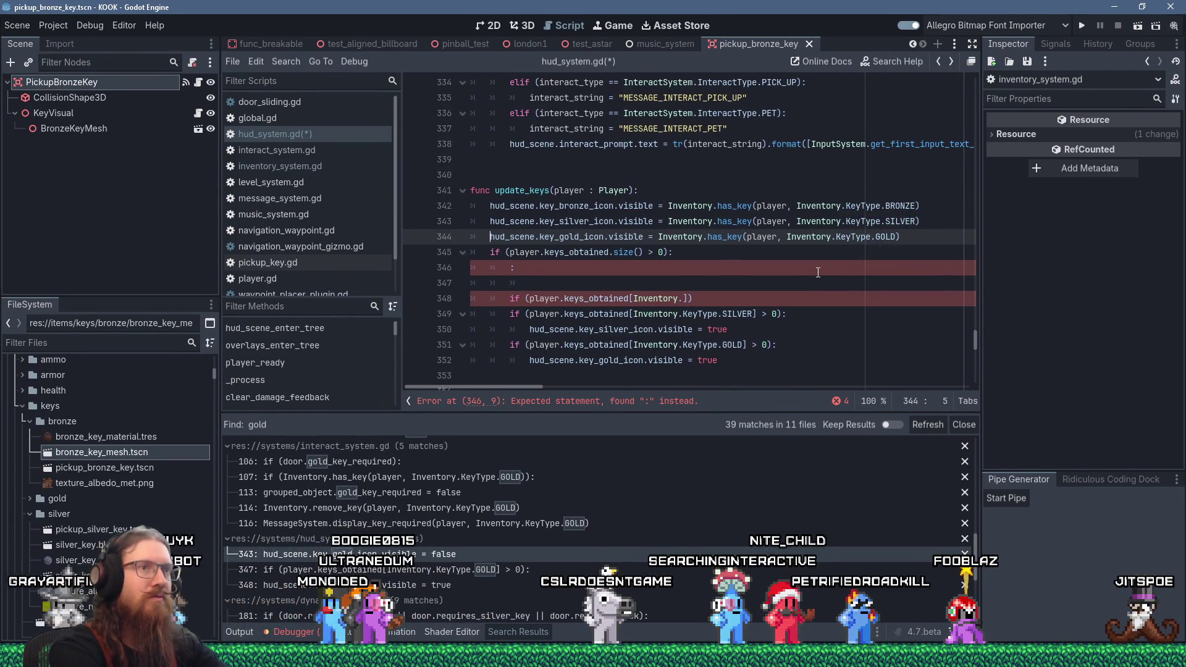
# - Delete the obsolete key-checking if-block
pyautogui.press('Down')
pyautogui.hotkey('shift', 'Down')
pyautogui.hotkey('shift', 'Down')
pyautogui.hotkey('shift', 'Down')
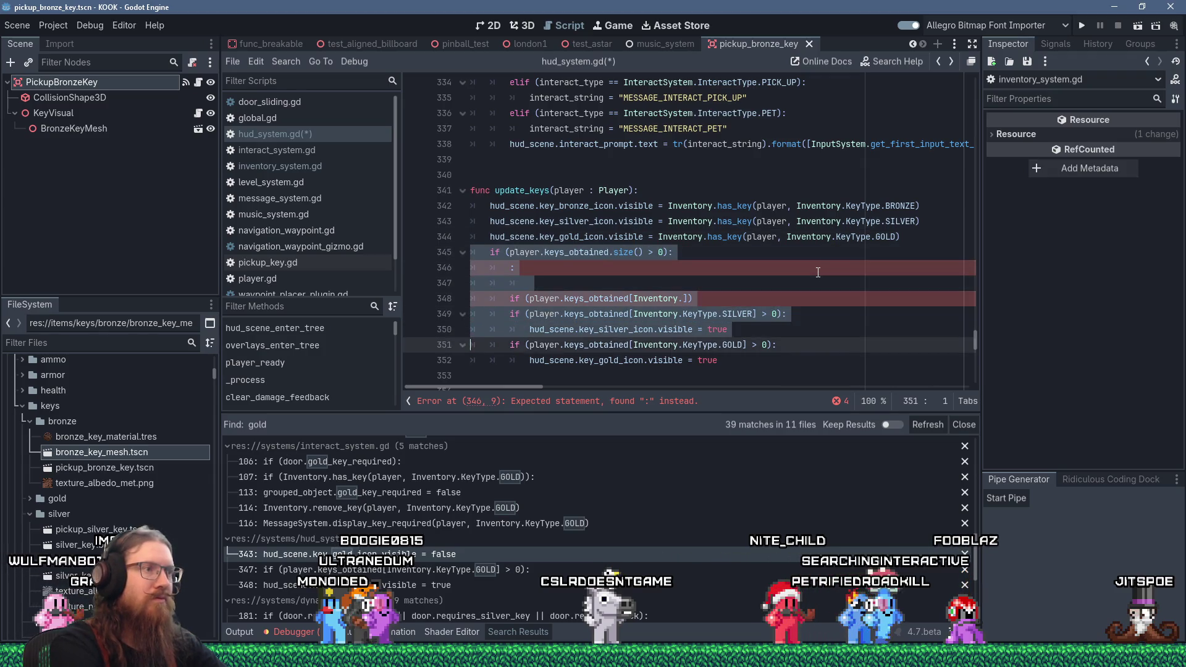
pyautogui.press('Delete')
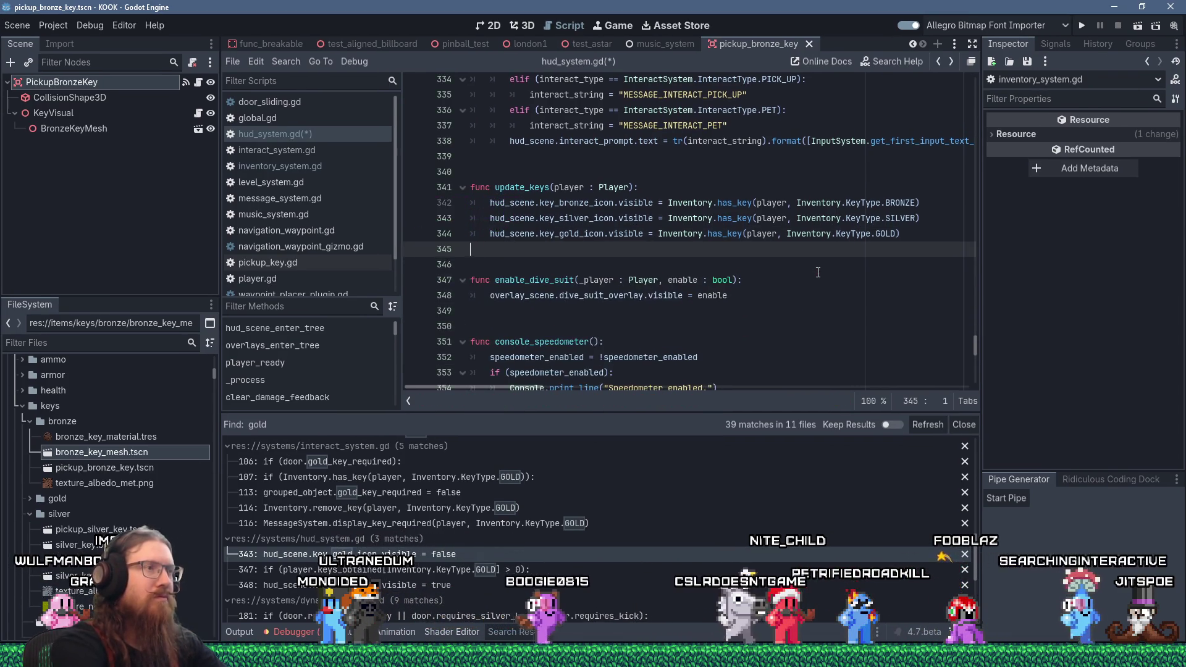
# - Save hud_system.gd and scroll the search results down to the dynamic_system matches
pyautogui.hotkey('ctrl', 's')
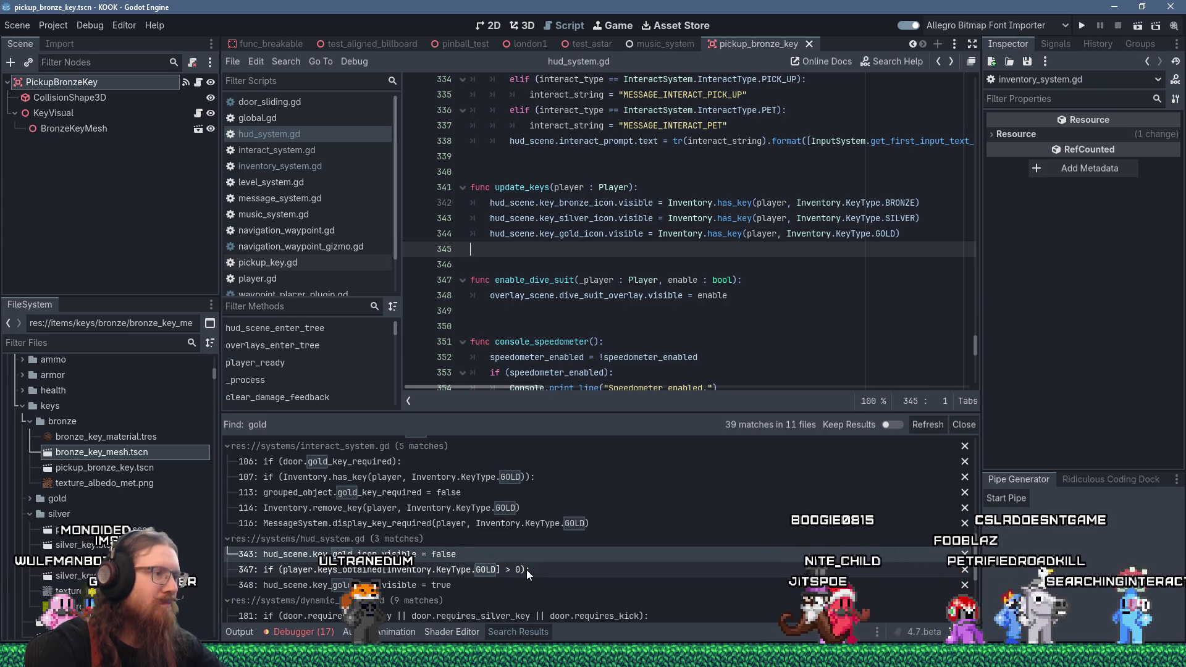
pyautogui.scroll(-3, 514, 572)
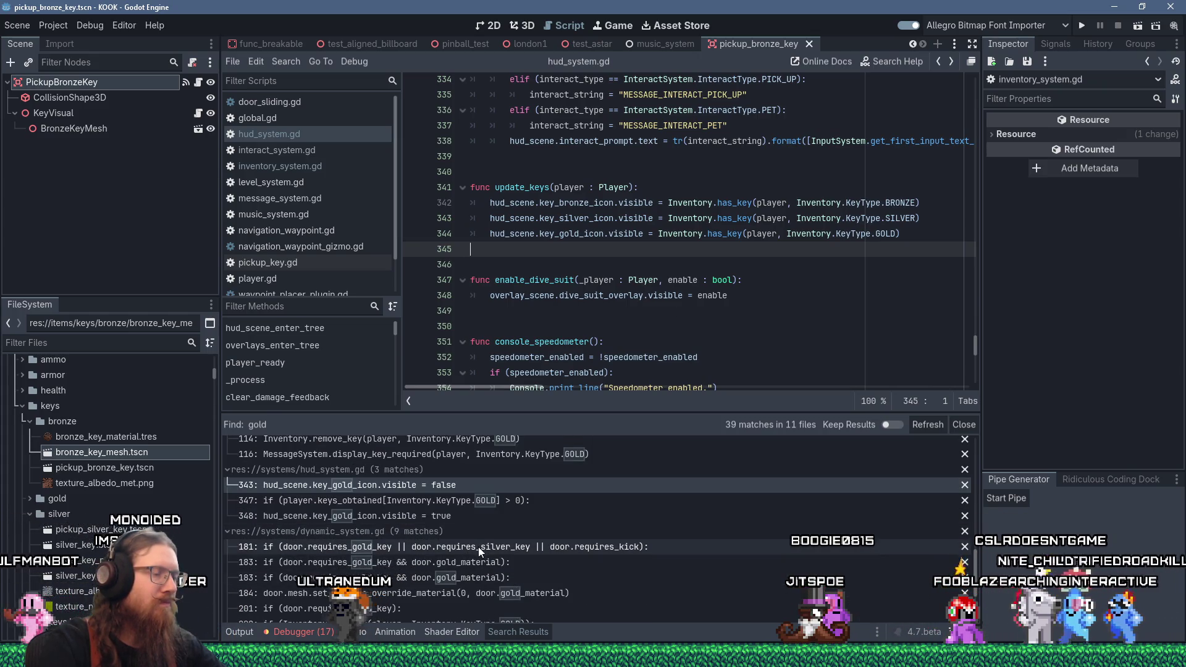
# - In dynamic_system.gd line 181, add requires_bronze_key || to the door's key-lock condition
pyautogui.click(478, 547)
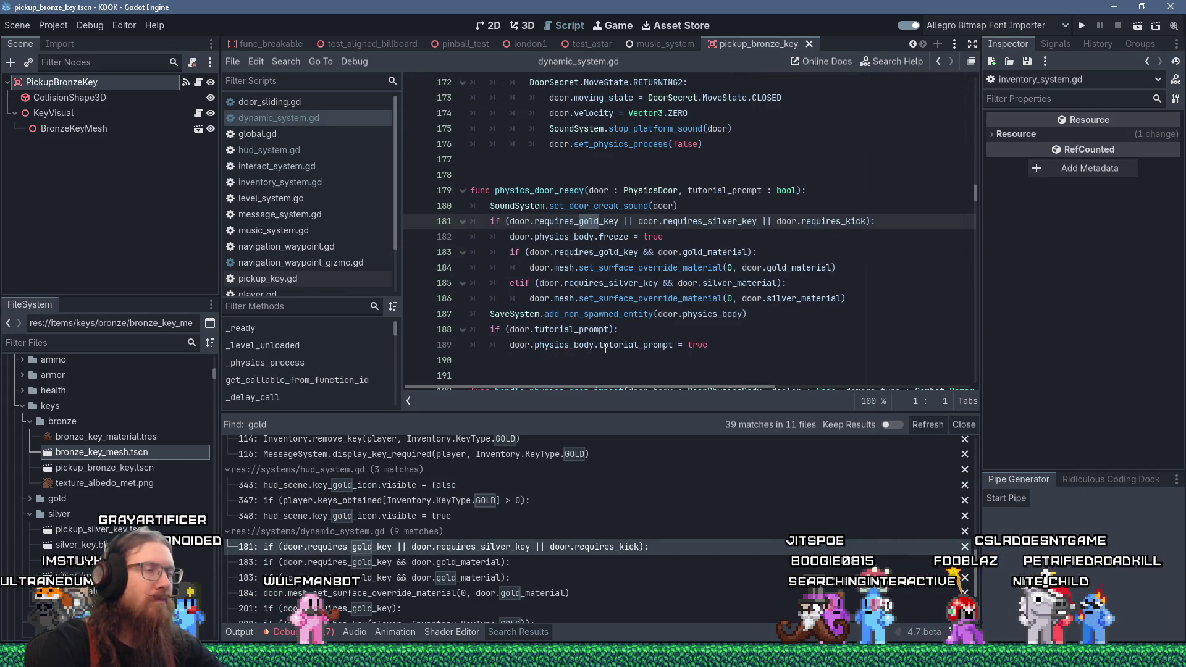
pyautogui.write('((')
pyautogui.write('requires')
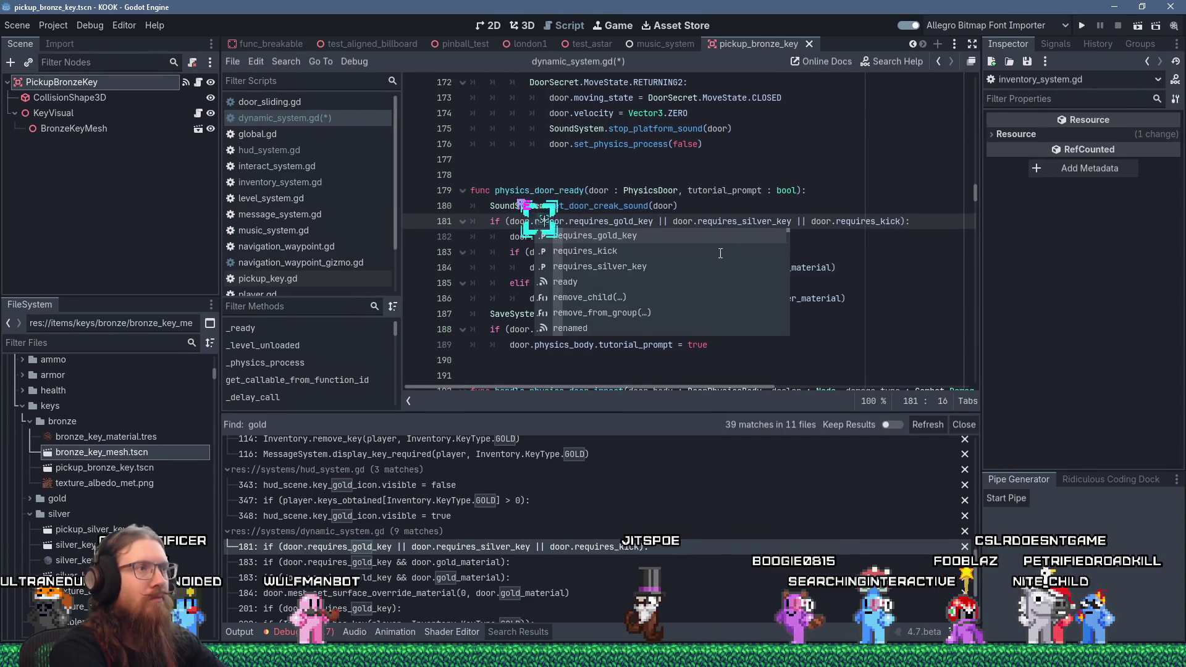
pyautogui.write('_')
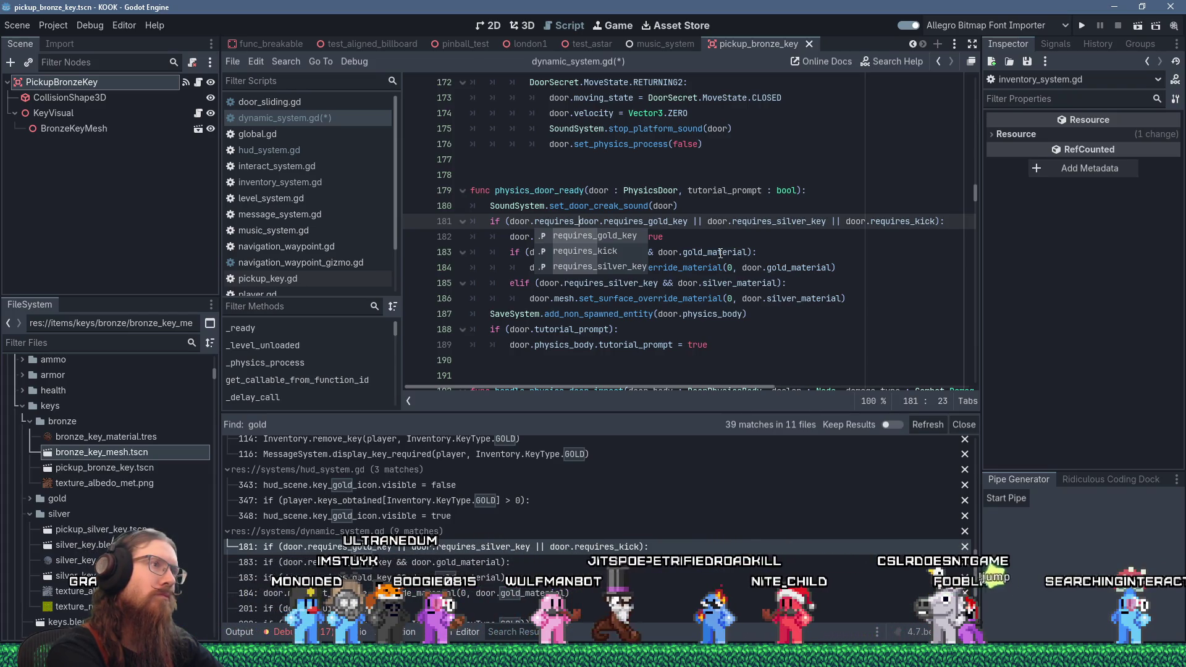
pyautogui.write('BB')
pyautogui.press('BackSpace')
pyautogui.press('BackSpace')
pyautogui.press('BackSpace')
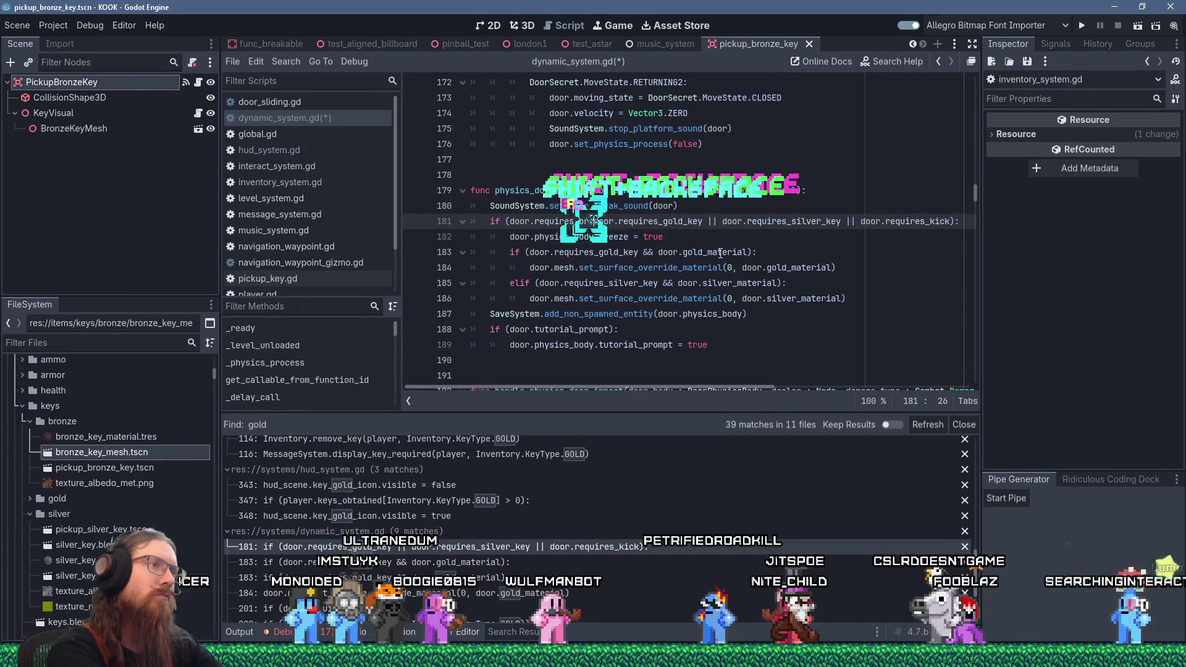
pyautogui.write('bronze_key ||')
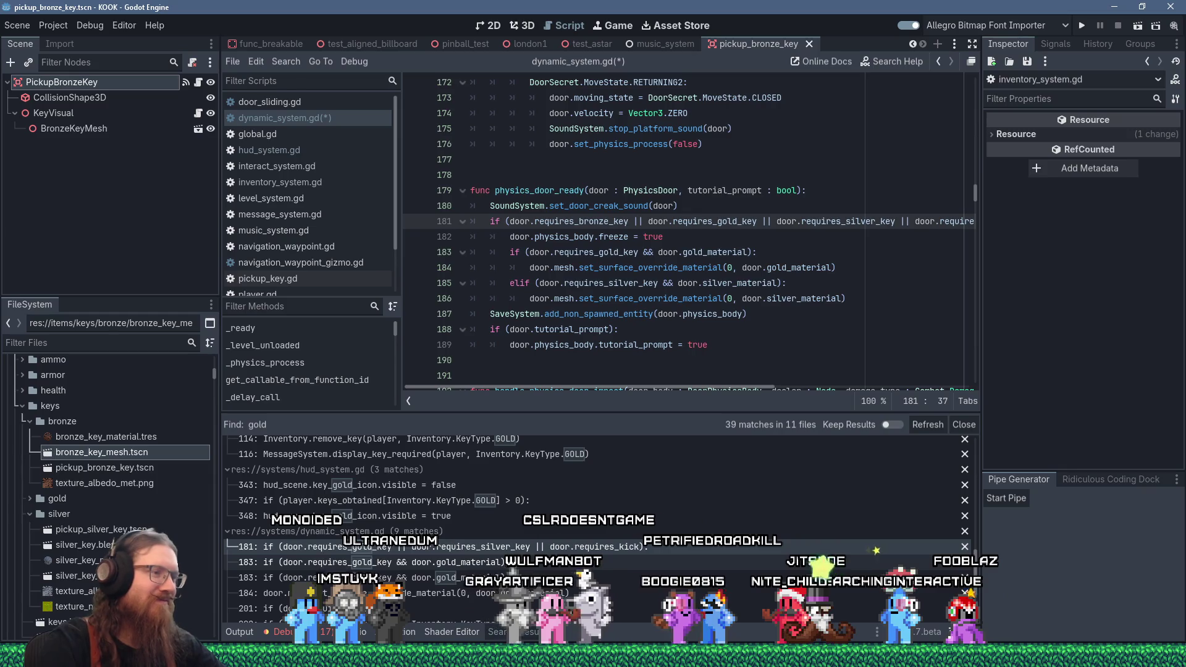
pyautogui.click(534, 564)
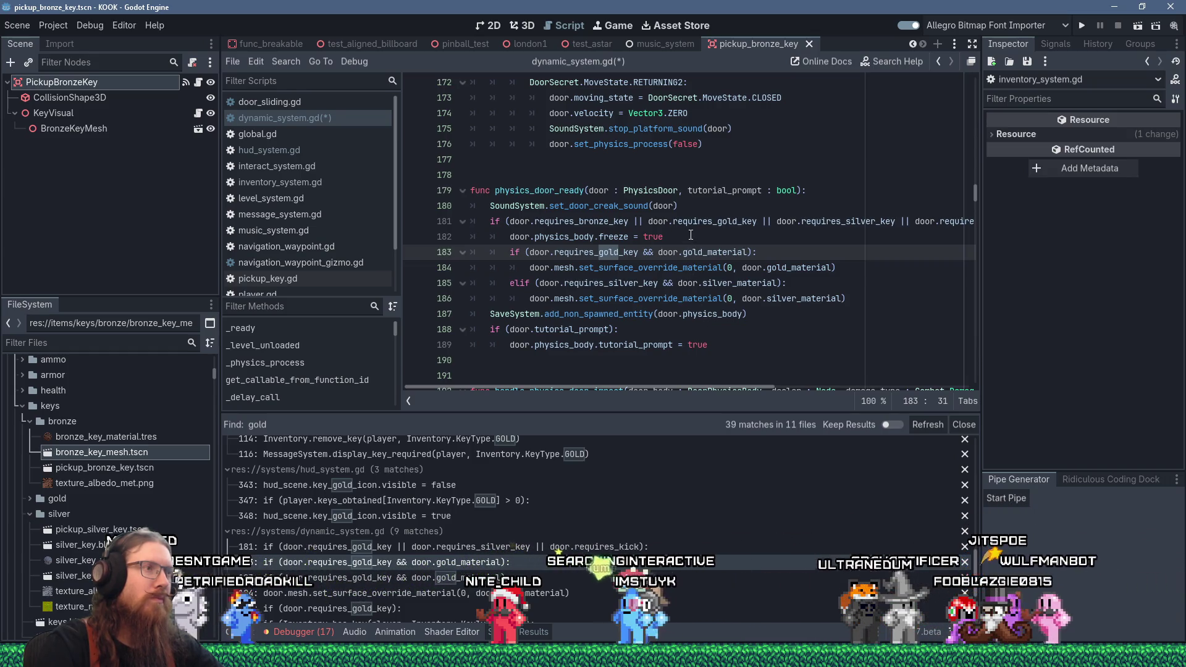
pyautogui.click(713, 240)
# - Add the comment '# TOmaybeDO: Bronze material, if needed.' on a new line and save dynamic_system.gd
pyautogui.press('Return')
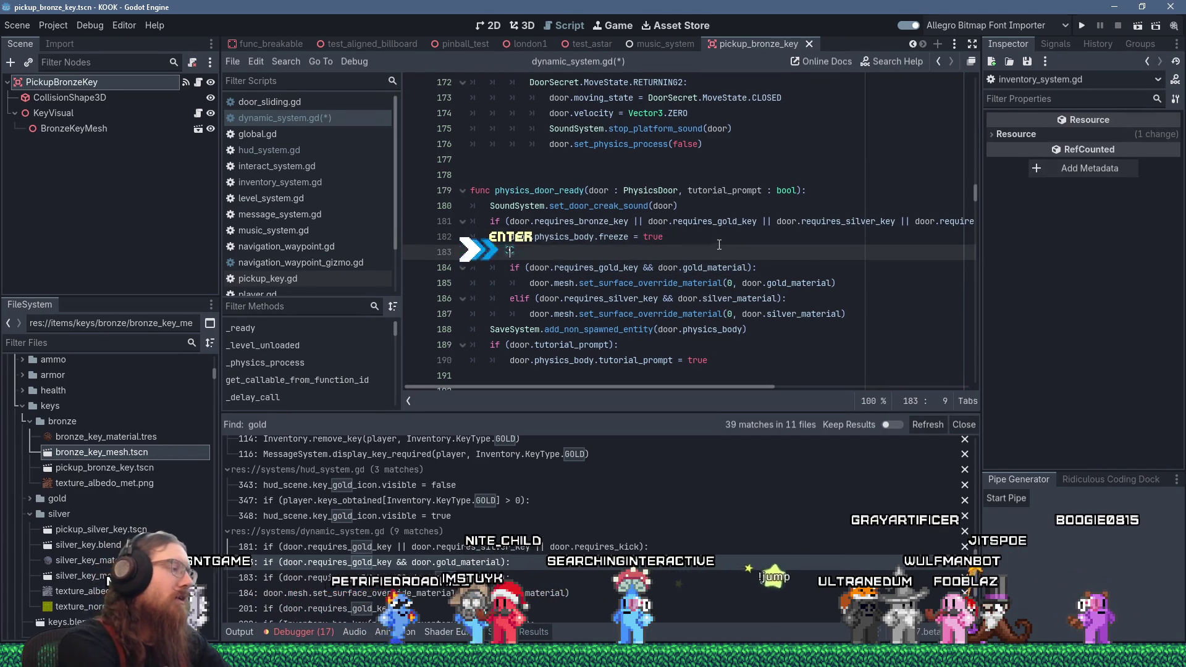
pyautogui.write('# TOmaybeDO: ')
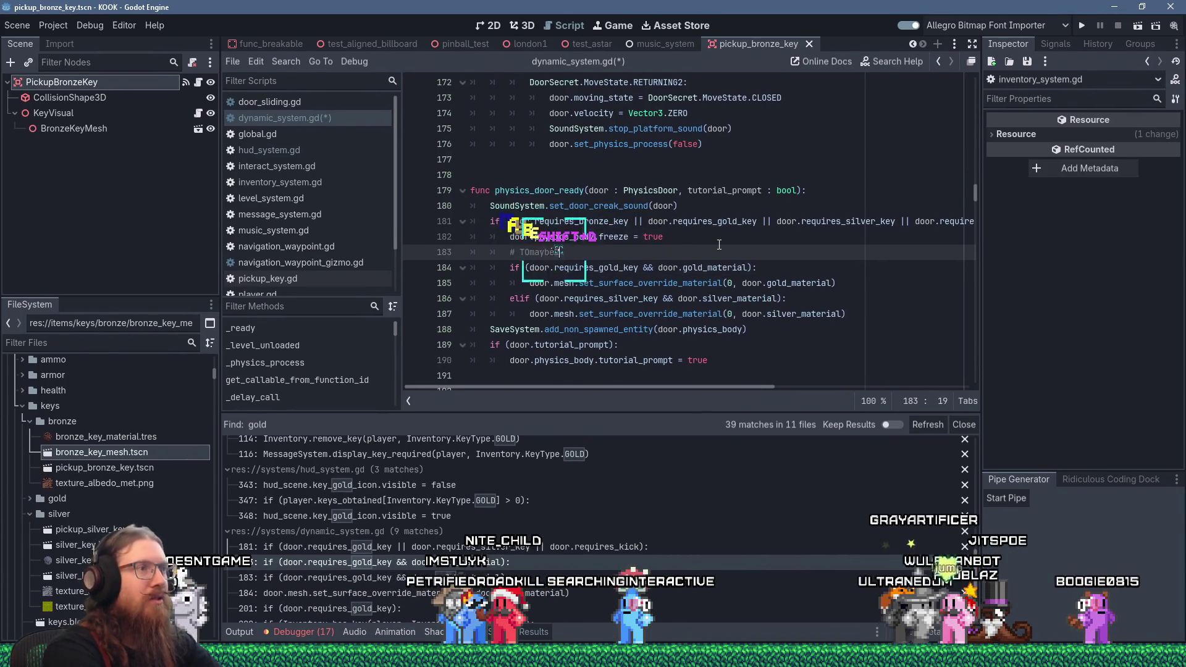
pyautogui.write('Bronze')
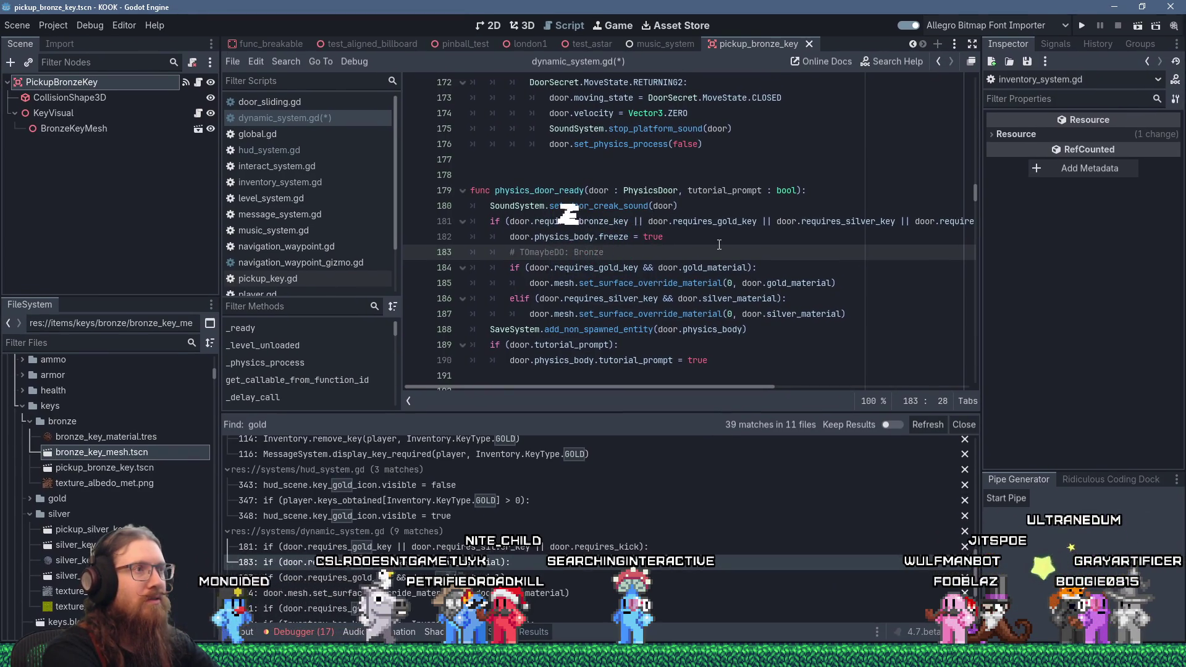
pyautogui.write(' material,')
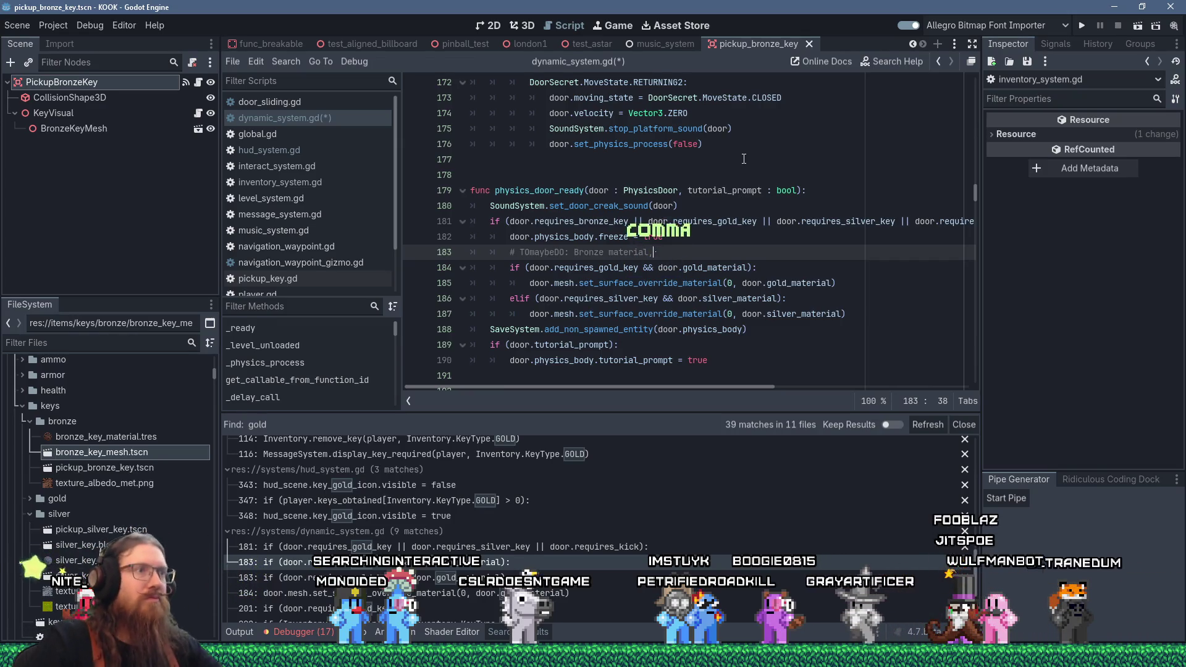
pyautogui.write('if needed.')
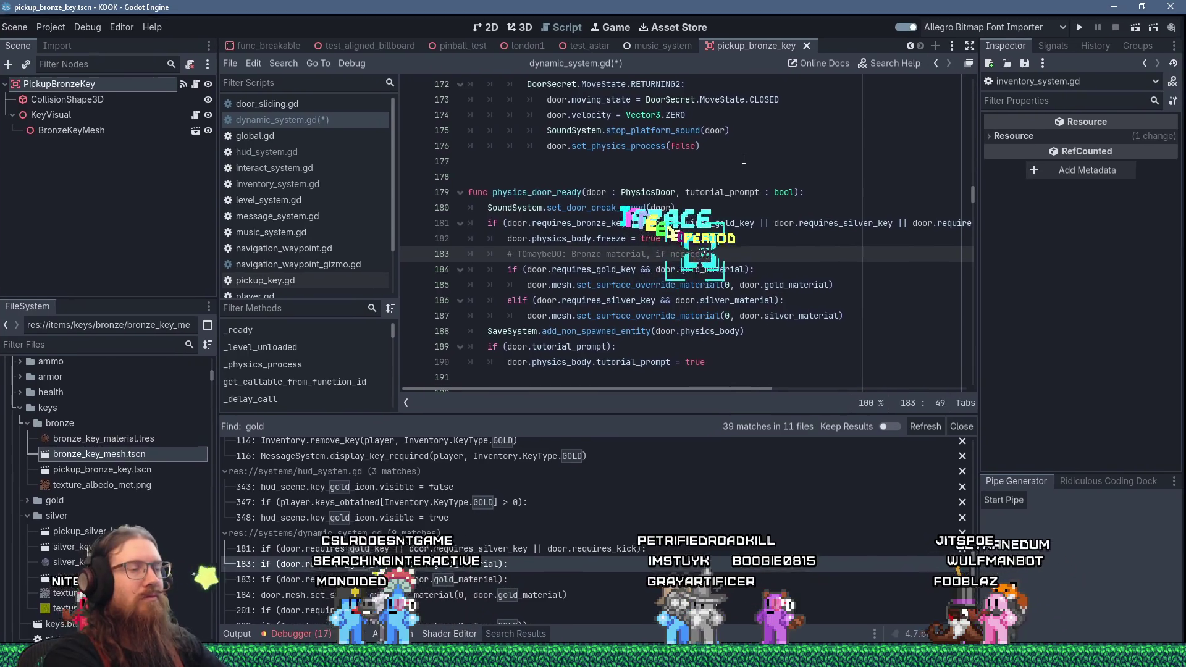
pyautogui.hotkey('ctrl', 's')
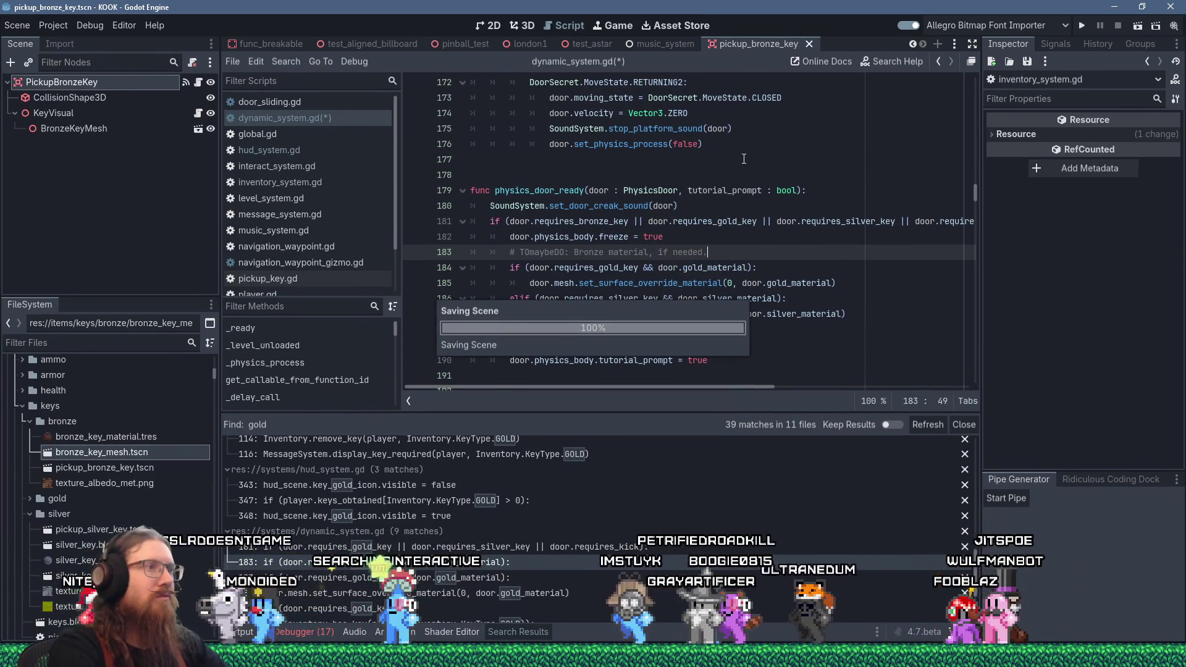
# - Jump to the gold key check at line 201 from the search results
pyautogui.press('Left')
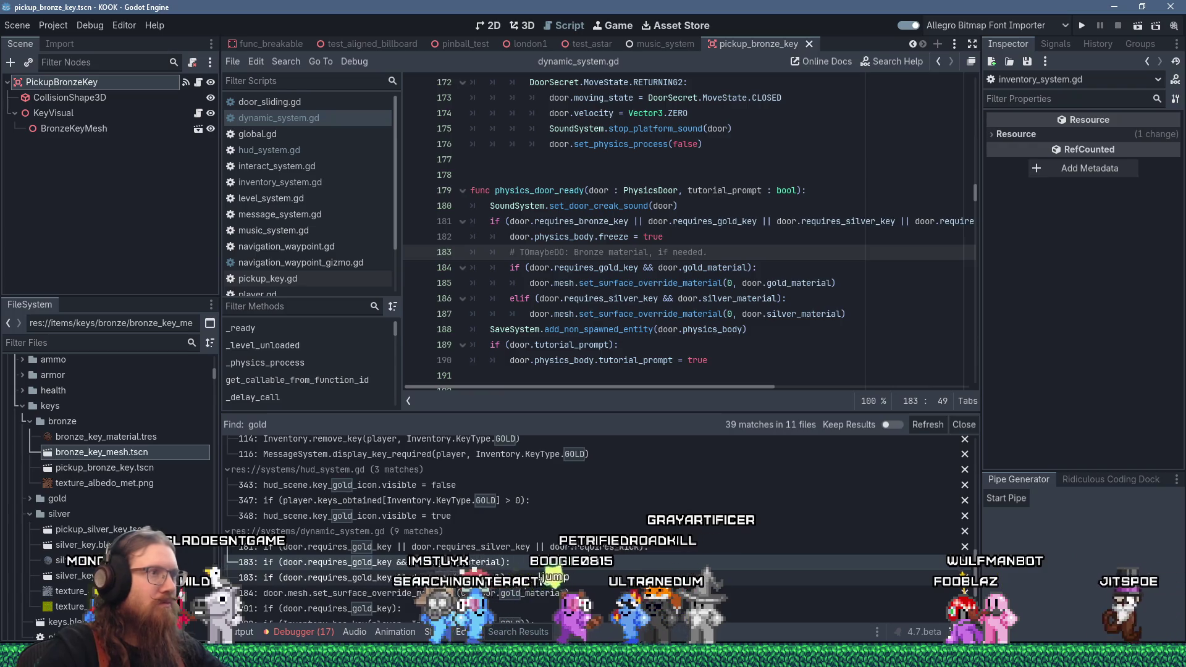
pyautogui.scroll(-3, 519, 574)
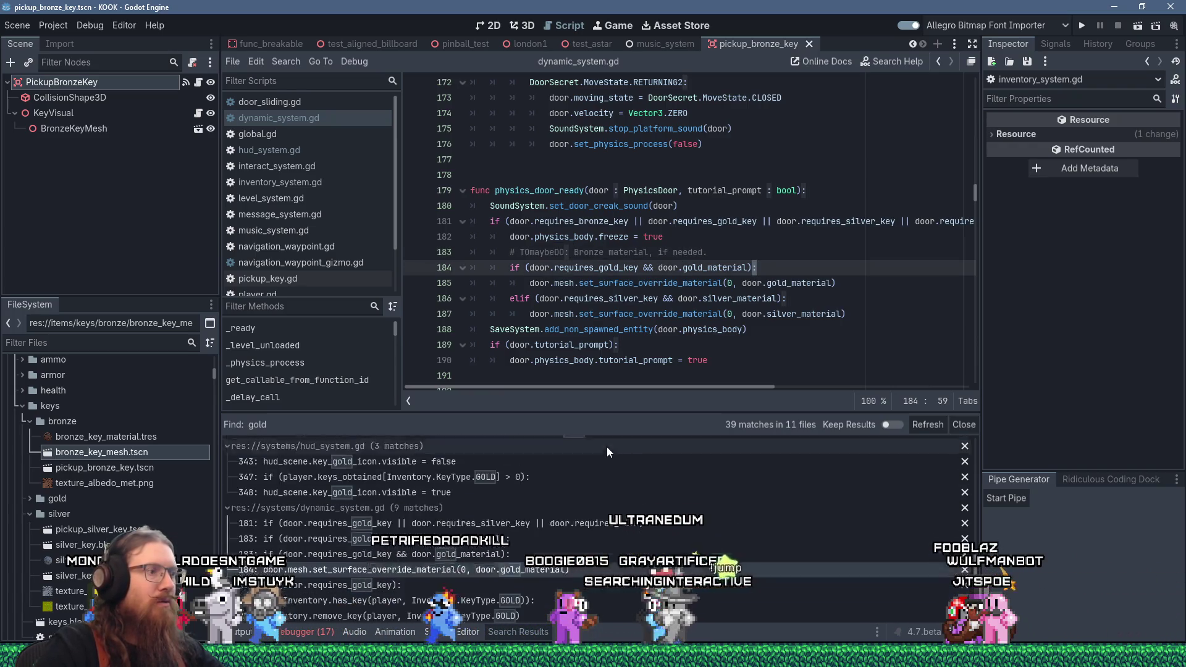
pyautogui.click(459, 542)
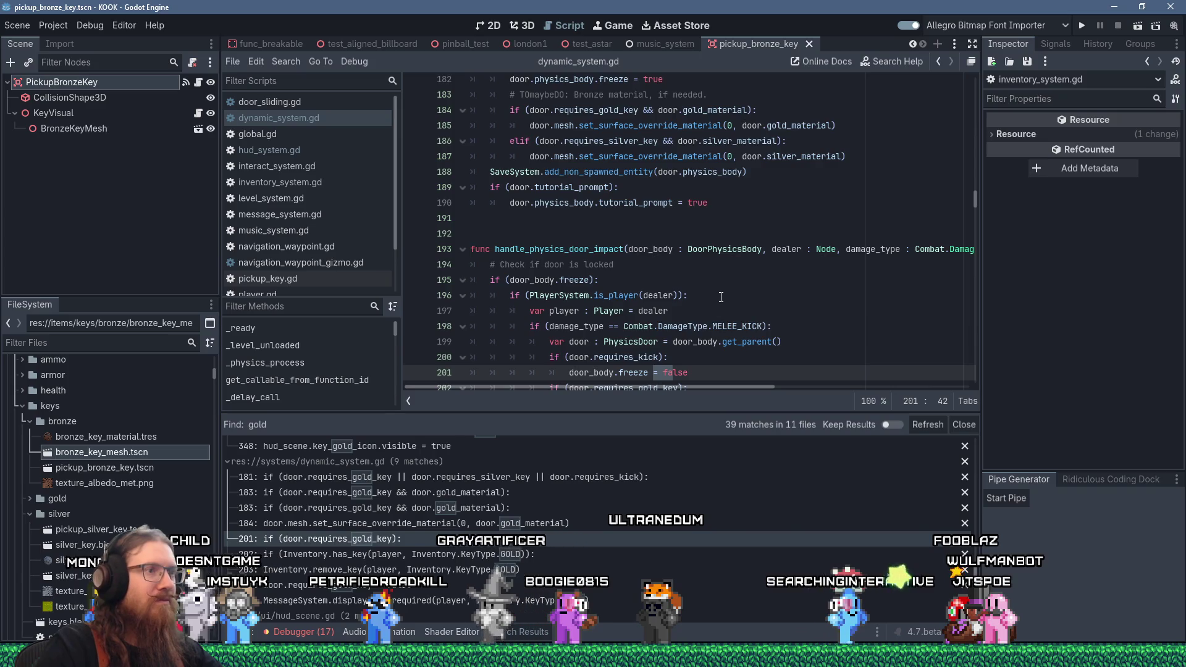
# - Start a bronze check 'if (door.requires_bronze' on a new line after line 201 and save
pyautogui.scroll(-2, 721, 297)
pyautogui.scroll(-3, 720, 297)
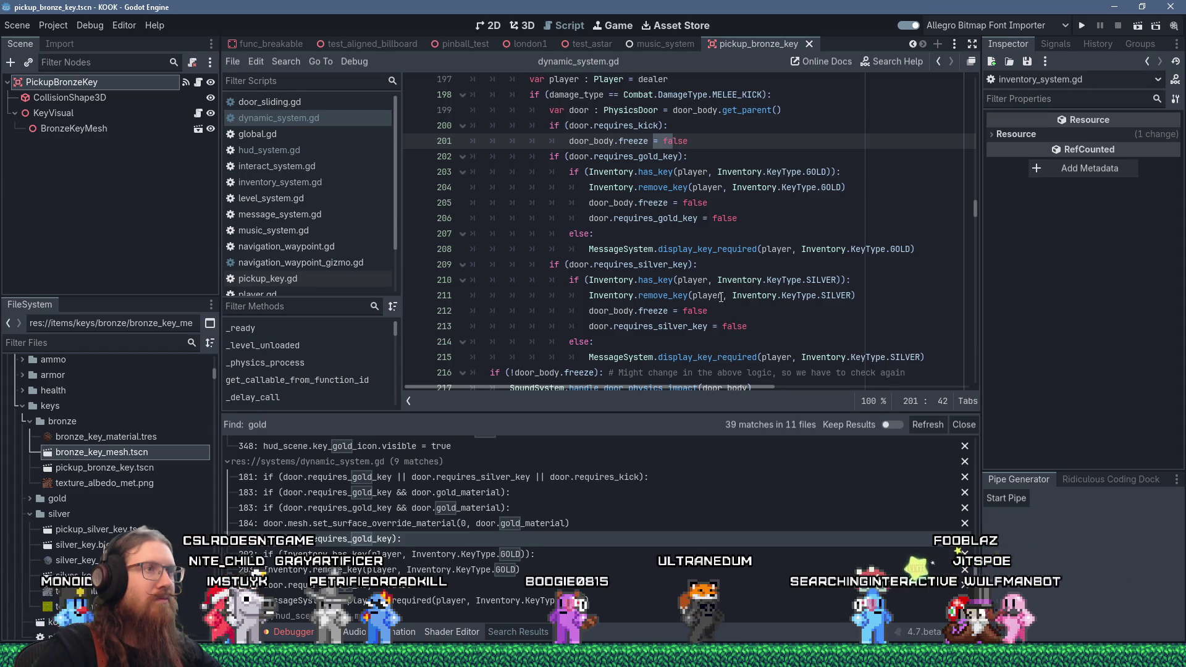
pyautogui.scroll(3, 742, 297)
pyautogui.press('End')
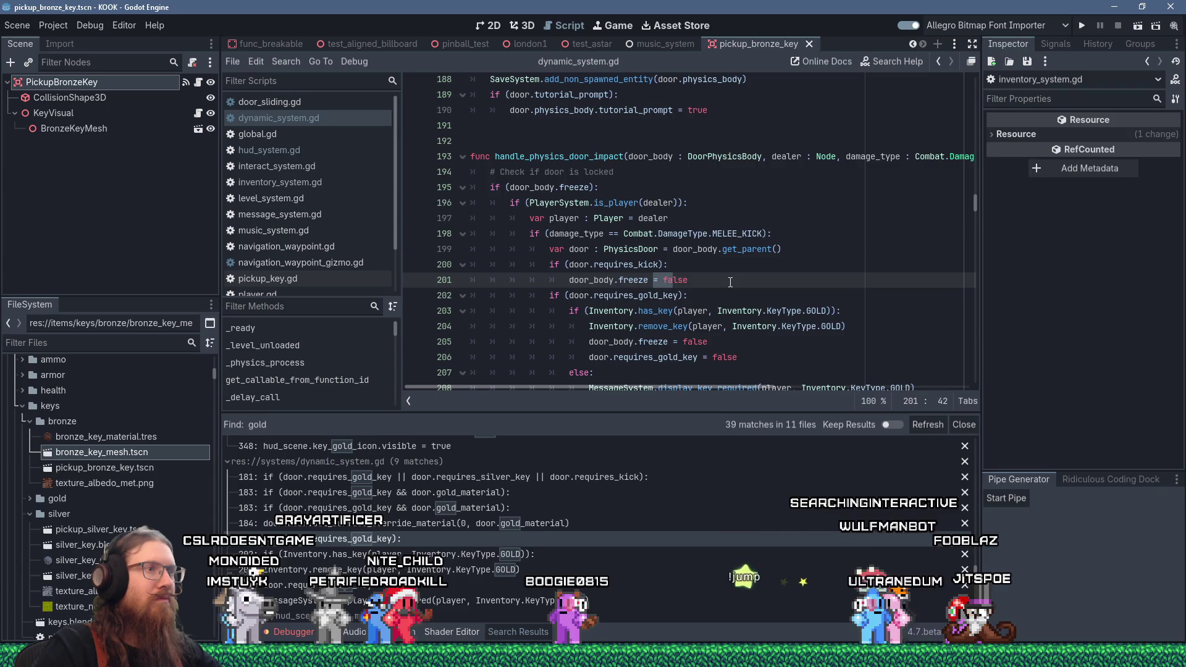
pyautogui.scroll(-2, 784, 290)
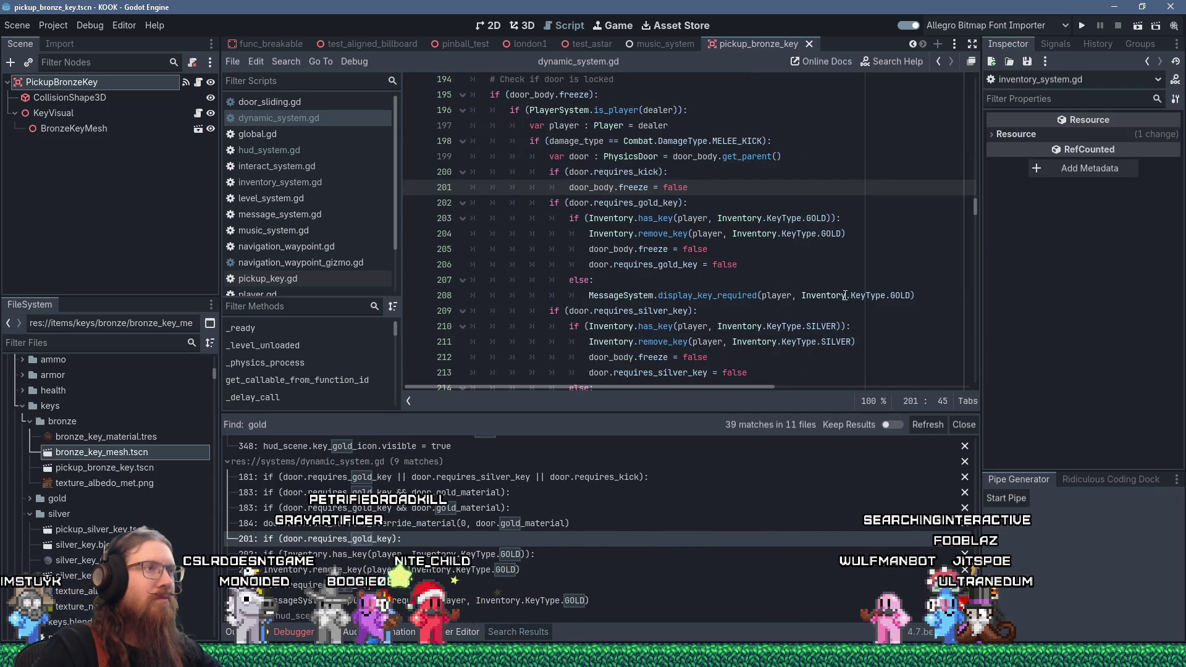
pyautogui.press('Return')
pyautogui.press('BackSpace')
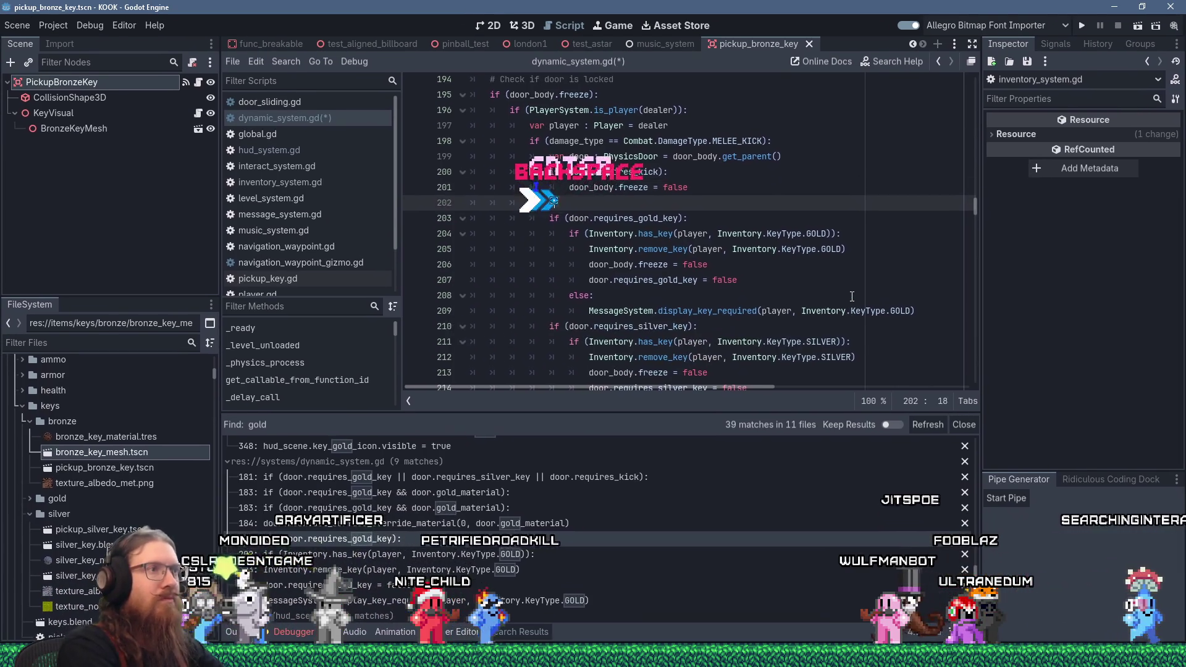
pyautogui.write('if (door.')
pyautogui.write('equires')
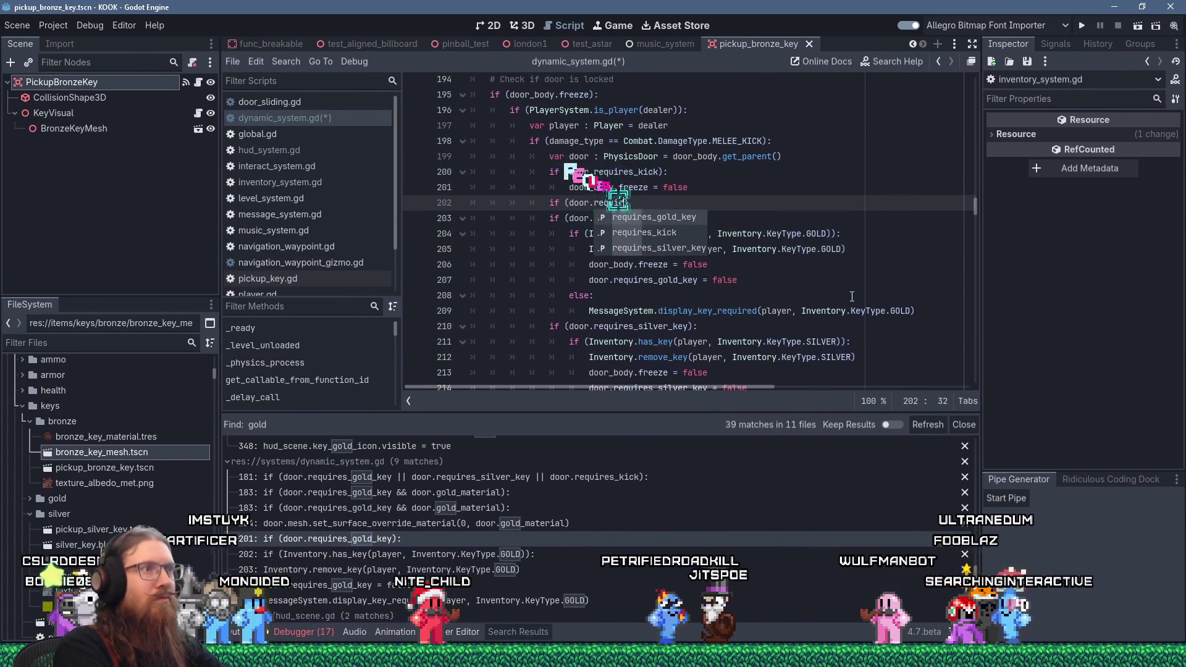
pyautogui.write('_bronze')
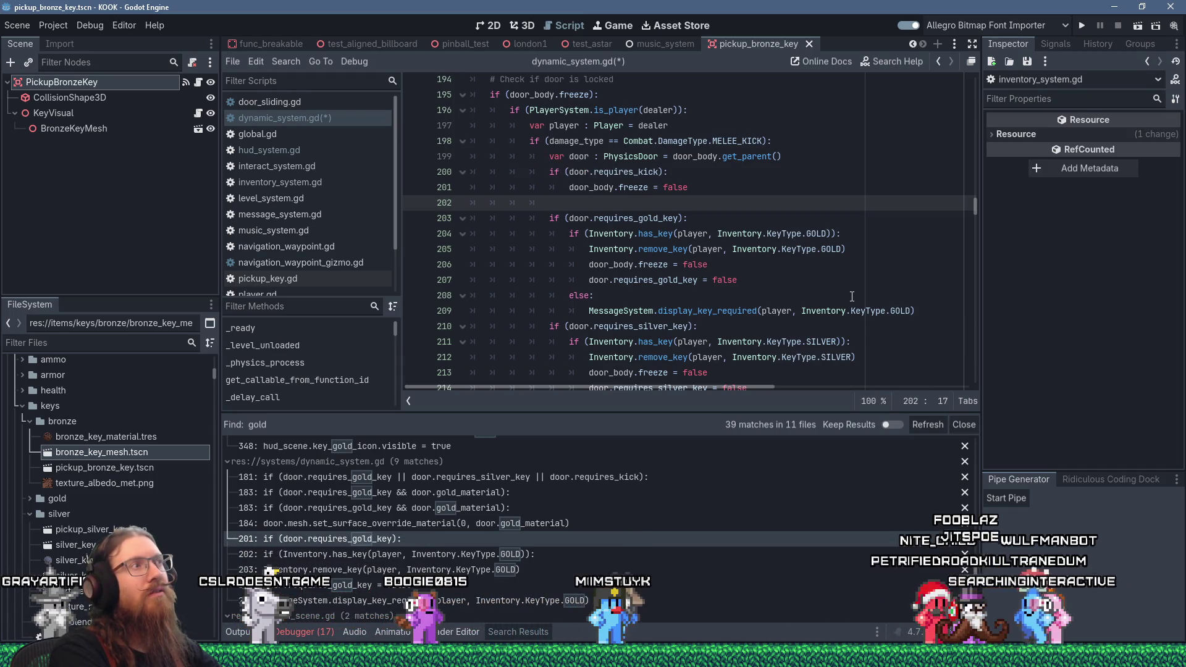
pyautogui.hotkey('ctrl', 's')
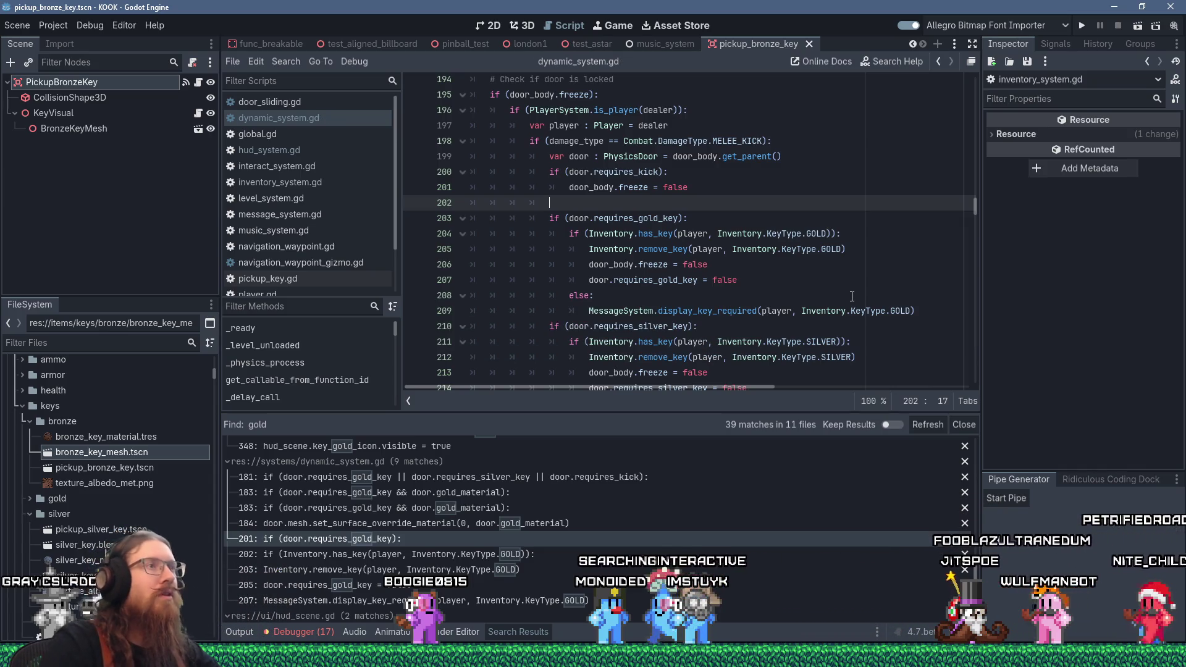
# - Put the comment '# TOmaybeDO: Add bronze key support' on line 202 and save
pyautogui.scroll(10, 852, 248)
pyautogui.scroll(-5, 746, 252)
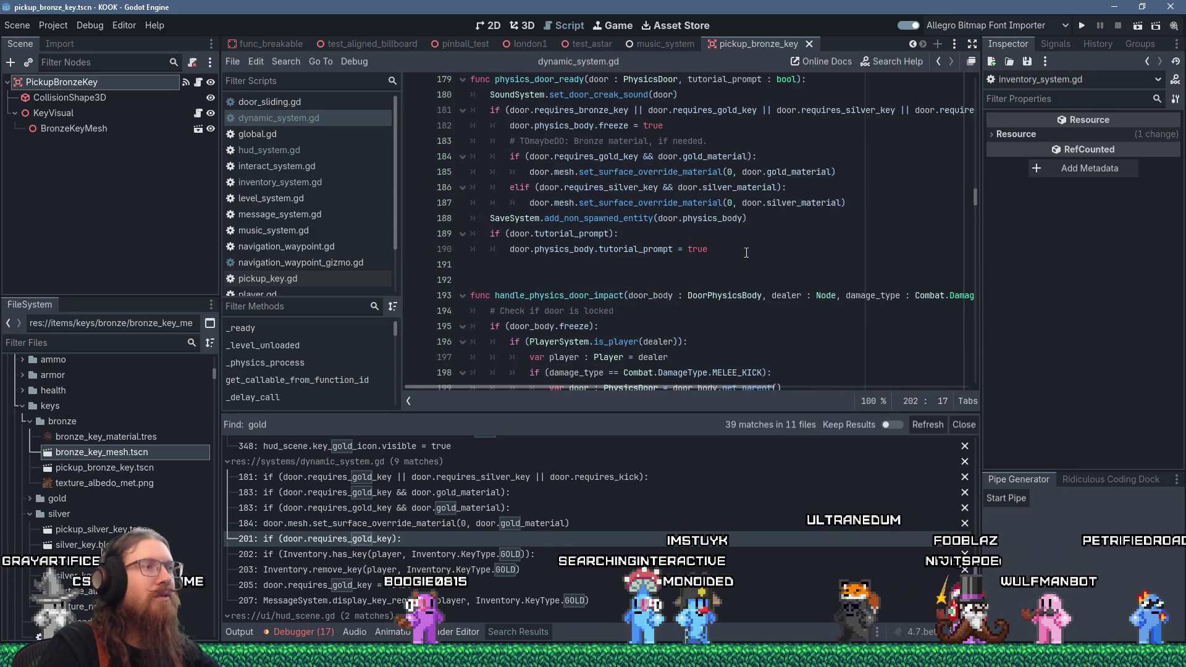
pyautogui.scroll(-5, 746, 253)
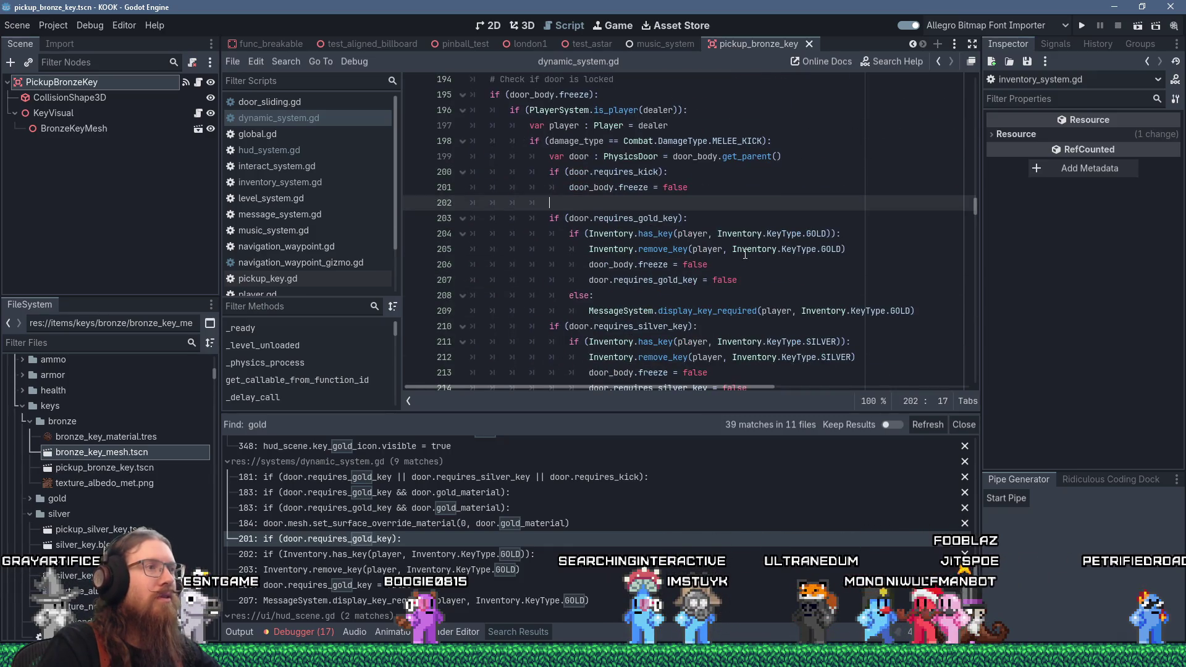
pyautogui.write('# TOmaybeDO')
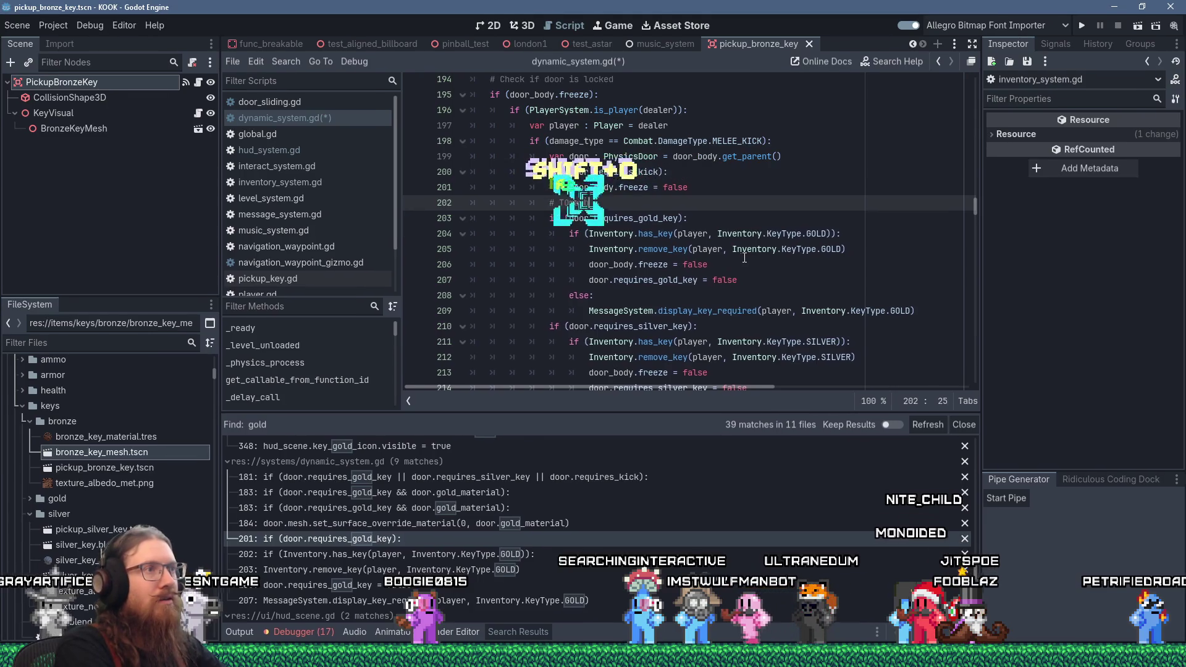
pyautogui.write(': A')
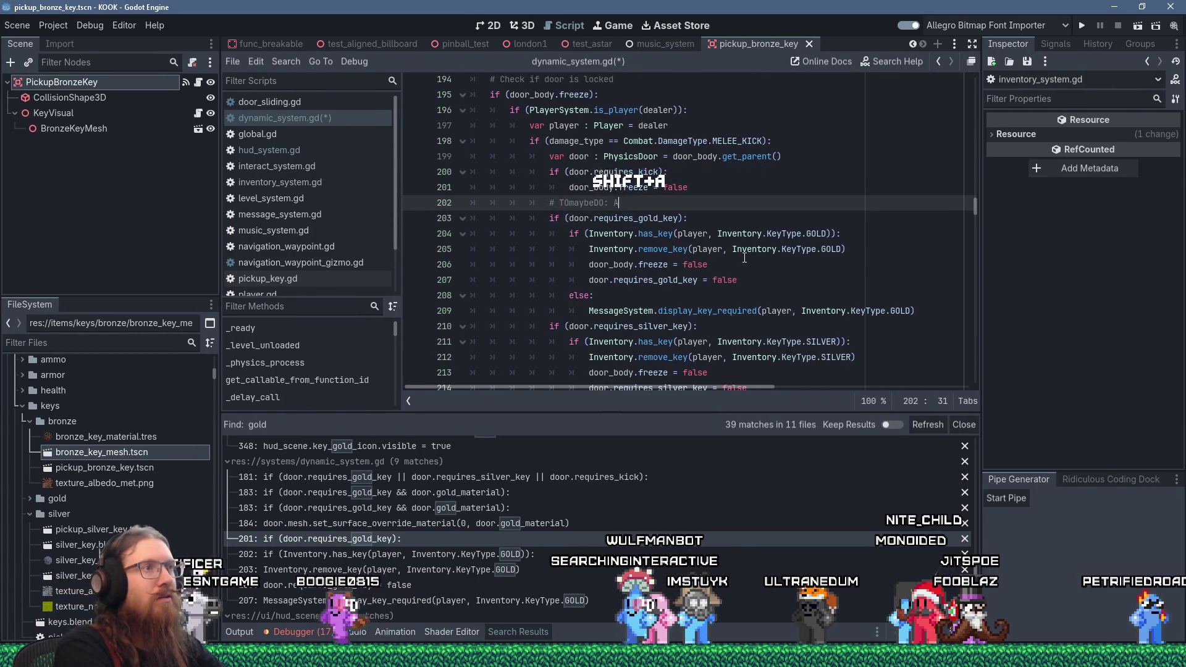
pyautogui.write('dd bronze key su')
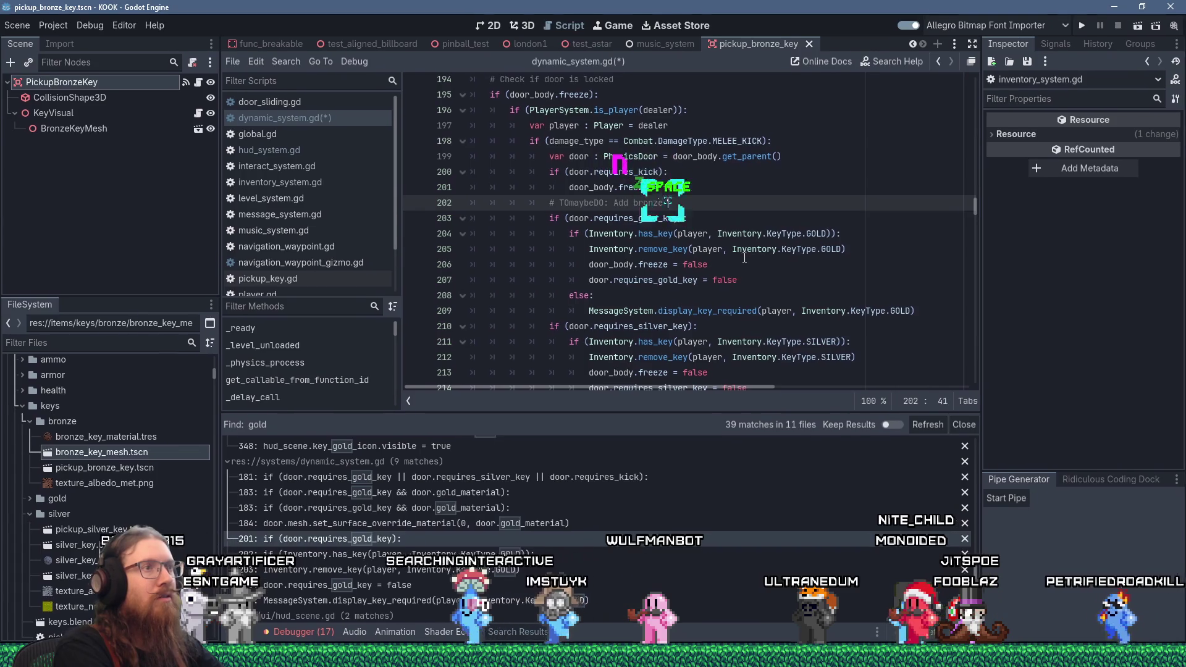
pyautogui.write('pport')
pyautogui.hotkey('ctrl', 's')
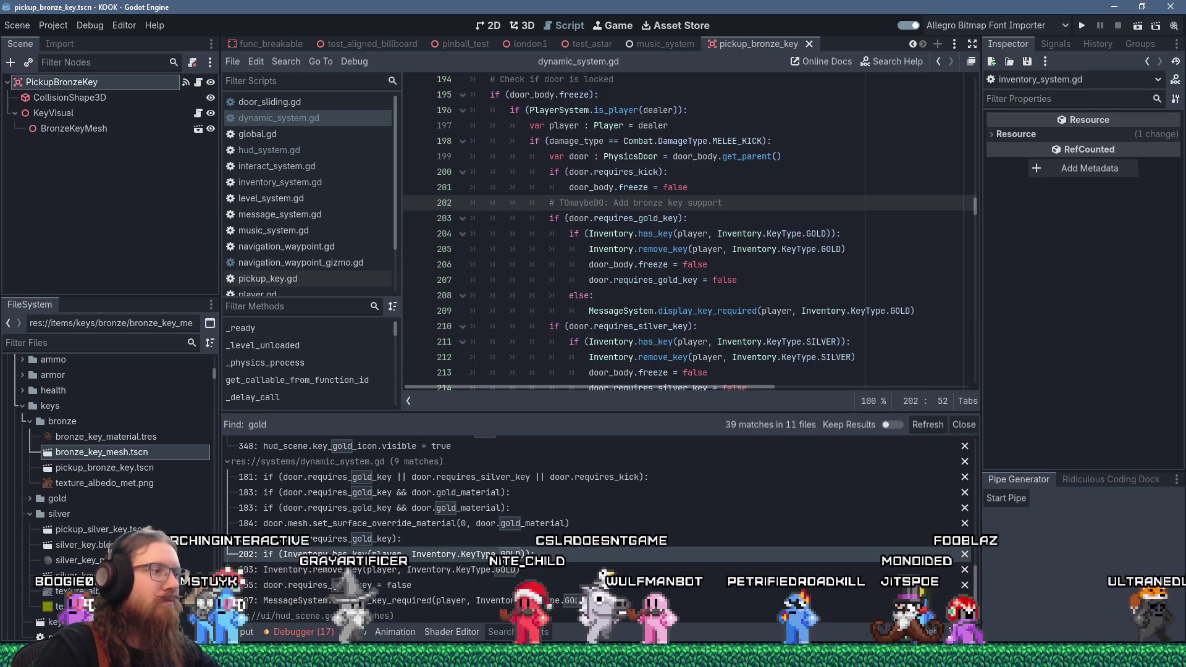
# - Step through the other gold key usages, ending at key_gold_icon in hud_scene.gd
pyautogui.scroll(-1, 494, 556)
pyautogui.click(469, 547)
pyautogui.click(469, 562)
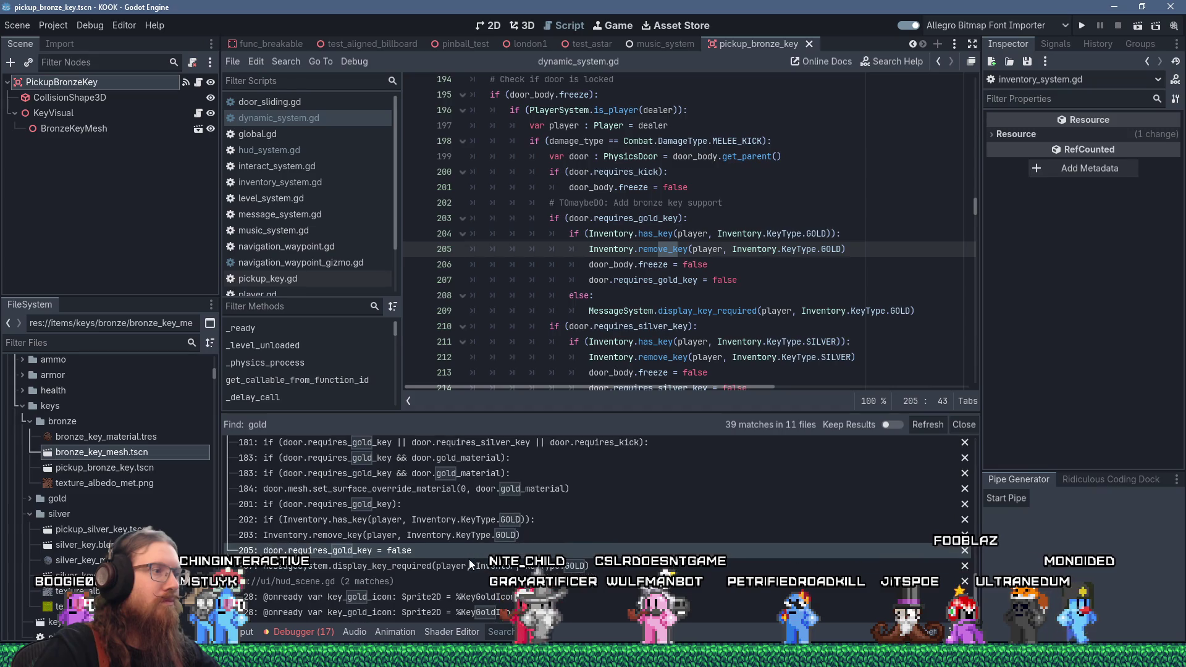
pyautogui.click(460, 563)
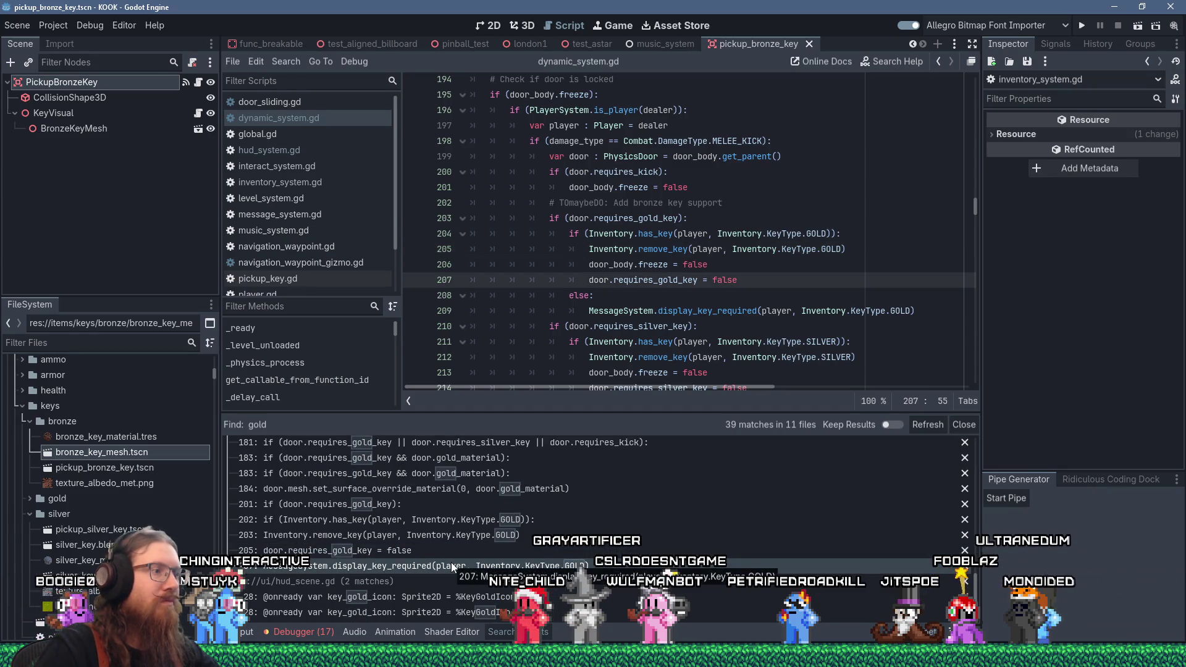
pyautogui.click(446, 598)
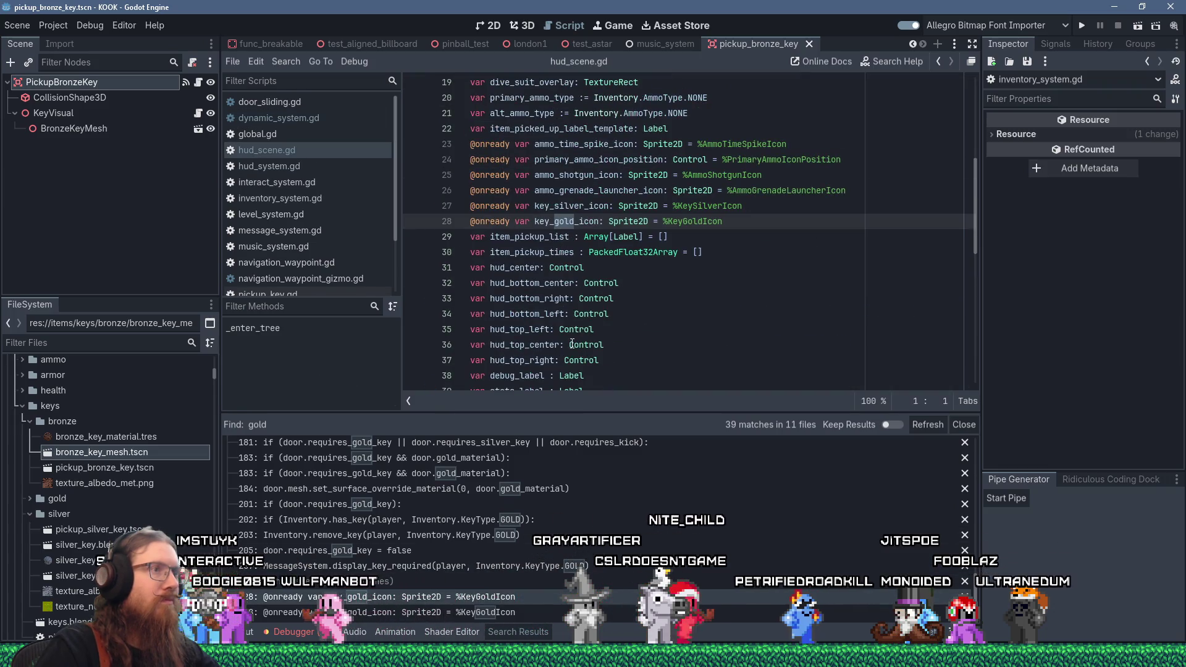
# - Leave an empty line 29 below key_gold_icon in hud_scene.gd and search files for 'hud scene'
pyautogui.press('Return')
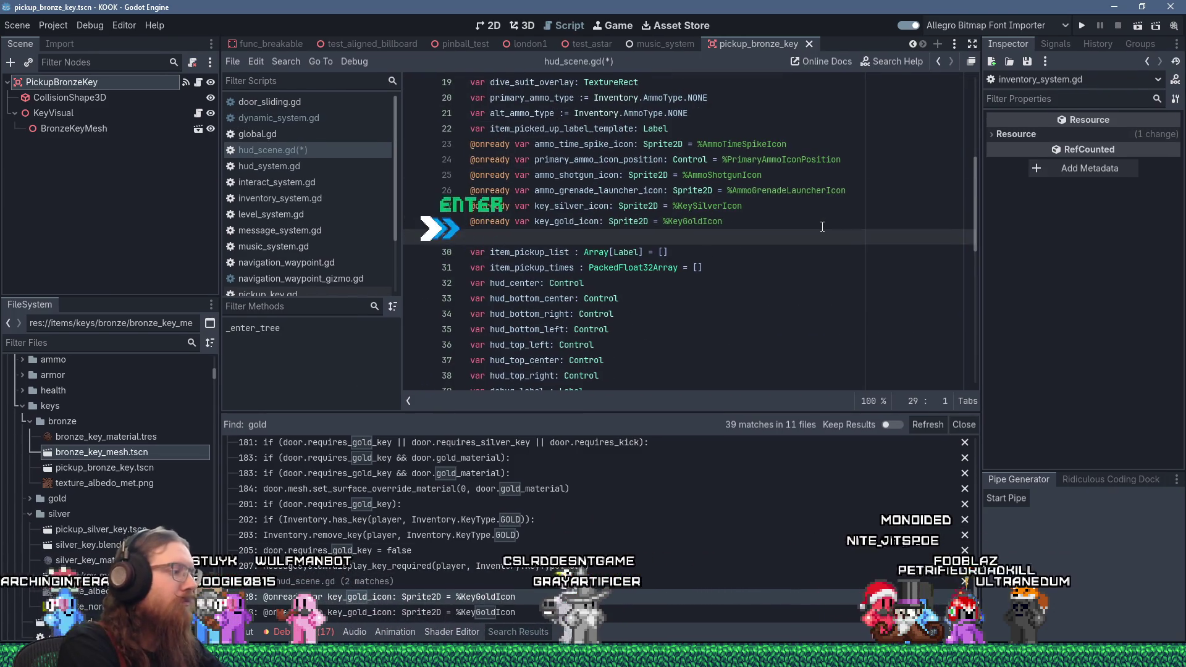
pyautogui.write('@onready var ')
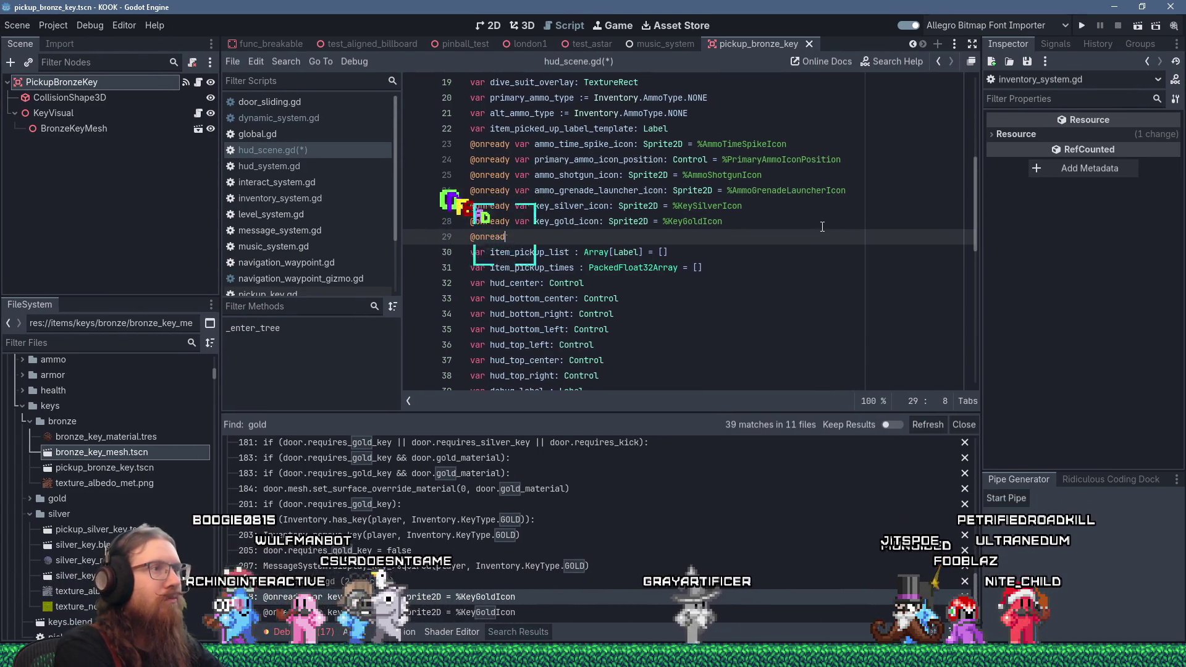
pyautogui.write('key')
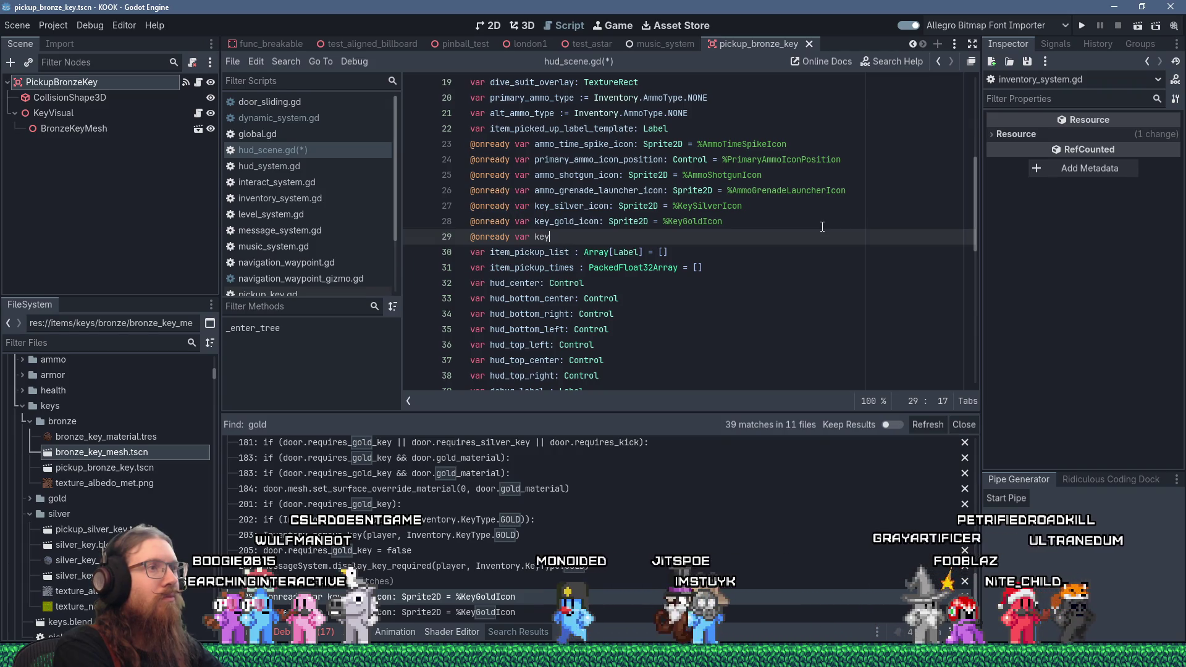
pyautogui.hotkey('shift', 'Home')
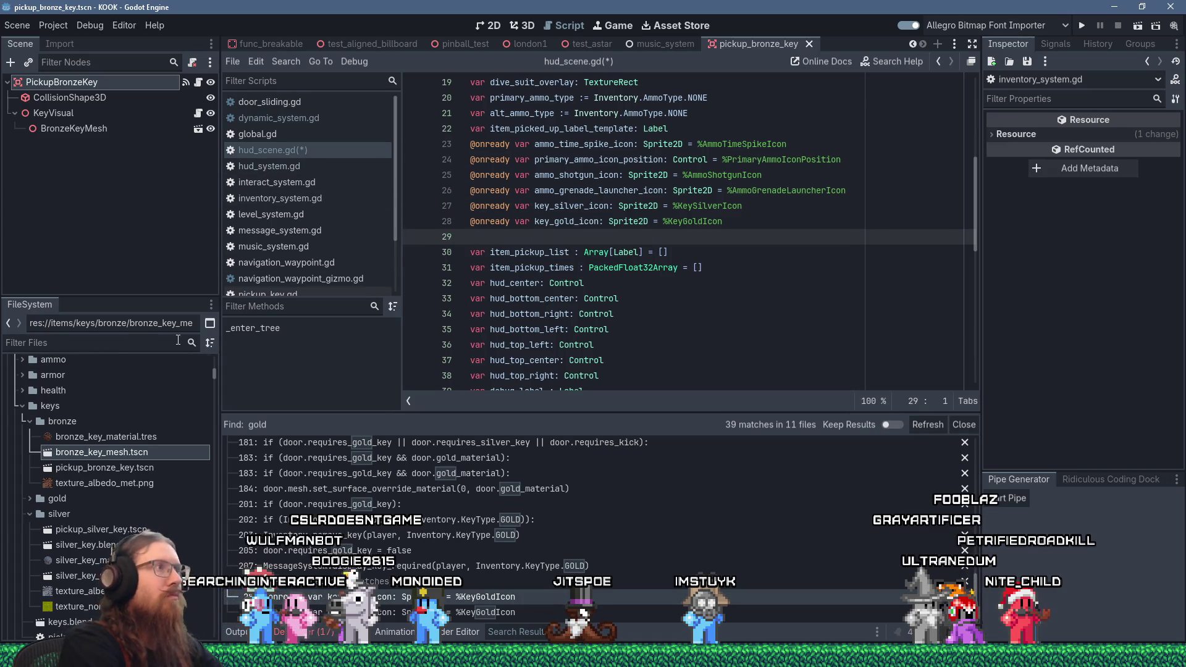
pyautogui.write('hud')
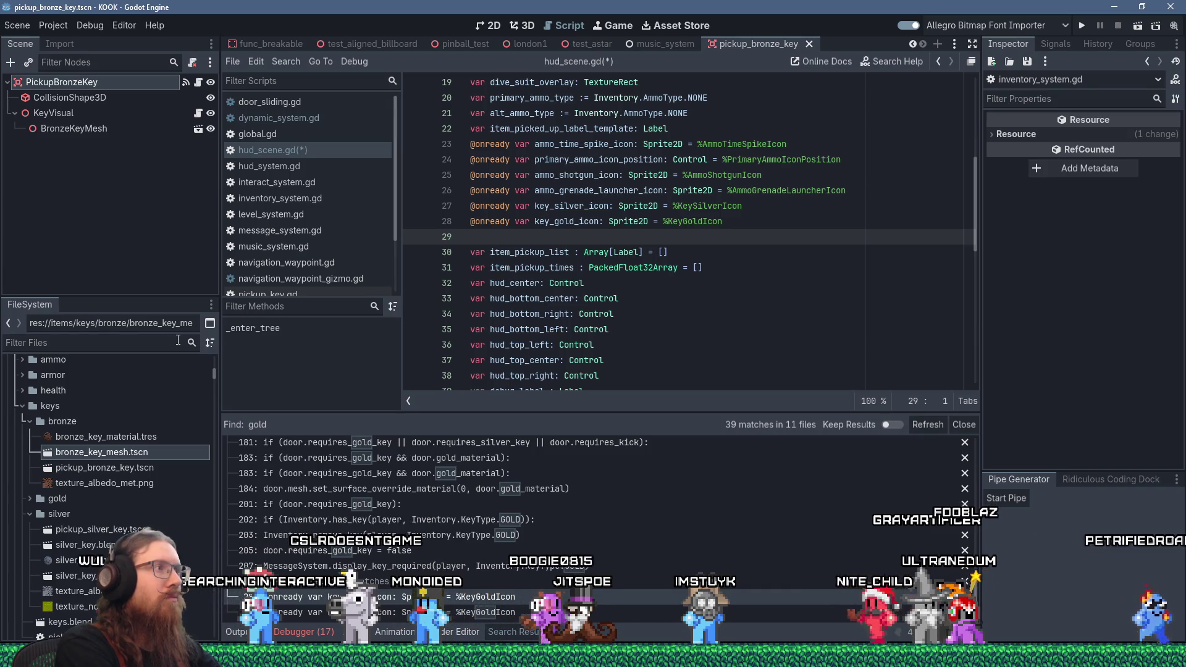
pyautogui.write(' scene')
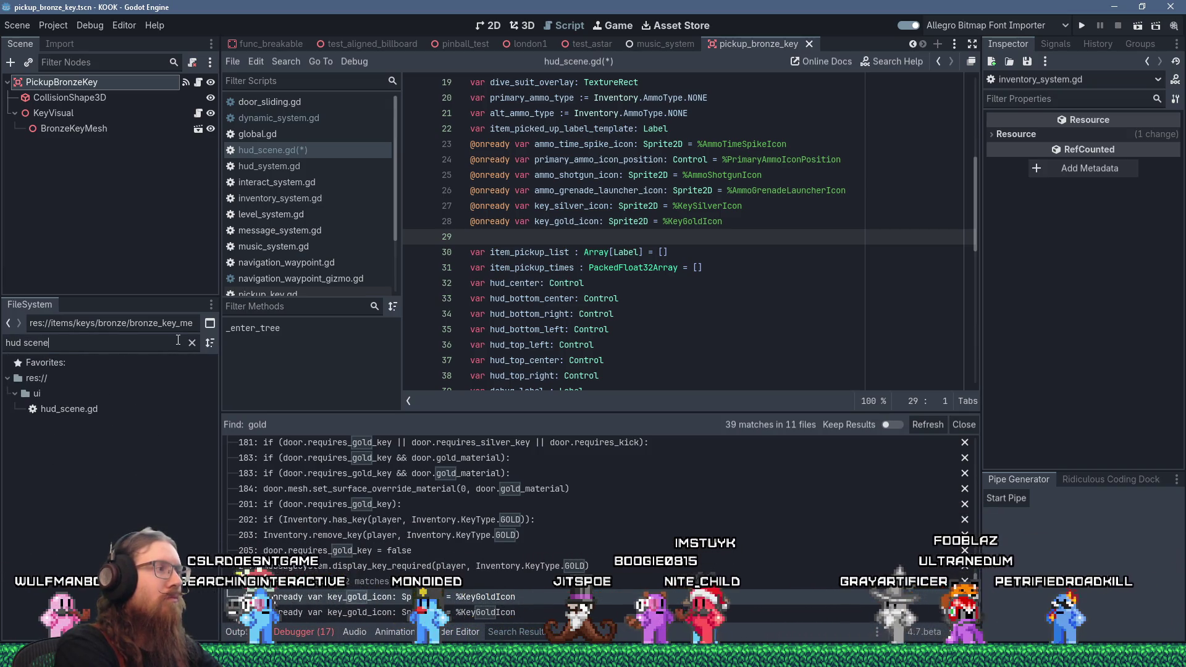
# - Check hud_scene.gd's owners, open hud.tscn, and select KeySilverIcon in the 2D view
pyautogui.rightClick(75, 410)
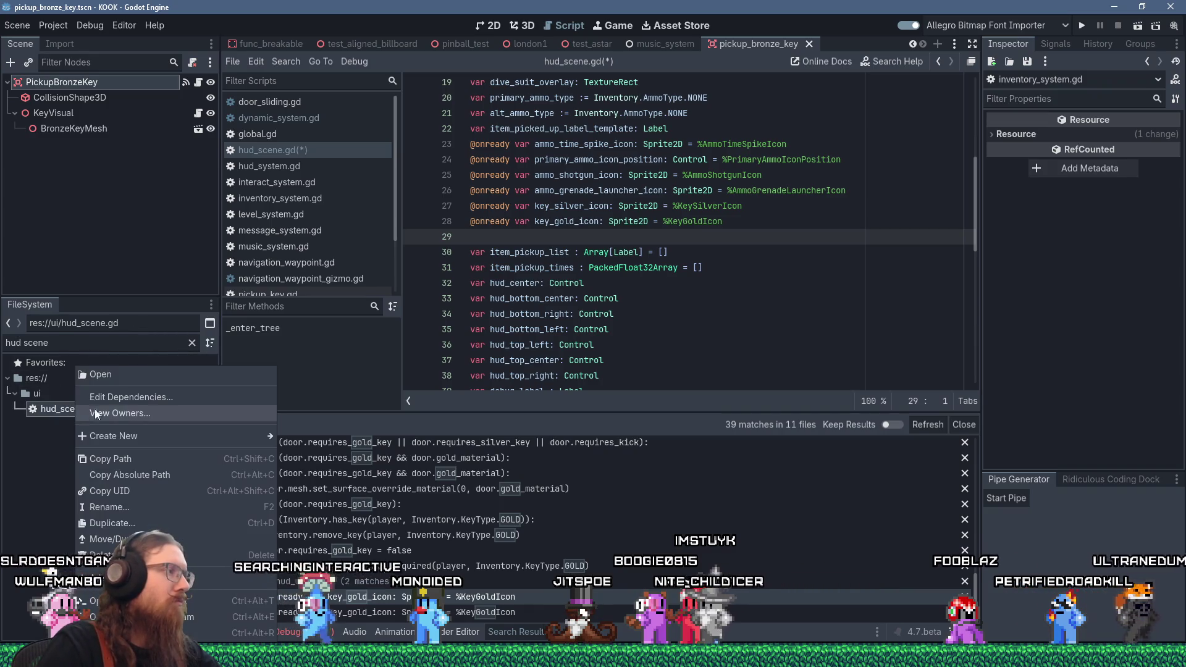
pyautogui.click(129, 405)
pyautogui.click(761, 224)
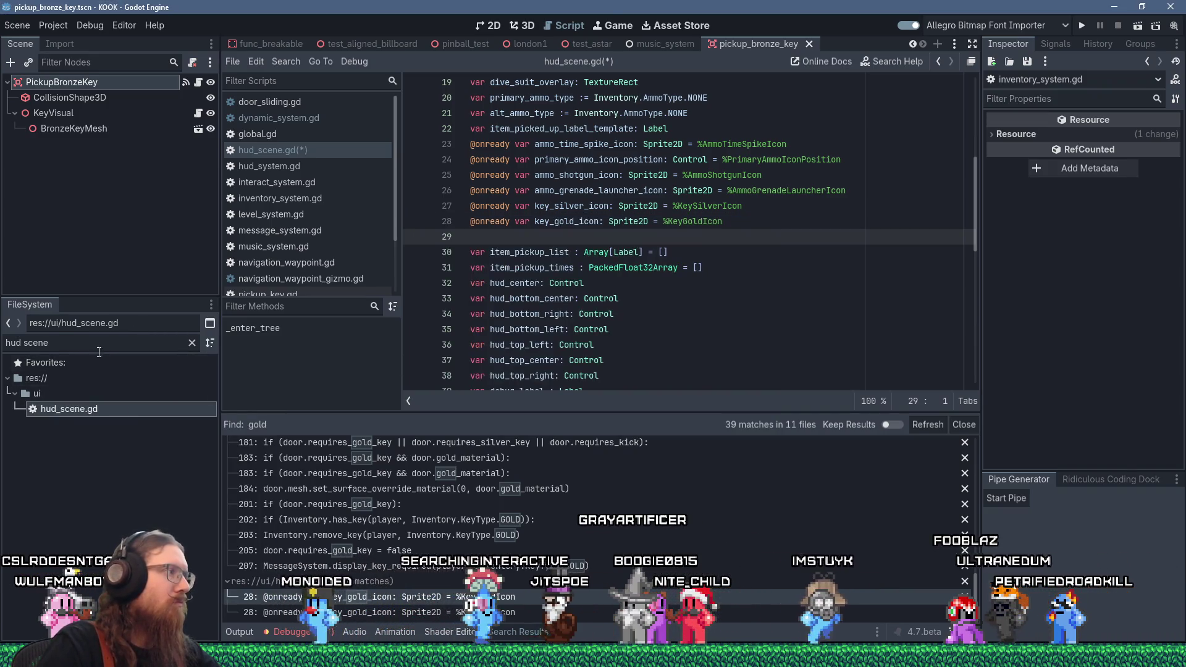
pyautogui.press('BackSpace')
pyautogui.press('BackSpace')
pyautogui.press('BackSpace')
pyautogui.write('d.t')
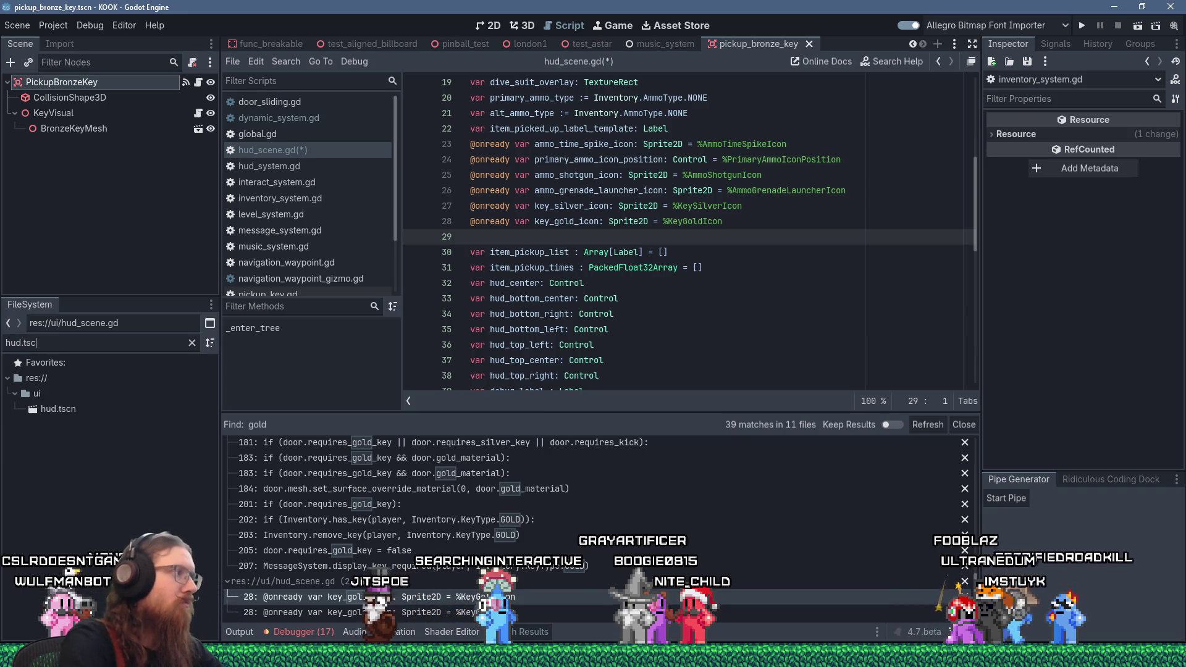
pyautogui.doubleClick(46, 410)
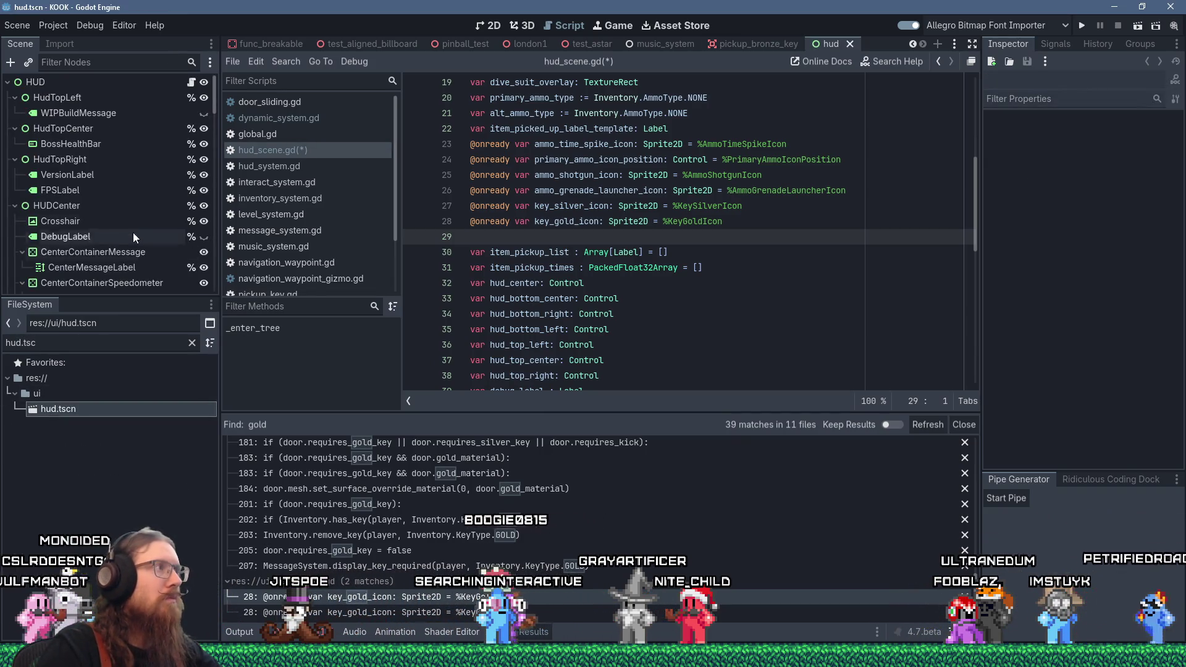
pyautogui.scroll(-3, 132, 232)
pyautogui.scroll(-5, 127, 205)
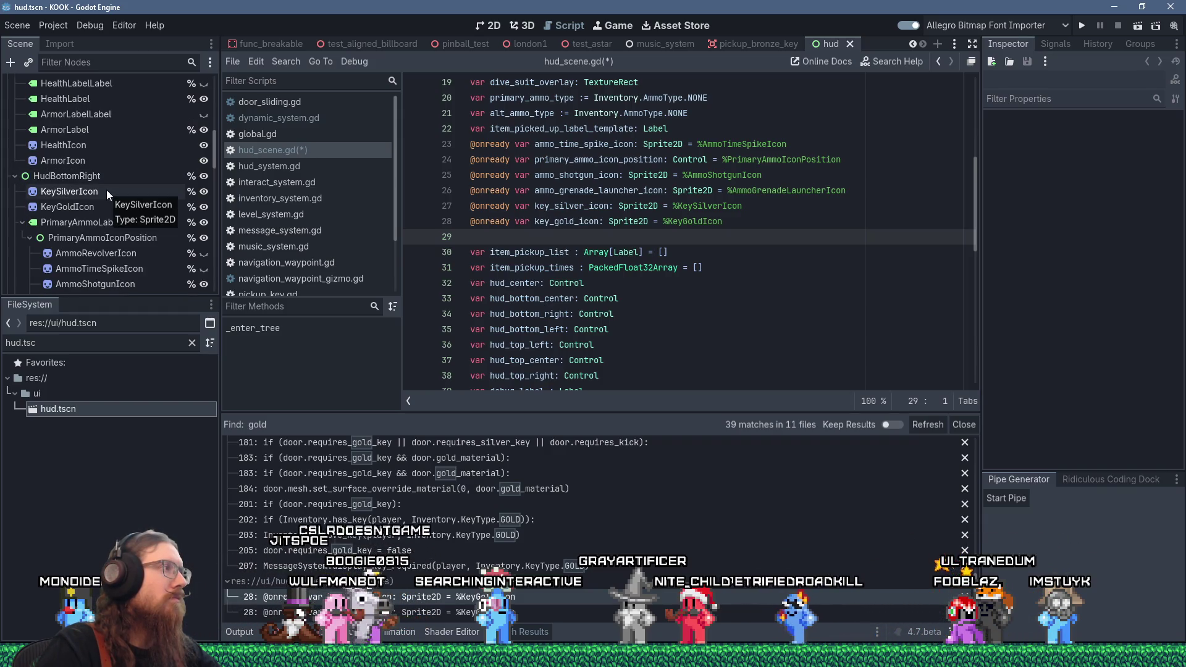
pyautogui.click(107, 191)
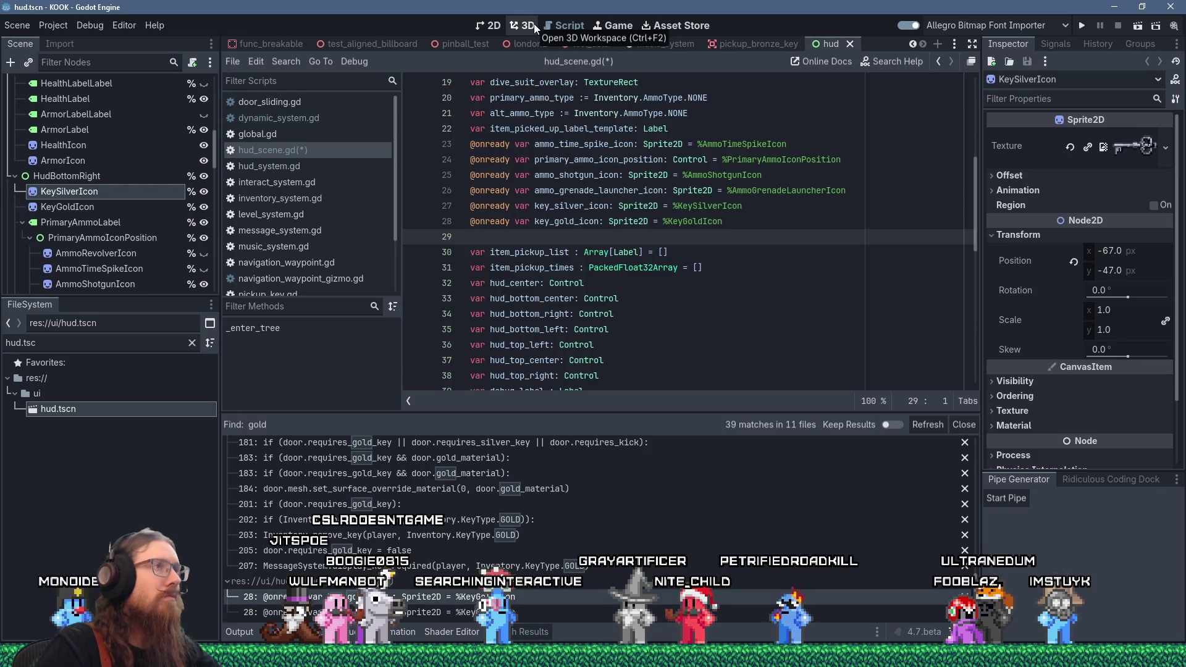
pyautogui.click(491, 25)
# - Duplicate KeySilverIcon, move the copy above it under HudBottomRight, and rename it KeyBronzeIcon
pyautogui.scroll(-4, 857, 235)
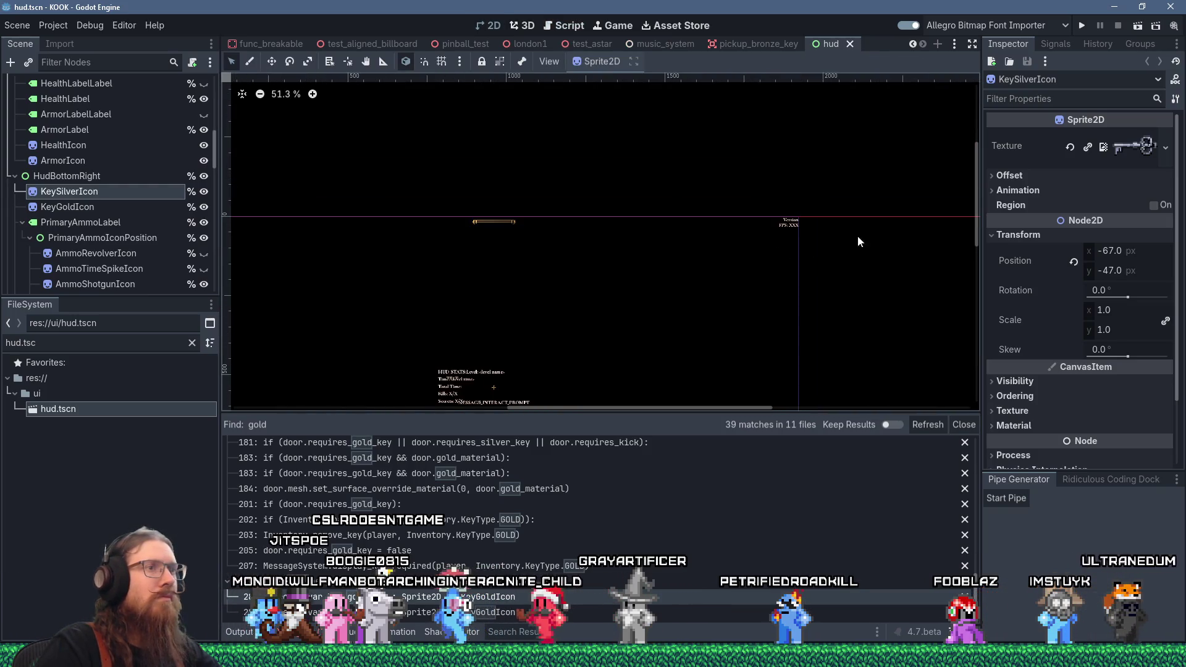
pyautogui.scroll(-3, 856, 284)
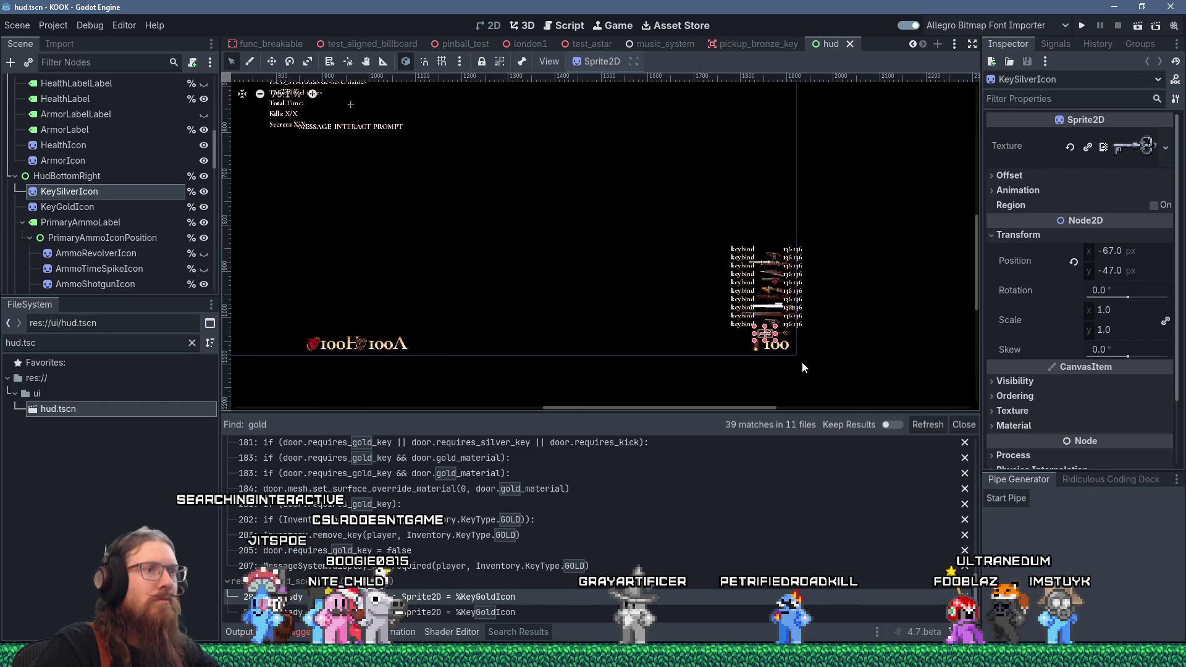
pyautogui.scroll(10, 783, 337)
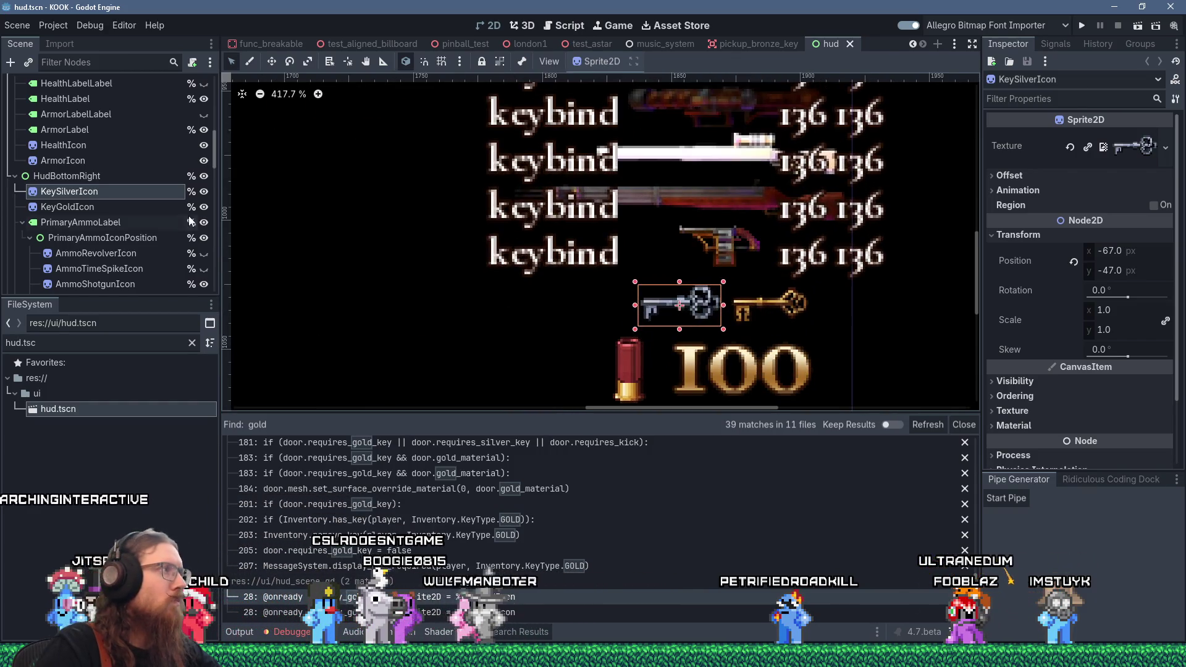
pyautogui.rightClick(105, 192)
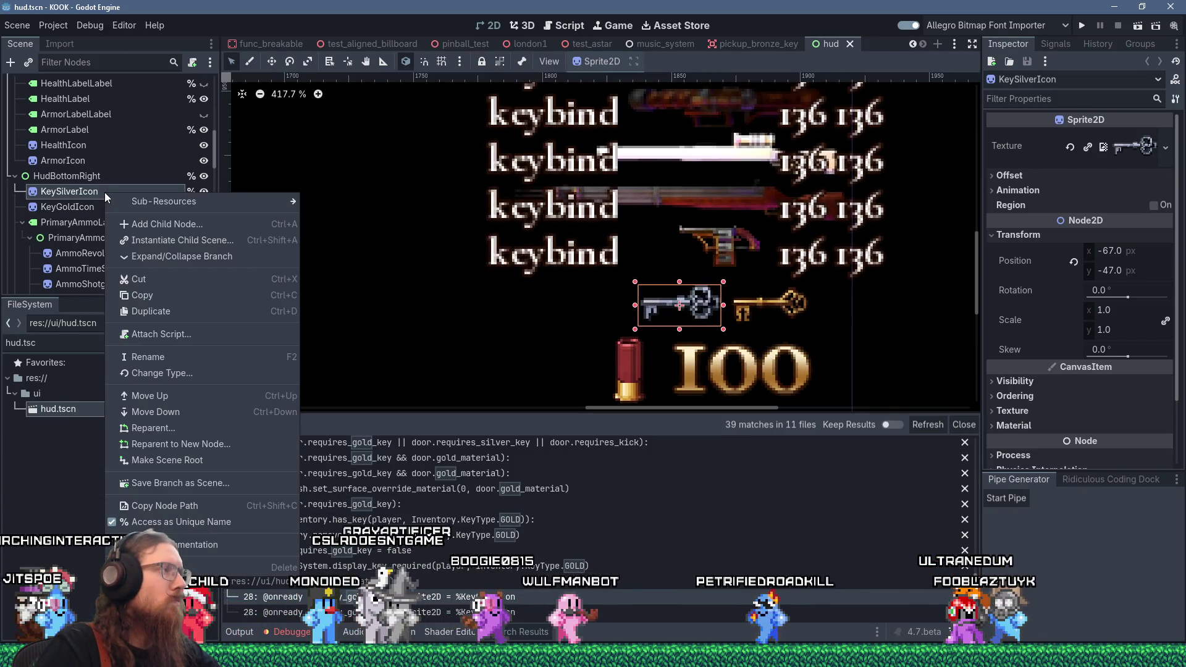
pyautogui.click(169, 311)
pyautogui.moveTo(69, 204); pyautogui.dragTo(76, 183)
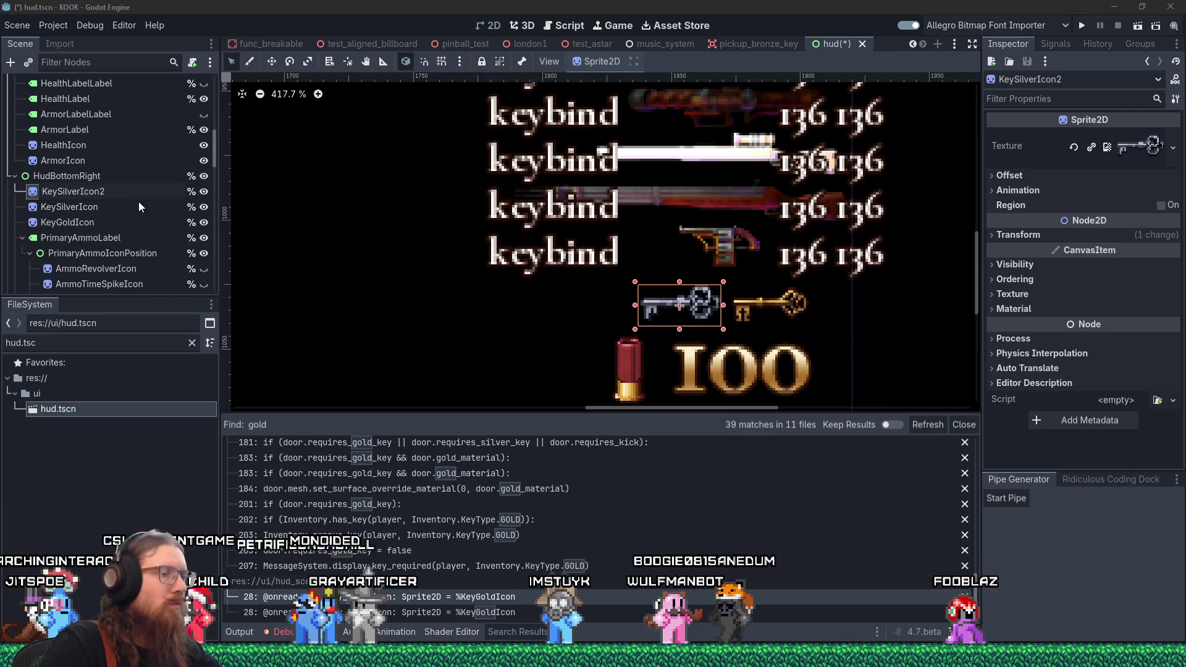
pyautogui.press('BackSpace')
pyautogui.press('BackSpace')
pyautogui.press('BackSpace')
pyautogui.write('Bronz')
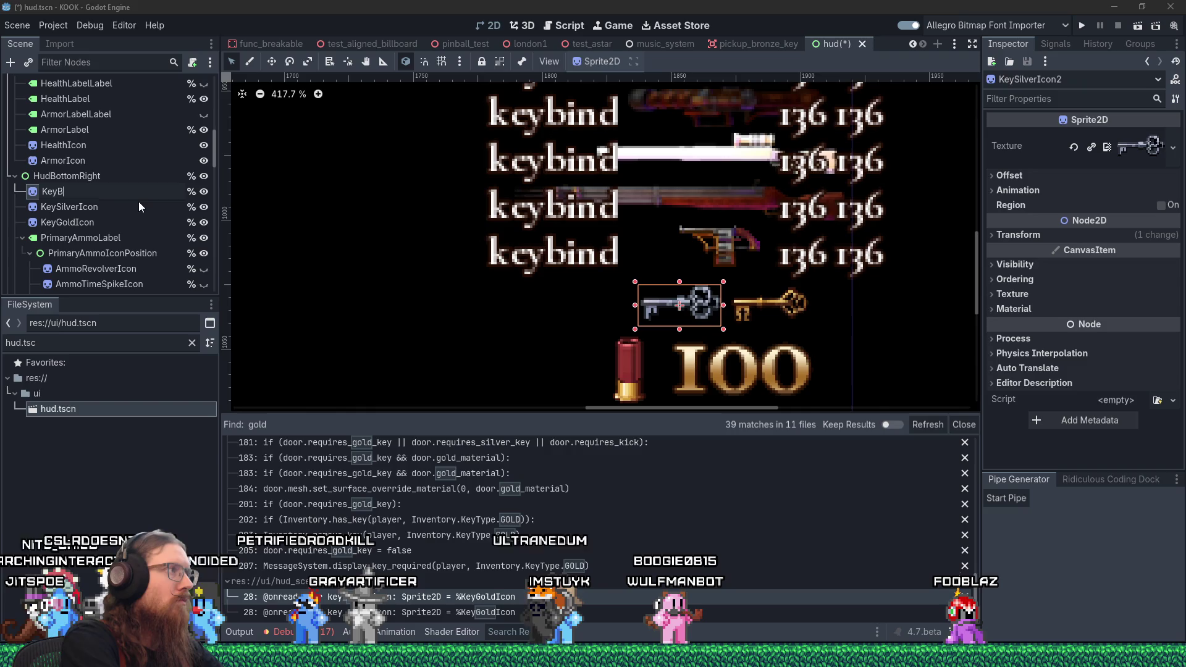
pyautogui.write('eI')
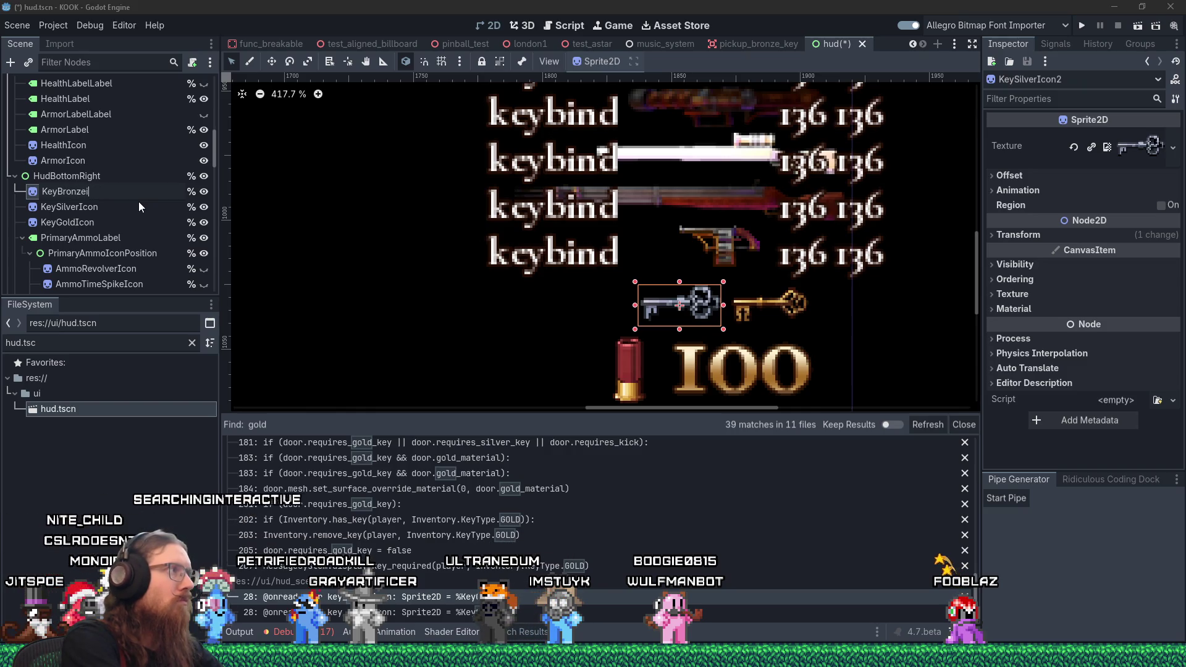
pyautogui.write('con')
pyautogui.press('Return')
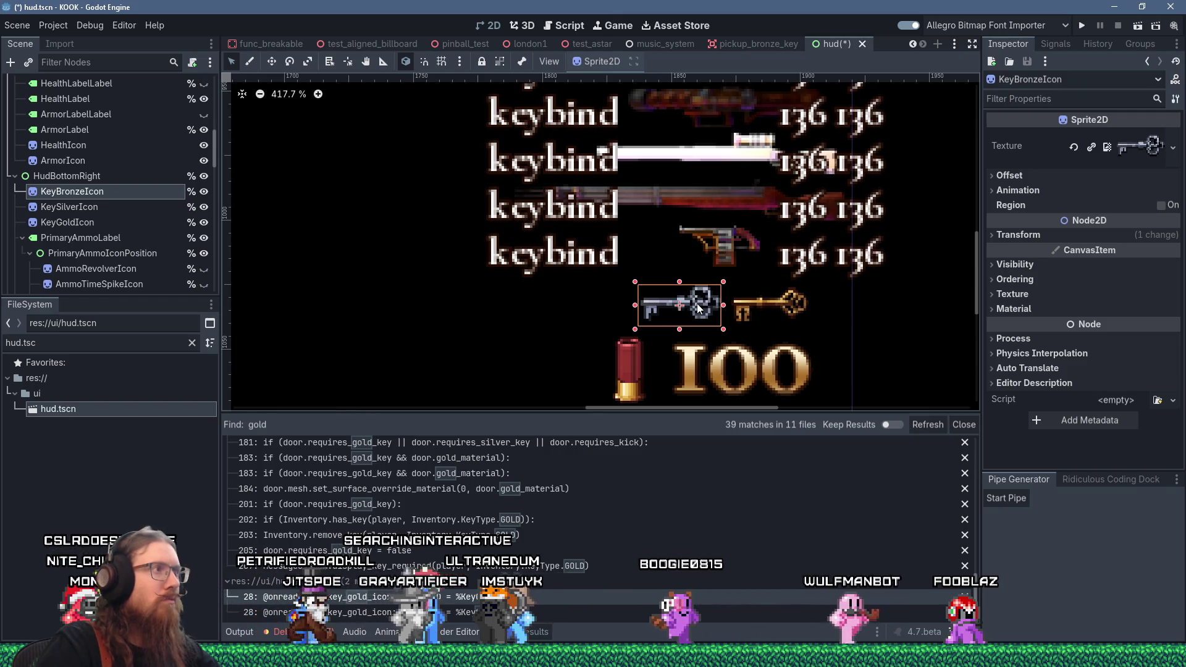
pyautogui.moveTo(696, 302); pyautogui.dragTo(582, 296)
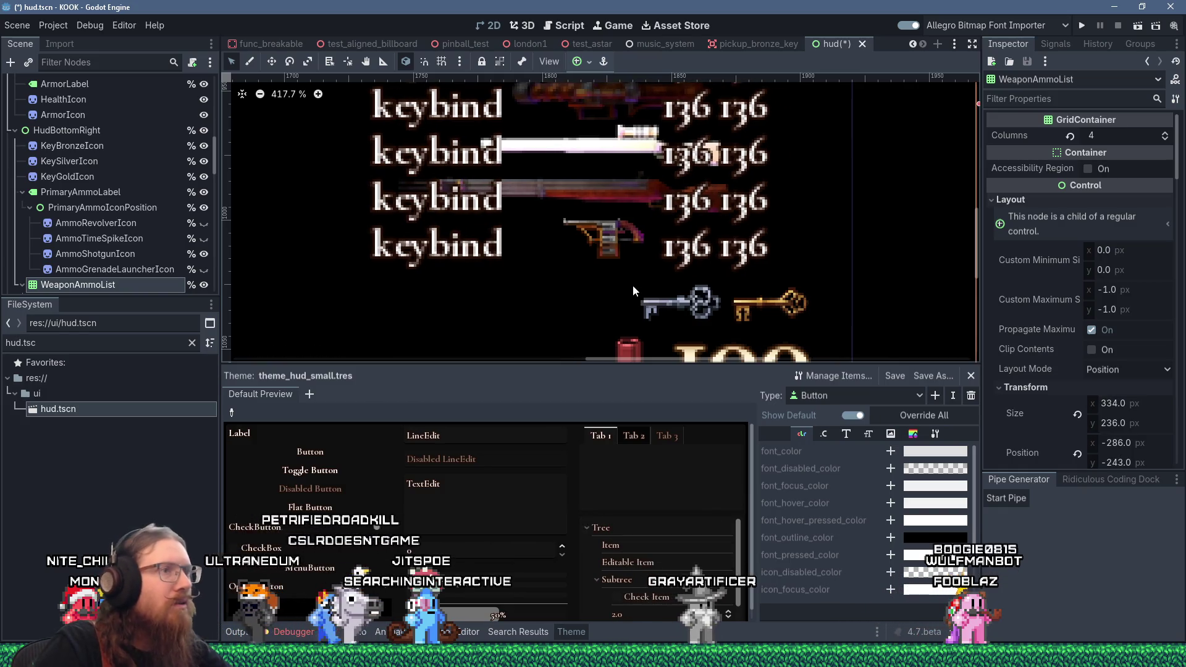
# - Undo the accidental WeaponAmmoList move and nudge KeyBronzeIcon two steps left beside the other keys
pyautogui.hotkey('ctrl', 'z')
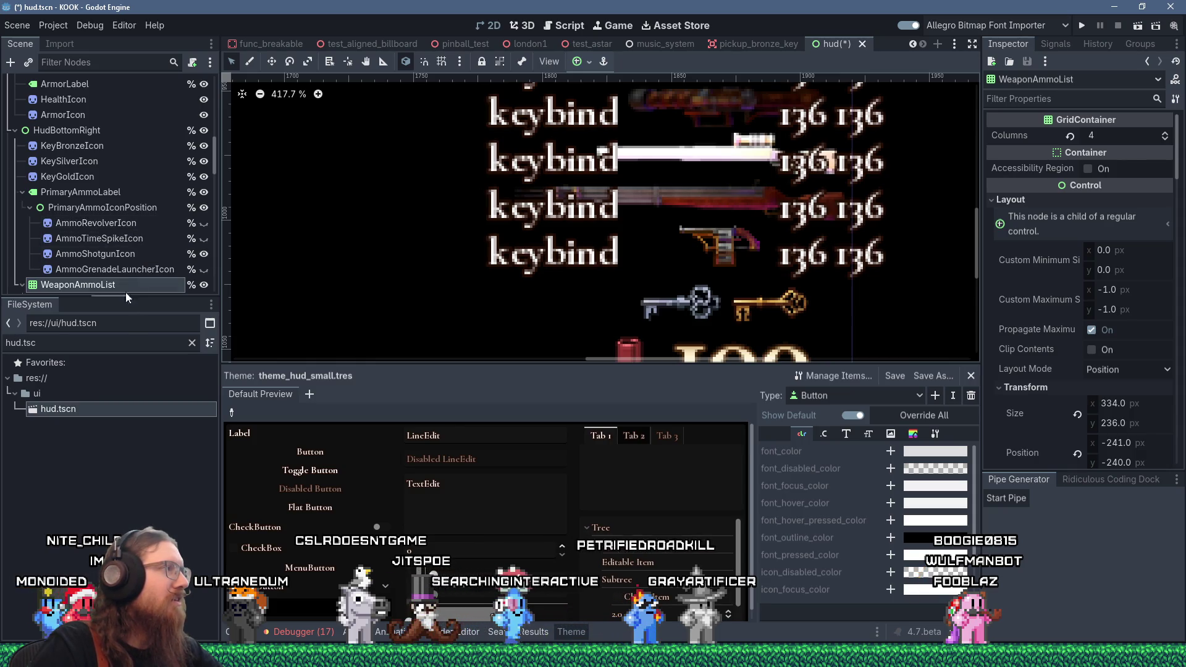
pyautogui.click(117, 148)
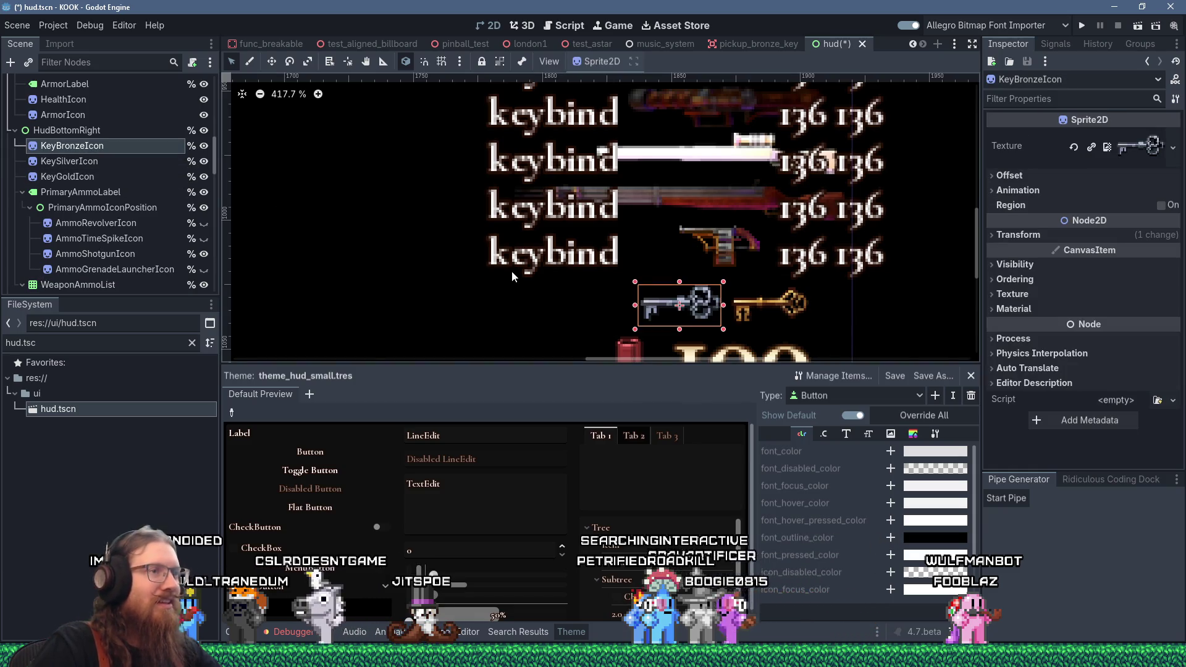
pyautogui.press('Left')
pyautogui.press('Left')
pyautogui.press('Left')
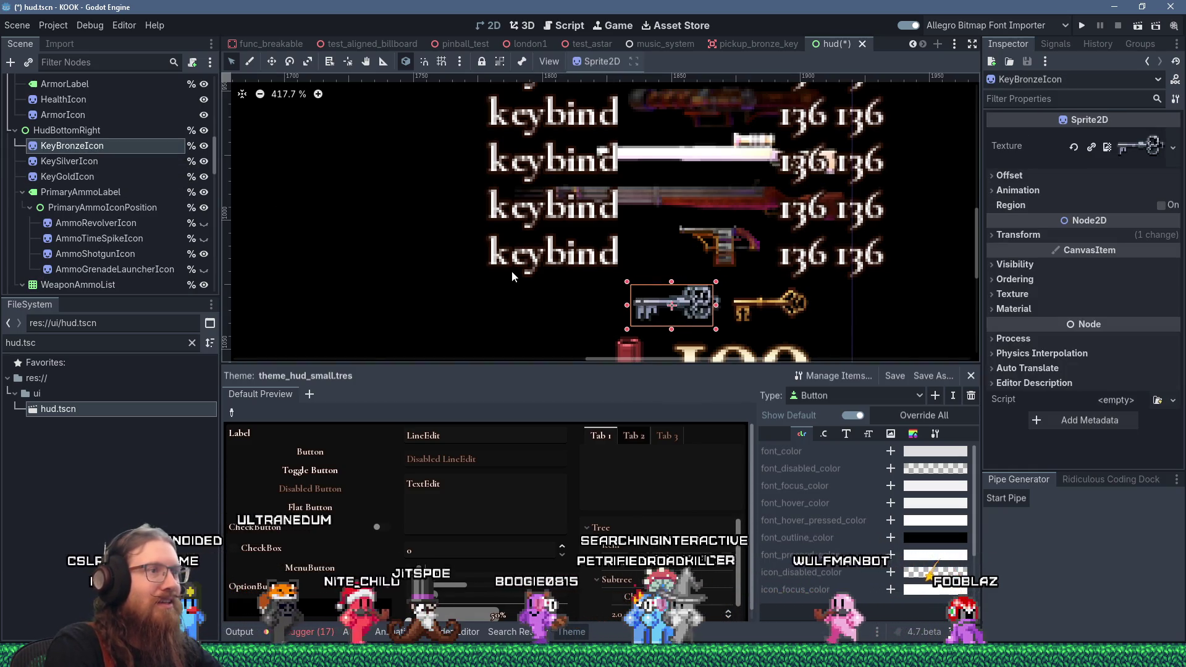
pyautogui.press('Left')
pyautogui.press('Left')
pyautogui.press('Left')
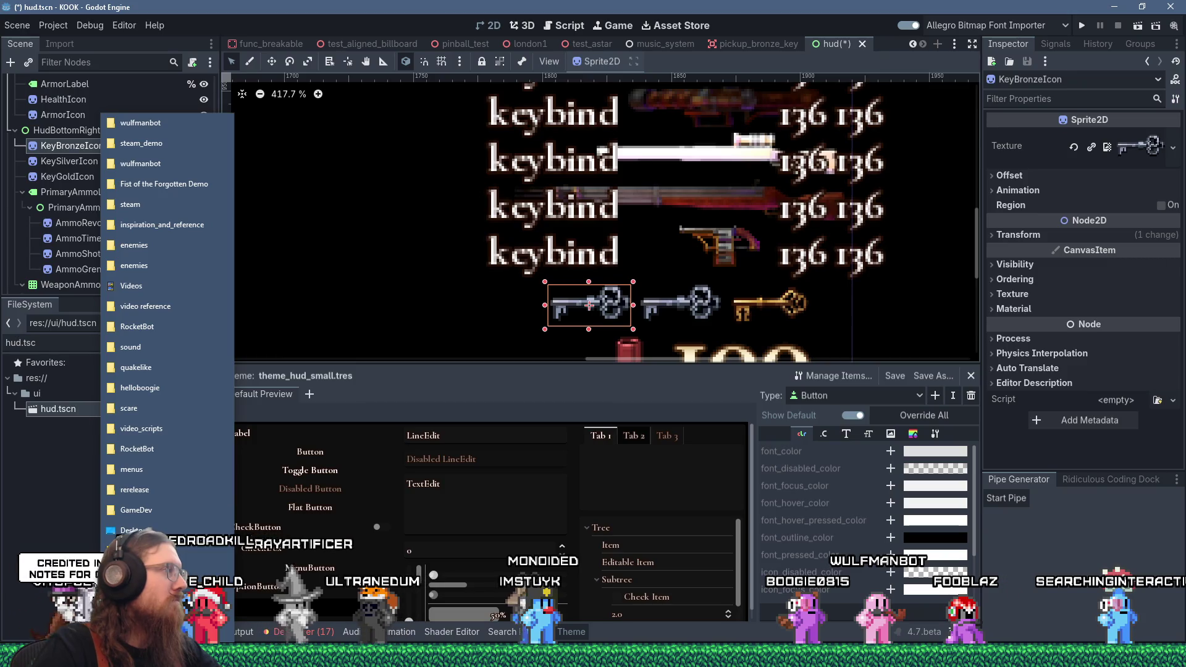
# - Delete helloboogie, video_scripts, the duplicate RocketBot, menus, GameDev and Desktop from the folder list
pyautogui.press('Escape')
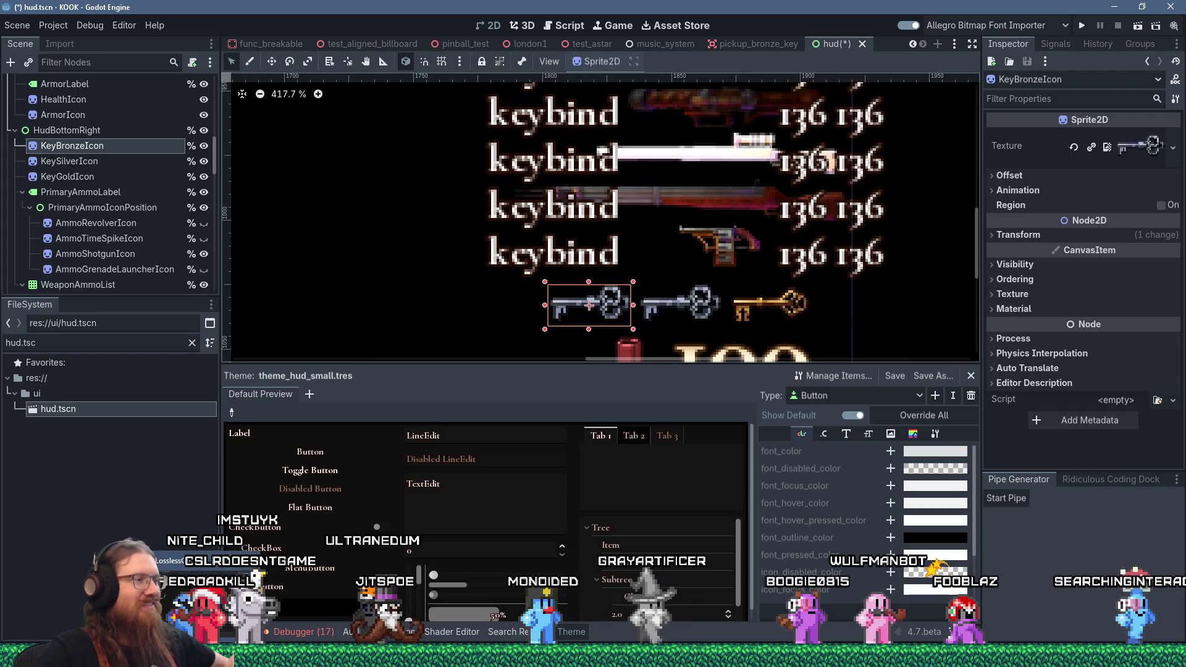
pyautogui.press('super+f')
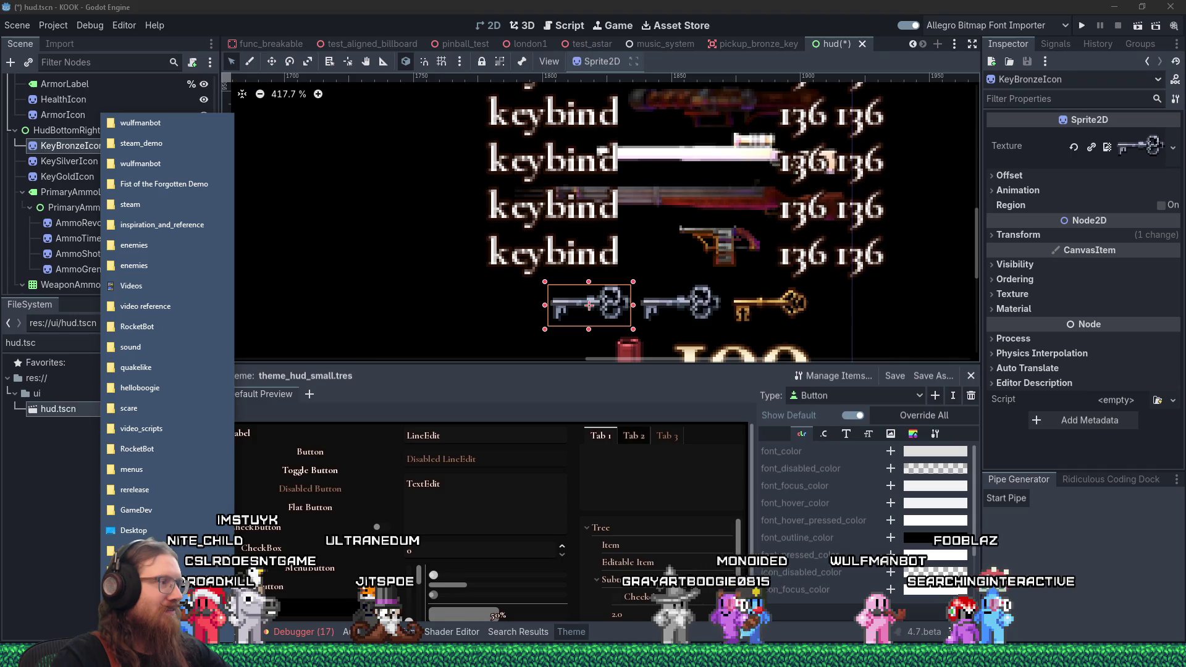
pyautogui.click(224, 387)
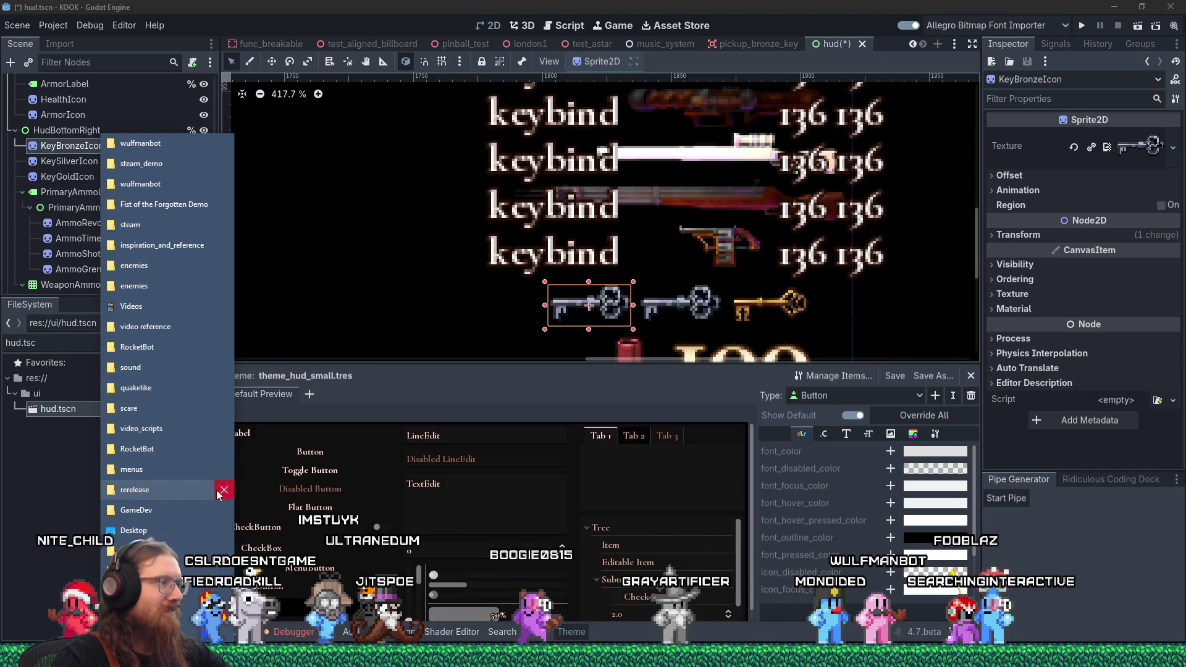
pyautogui.click(224, 428)
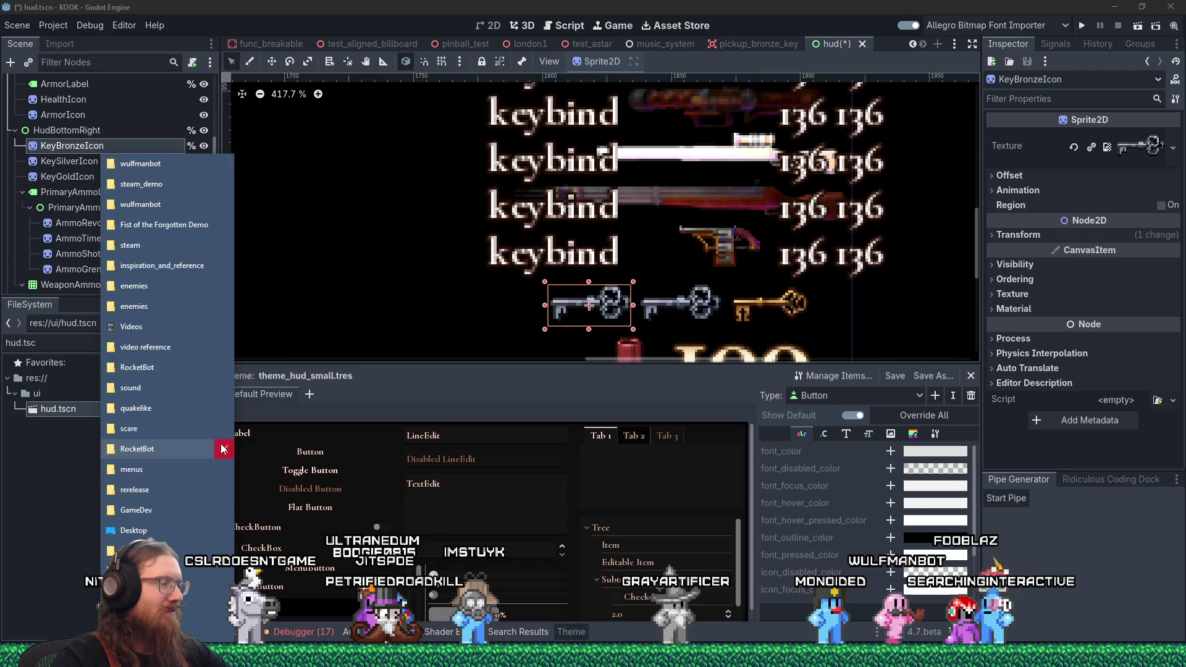
pyautogui.click(224, 449)
pyautogui.click(221, 468)
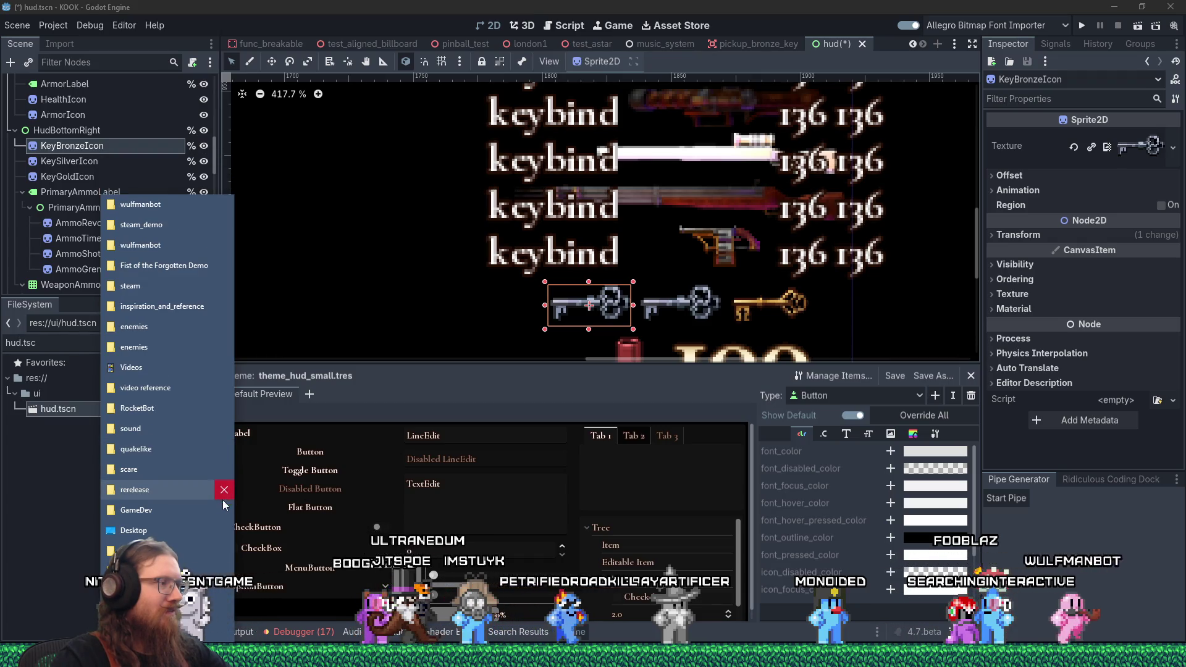
pyautogui.click(224, 509)
pyautogui.click(224, 529)
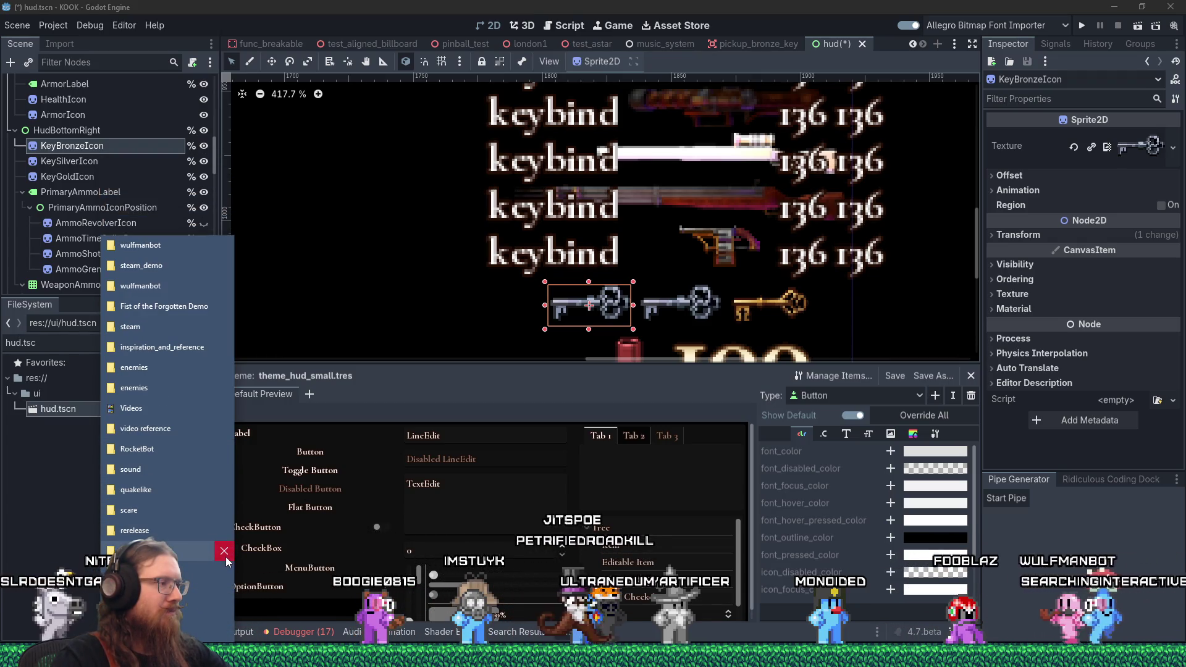
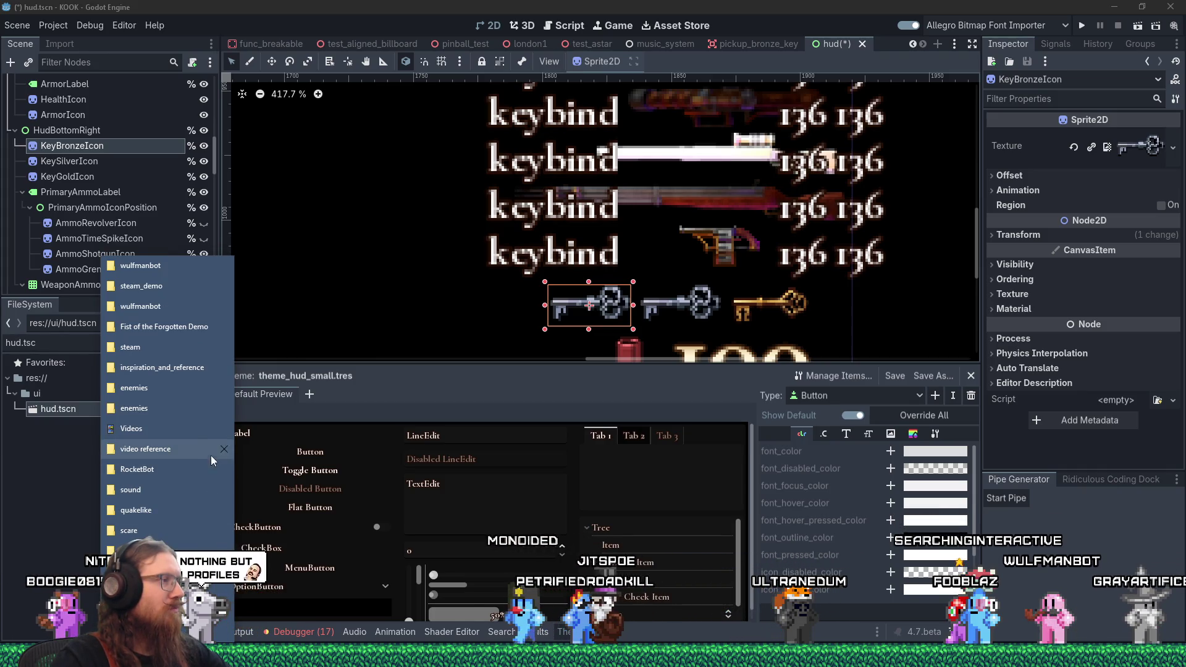
# - Remove Videos, RocketBot, sound, enemies, steam and other stale recent folders, then open wulfmanbot
pyautogui.click(220, 429)
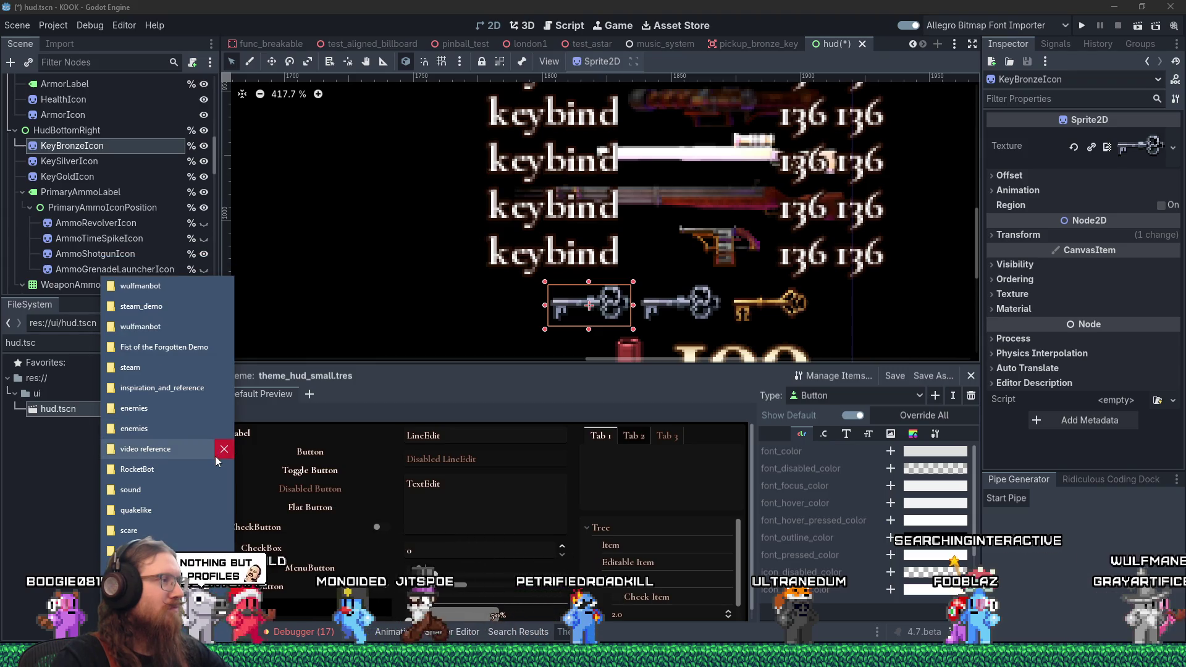
pyautogui.click(224, 451)
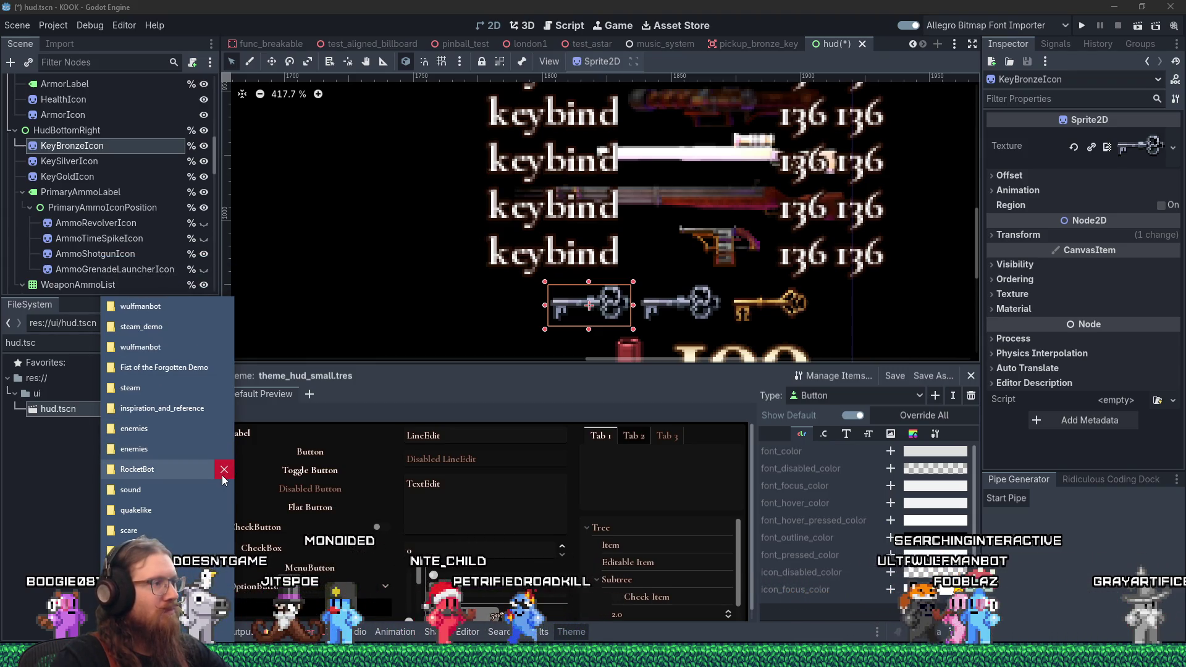
pyautogui.click(222, 473)
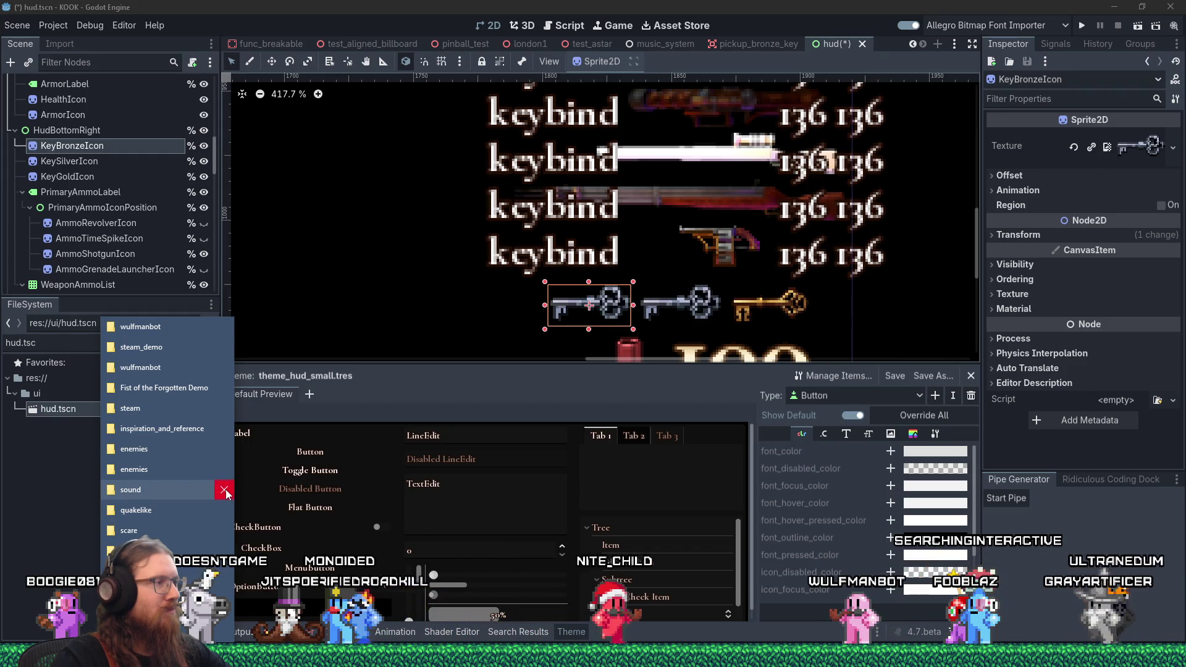
pyautogui.click(225, 489)
pyautogui.click(225, 489)
pyautogui.click(225, 490)
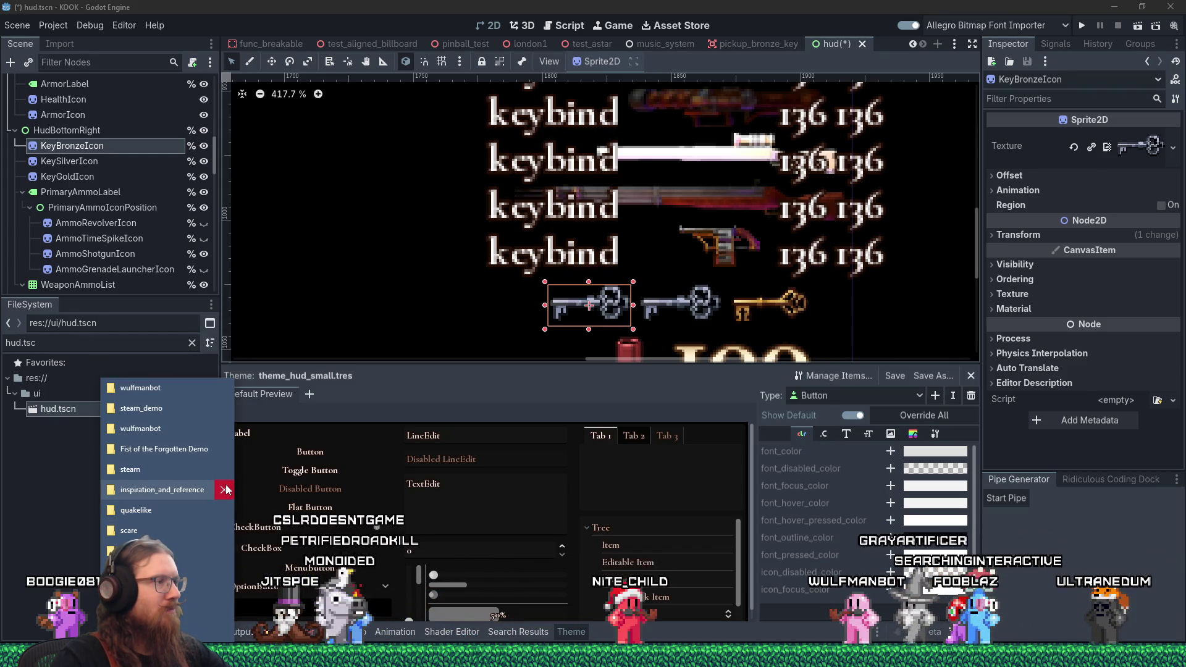
pyautogui.click(225, 490)
pyautogui.click(225, 471)
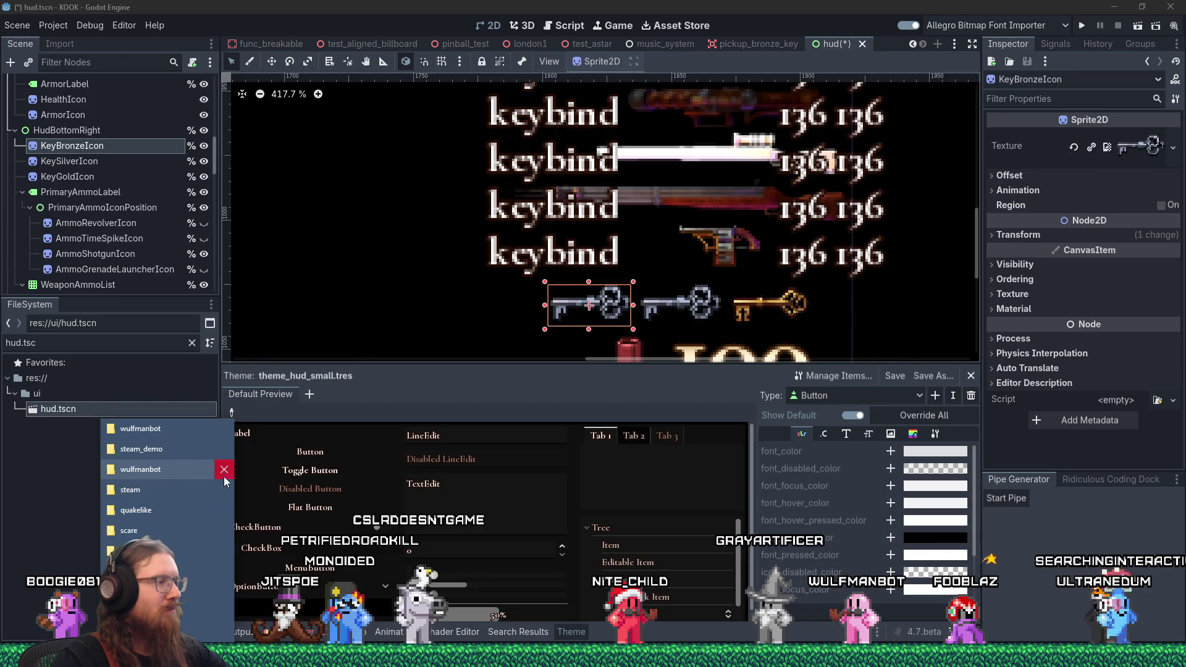
pyautogui.click(224, 489)
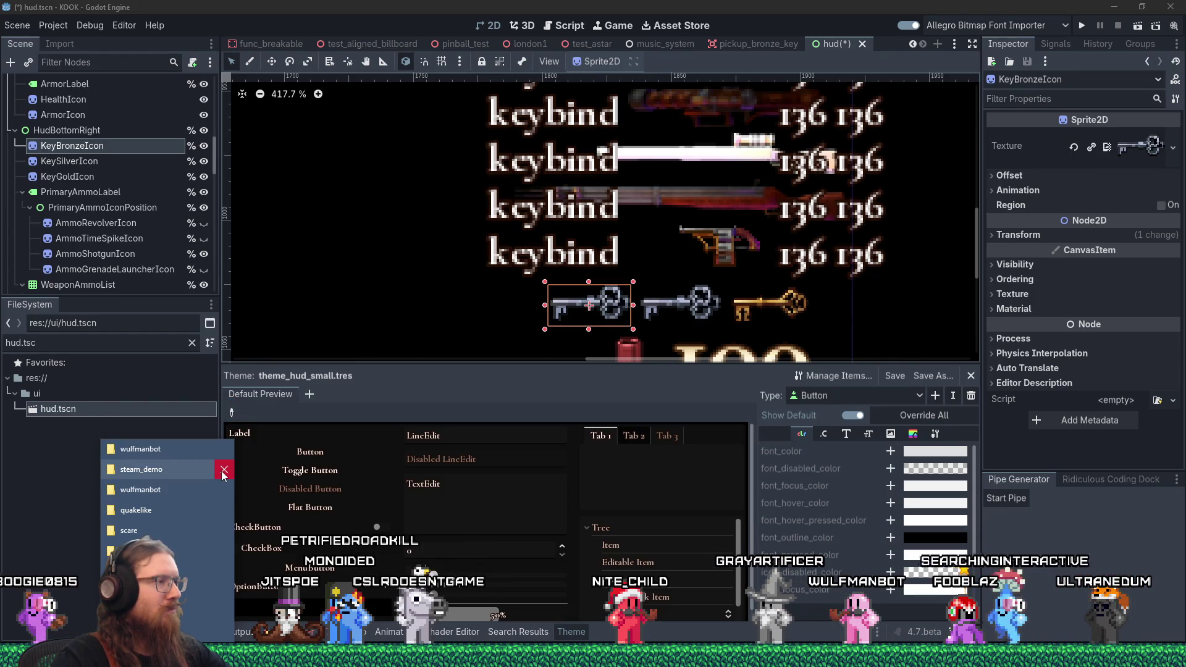
pyautogui.click(198, 491)
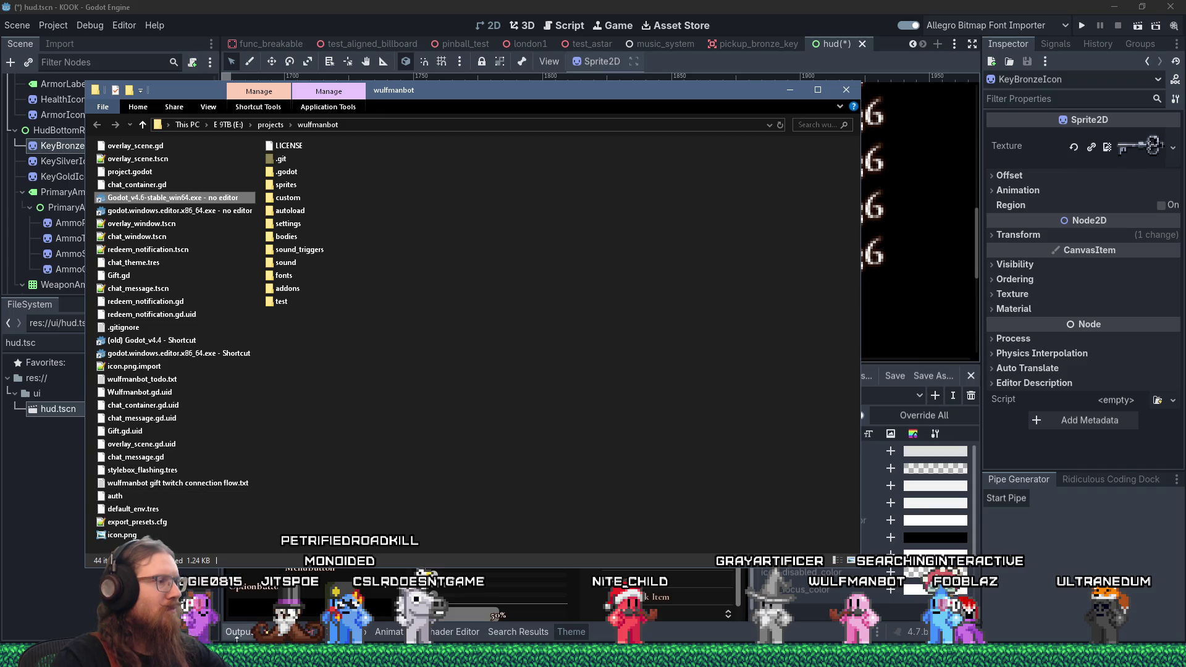
# - Bring up the wulfmanbot folder window, then return through Krita to the Godot hud.tscn editor
pyautogui.click(593, 656)
pyautogui.click(80, 594)
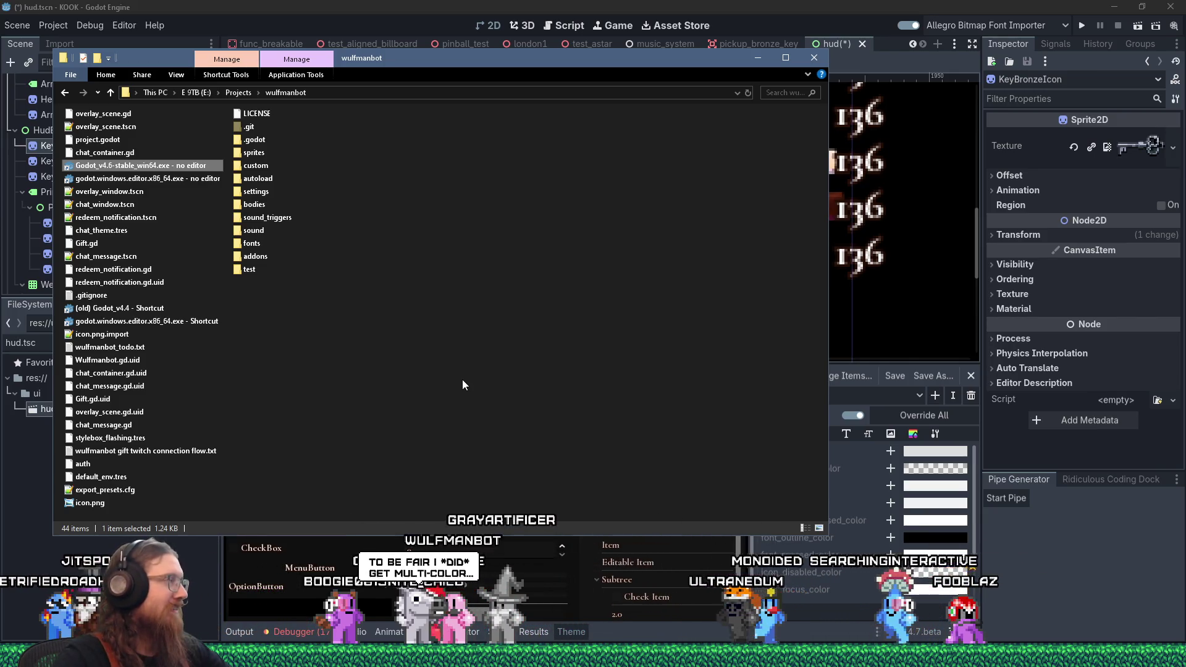
pyautogui.hotkey('alt', 'Tab')
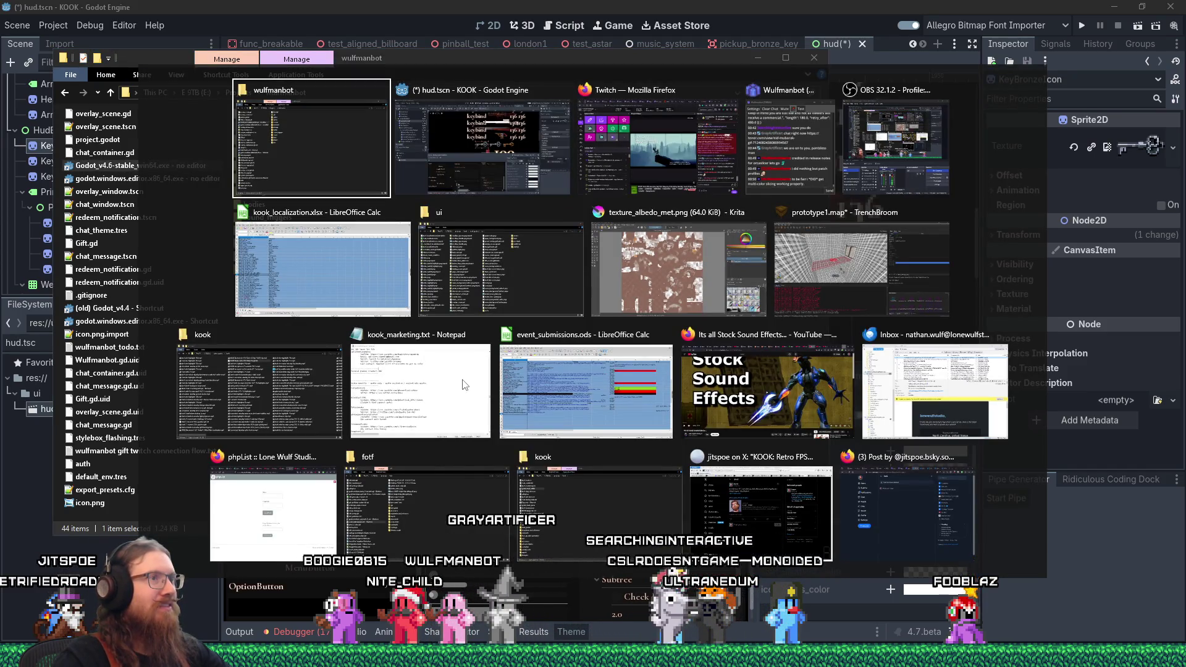
pyautogui.click(669, 256)
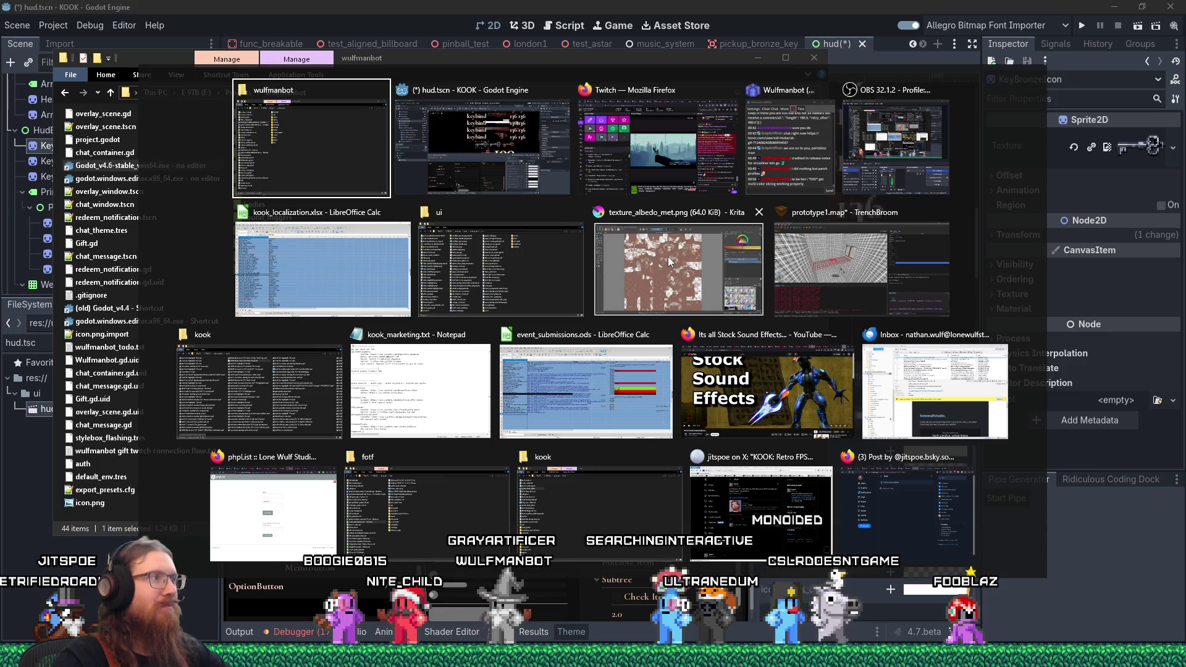
pyautogui.hotkey('alt', 'Tab')
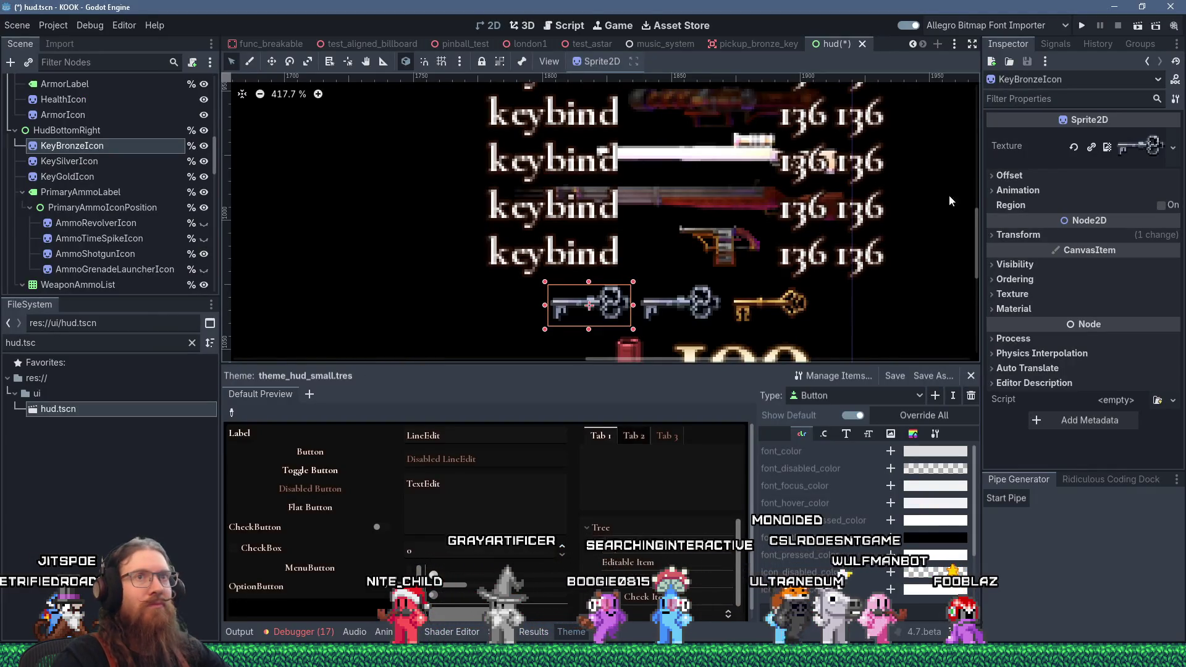
# - Open key_silver_icon.kra from the KOOK art_source/ui folder in Krita
pyautogui.click(1025, 657)
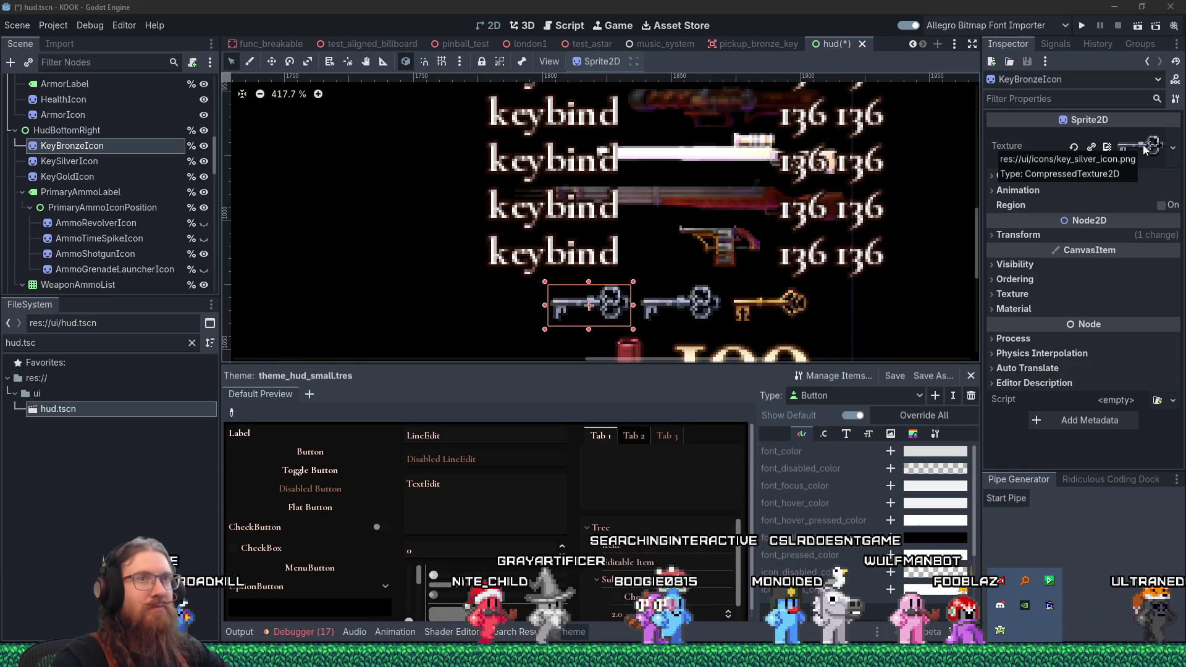
pyautogui.click(406, 211)
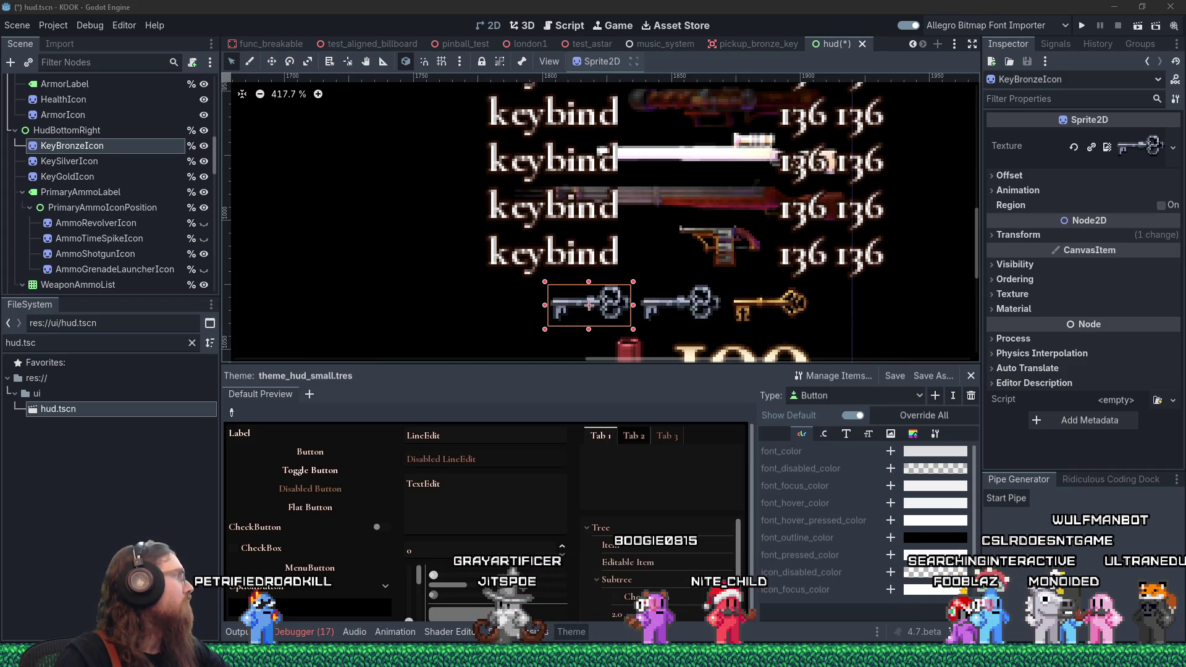
pyautogui.hotkey('alt', 'Tab')
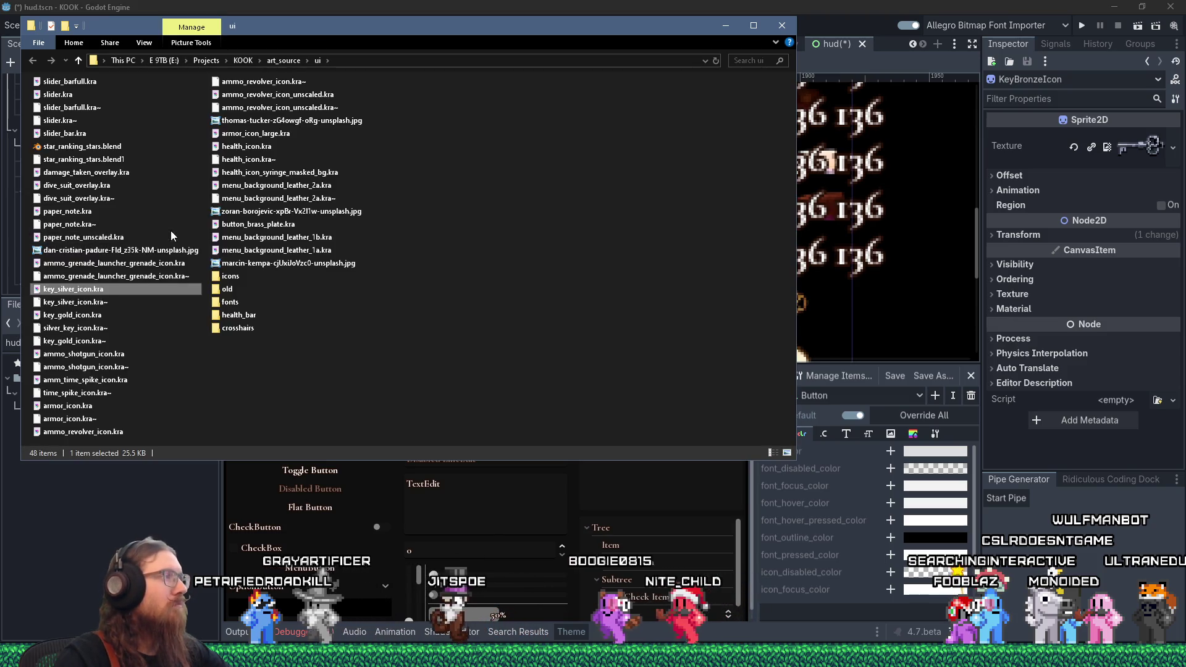
pyautogui.doubleClick(99, 289)
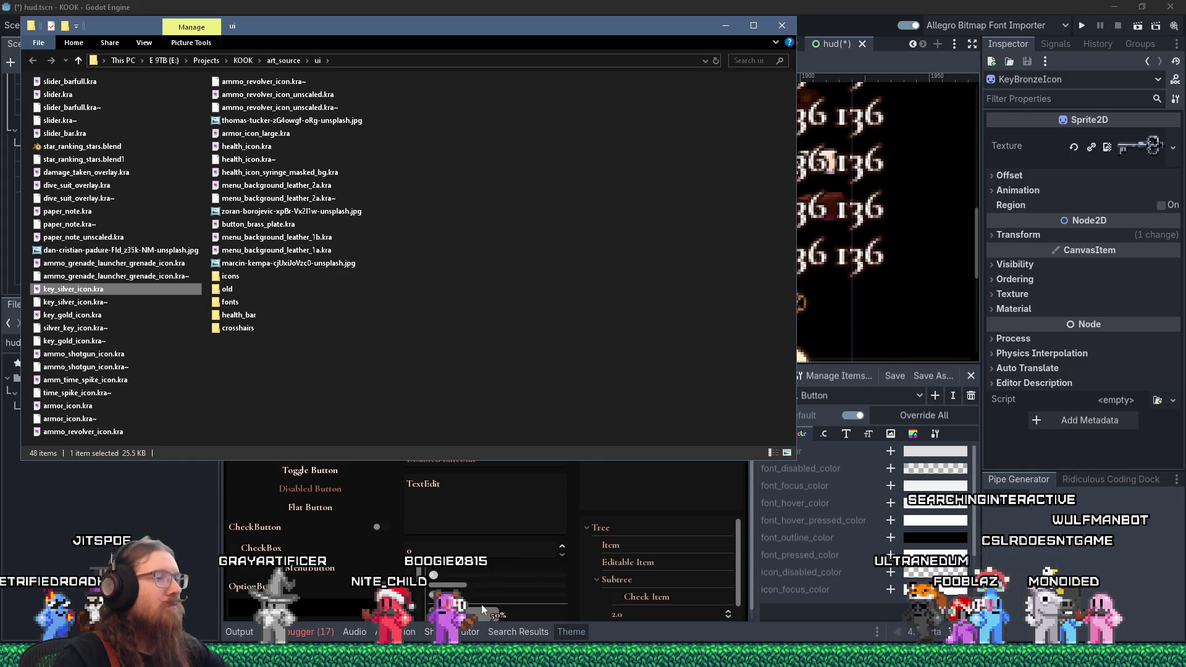
pyautogui.scroll(-5, 431, 302)
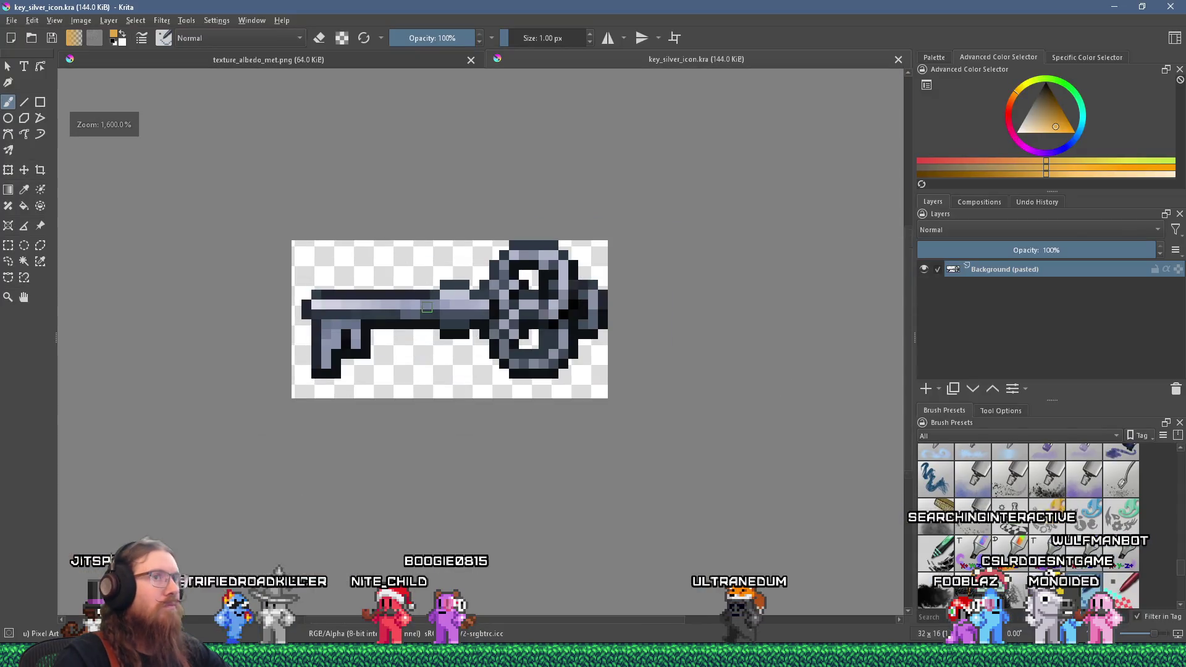
# - Save the silver key artwork as key_bronze_icon.kra and add a new paint layer
pyautogui.scroll(-2, 431, 303)
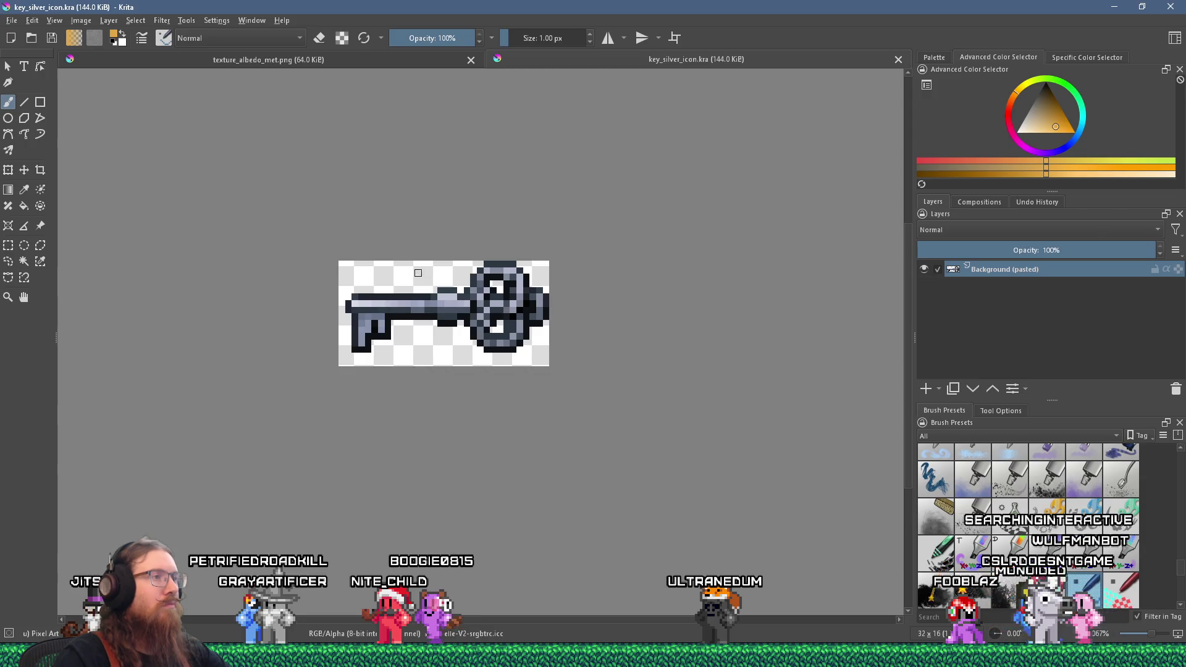
pyautogui.click(12, 20)
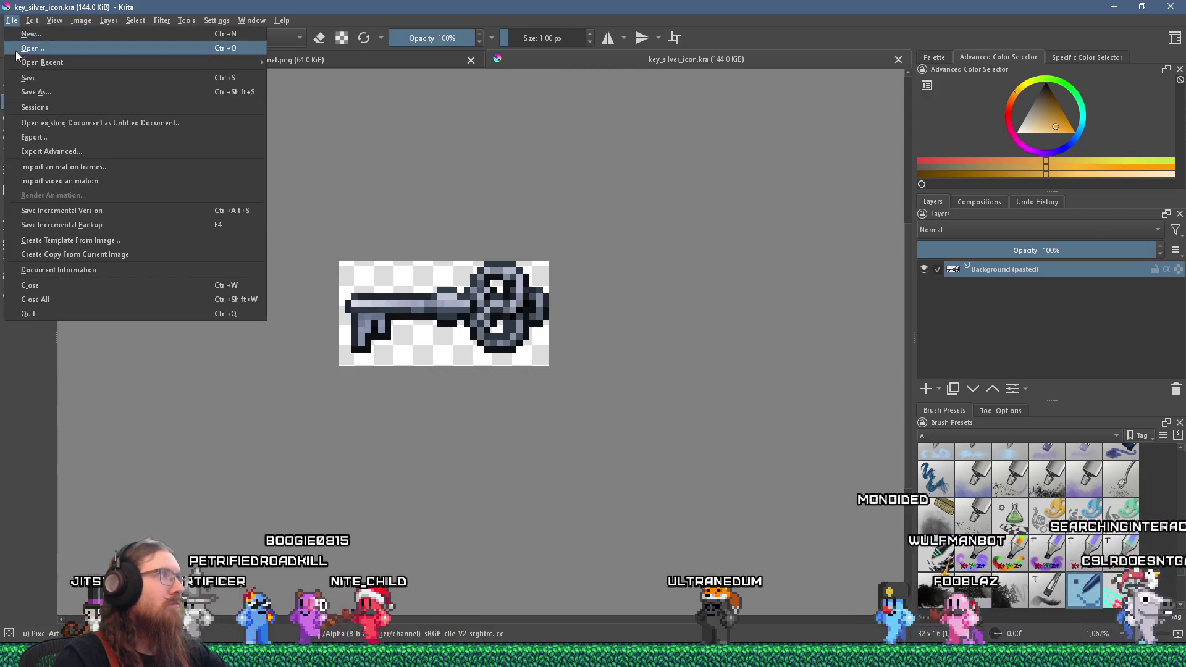
pyautogui.click(33, 93)
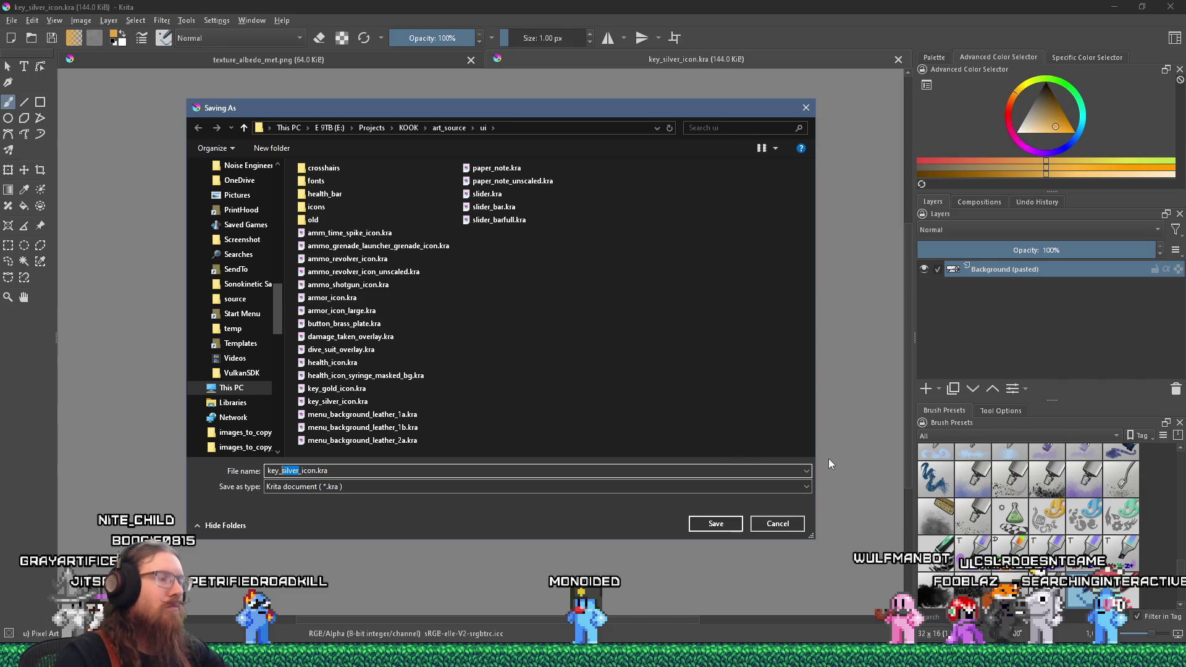
pyautogui.write('bronze')
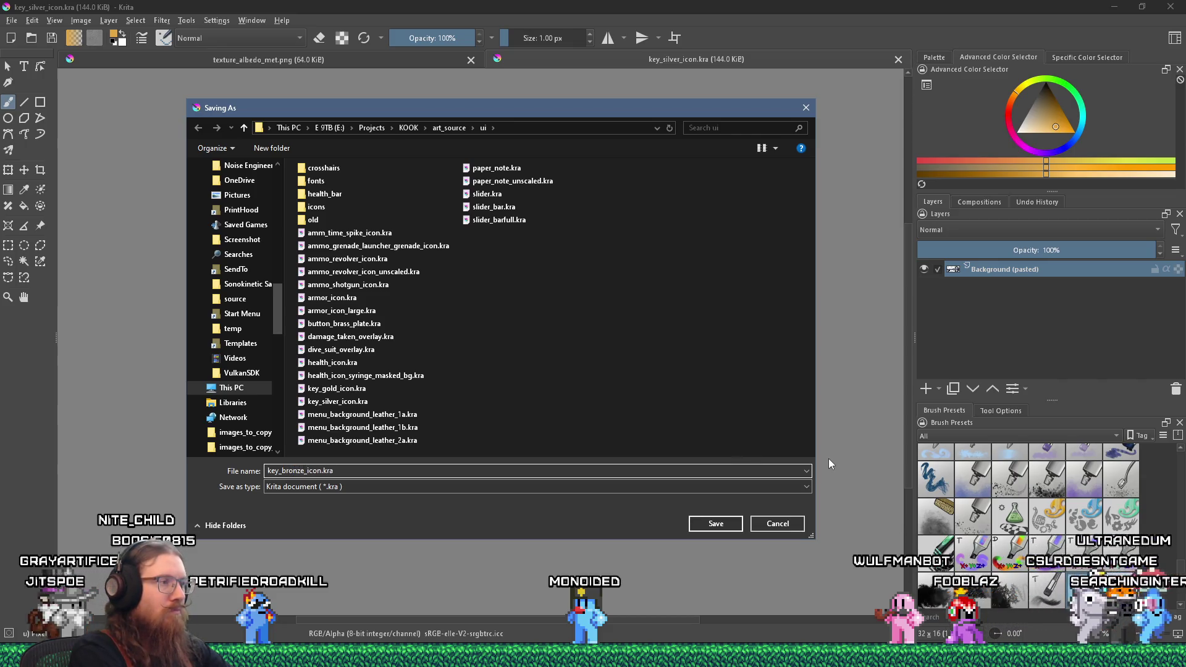
pyautogui.press('Return')
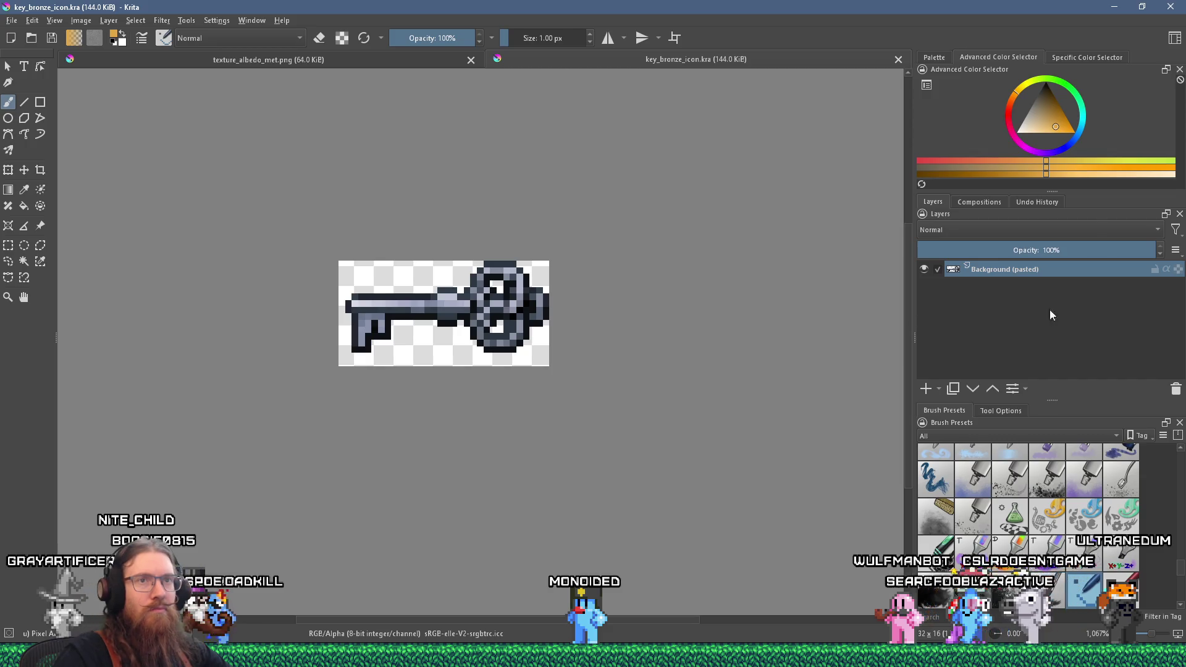
pyautogui.click(935, 391)
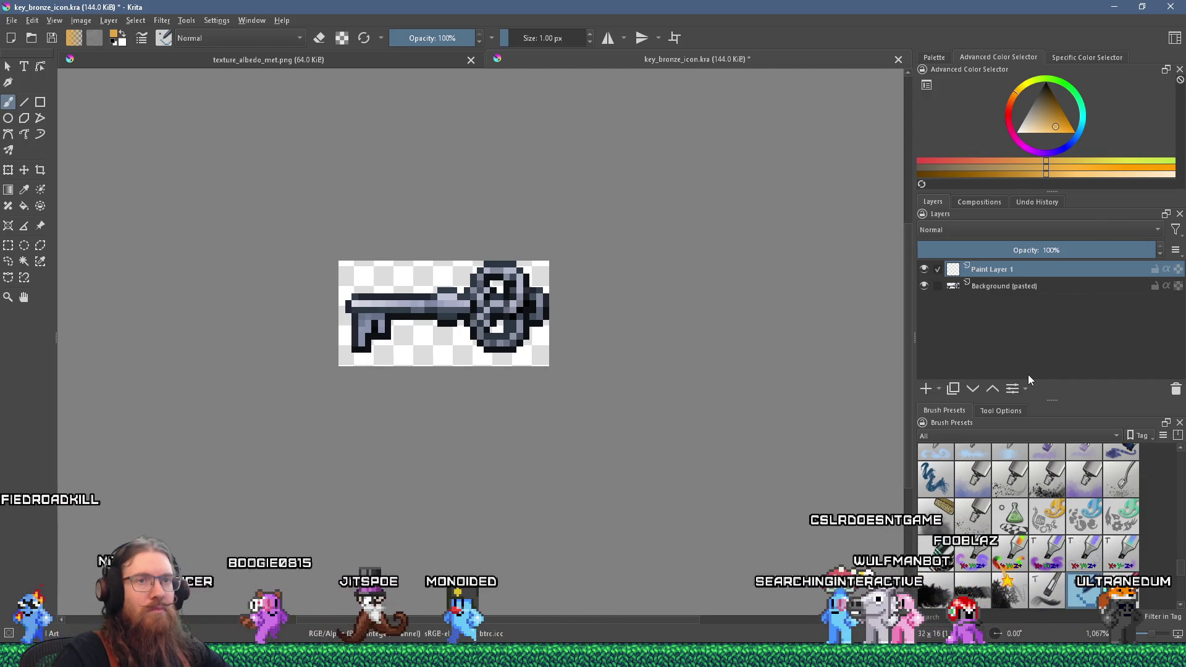
# - Add a Color Adjustment filter mask to the key and open its curve properties
pyautogui.click(939, 388)
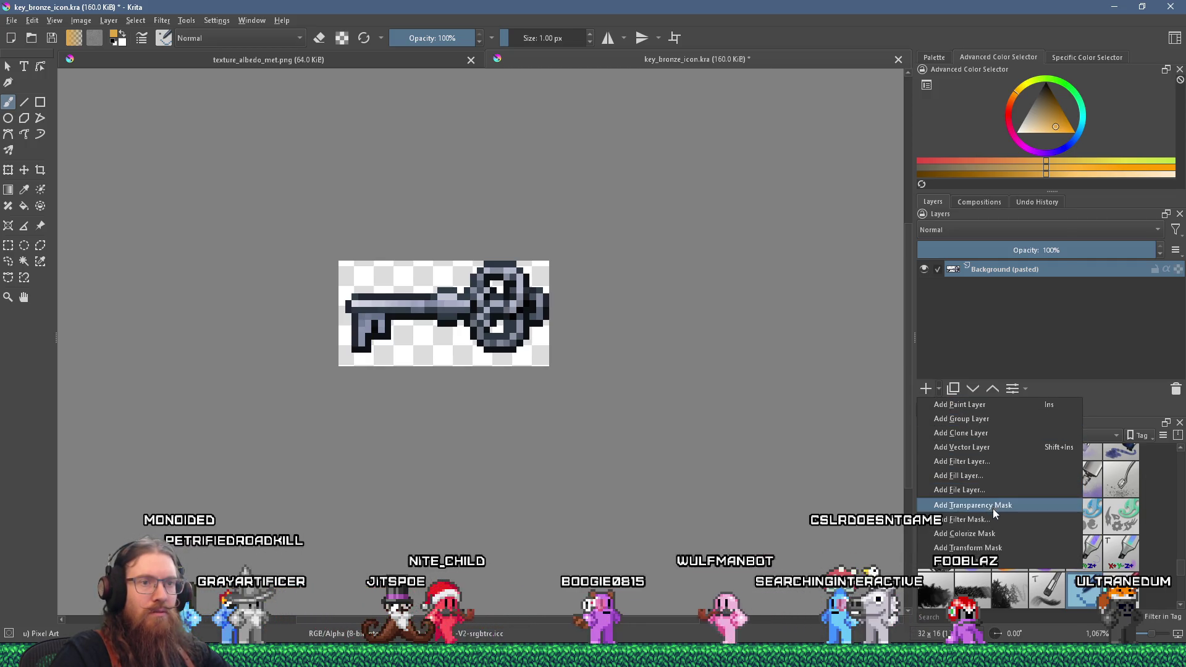
pyautogui.click(991, 519)
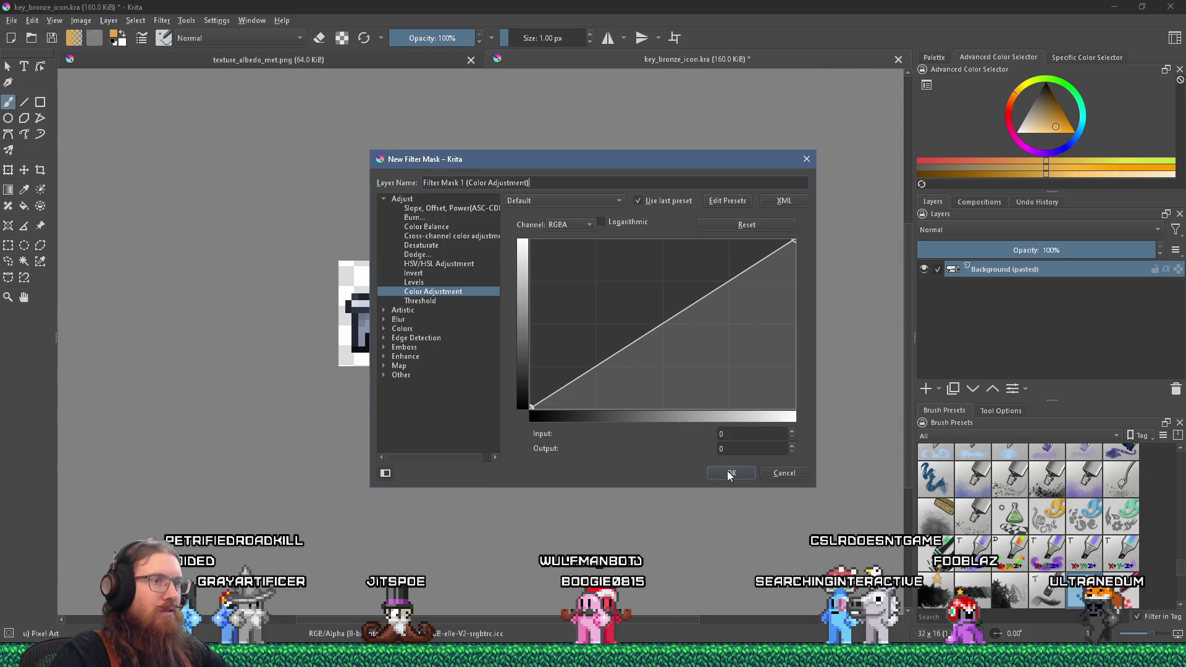
pyautogui.click(730, 473)
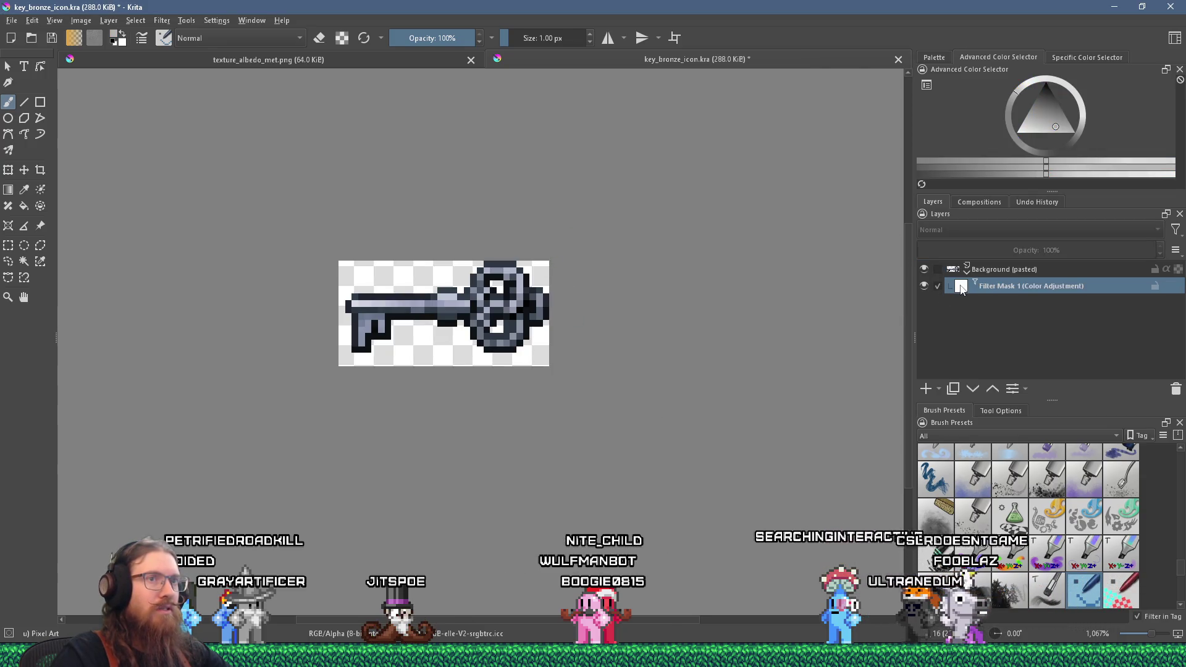
pyautogui.rightClick(964, 287)
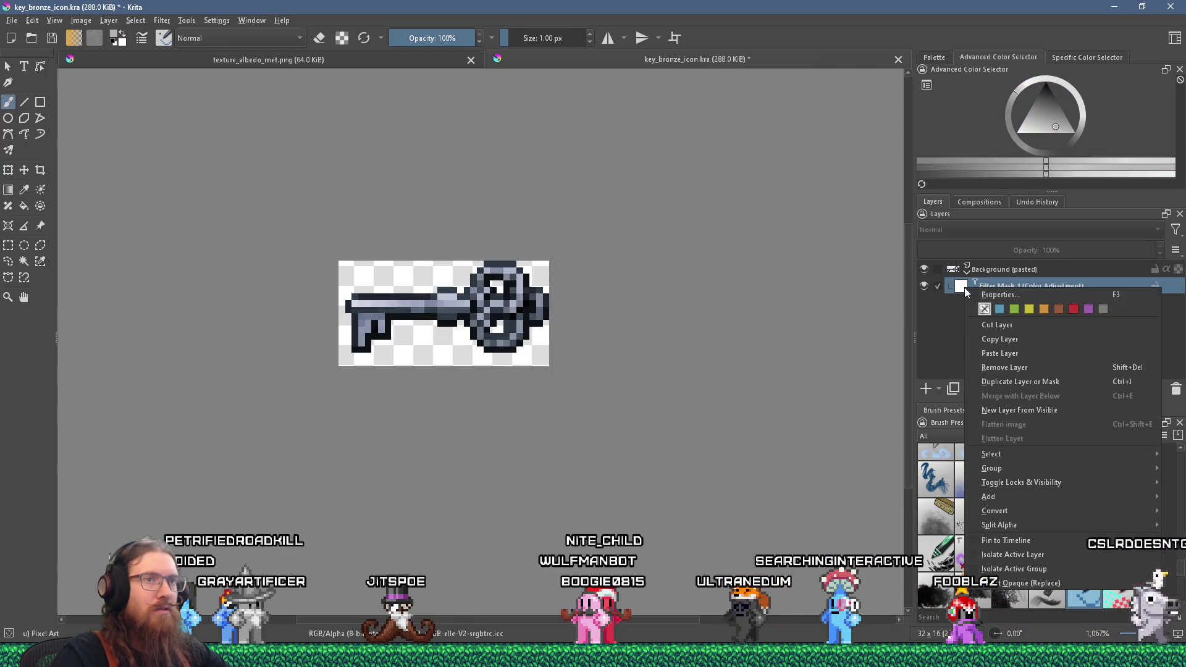
pyautogui.click(974, 301)
pyautogui.moveTo(618, 178); pyautogui.dragTo(745, 231)
pyautogui.click(688, 276)
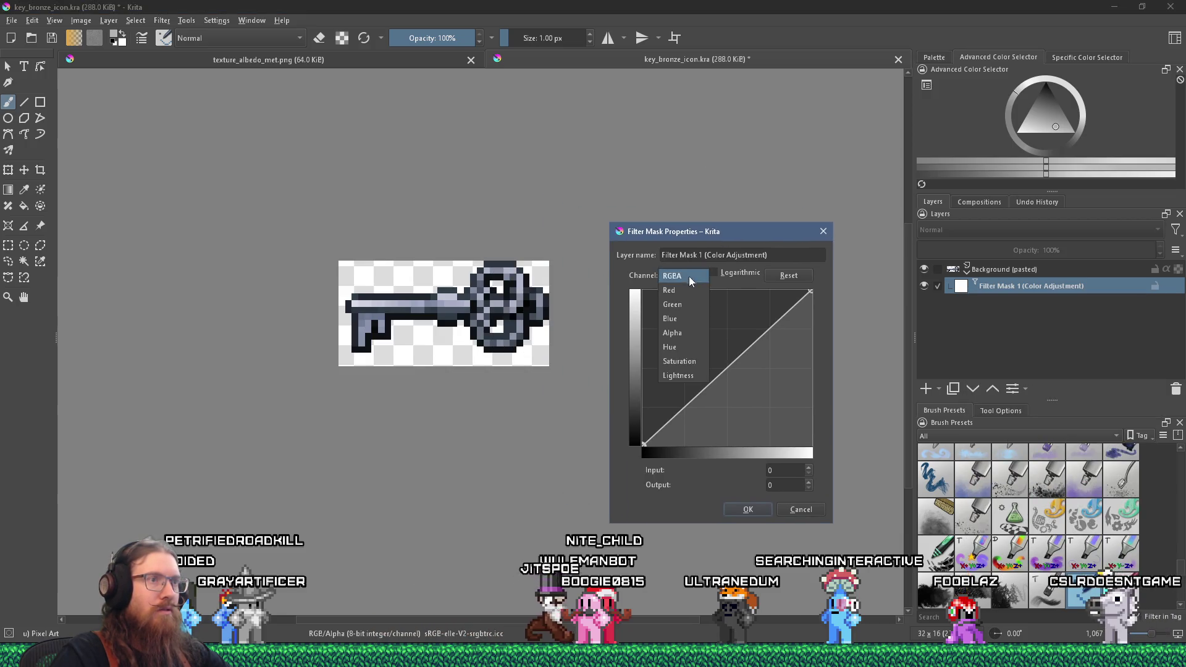
# - Lower the Blue curve, moving its top end point to 255 / 176 and bending it down
pyautogui.moveTo(728, 353)
pyautogui.mouseDown()
pyautogui.moveTo(764, 372)
pyautogui.moveTo(751, 367)
pyautogui.mouseUp()
pyautogui.click(683, 275)
pyautogui.click(677, 262)
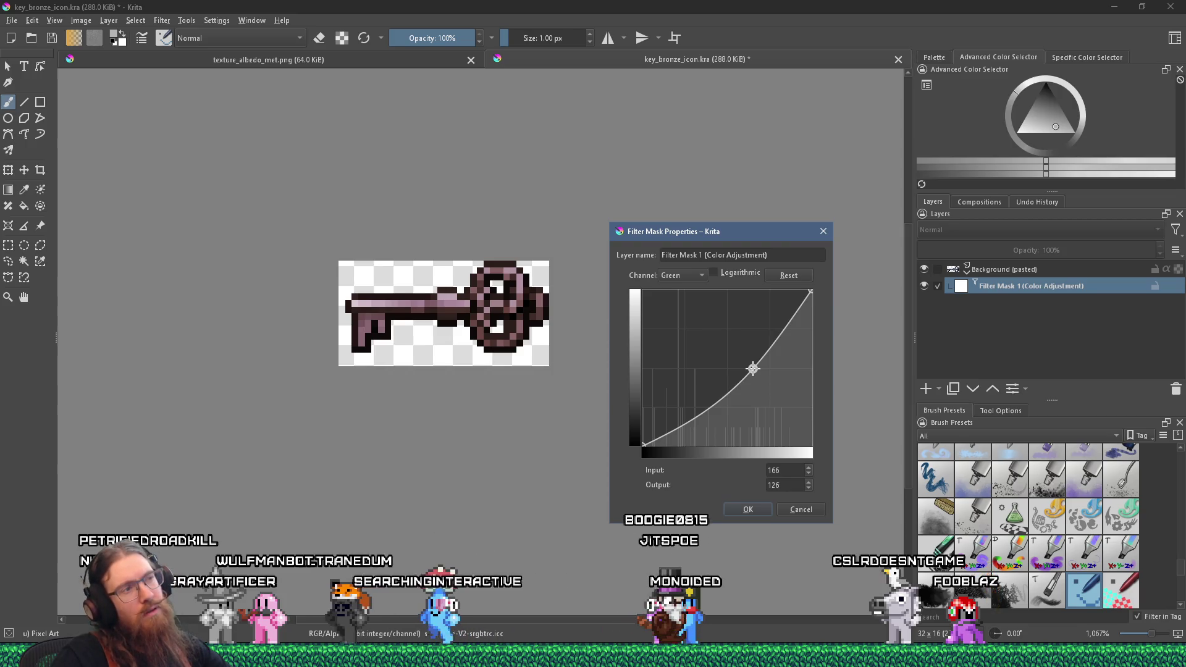
pyautogui.click(681, 275)
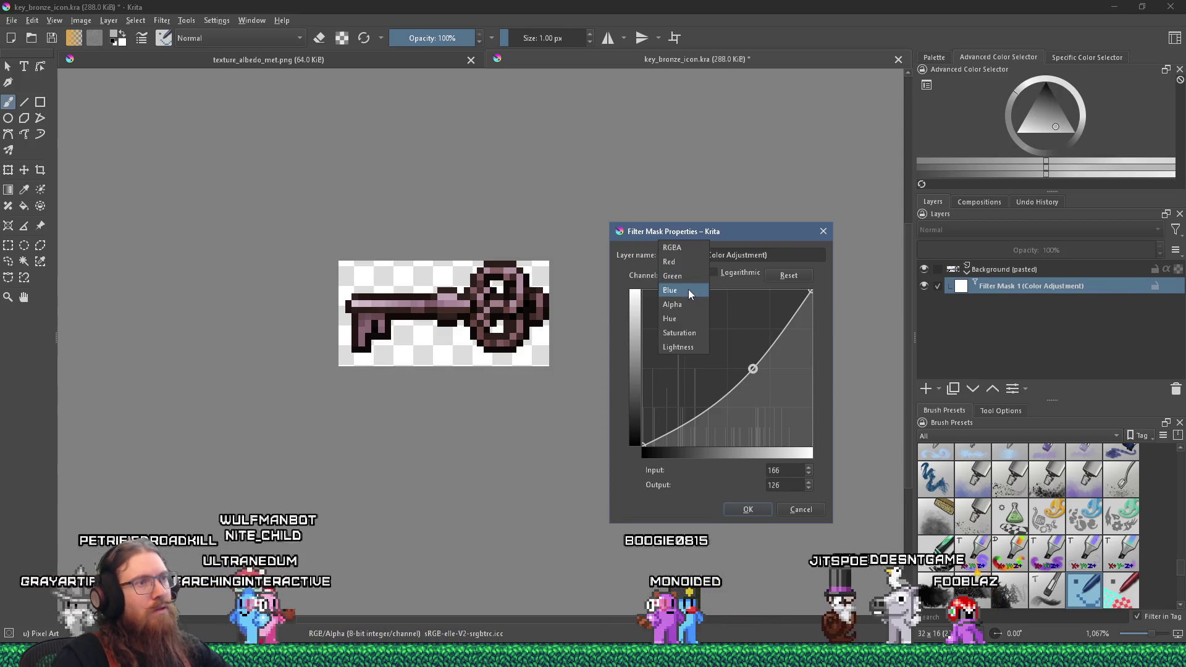
pyautogui.click(690, 295)
pyautogui.moveTo(761, 369); pyautogui.dragTo(768, 373)
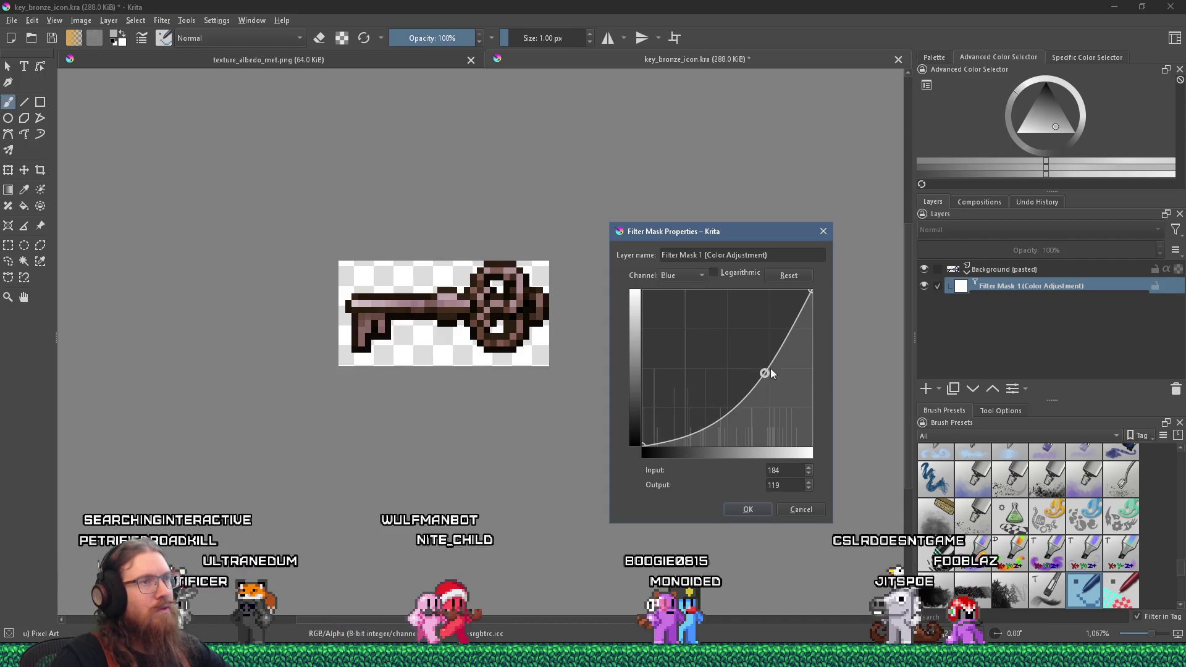
pyautogui.moveTo(811, 293); pyautogui.dragTo(824, 318)
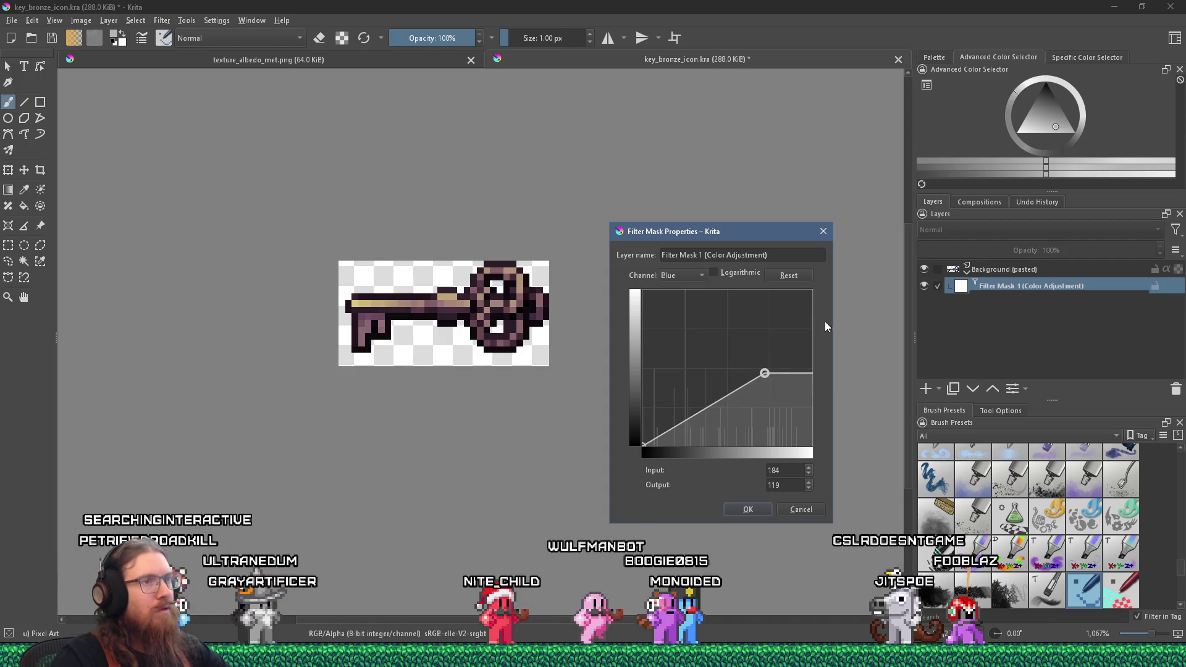
pyautogui.moveTo(763, 373)
pyautogui.mouseDown()
pyautogui.moveTo(837, 328)
pyautogui.moveTo(846, 336)
pyautogui.mouseUp()
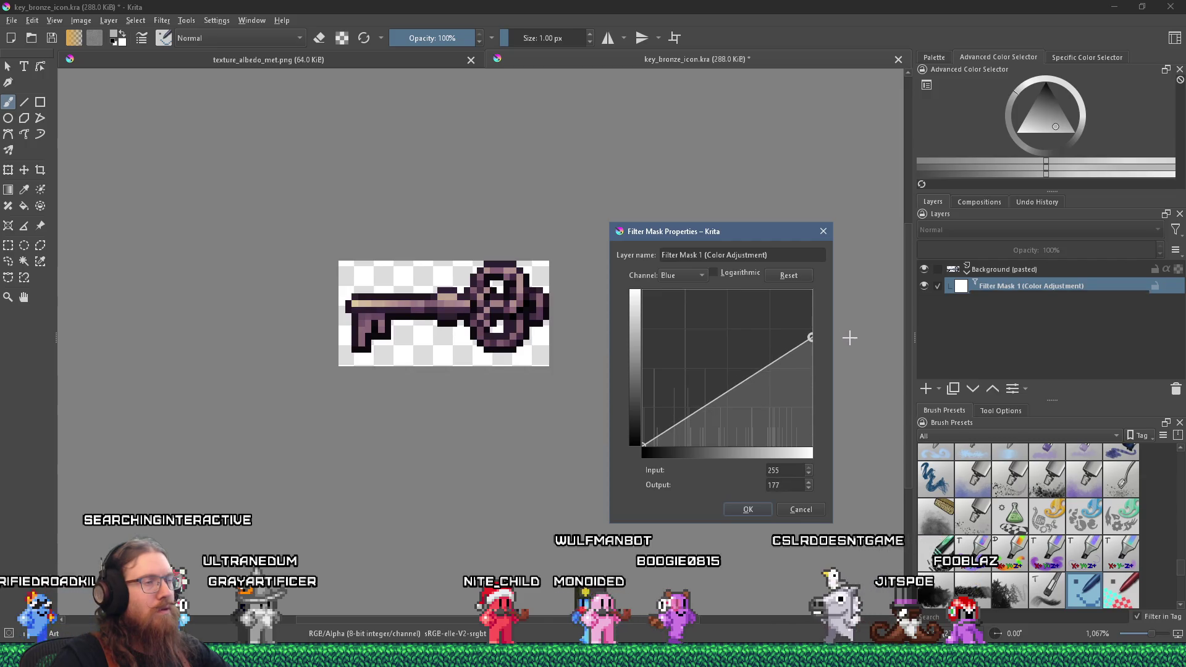
pyautogui.moveTo(759, 378); pyautogui.dragTo(765, 386)
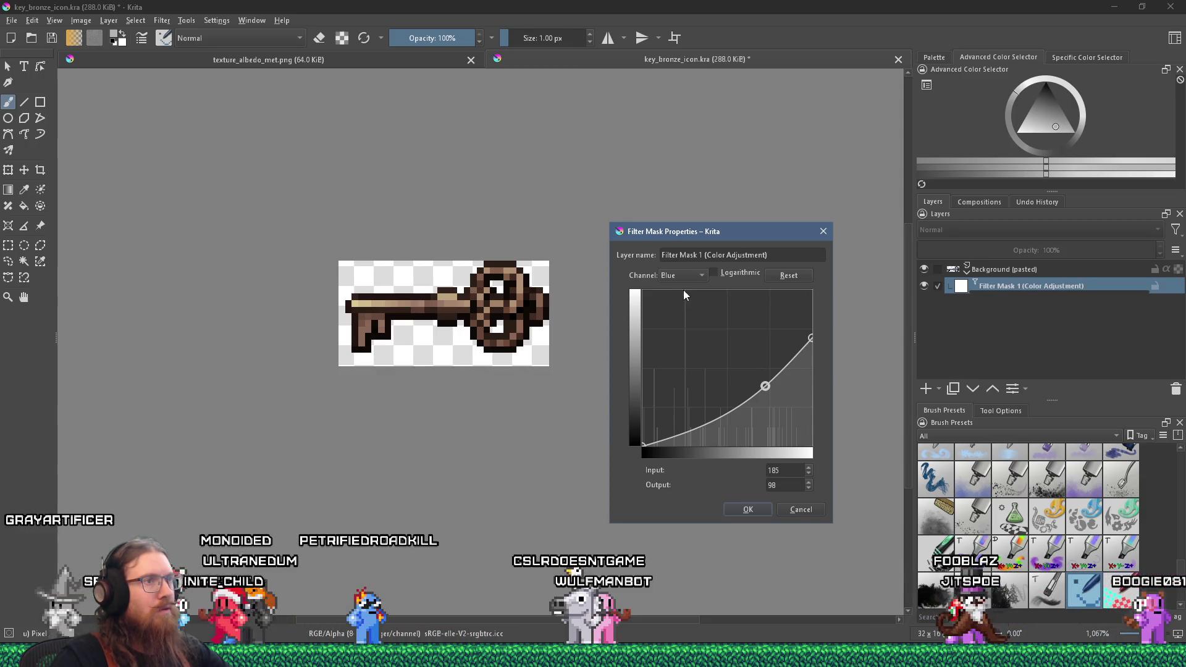
# - Rebuild the Green curve with a 255 / 186 end point and a slight downward bend
pyautogui.click(683, 261)
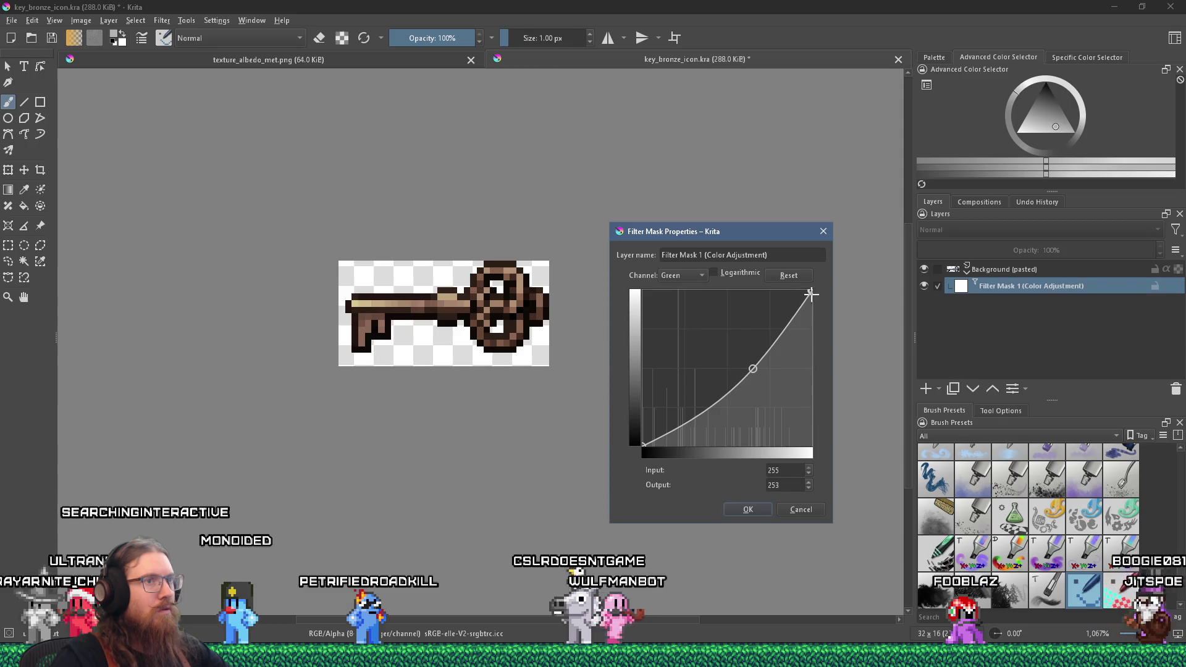
pyautogui.moveTo(811, 294); pyautogui.dragTo(826, 319)
pyautogui.click(811, 331)
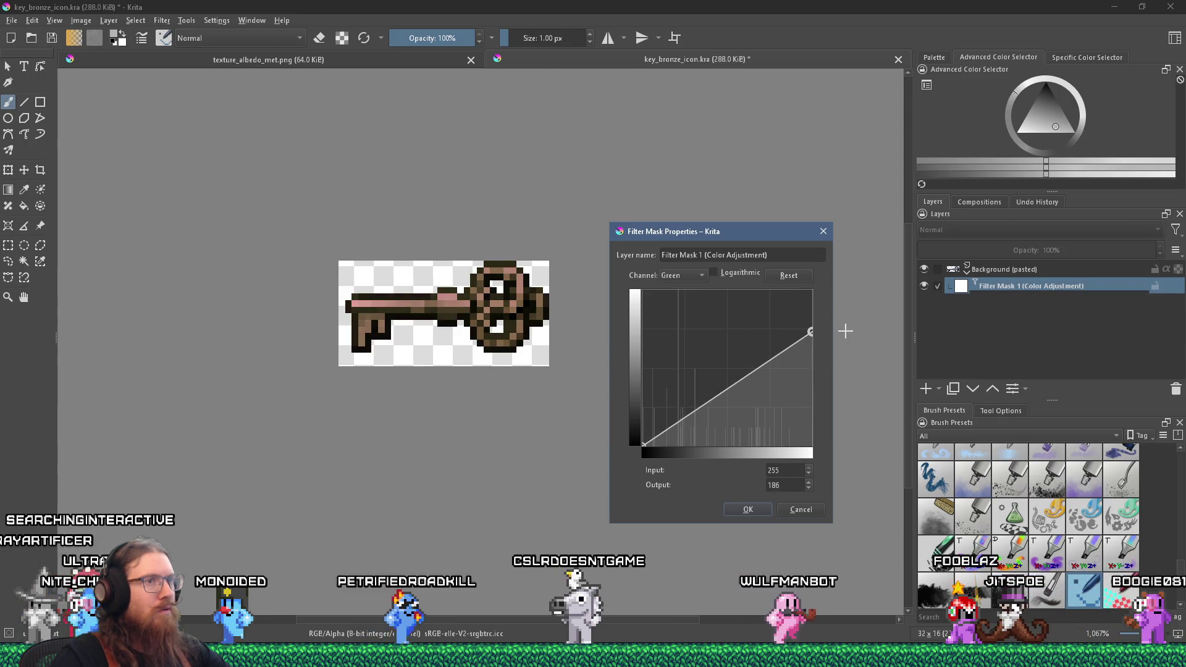
pyautogui.moveTo(743, 383); pyautogui.dragTo(745, 387)
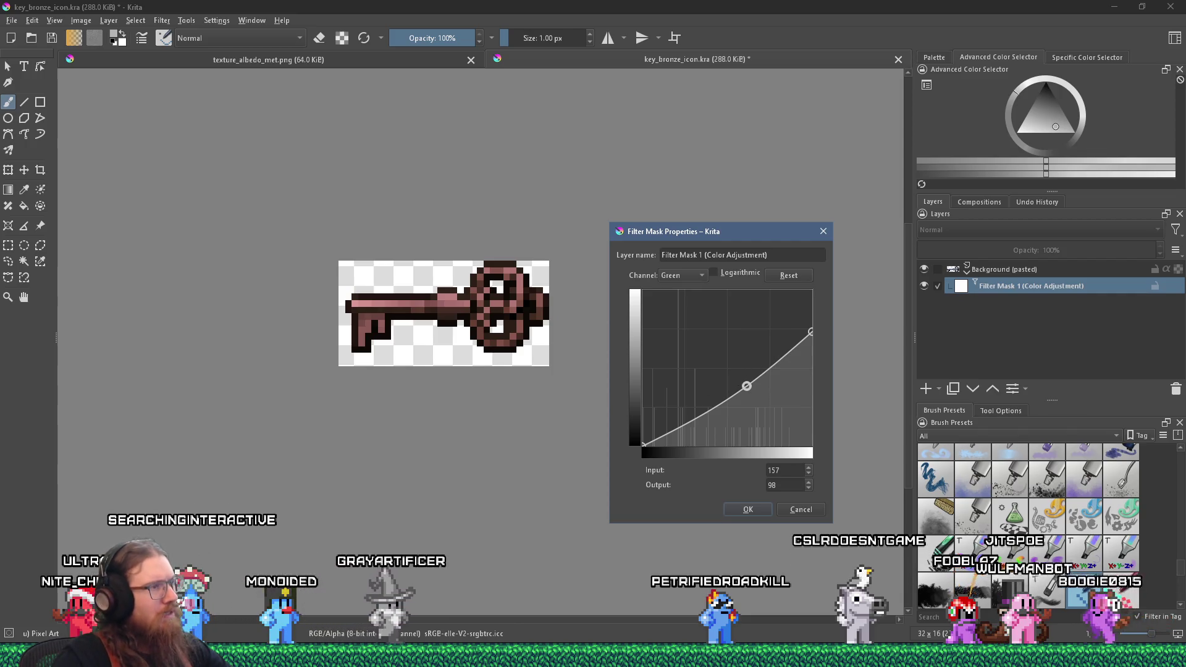
pyautogui.moveTo(899, 625)
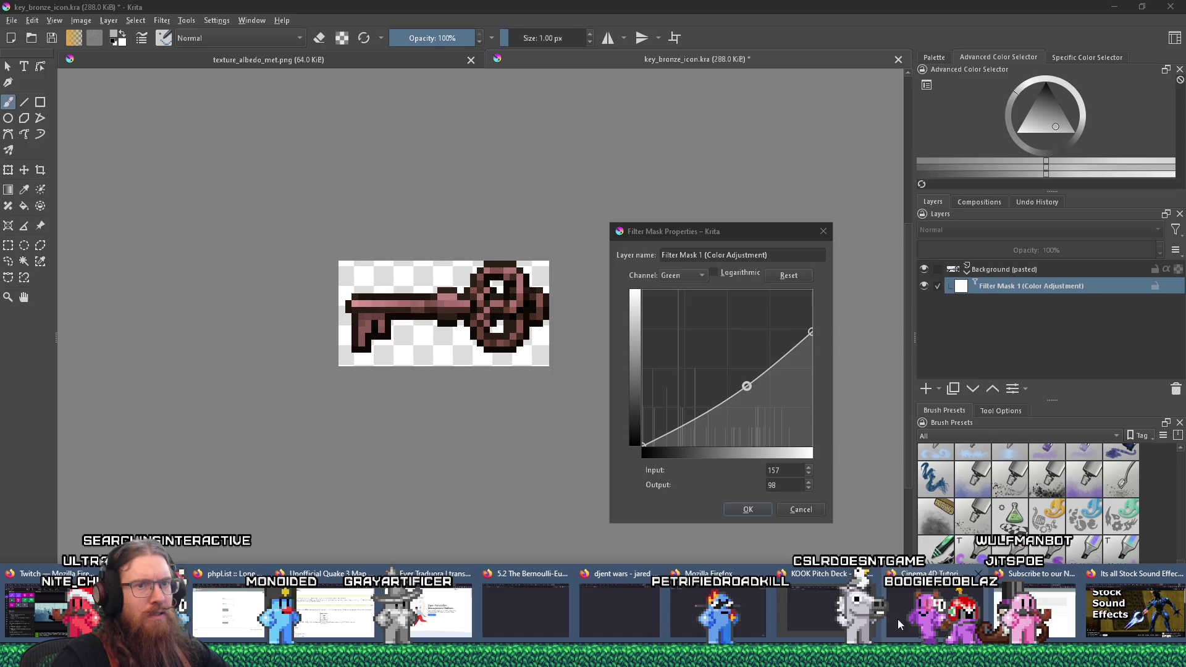
pyautogui.click(1115, 612)
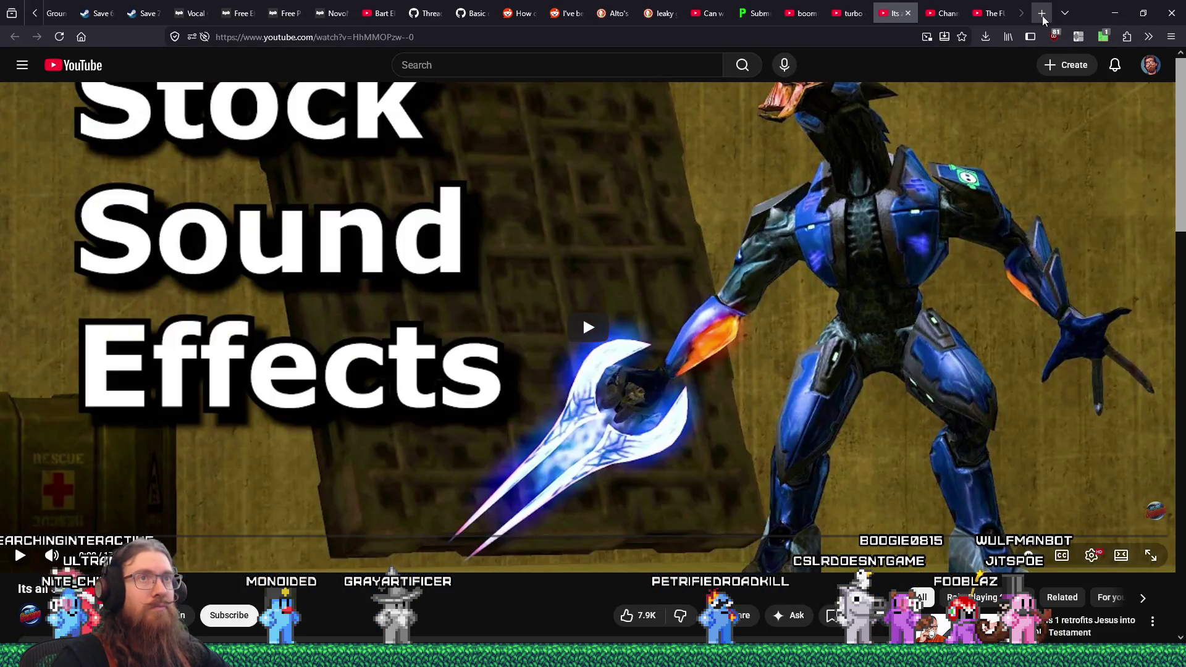
# - Search DuckDuckGo images for 'bronze key' in a new Firefox tab
pyautogui.click(1049, 15)
pyautogui.write('bronze ke')
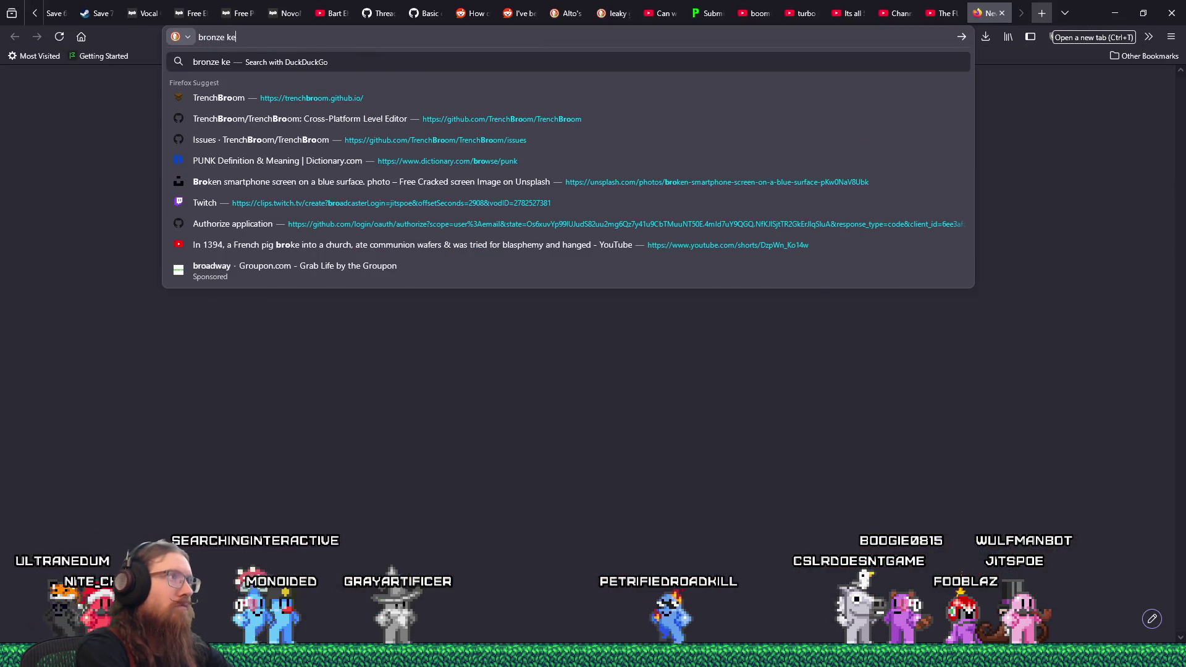
pyautogui.write('y')
pyautogui.press('Return')
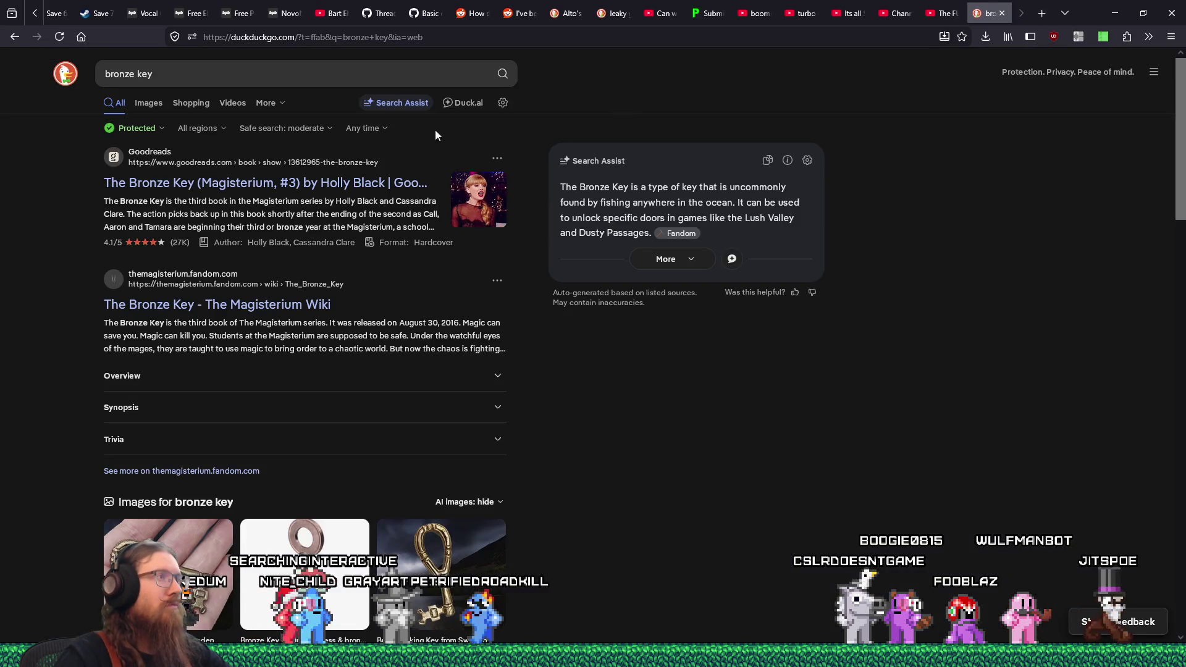
pyautogui.click(149, 103)
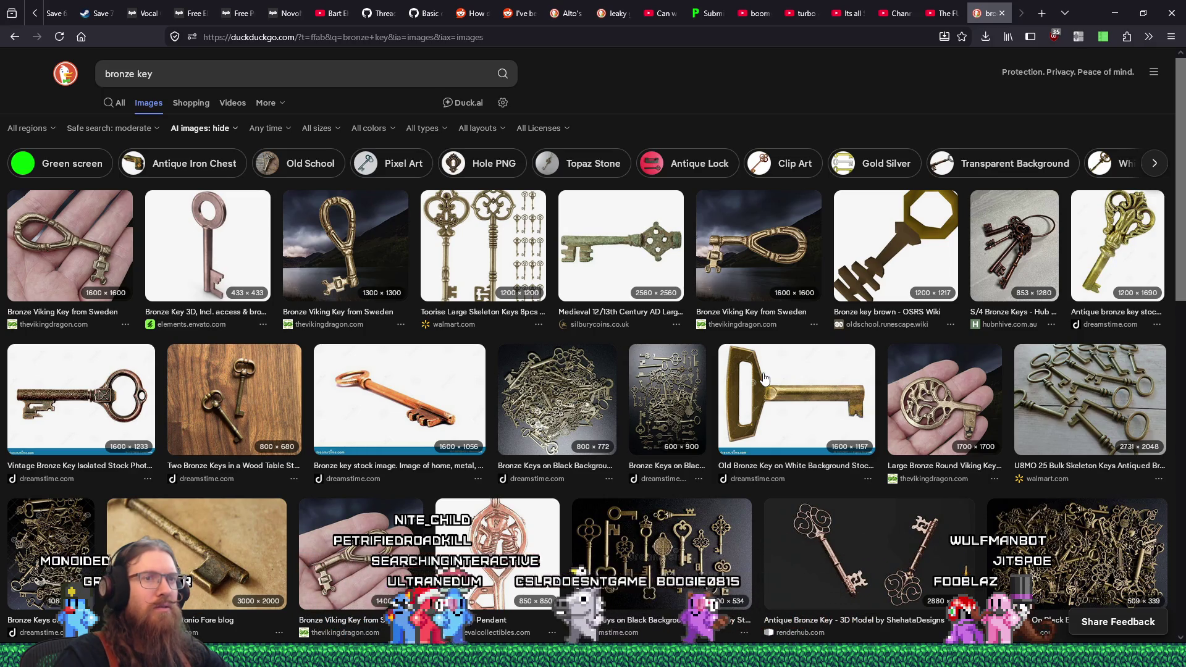
pyautogui.scroll(-2, 764, 378)
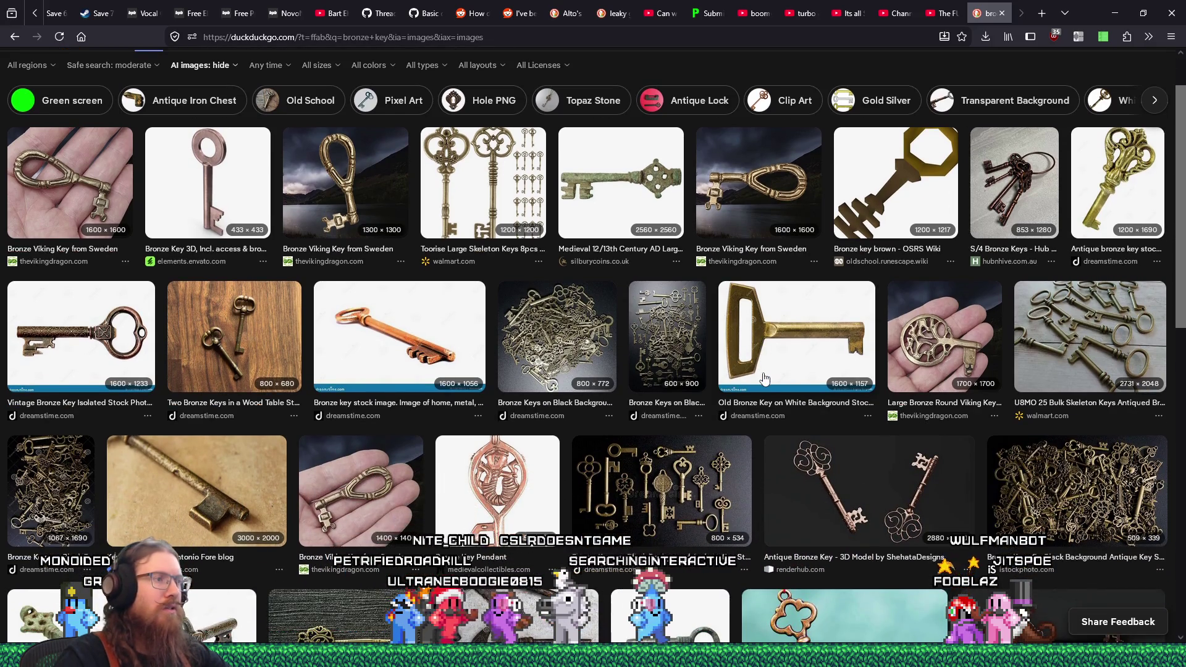
pyautogui.hotkey('alt', 'Tab')
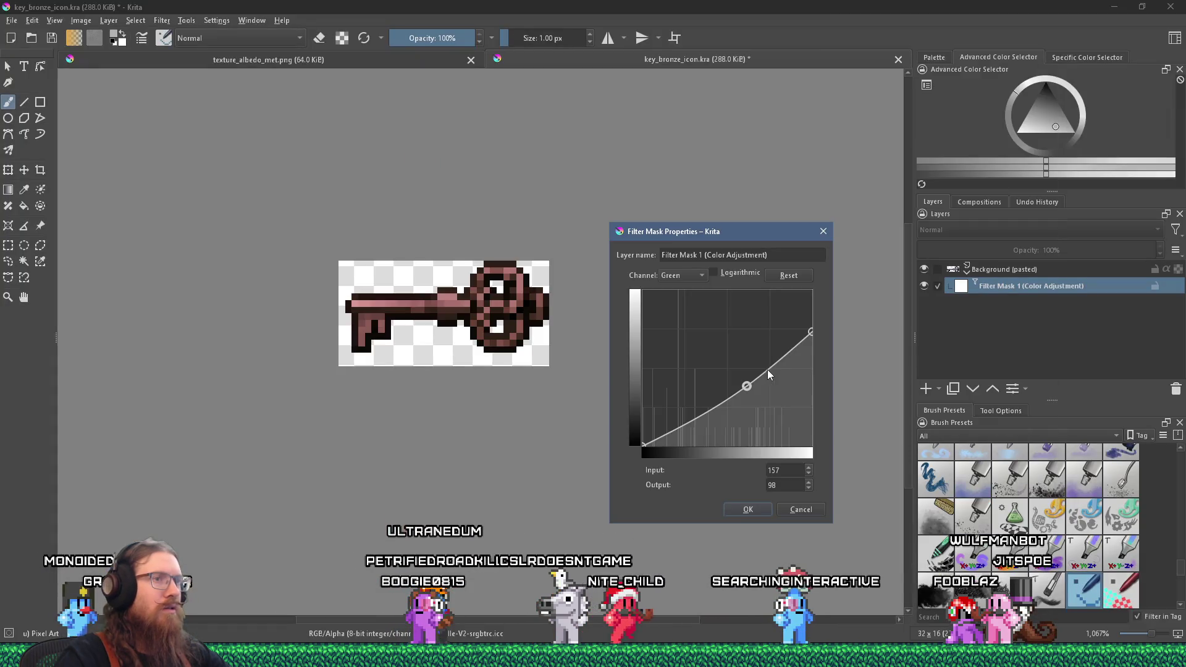
# - Refine the Green curve against the reference images, ending its top point at 236
pyautogui.moveTo(809, 331); pyautogui.dragTo(820, 315)
pyautogui.moveTo(747, 386); pyautogui.dragTo(744, 378)
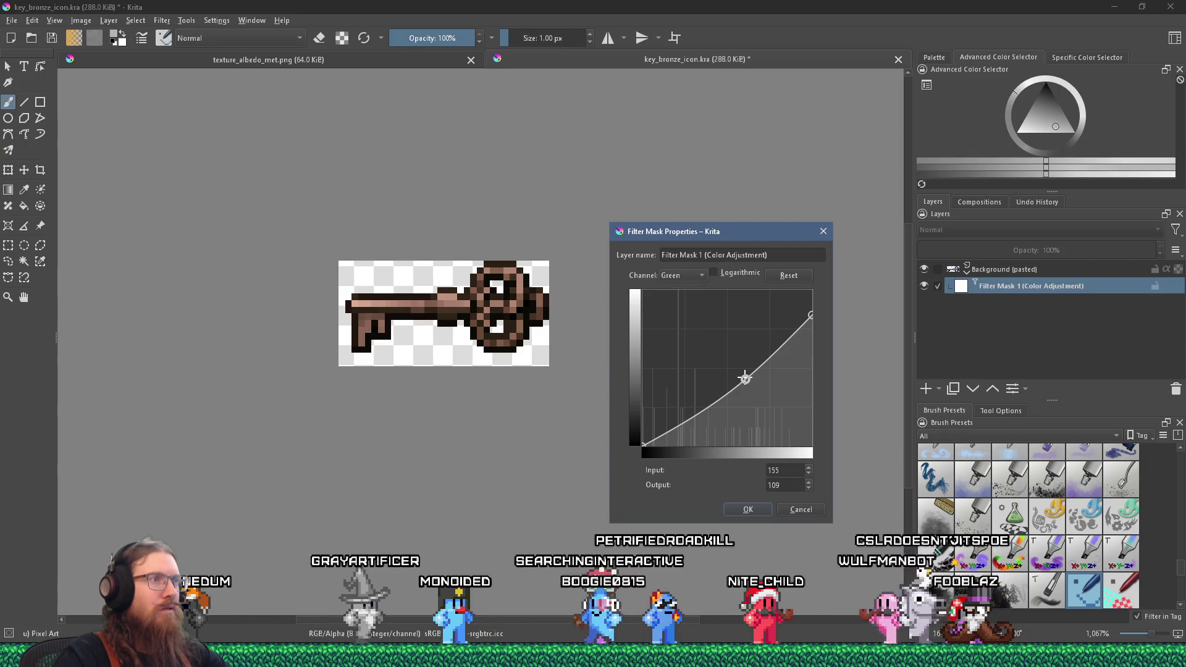
pyautogui.hotkey('alt', 'Tab')
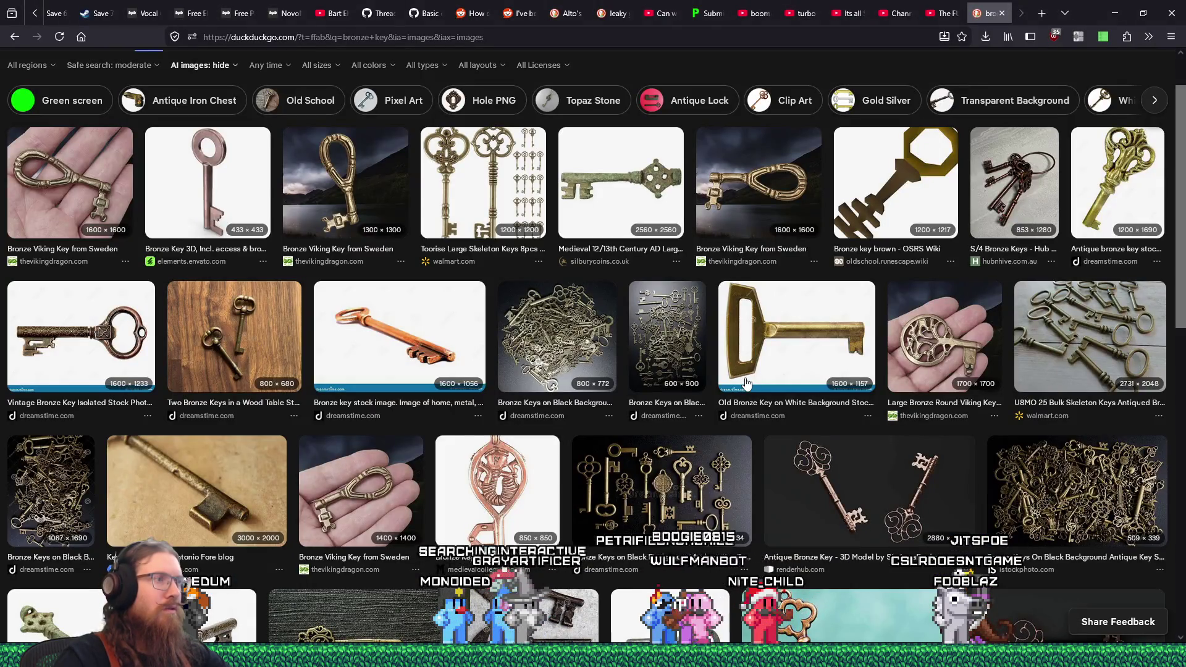
pyautogui.hotkey('alt', 'Tab')
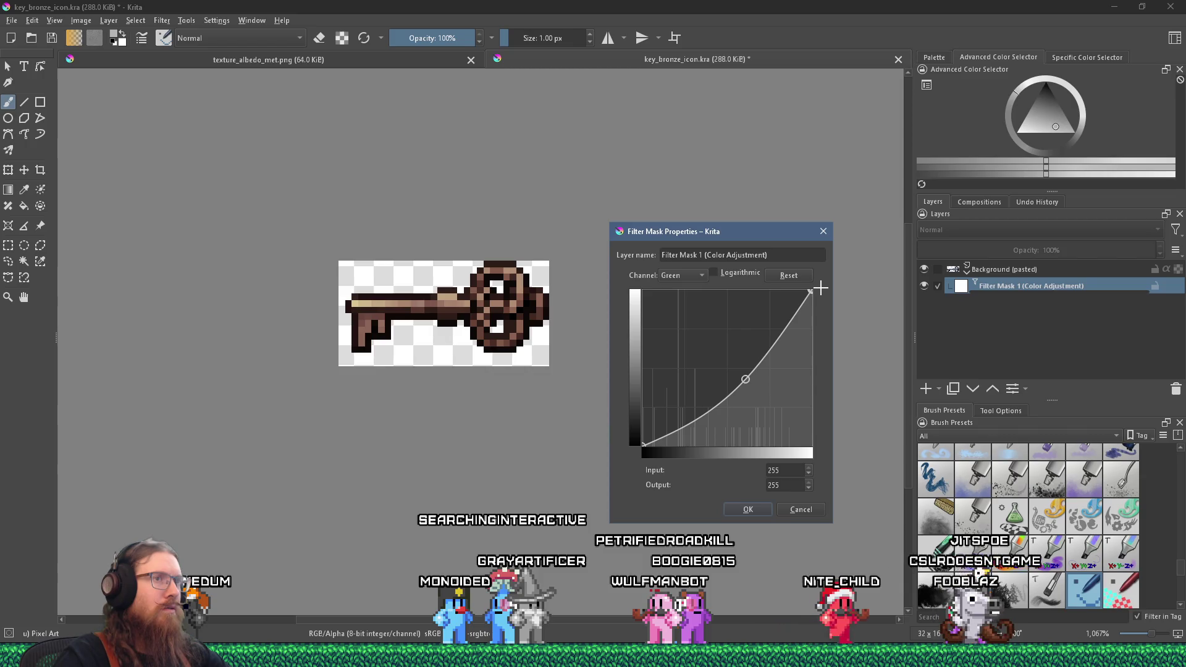
pyautogui.moveTo(820, 287); pyautogui.dragTo(825, 291)
pyautogui.click(811, 290)
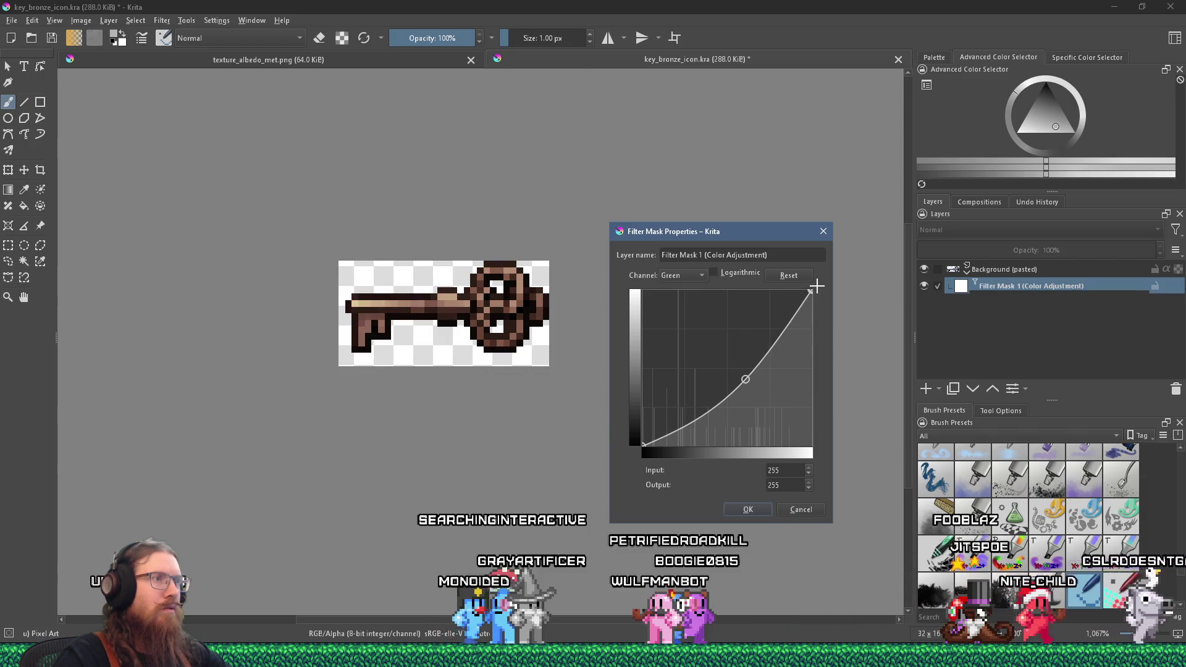
pyautogui.moveTo(813, 295); pyautogui.dragTo(821, 306)
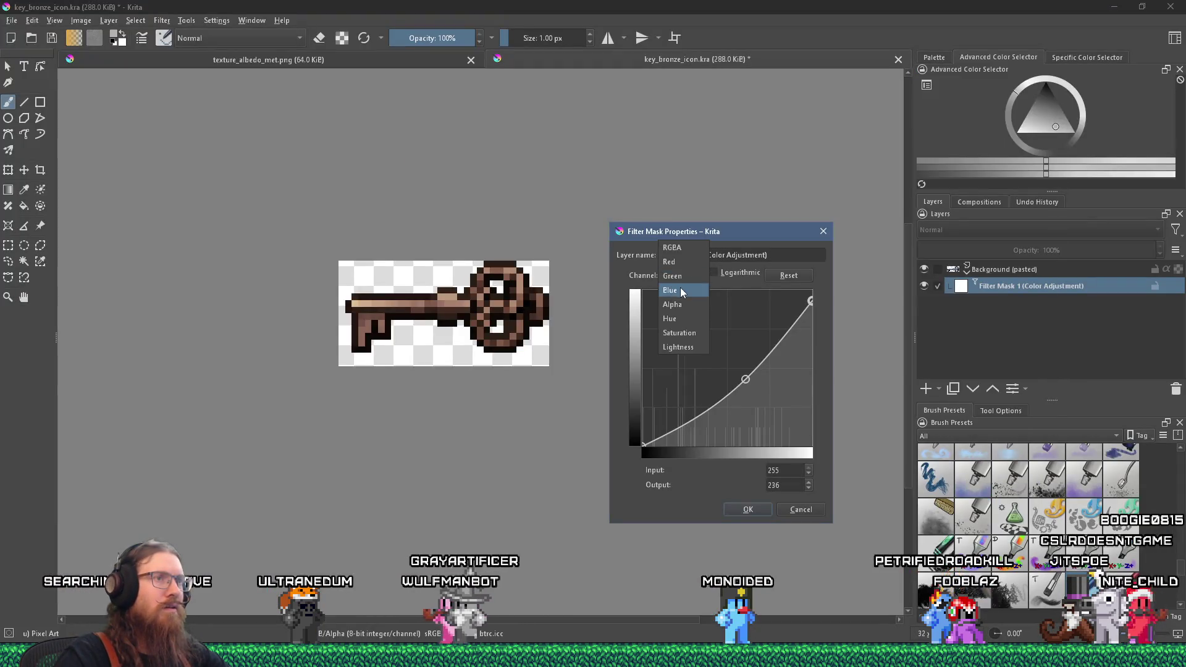
# - Raise the Blue curve's top end to 255 / 229 and apply the filter mask
pyautogui.click(682, 291)
pyautogui.moveTo(819, 311); pyautogui.dragTo(818, 303)
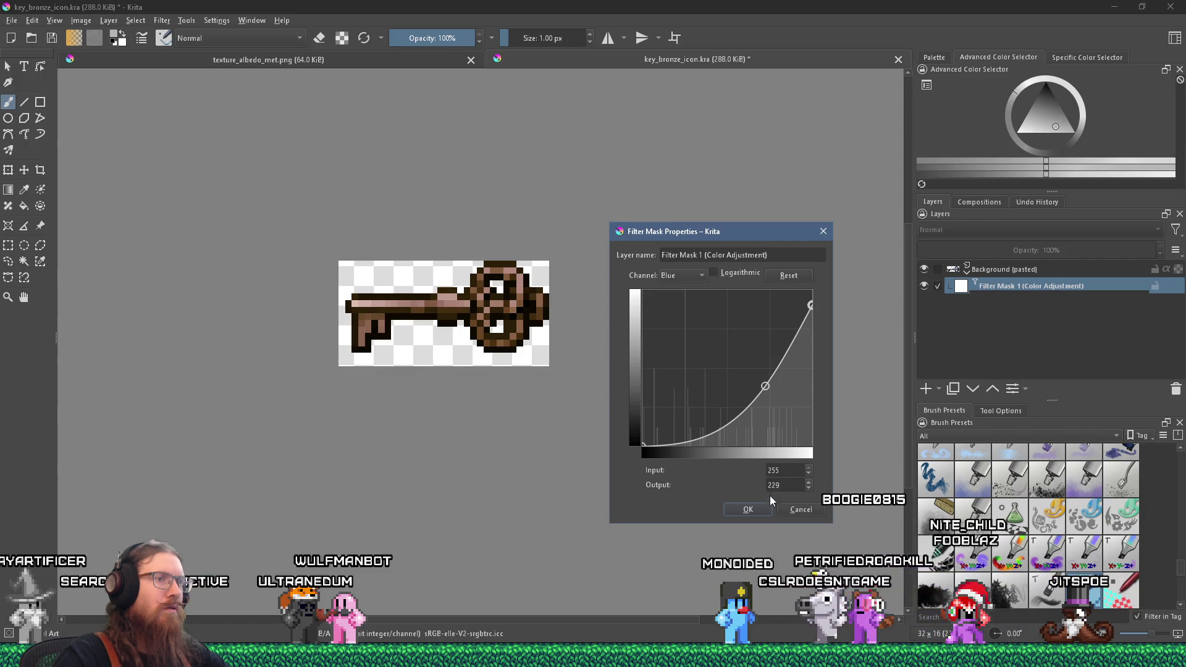
pyautogui.click(747, 509)
pyautogui.scroll(-2, 627, 375)
pyautogui.scroll(3, 587, 362)
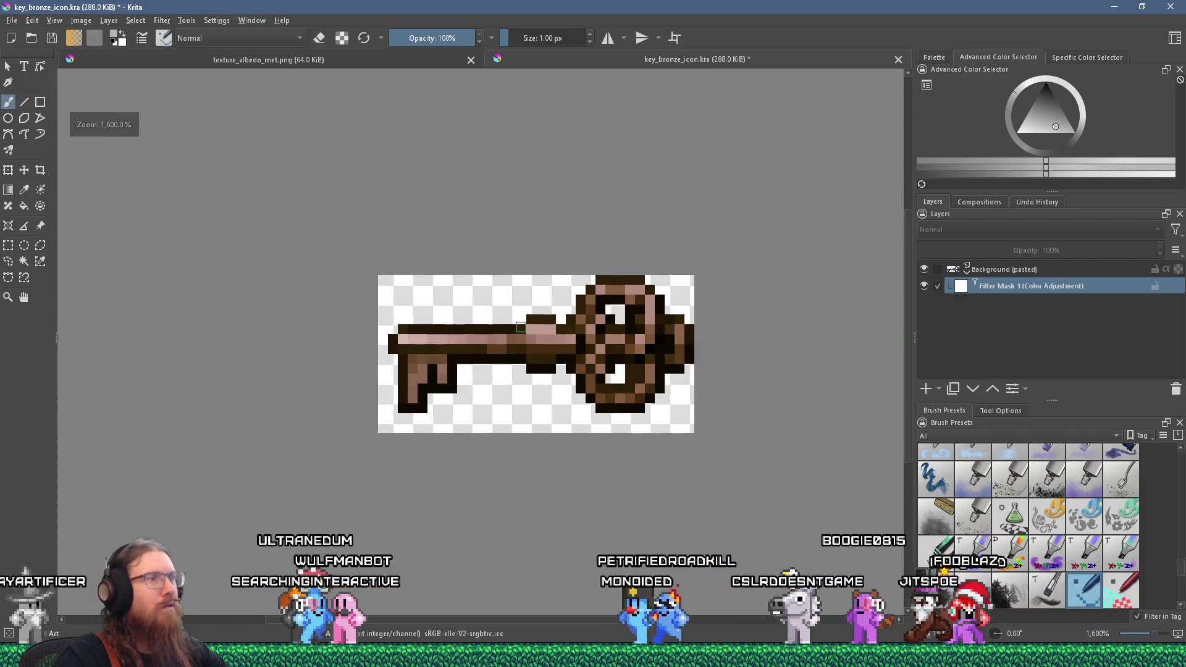
pyautogui.click(32, 18)
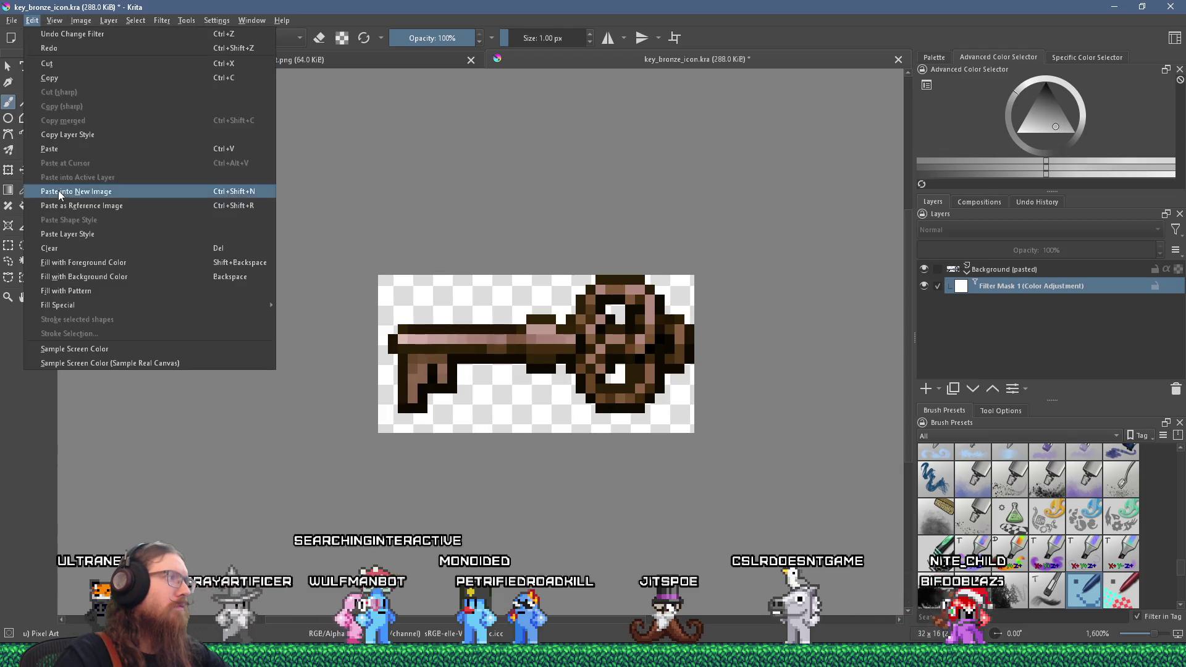
# - Save the key_bronze_icon.kra document
pyautogui.click(50, 77)
pyautogui.click(37, 18)
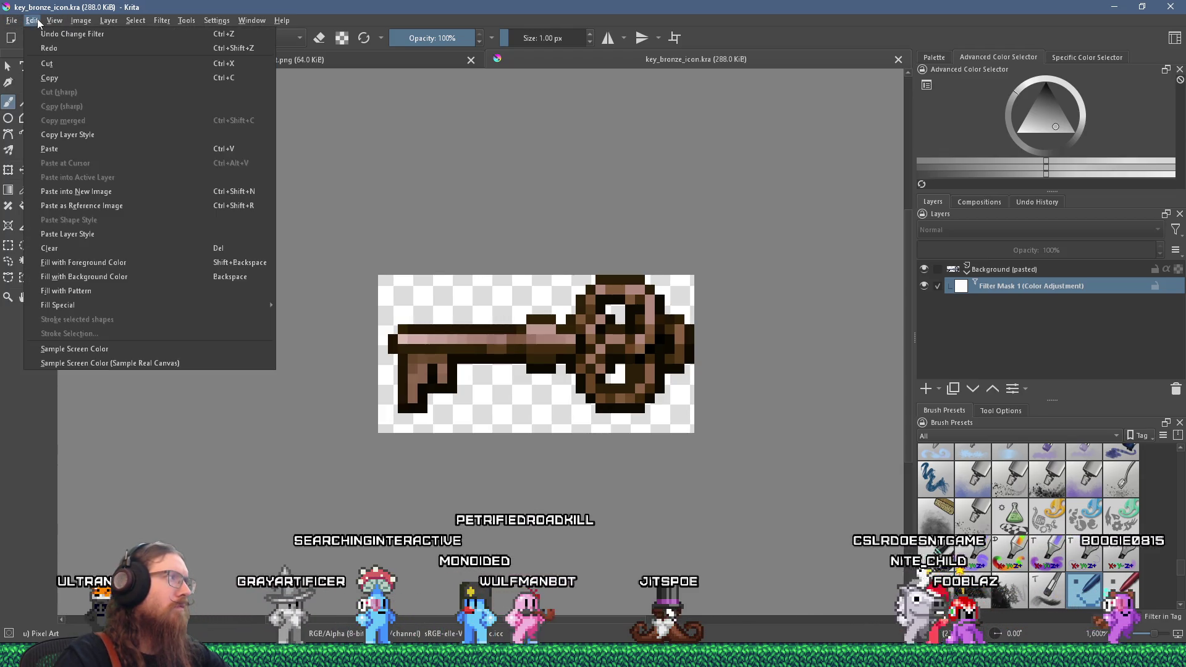
pyautogui.press('Escape')
# - Export the icon as key_bronze_icon.png into the kook_godot ui/icons folder with default PNG settings
pyautogui.hotkey('ctrl', 'shift', 'e')
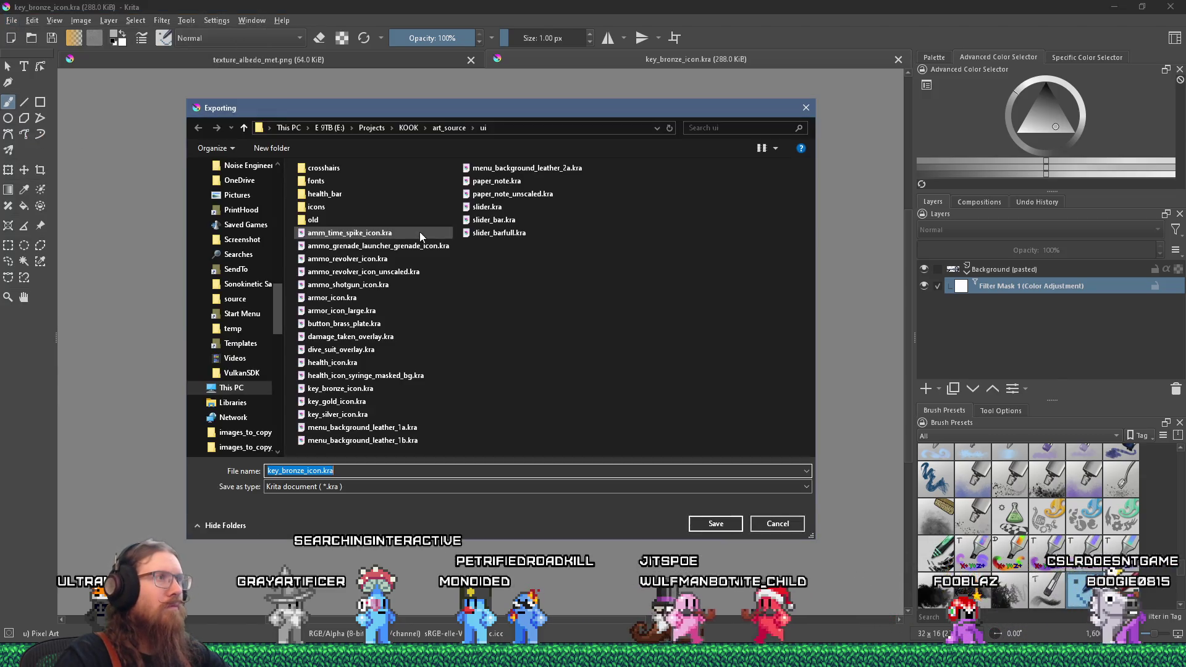
pyautogui.click(494, 128)
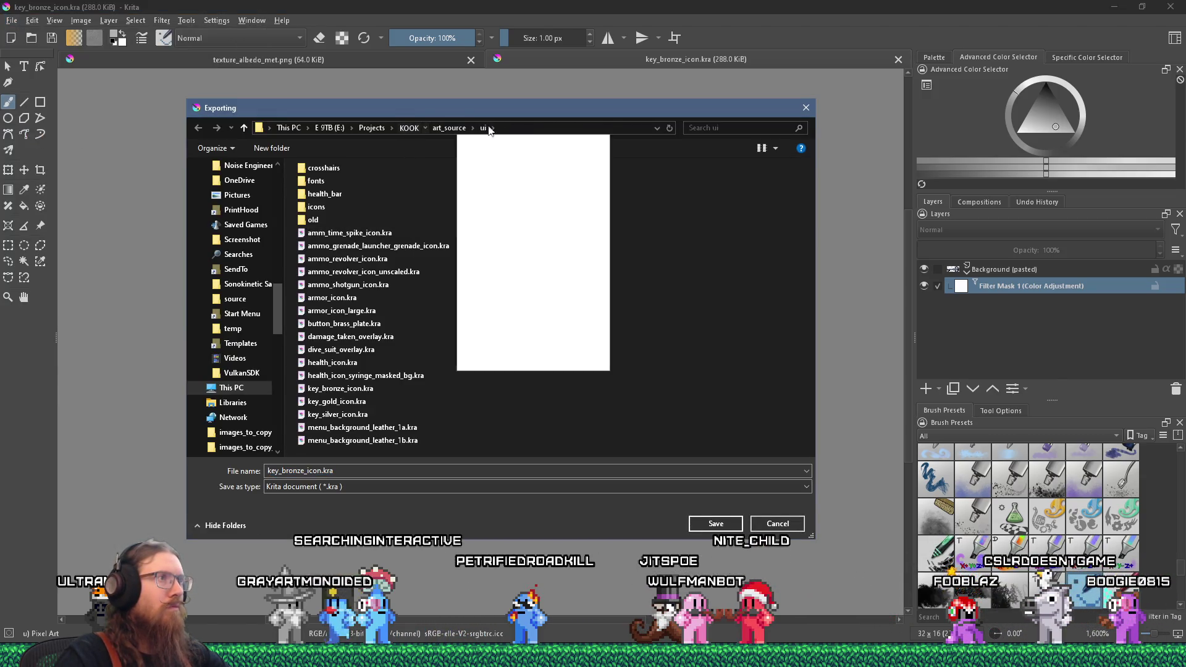
pyautogui.click(540, 127)
pyautogui.click(541, 126)
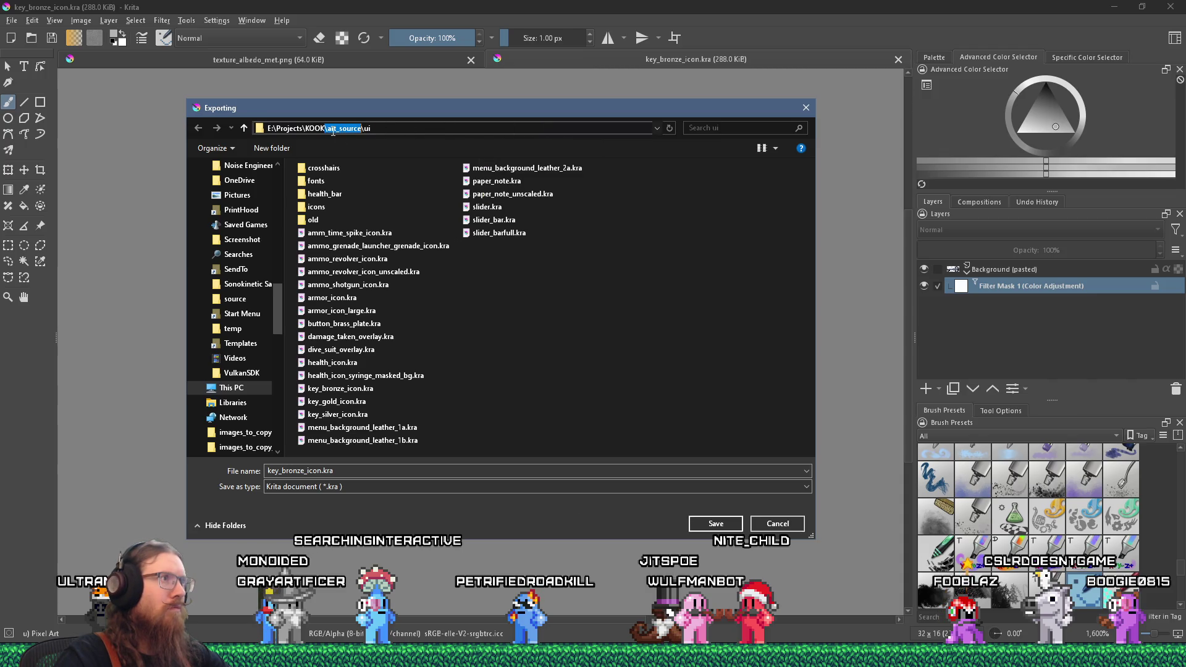
pyautogui.write('kook_godot')
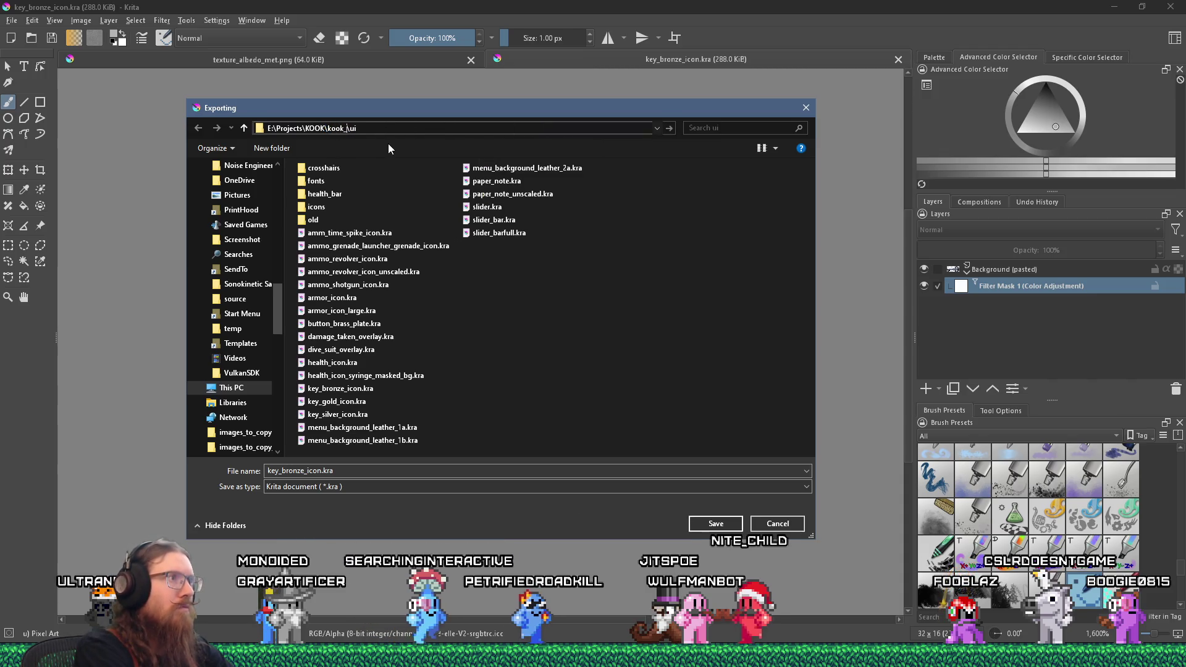
pyautogui.press('Return')
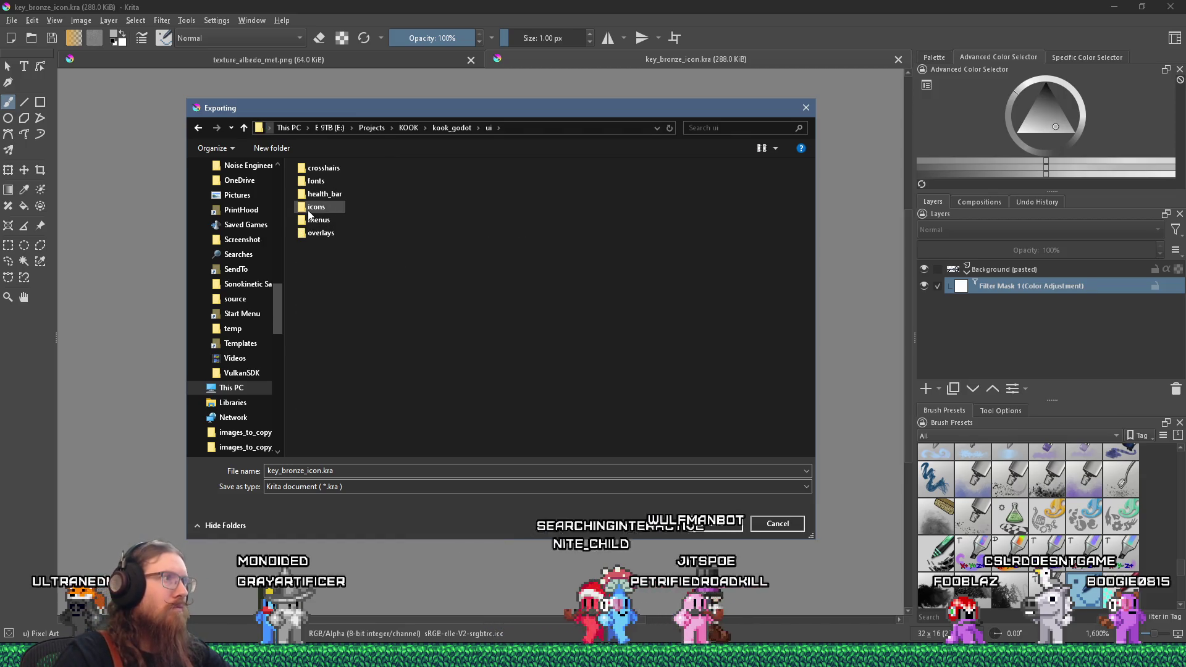
pyautogui.doubleClick(309, 215)
pyautogui.click(390, 485)
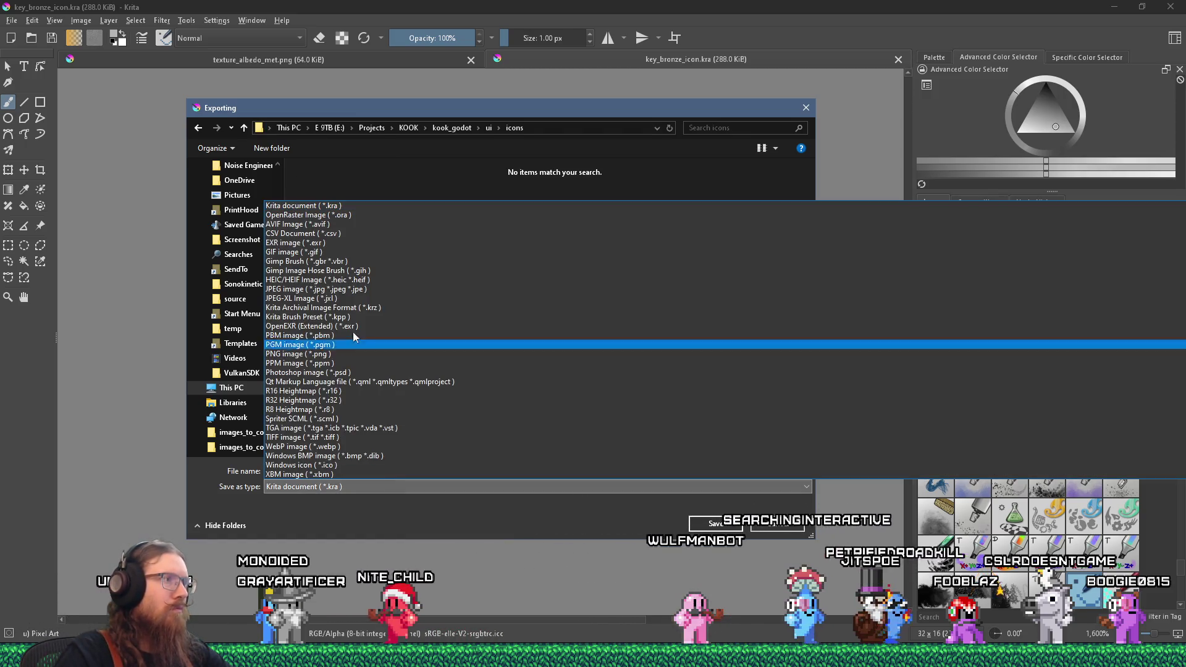
pyautogui.click(296, 354)
pyautogui.click(713, 523)
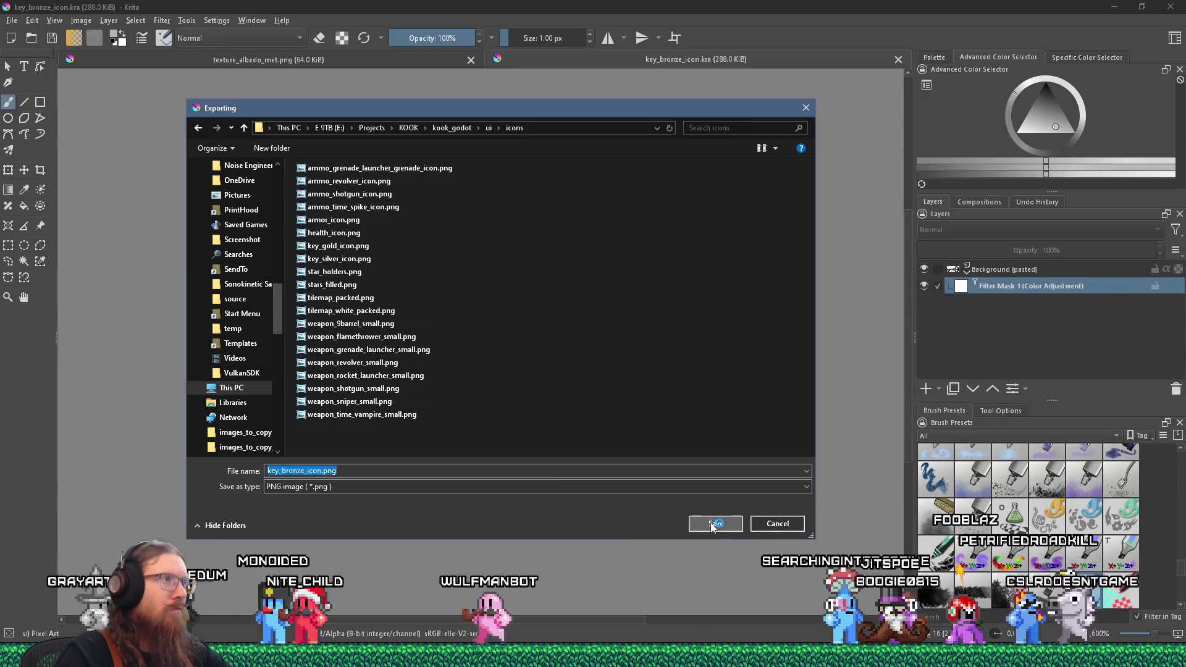
pyautogui.click(659, 443)
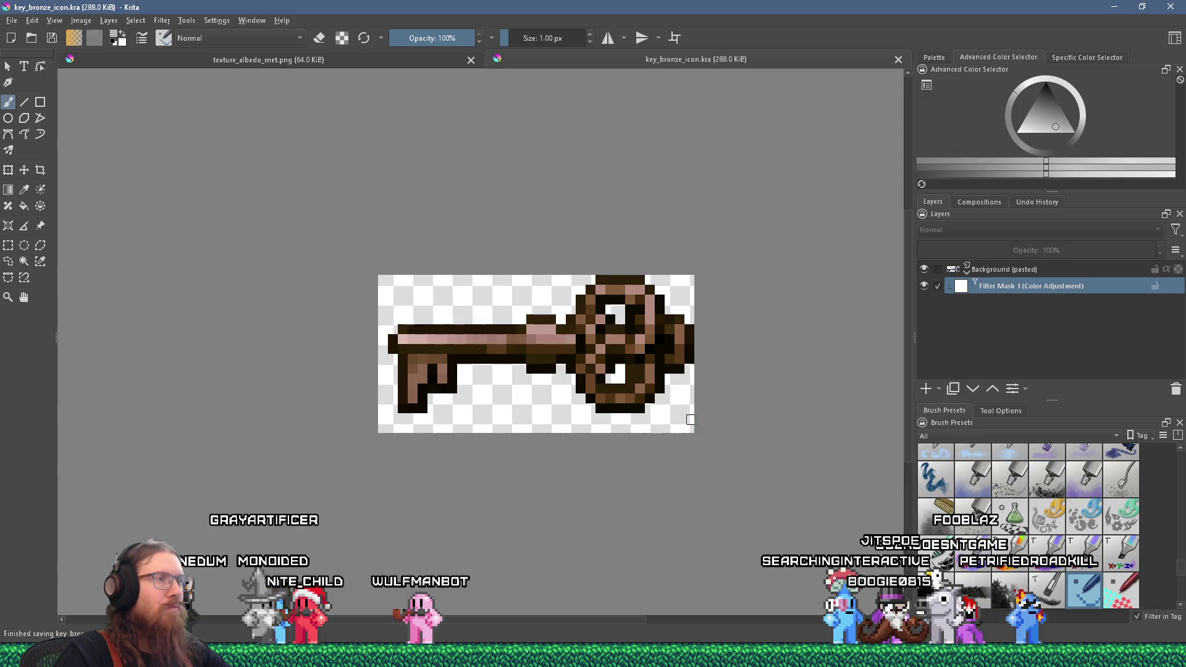
pyautogui.hotkey('alt', 'Tab')
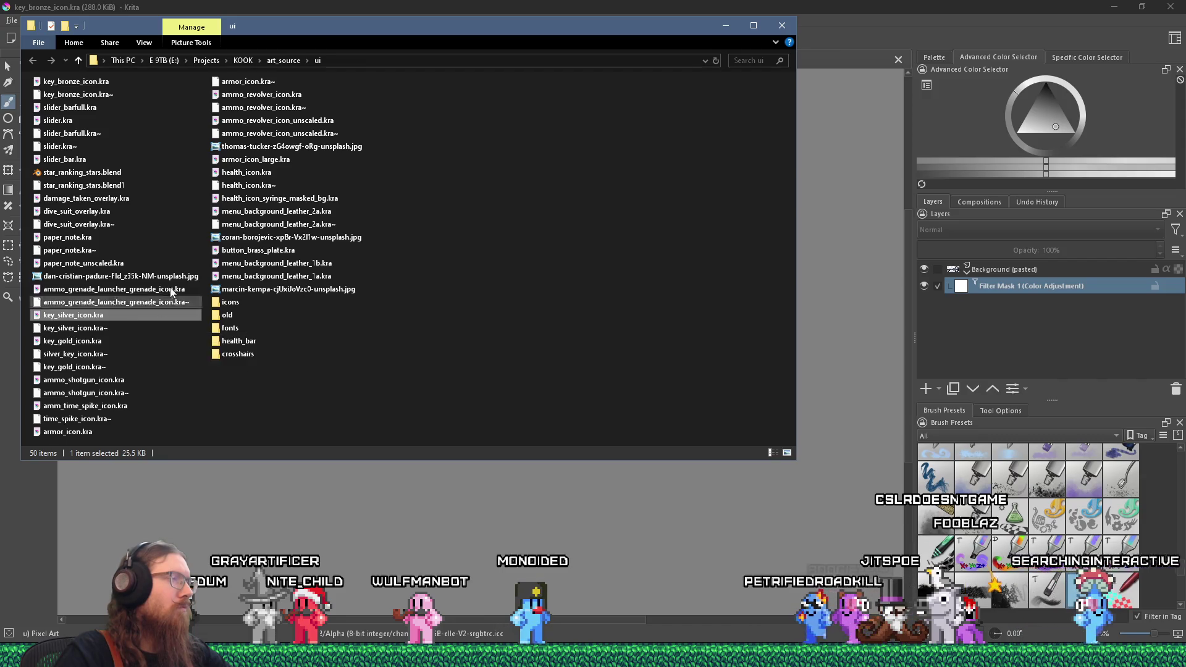
# - Move the bronze, silver and gold key .kra files into the icons folder
pyautogui.hotkey('alt', 'Tab')
pyautogui.hotkey('ctrl', 'Tab')
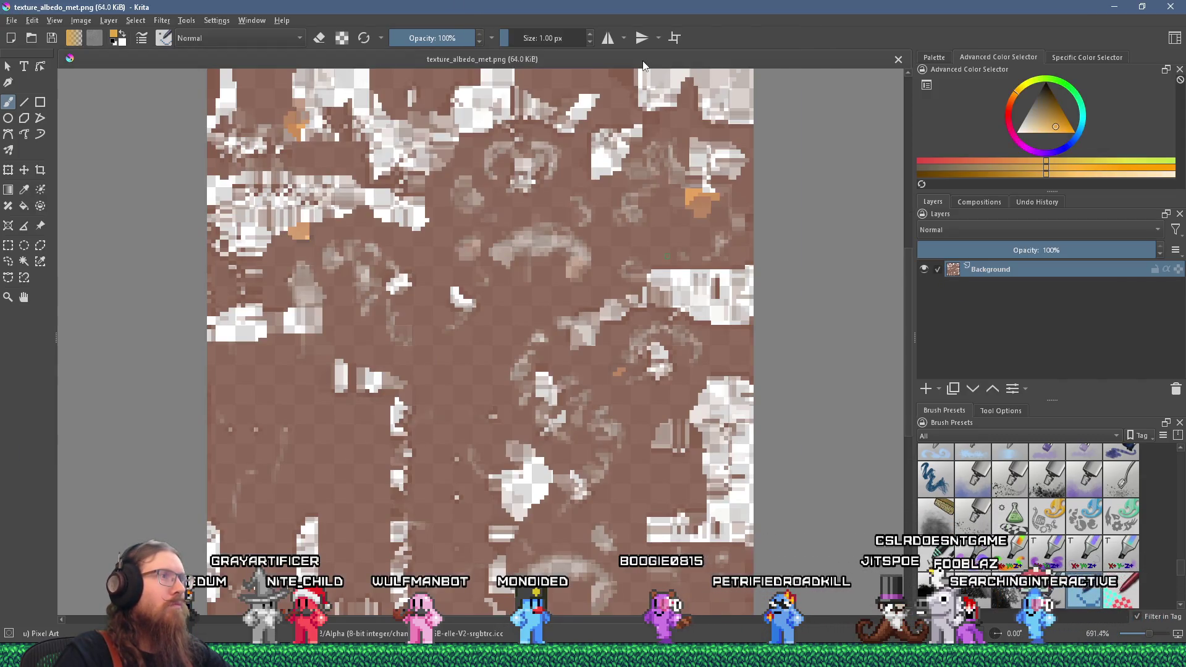
pyautogui.hotkey('alt', 'Tab')
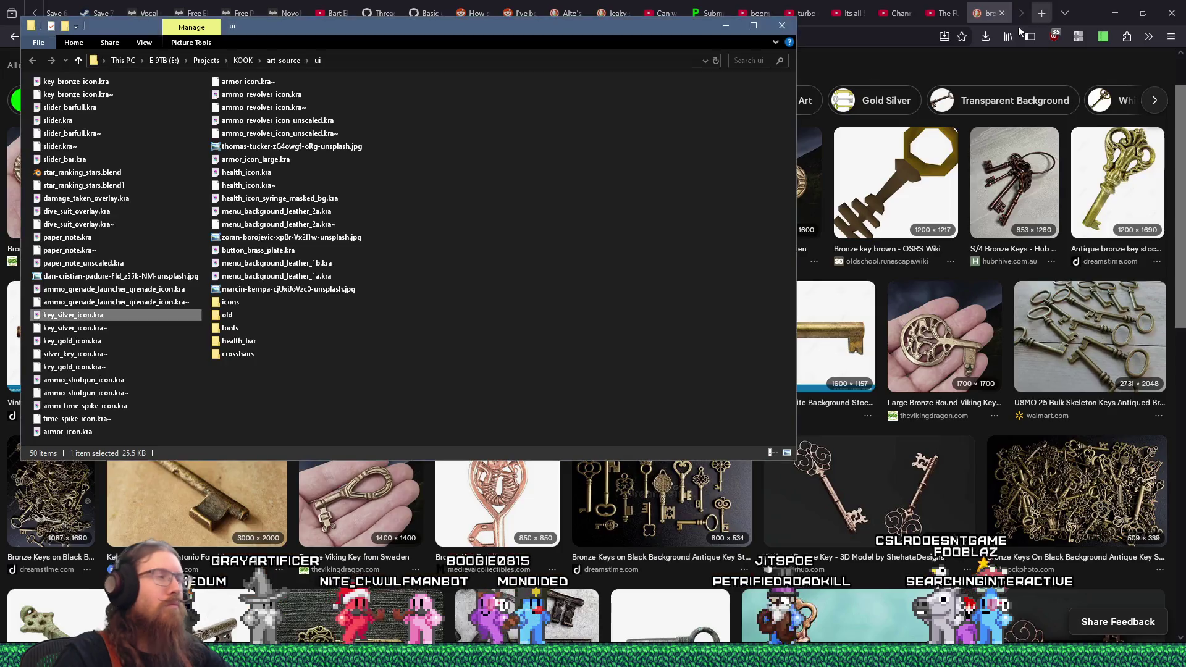
pyautogui.keyDown('ctrl'); pyautogui.click(101, 340); pyautogui.keyUp('ctrl')
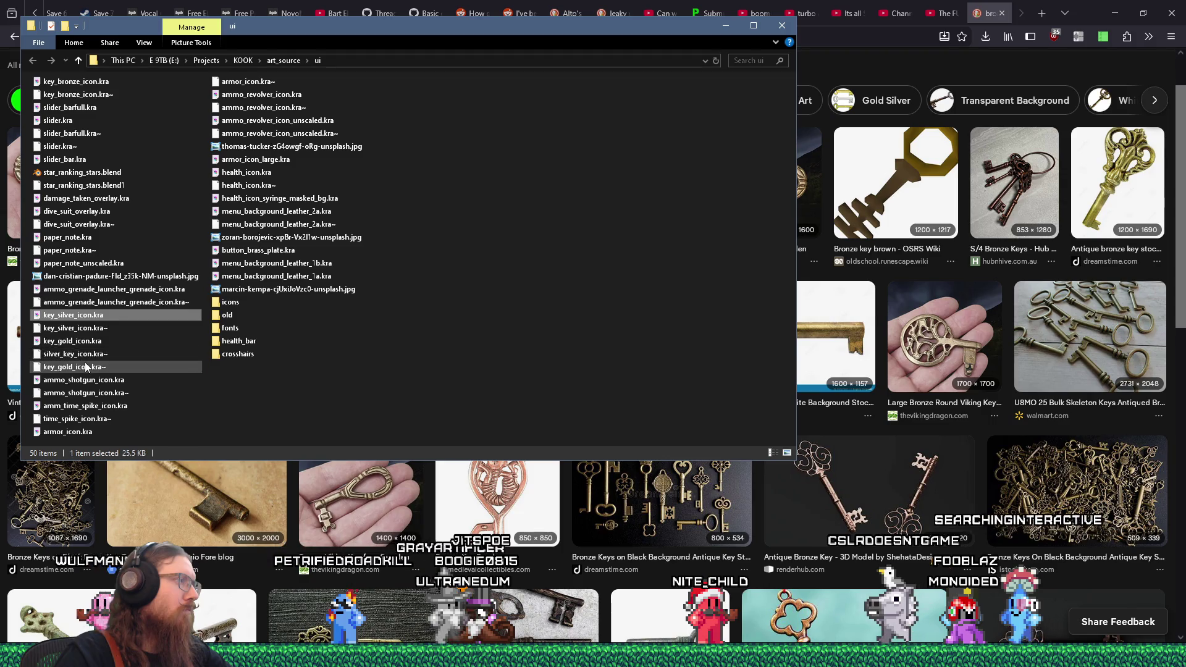
pyautogui.keyDown('shift'); pyautogui.click(74, 367); pyautogui.keyUp('shift')
pyautogui.moveTo(85, 317); pyautogui.dragTo(231, 305)
pyautogui.click(124, 93)
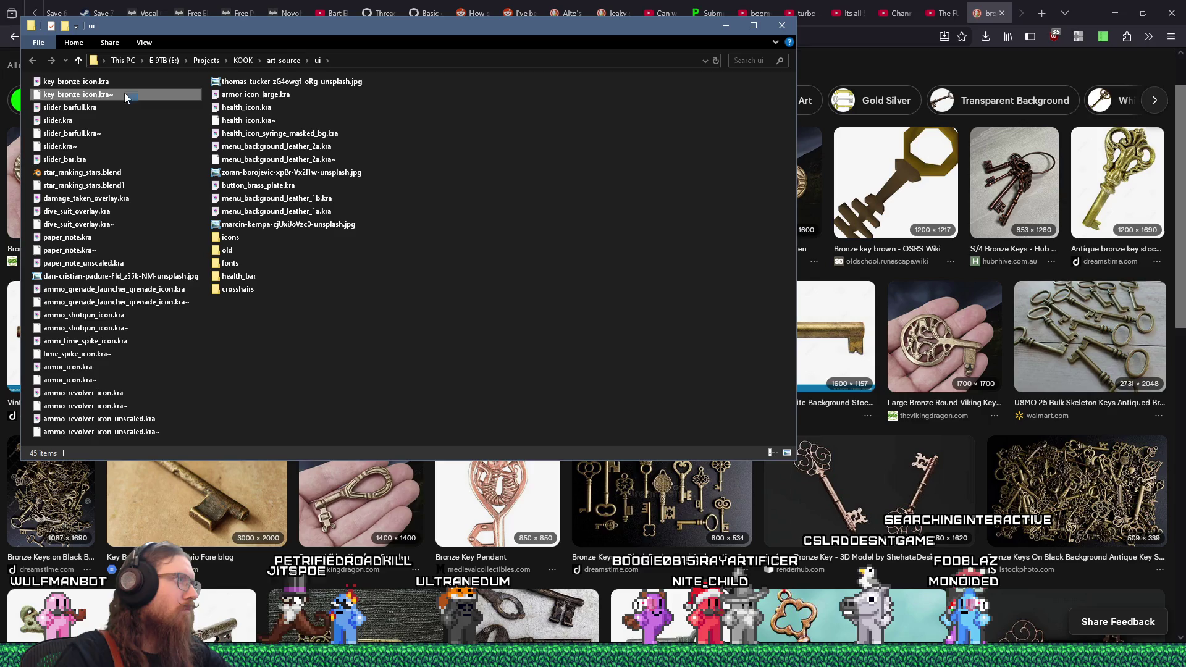
pyautogui.keyDown('shift'); pyautogui.click(102, 80); pyautogui.keyUp('shift')
pyautogui.moveTo(241, 241); pyautogui.dragTo(241, 241)
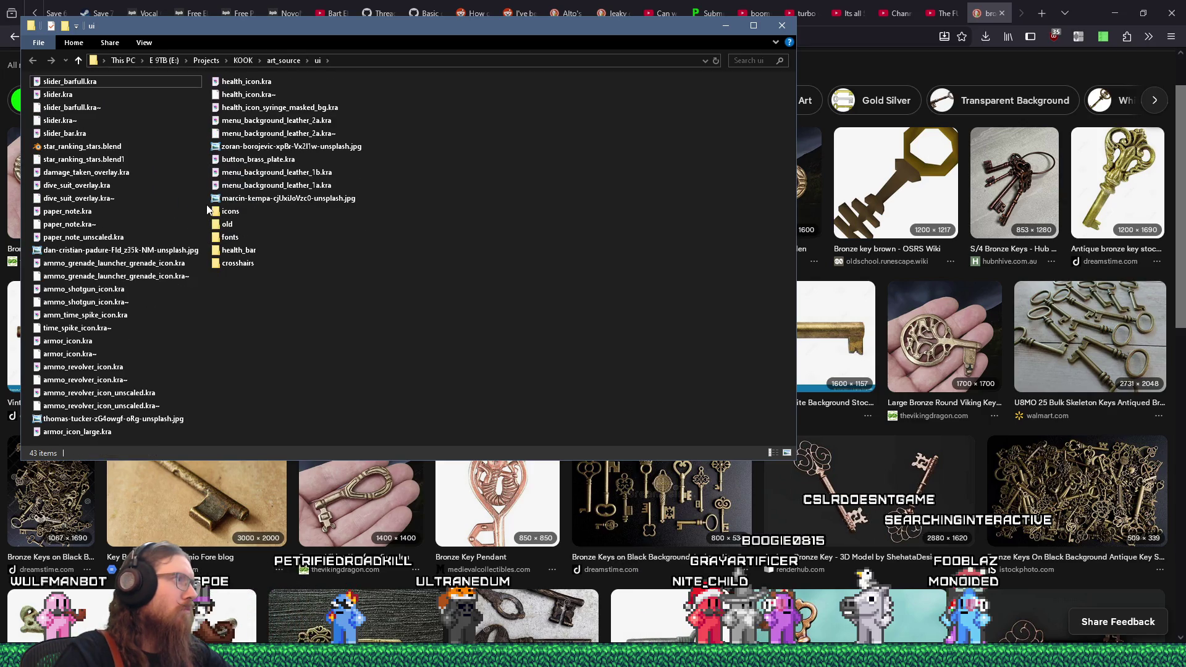
pyautogui.doubleClick(240, 239)
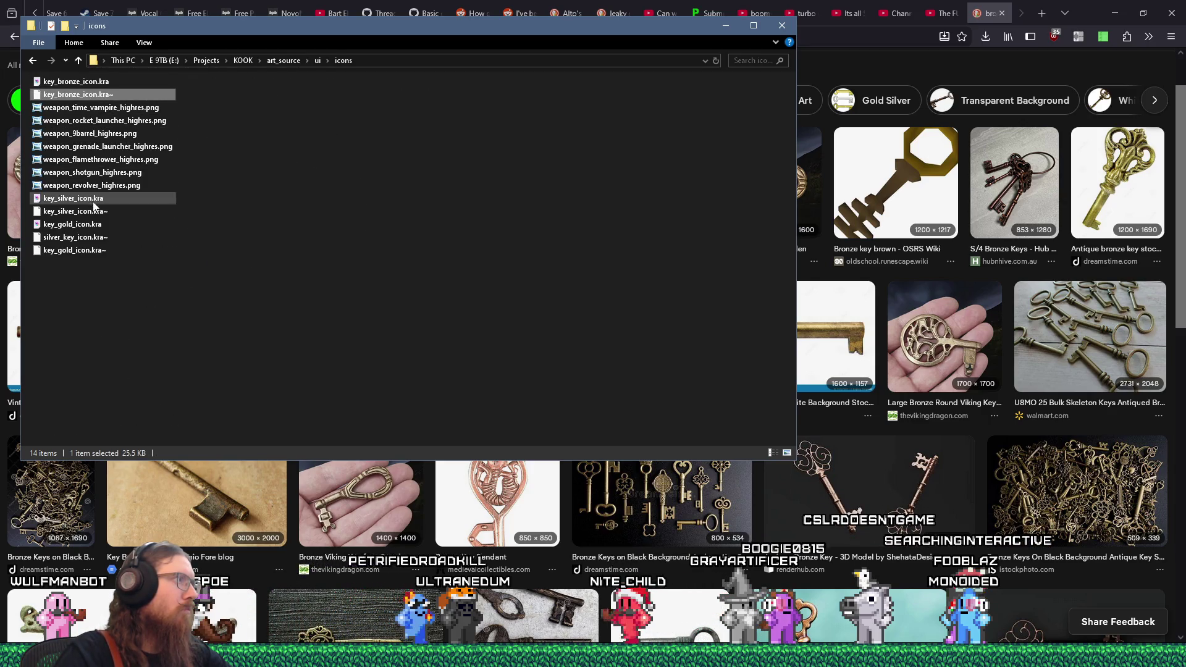
# - Delete the .kra~ backup copies from the icons folder, leaving 10 items
pyautogui.keyDown('ctrl'); pyautogui.click(102, 237); pyautogui.keyUp('ctrl')
pyautogui.keyDown('ctrl'); pyautogui.click(96, 250); pyautogui.keyUp('ctrl')
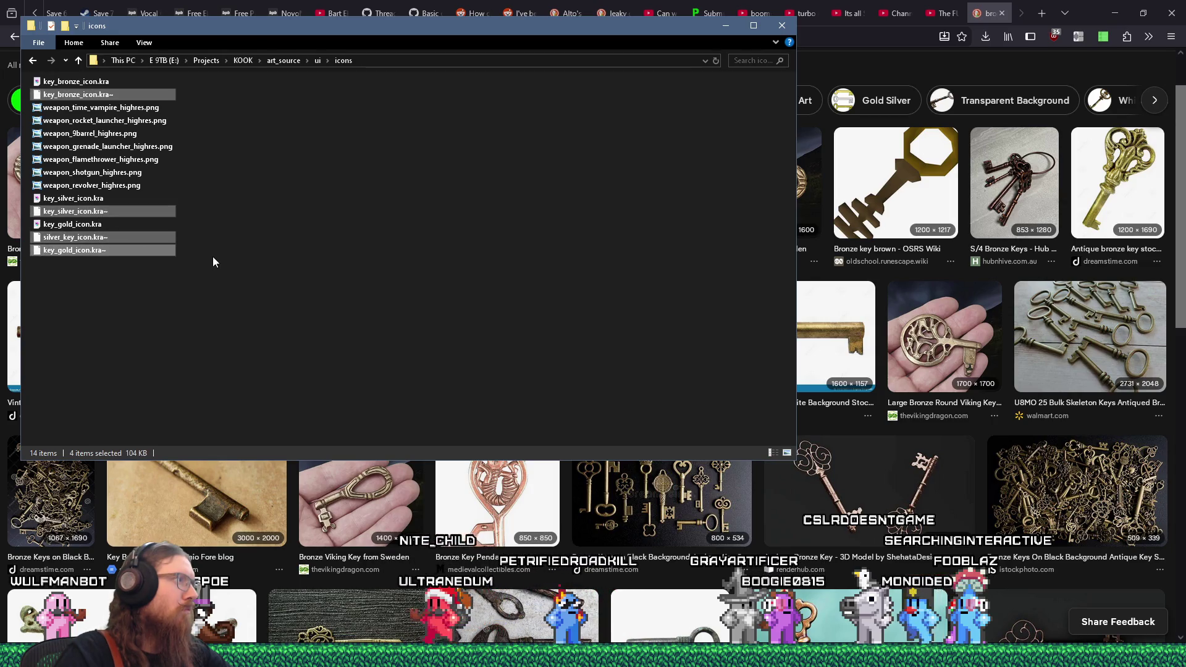
pyautogui.press('Delete')
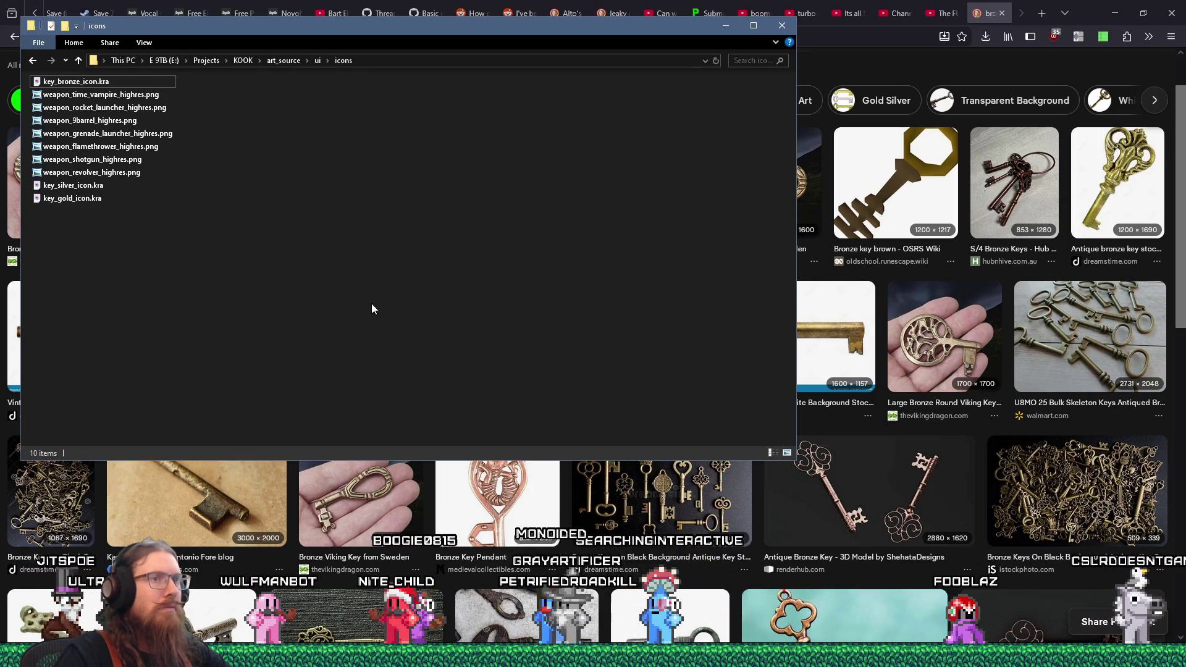
pyautogui.hotkey('alt', 'Tab')
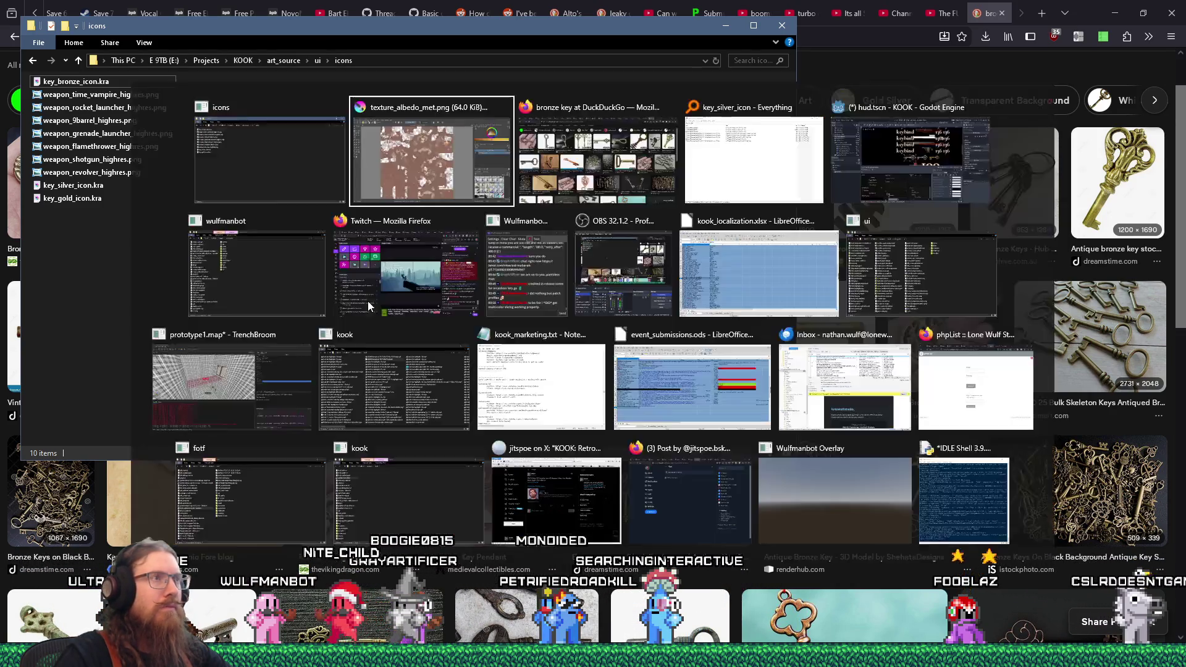
# - Assign key_bronze_icon.png as the KeyBronzeIcon sprite's texture via a Quick Load search for 'bron'
pyautogui.press('Tab')
pyautogui.press('Tab')
pyautogui.press('Tab')
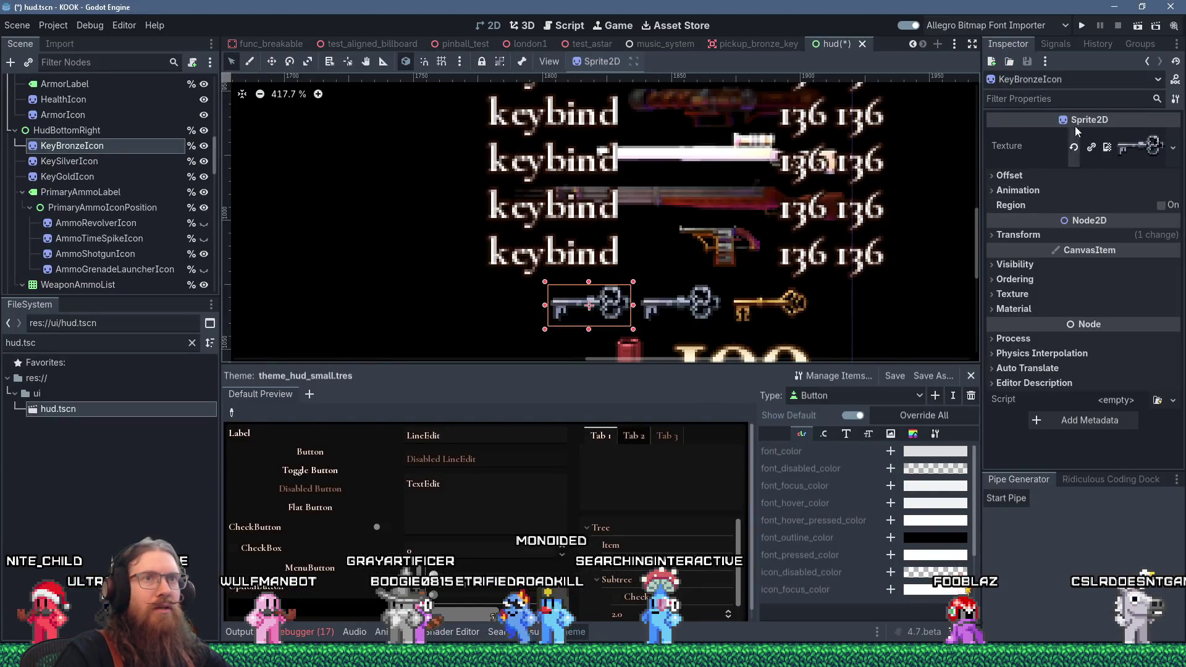
pyautogui.click(1172, 147)
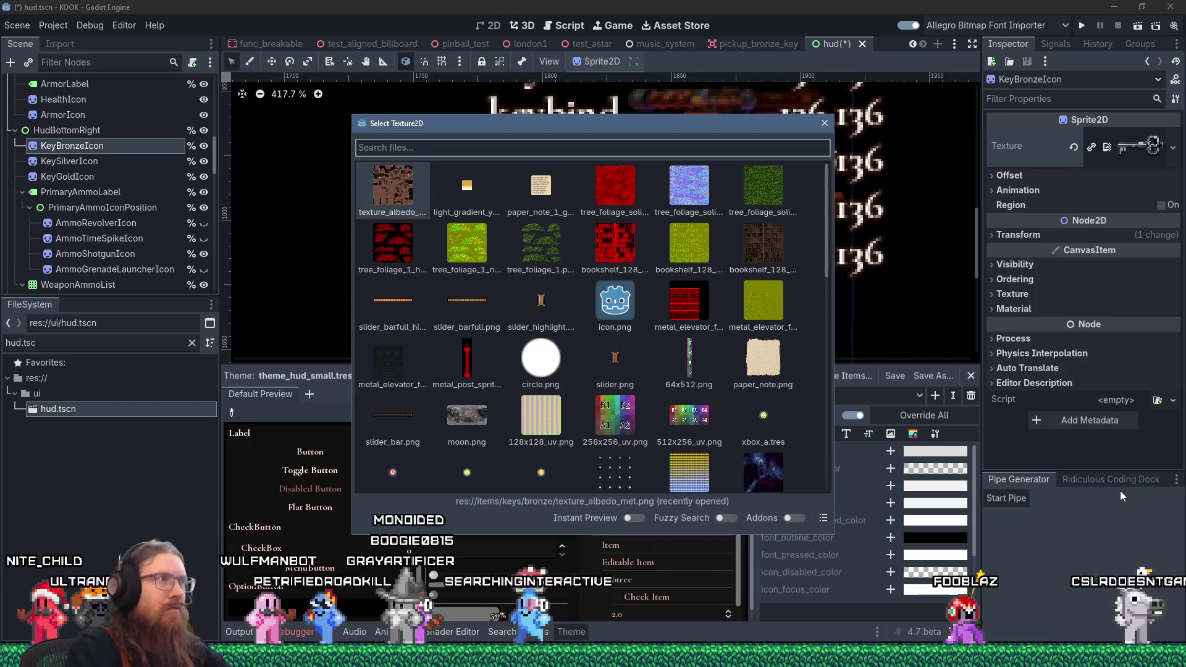
pyautogui.write('bron')
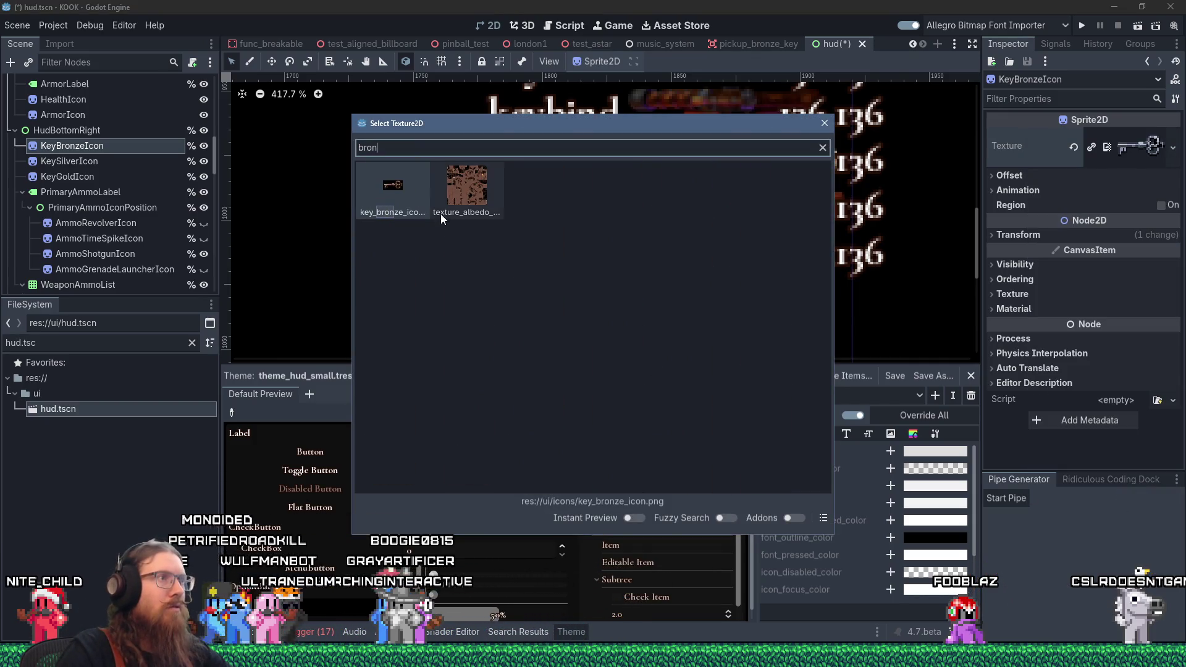
pyautogui.press('Return')
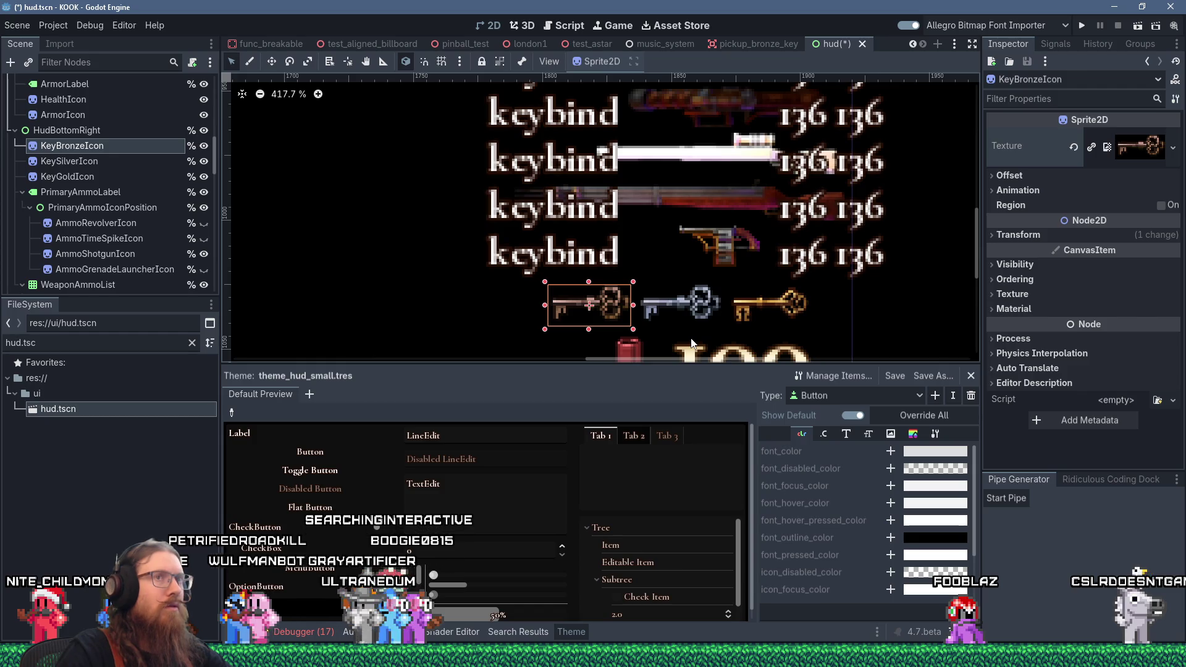
pyautogui.hotkey('alt', 'Tab')
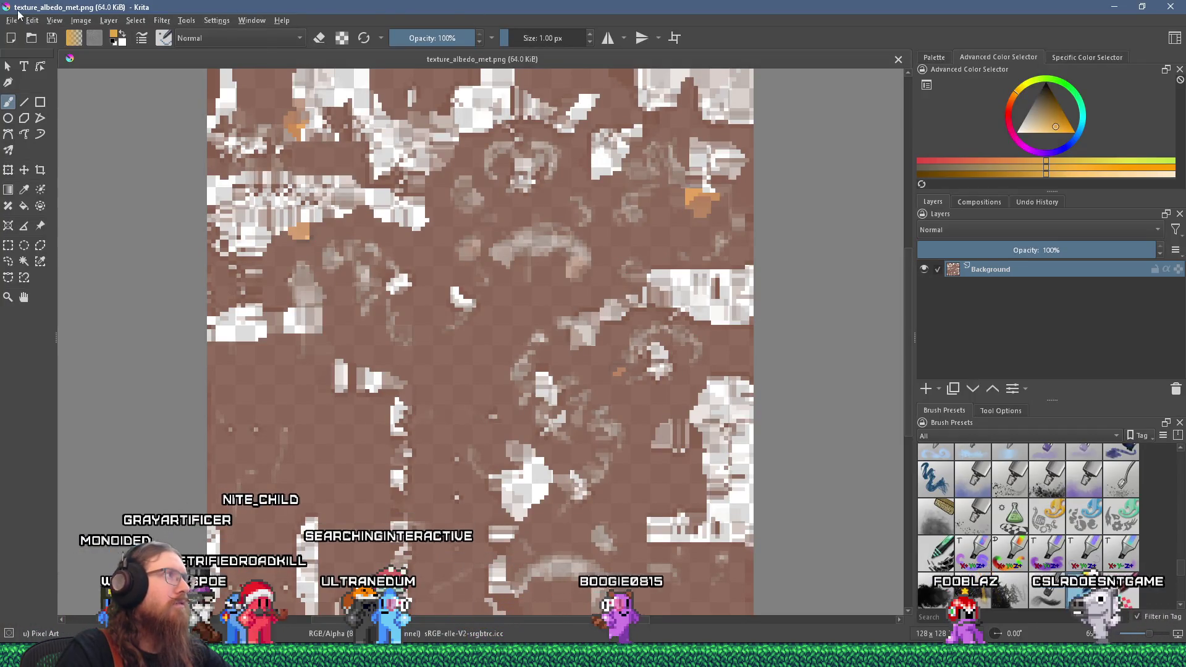
# - Close the extra file browser windows, leaving the icons folder window in front
pyautogui.click(12, 21)
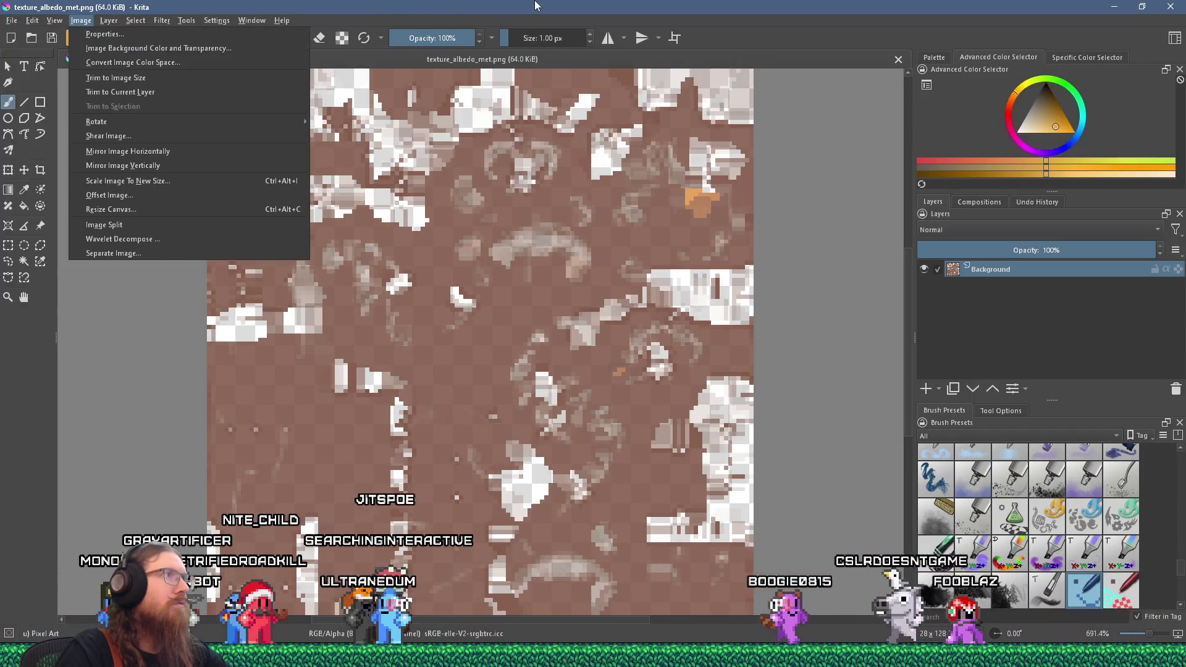
pyautogui.click(260, 339)
pyautogui.click(593, 658)
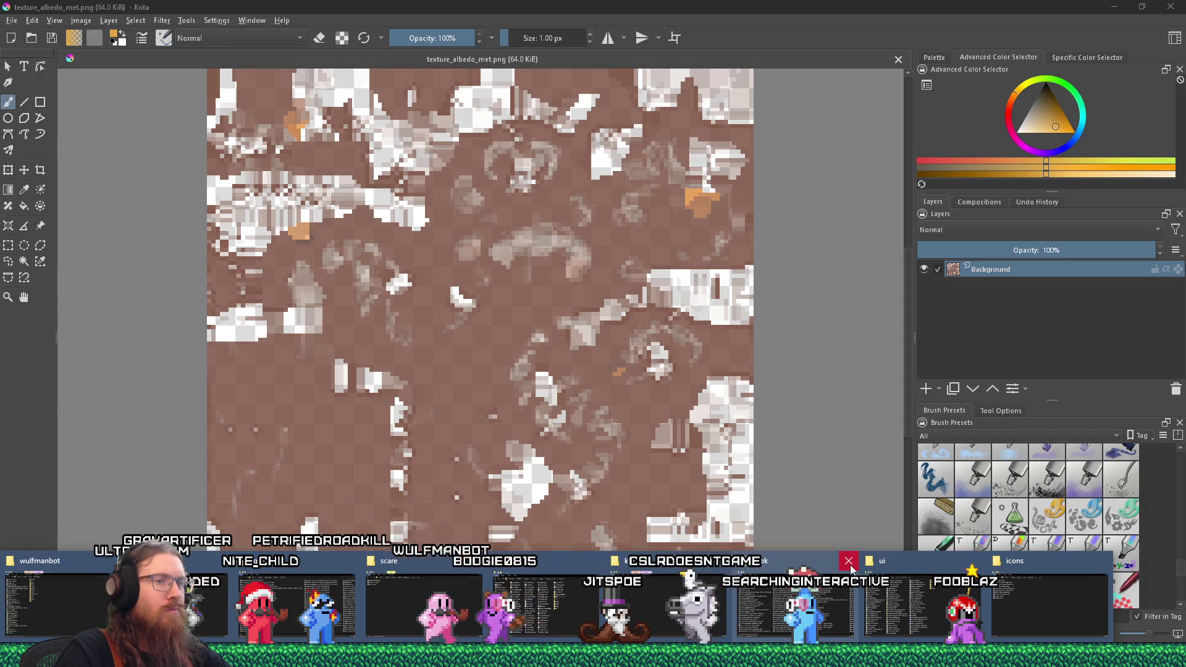
pyautogui.click(847, 561)
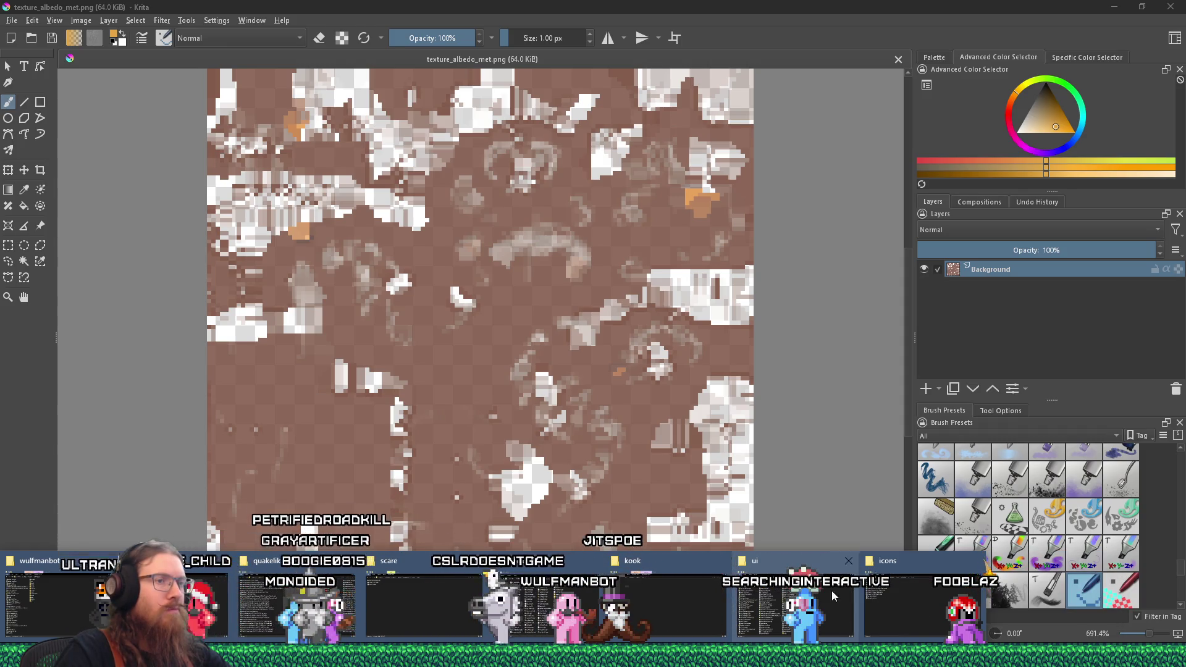
pyautogui.click(797, 608)
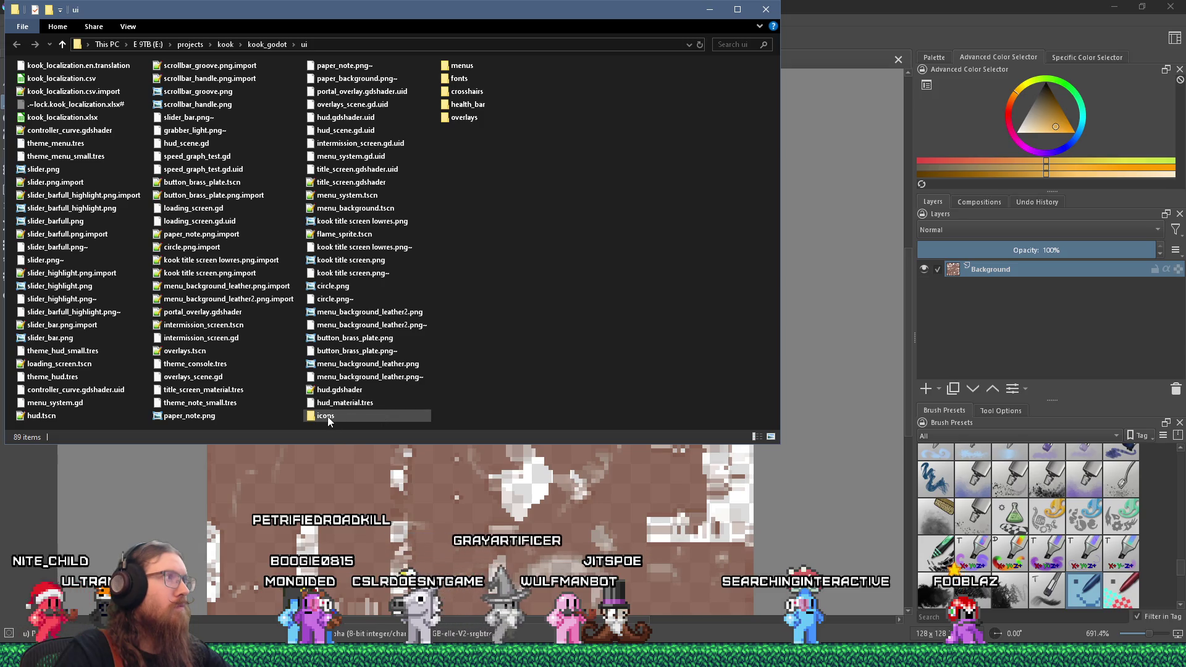
pyautogui.click(766, 11)
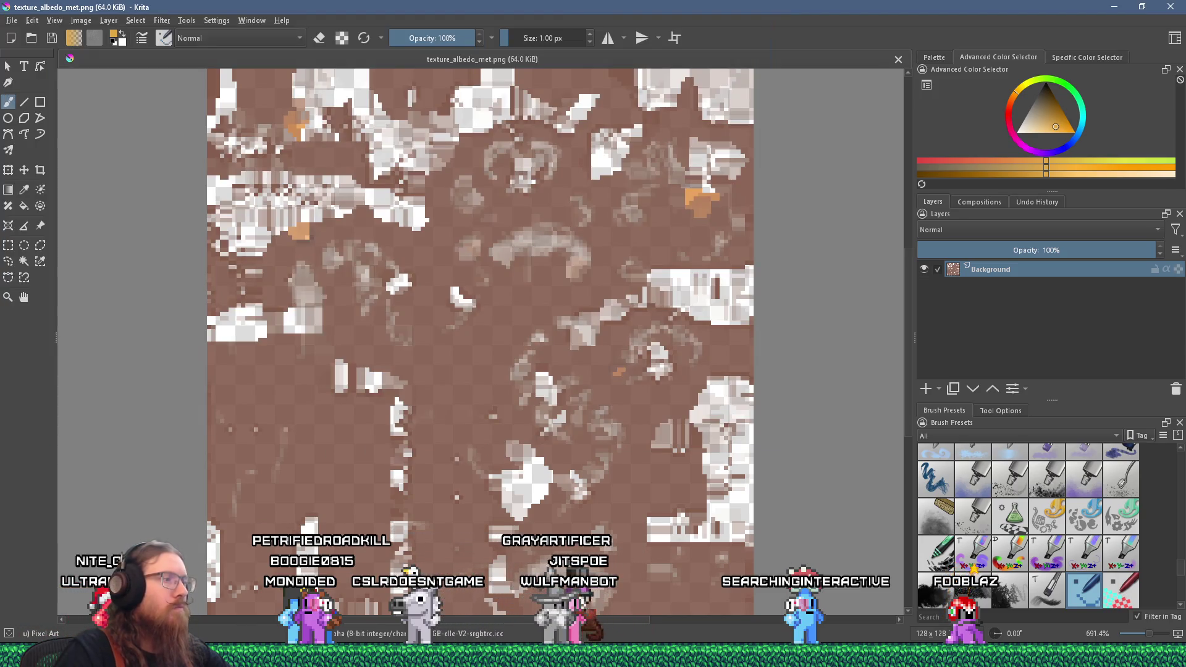
pyautogui.click(743, 624)
# - Open key_bronze_icon.kra in Krita as a new document
pyautogui.moveTo(113, 97)
pyautogui.mouseDown()
pyautogui.moveTo(121, 491)
pyautogui.moveTo(157, 495)
pyautogui.mouseUp()
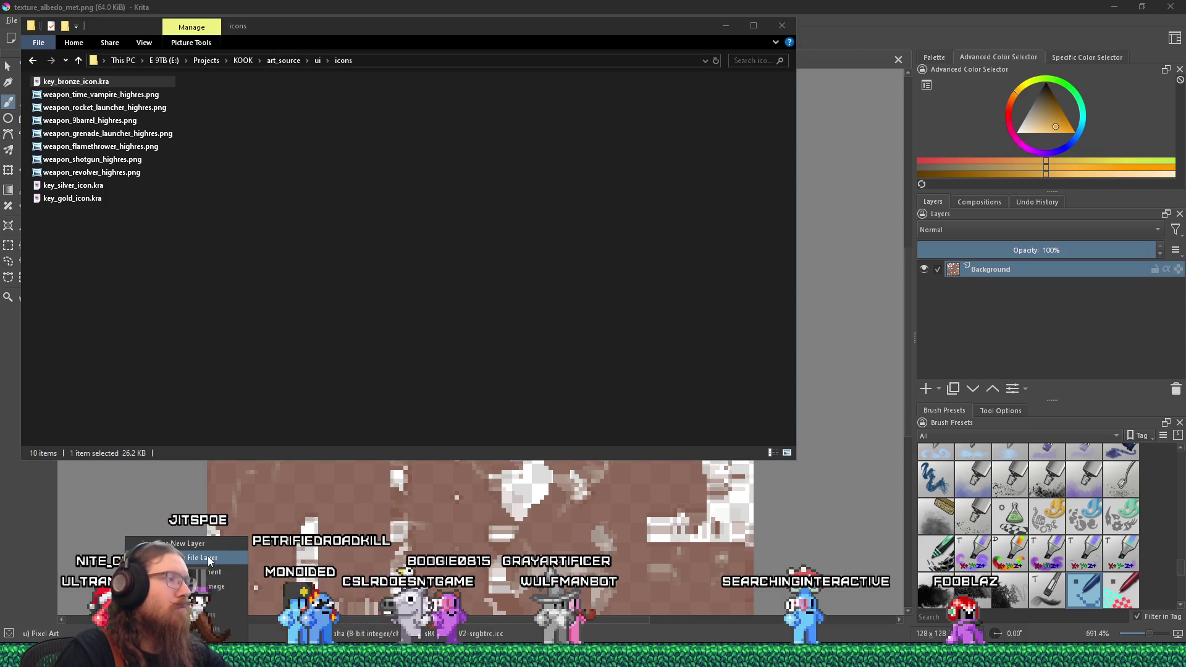
pyautogui.click(209, 576)
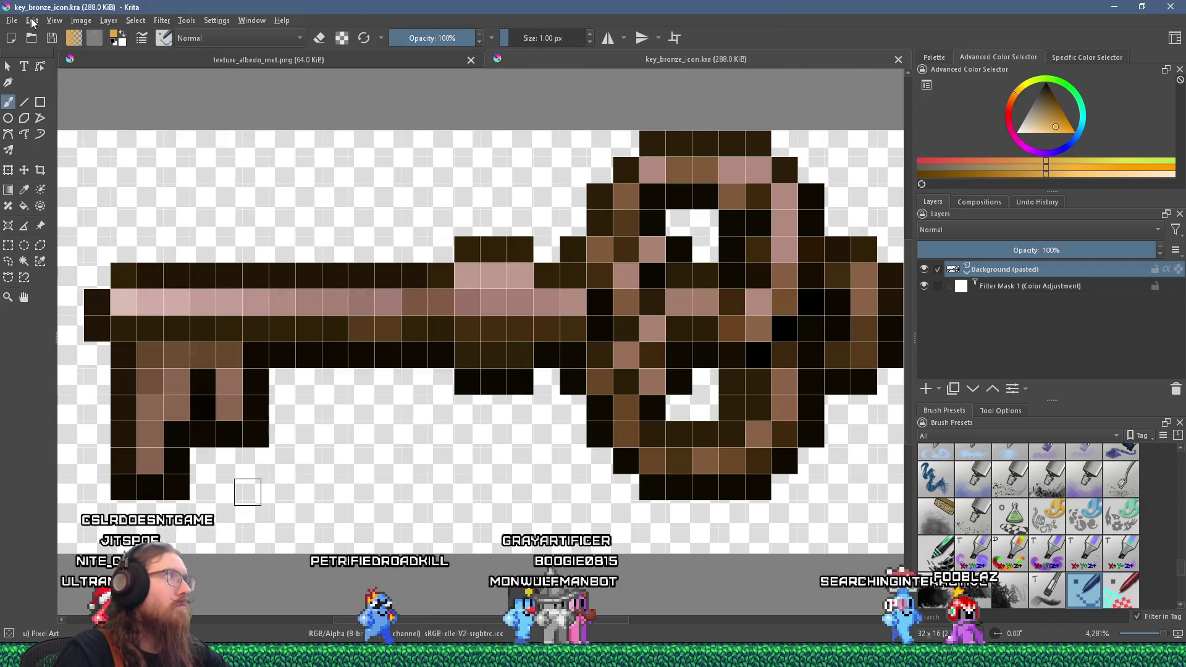
pyautogui.click(12, 20)
pyautogui.click(37, 139)
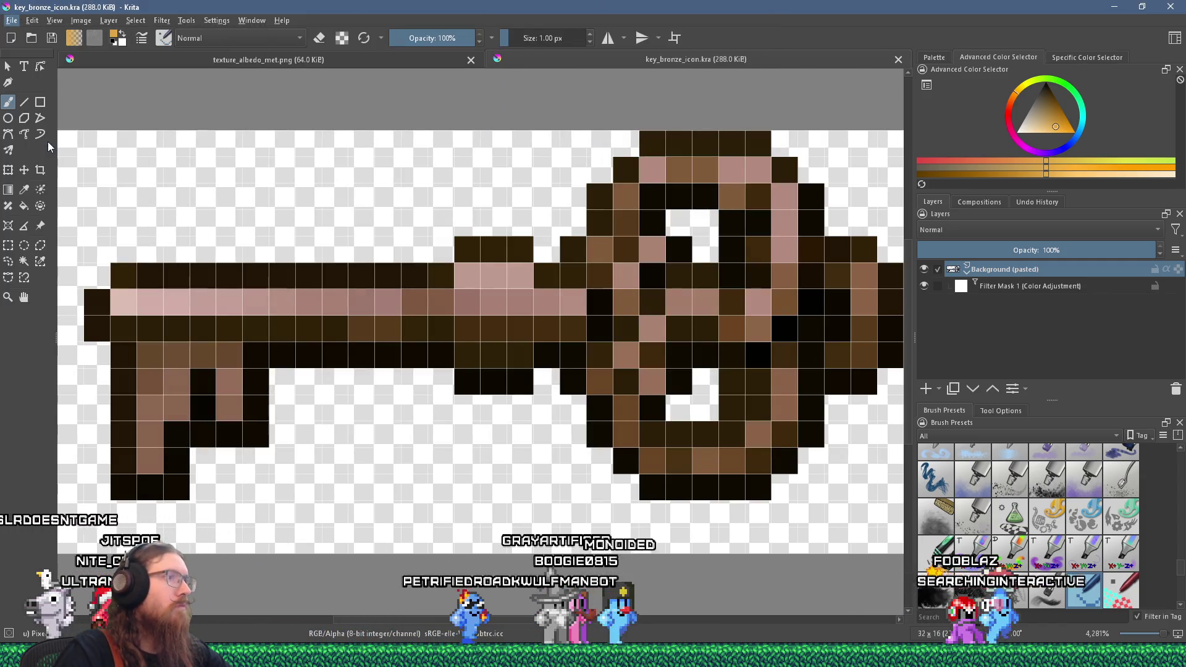
# - Export the image as PNG key_bronze_icon.png to the ui icons folder, replacing the old file
pyautogui.click(415, 488)
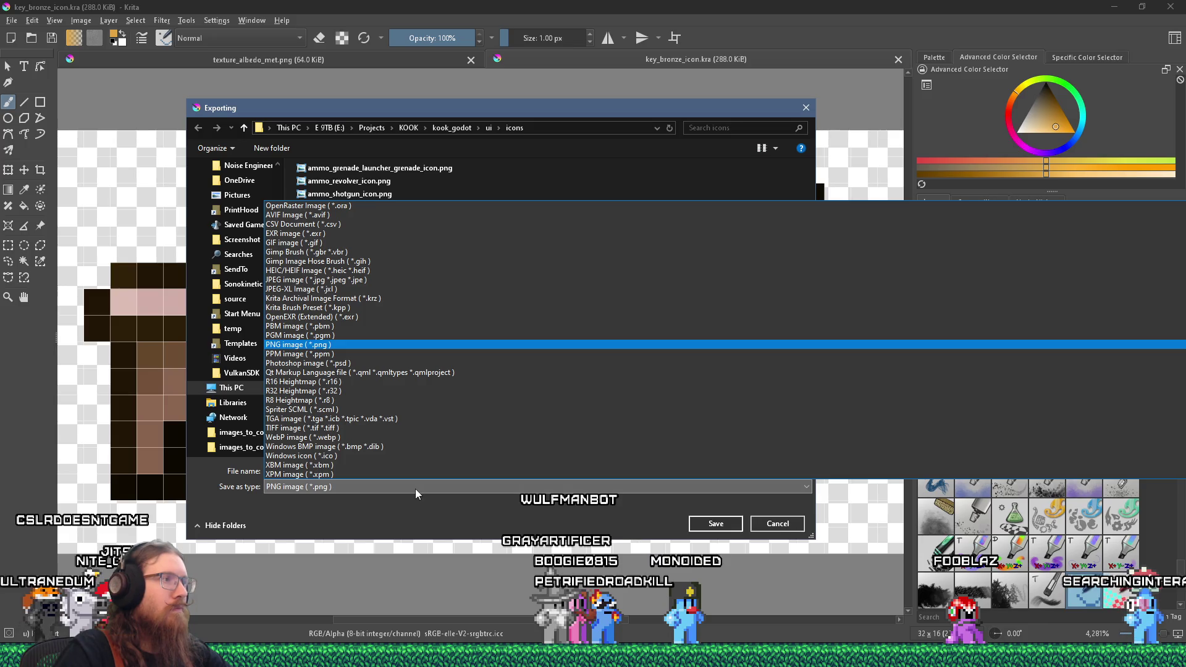
pyautogui.click(495, 200)
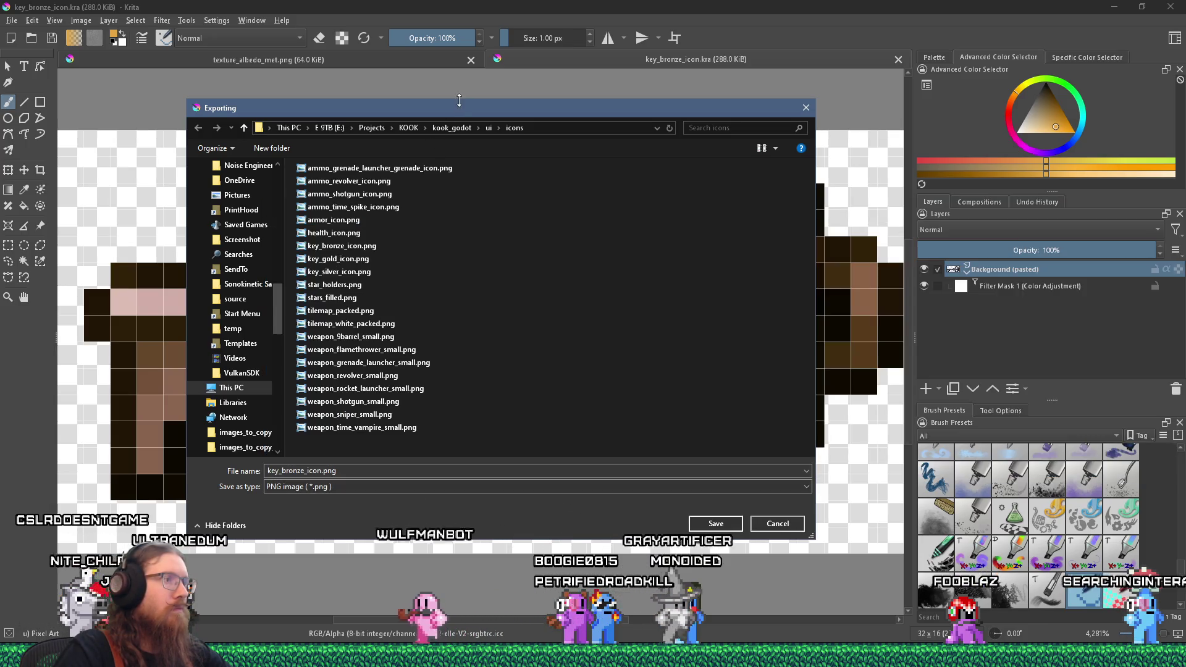
pyautogui.click(587, 128)
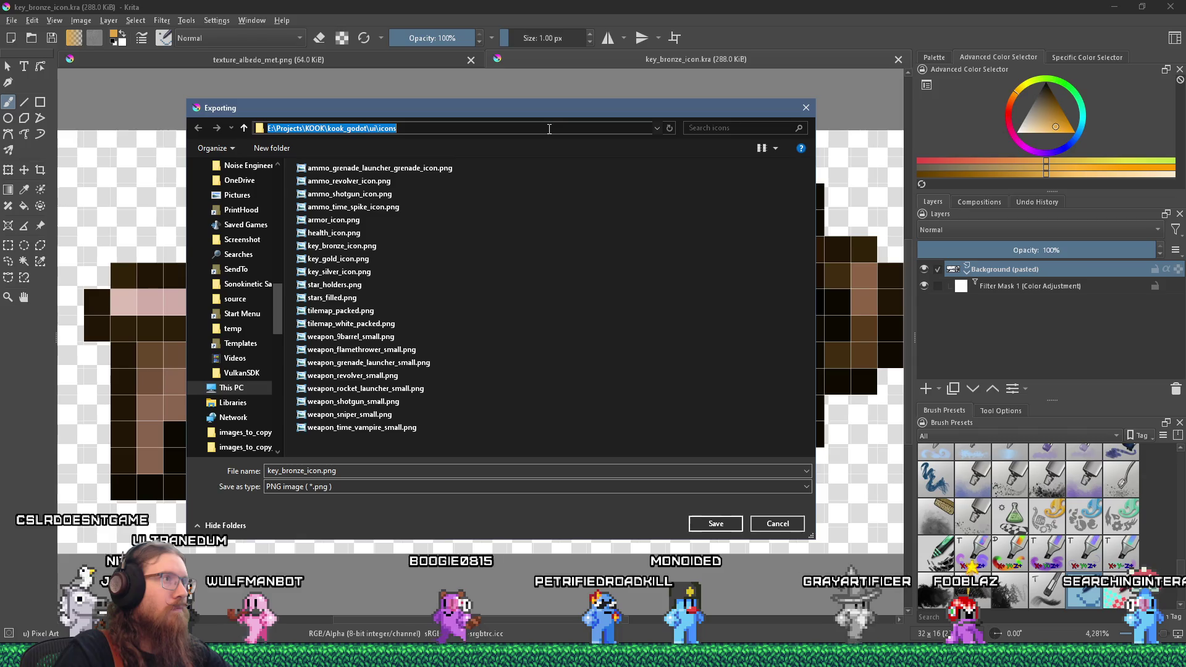
pyautogui.click(710, 525)
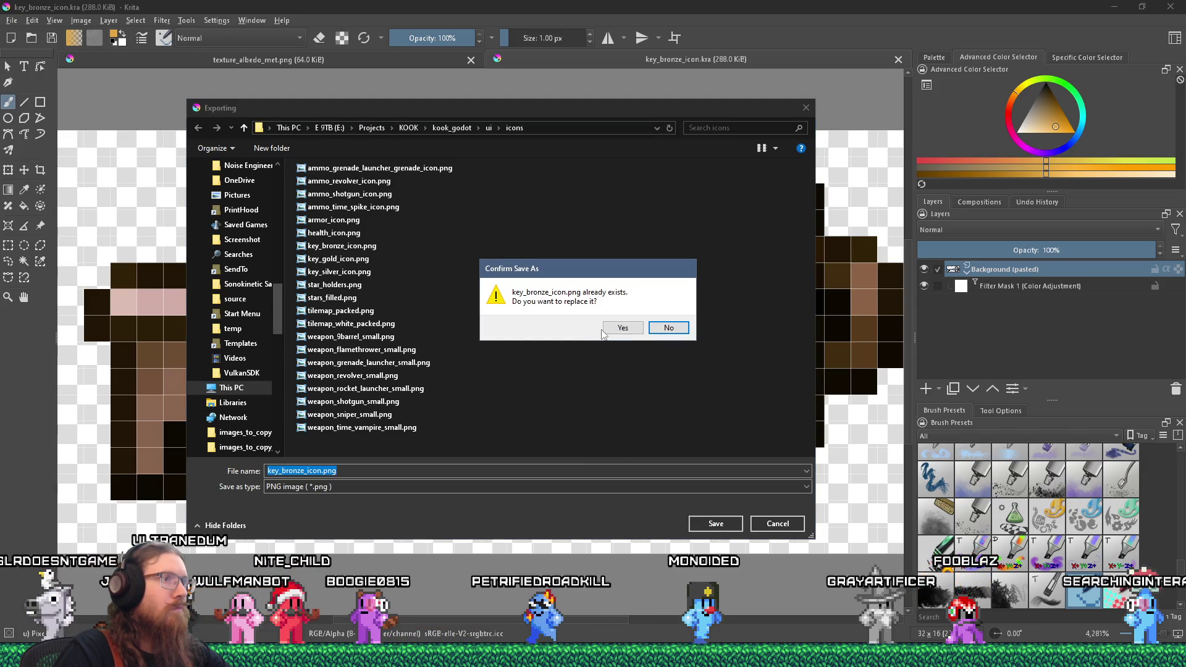
pyautogui.click(608, 329)
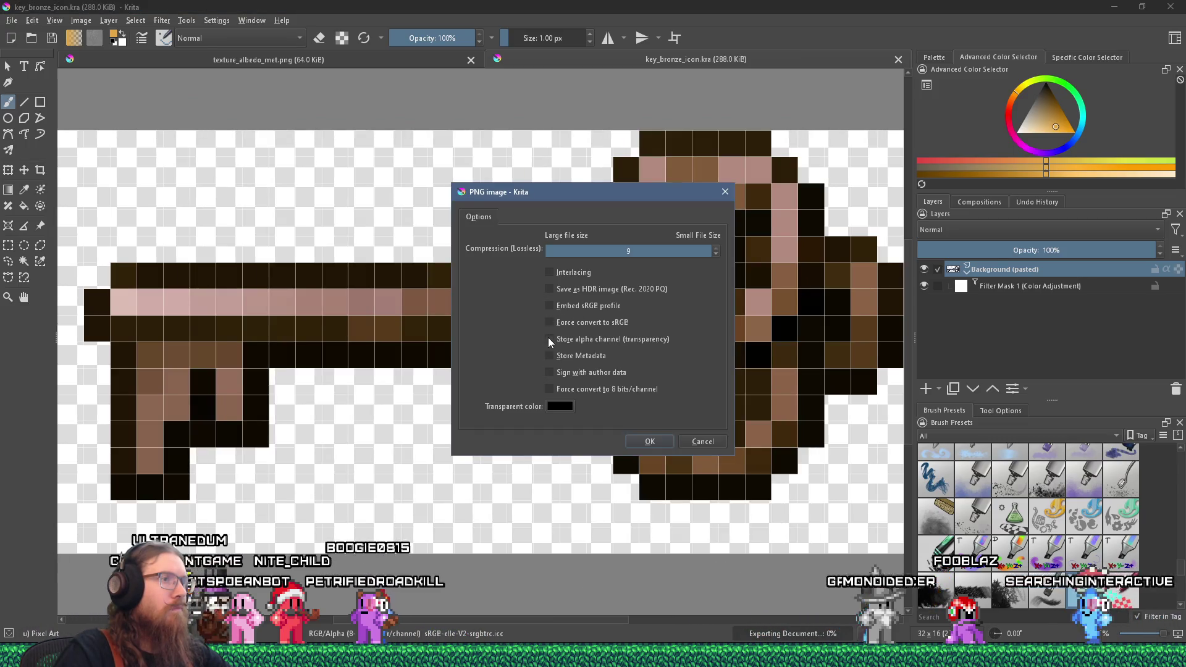
pyautogui.click(651, 443)
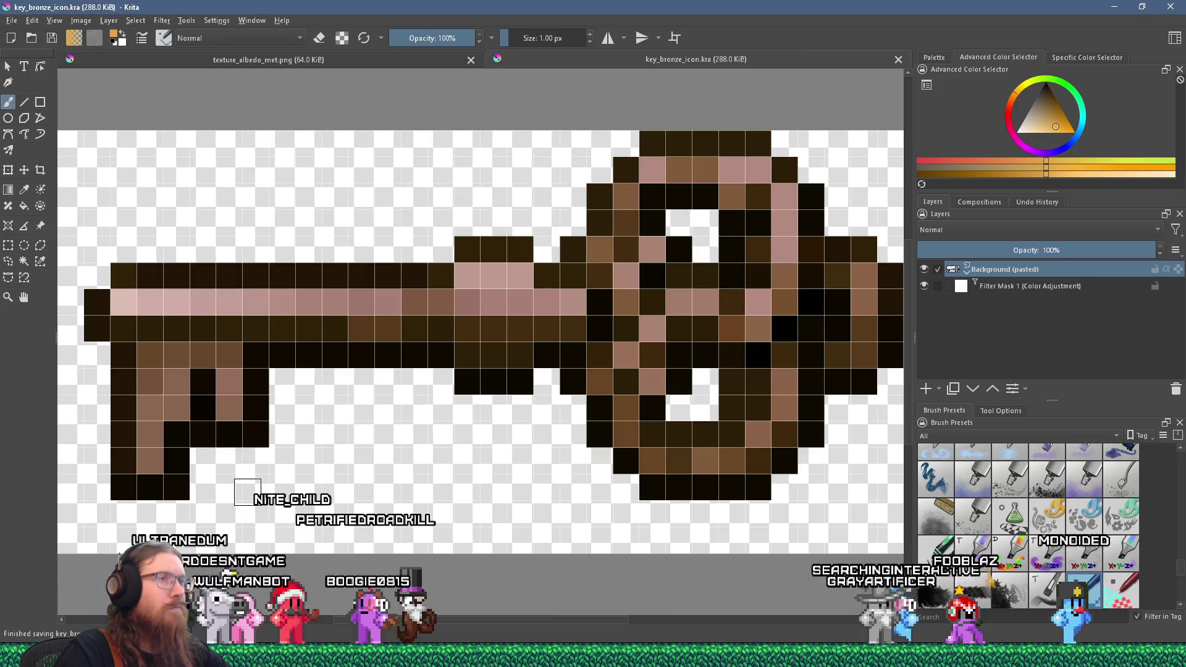
pyautogui.hotkey('alt', 'Tab')
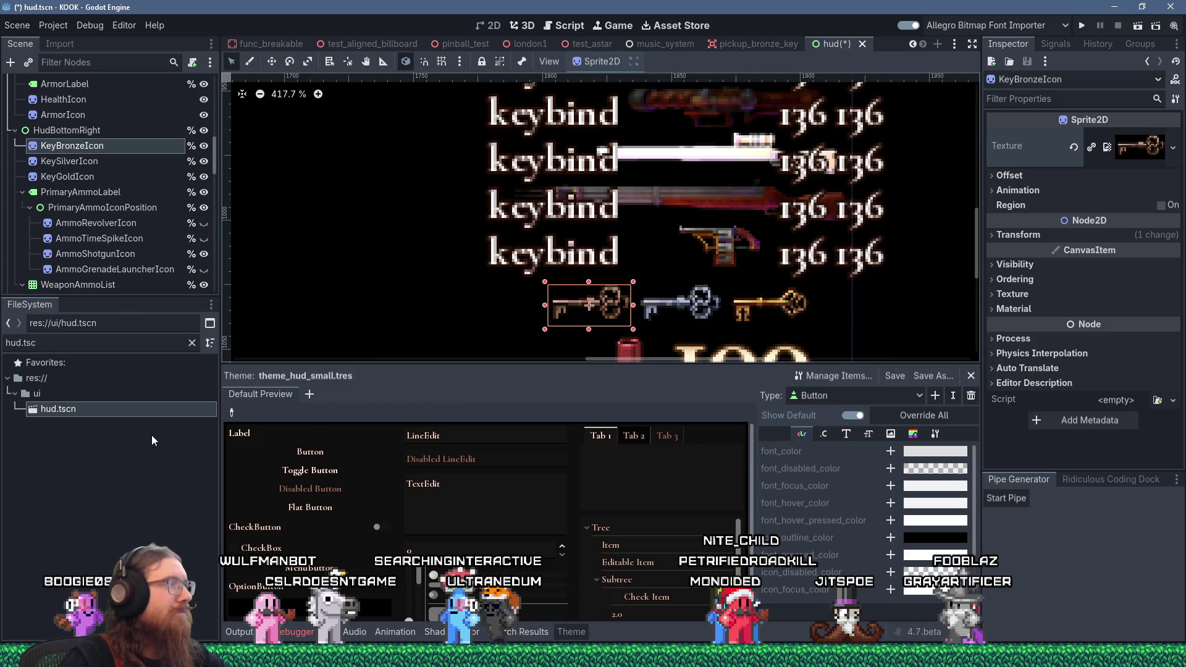
pyautogui.click(117, 344)
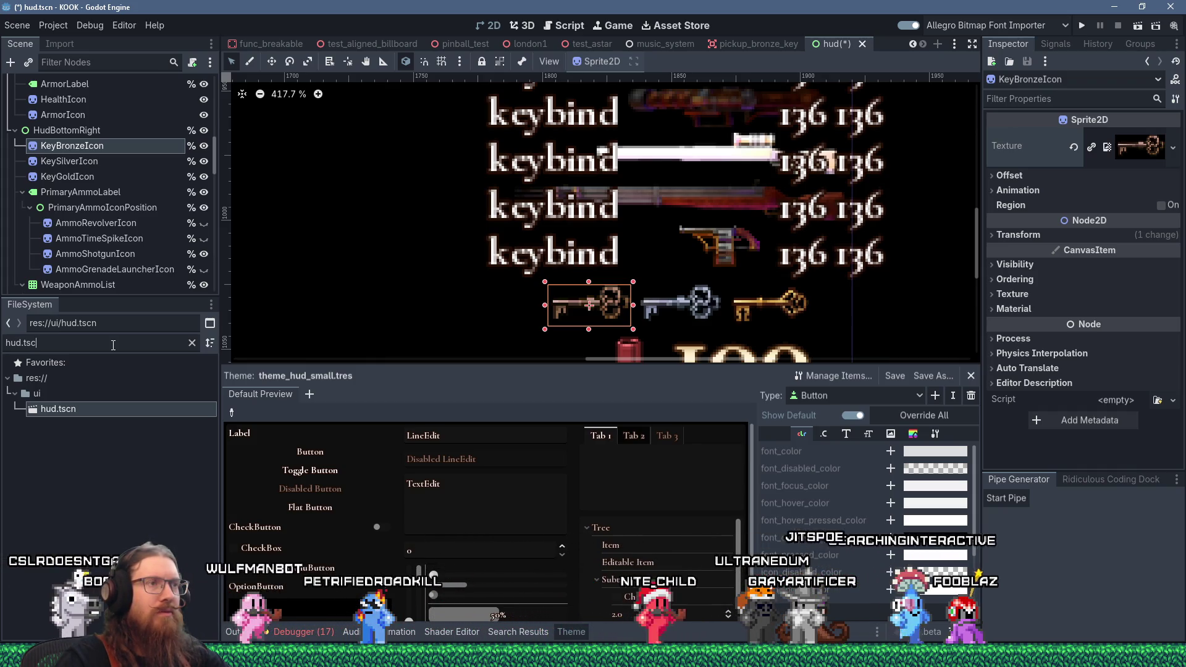
pyautogui.click(562, 26)
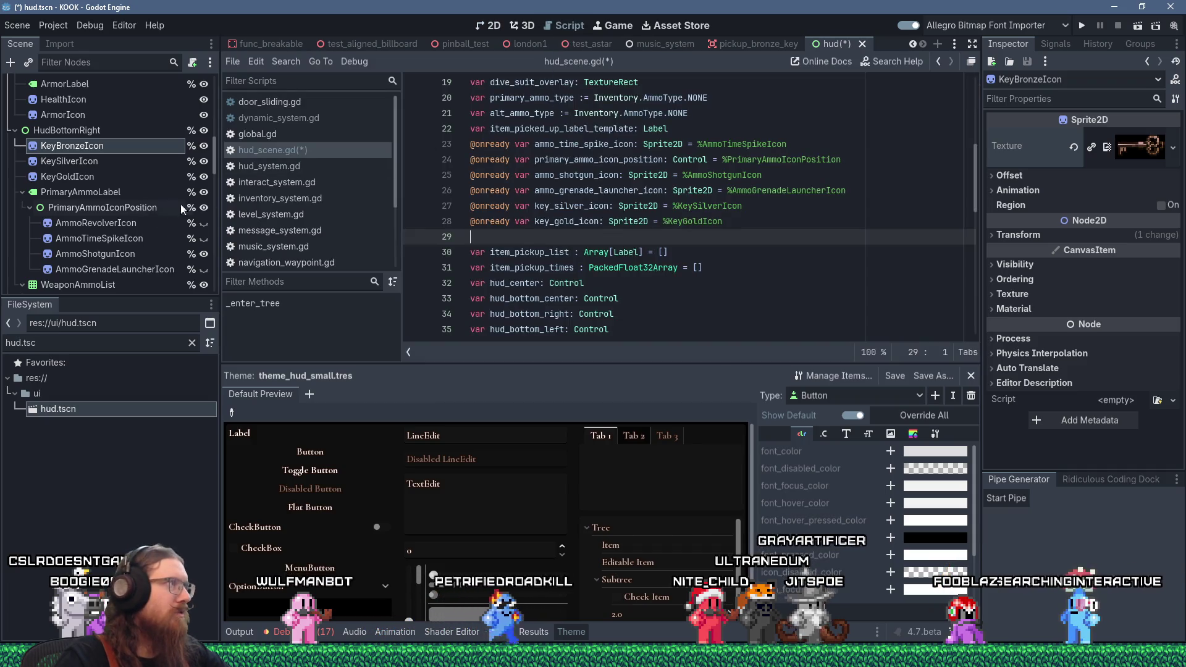
pyautogui.moveTo(123, 153); pyautogui.dragTo(605, 238)
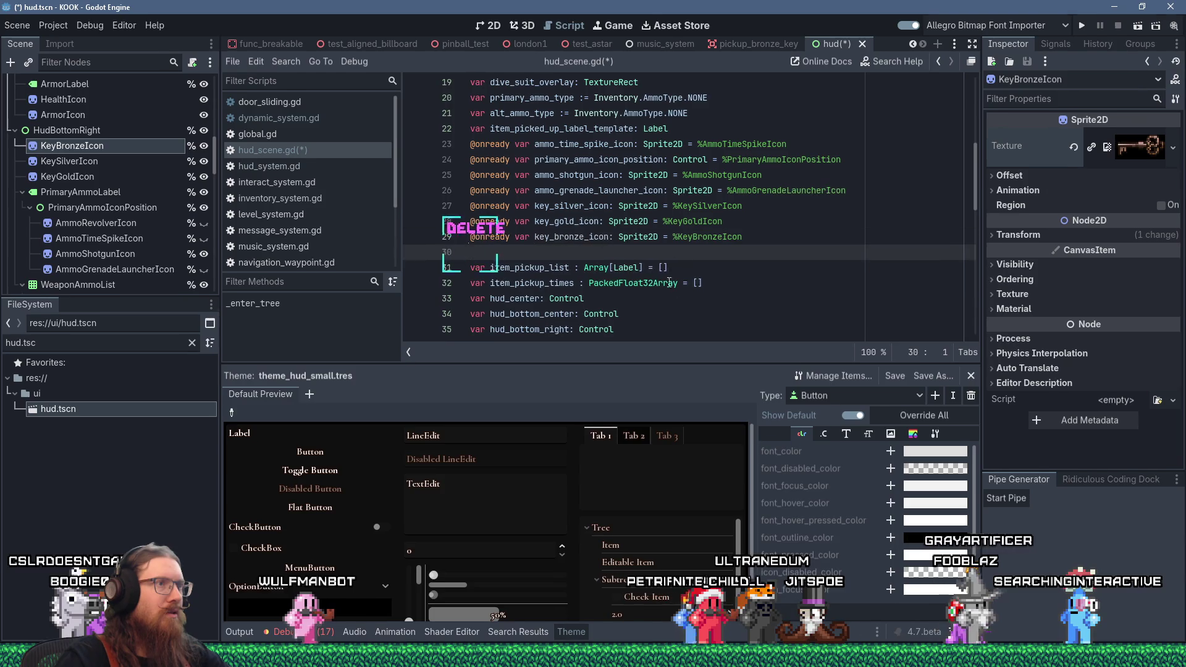
pyautogui.hotkey('ctrl', 's')
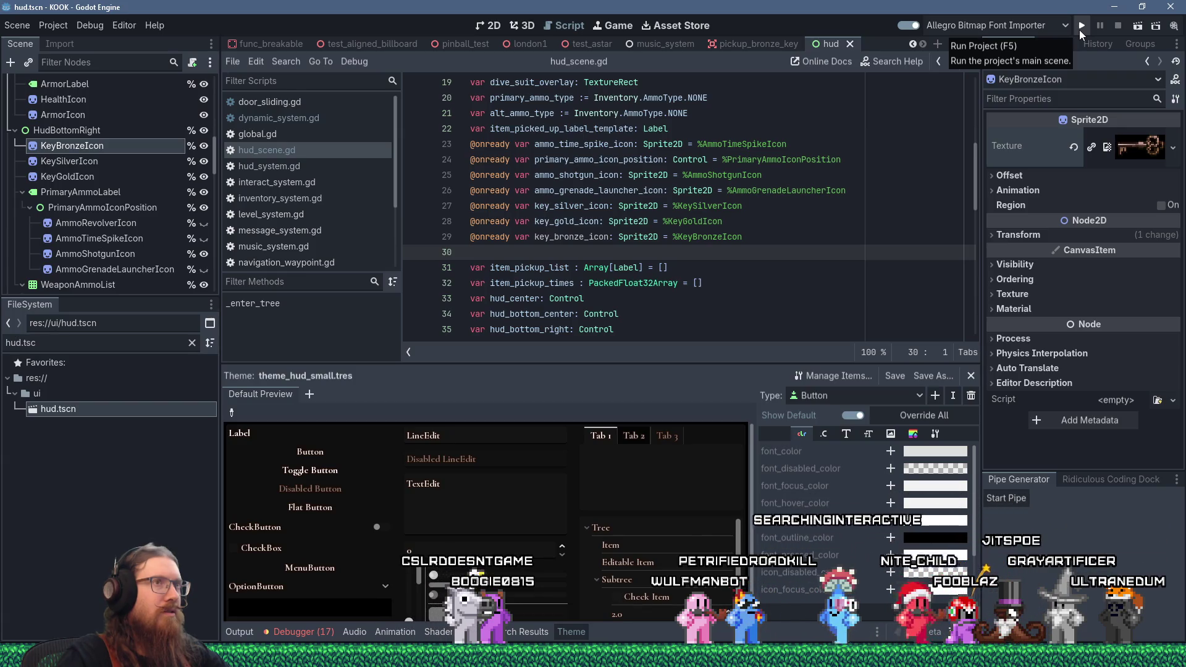
pyautogui.hotkey('alt', 'Tab')
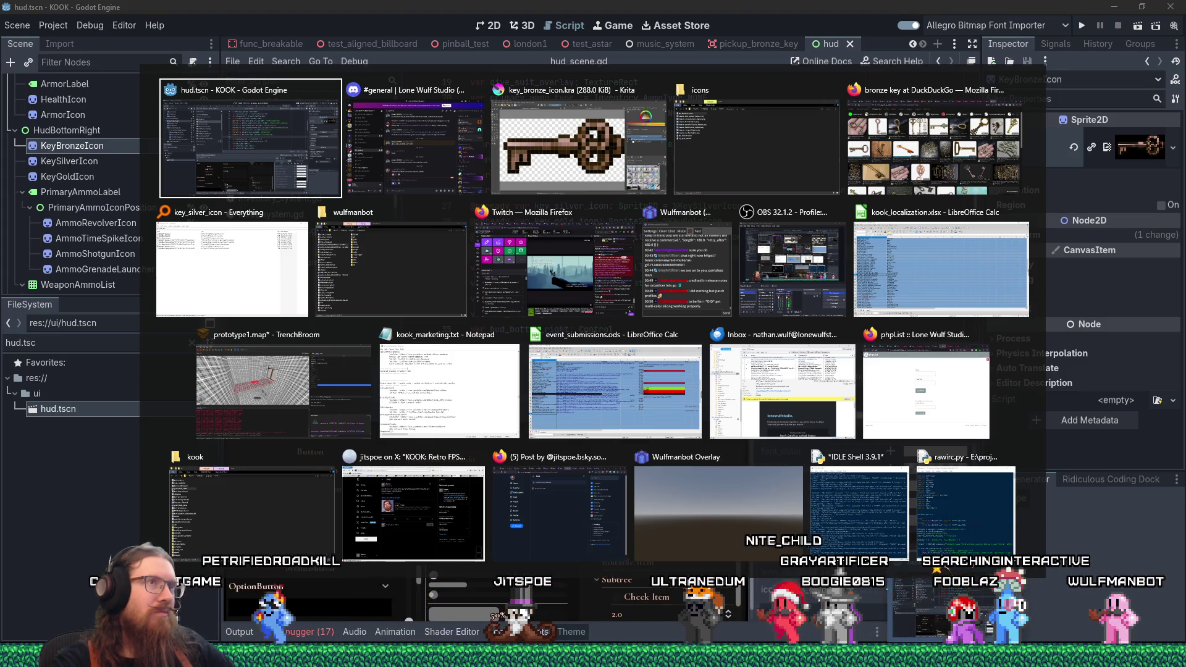
pyautogui.press('Escape')
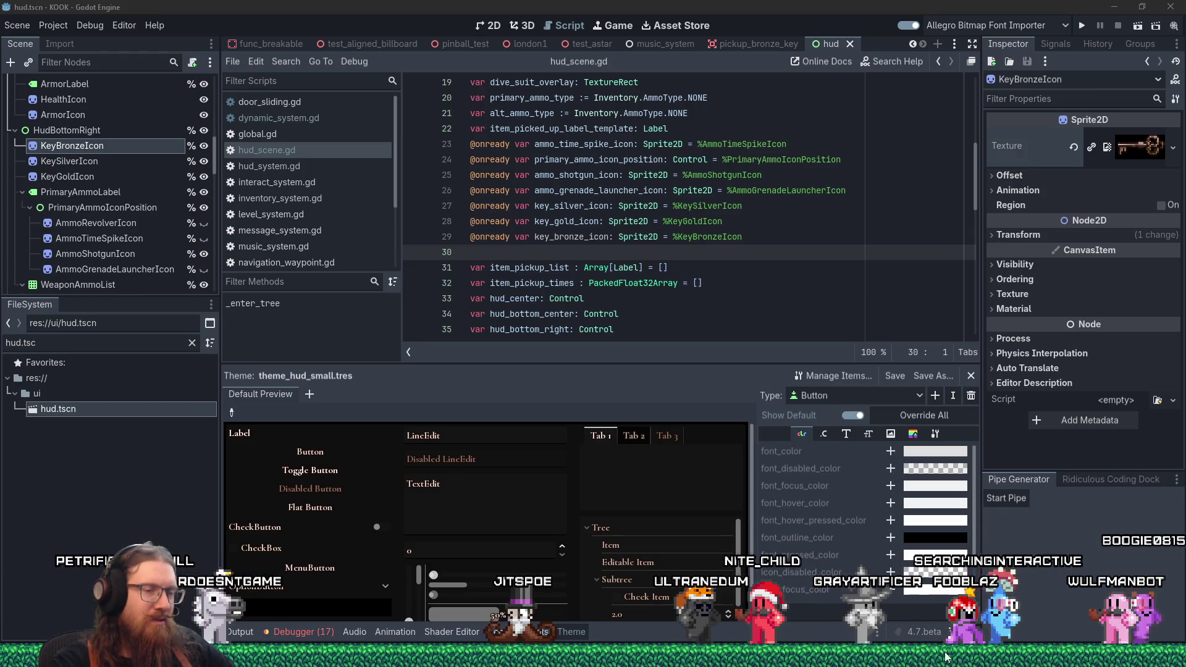
pyautogui.click(792, 633)
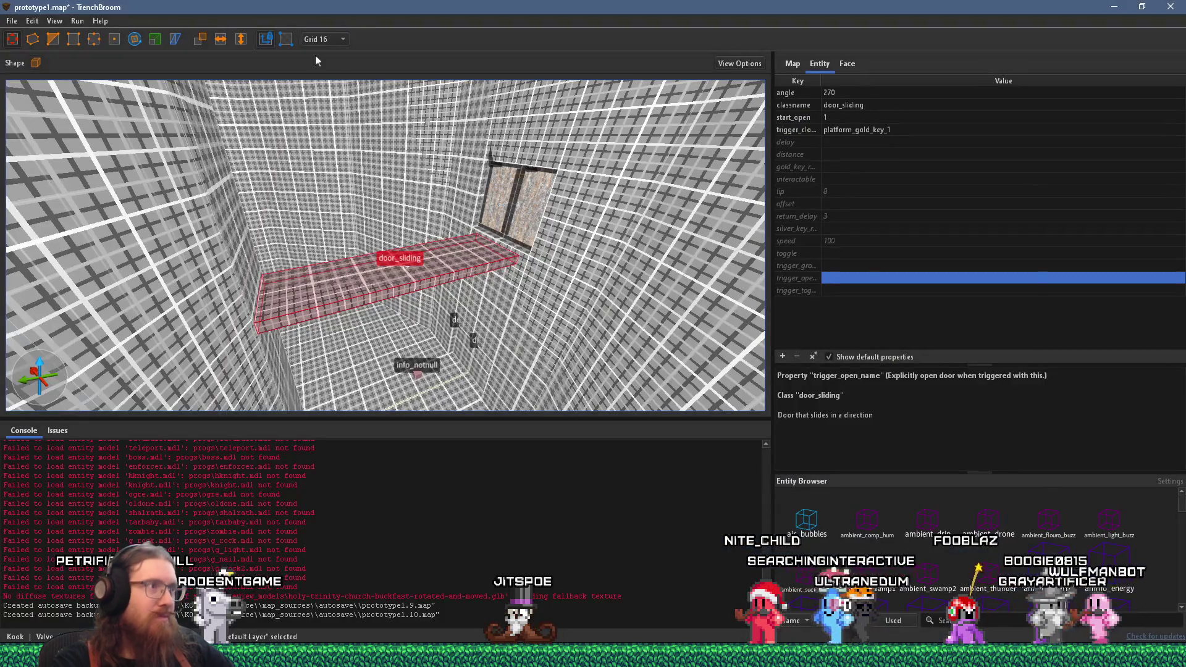
# - Save prototype1.map and compile it to prototype1.bsp with the qbsp profile
pyautogui.click(12, 20)
pyautogui.click(27, 52)
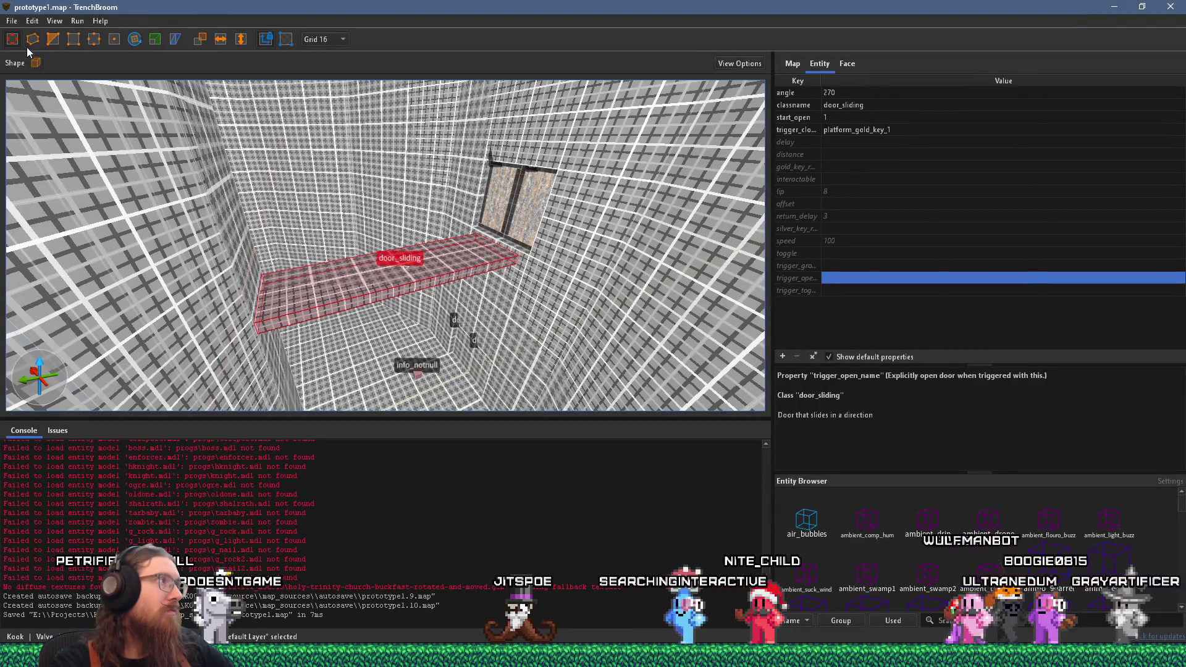
pyautogui.click(77, 20)
pyautogui.click(98, 34)
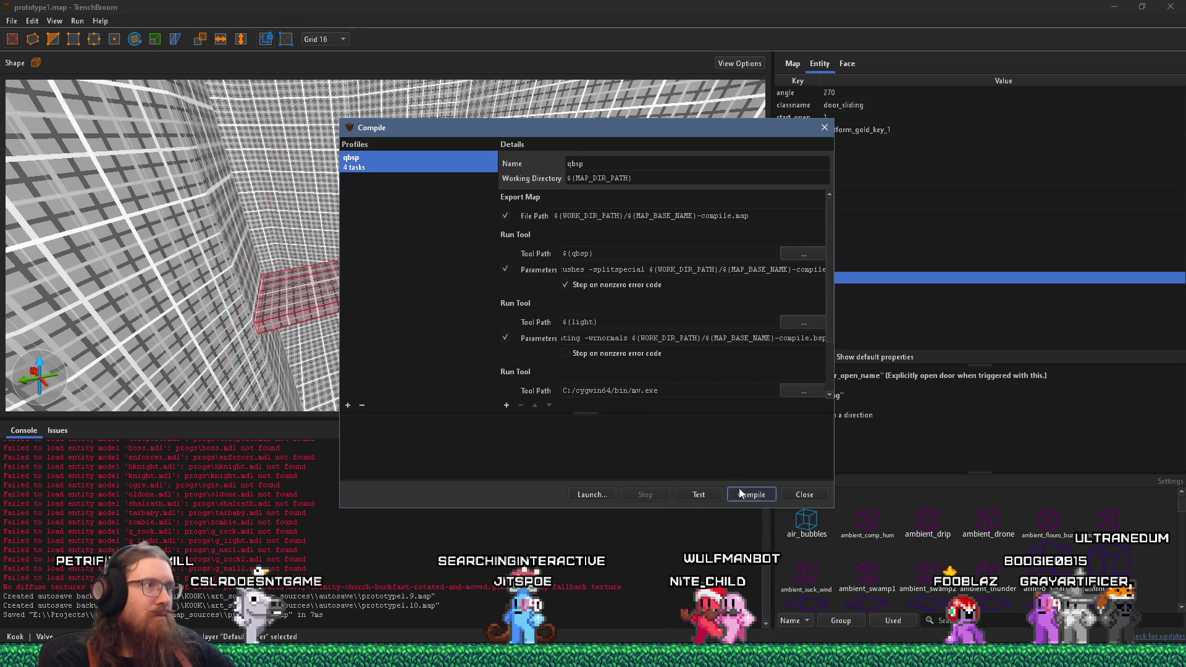
pyautogui.press('Return')
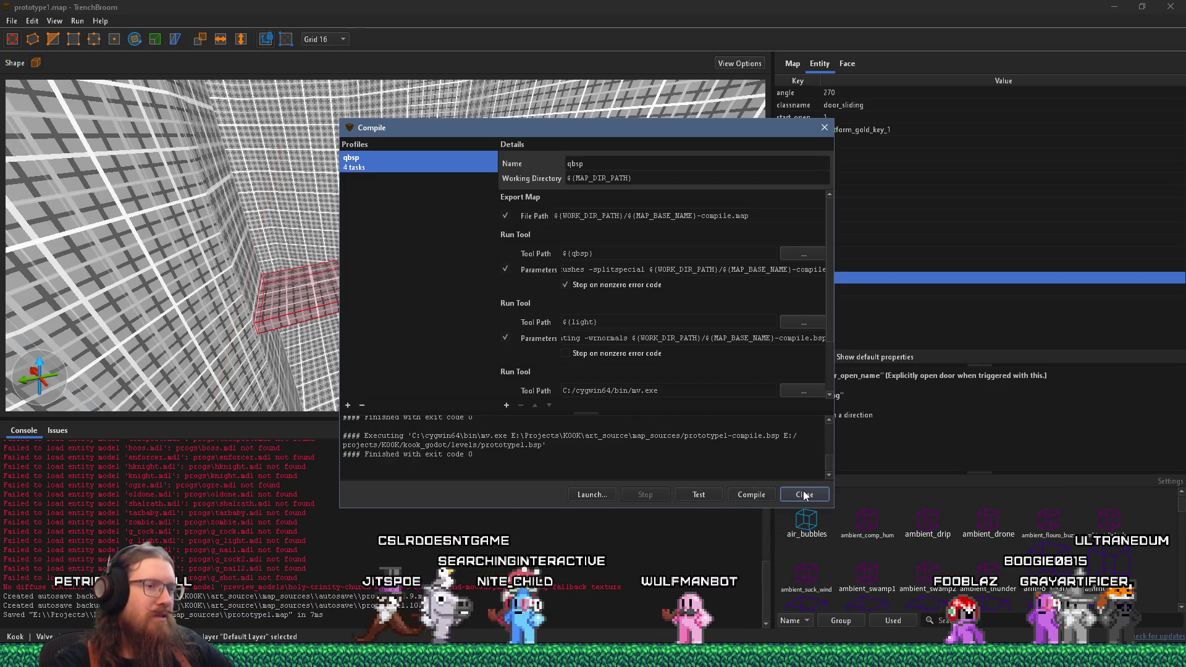
pyautogui.click(803, 494)
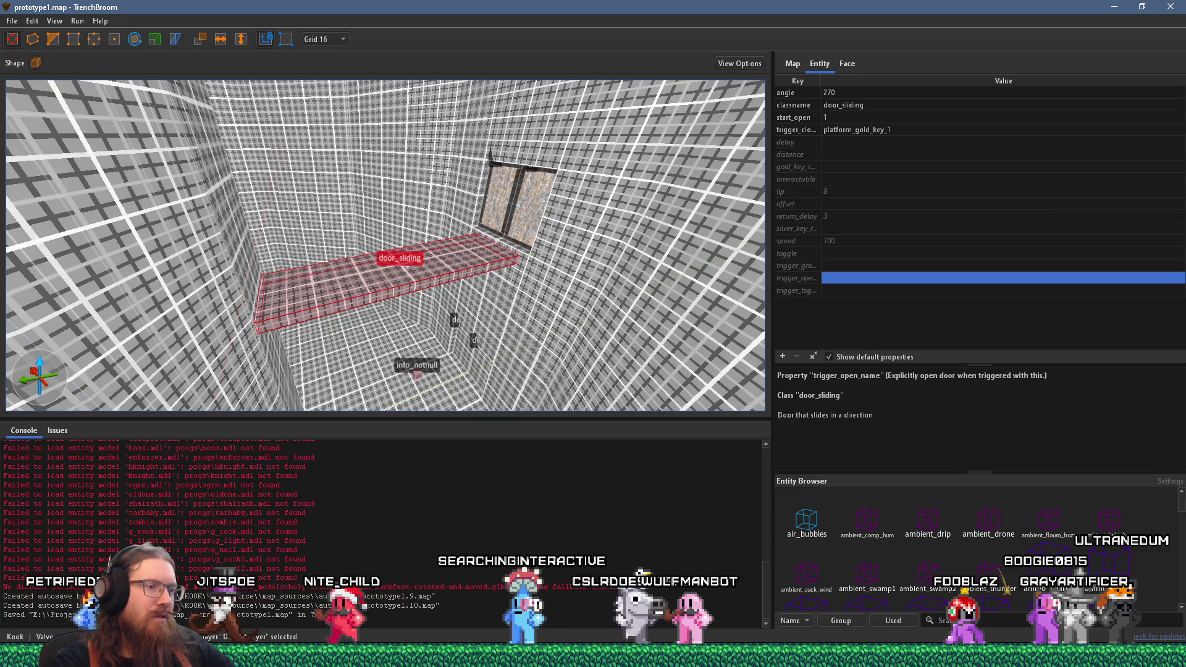
pyautogui.hotkey('alt', 'Tab')
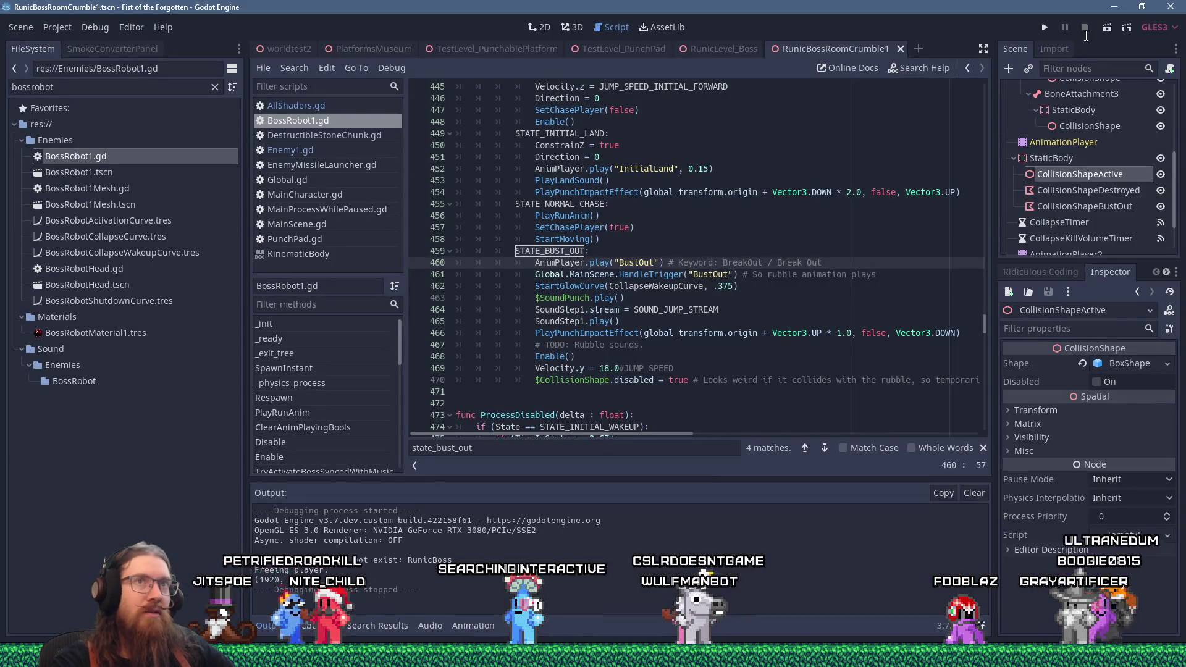
# - Close the Fist of the Forgotten editor window and confirm Quit
pyautogui.click(1169, 6)
pyautogui.click(565, 338)
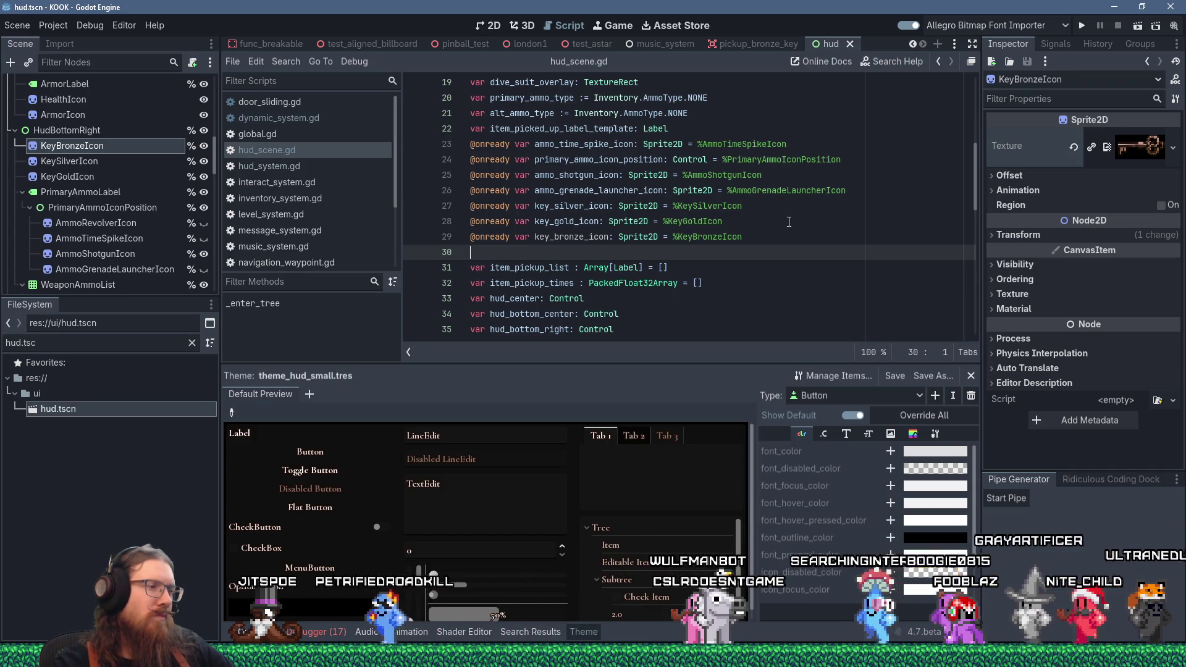
# - Filter the FileSystem for 'prototype' and open levels/prototype1.tscn
pyautogui.scroll(4, 788, 222)
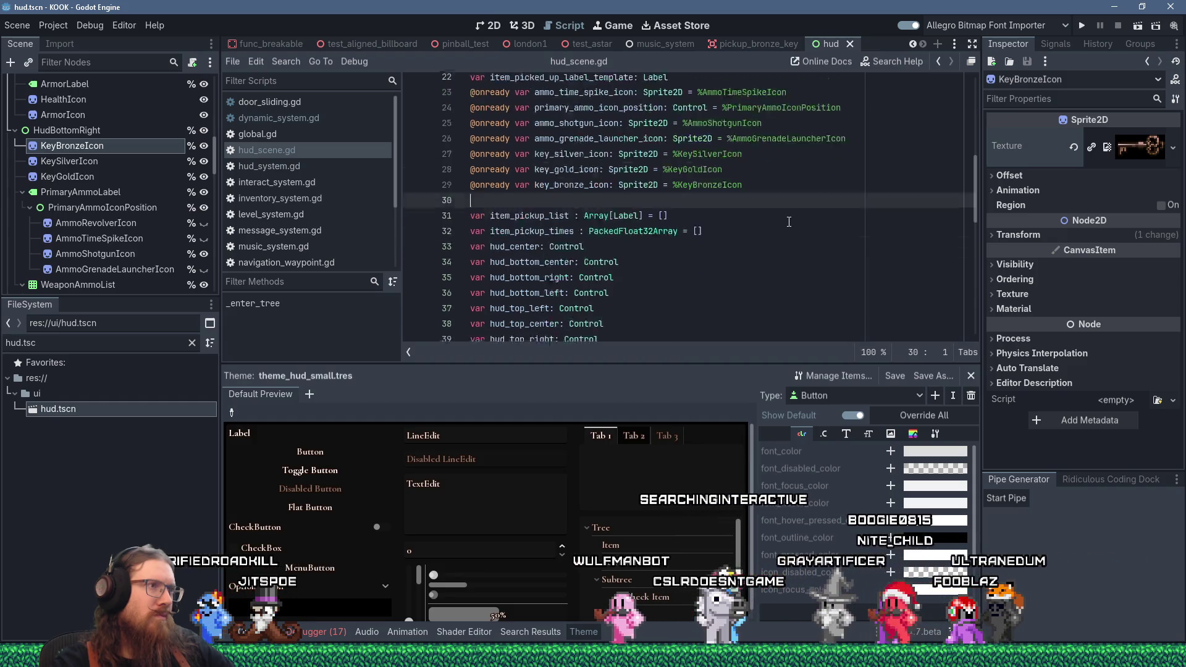
pyautogui.scroll(2, 789, 221)
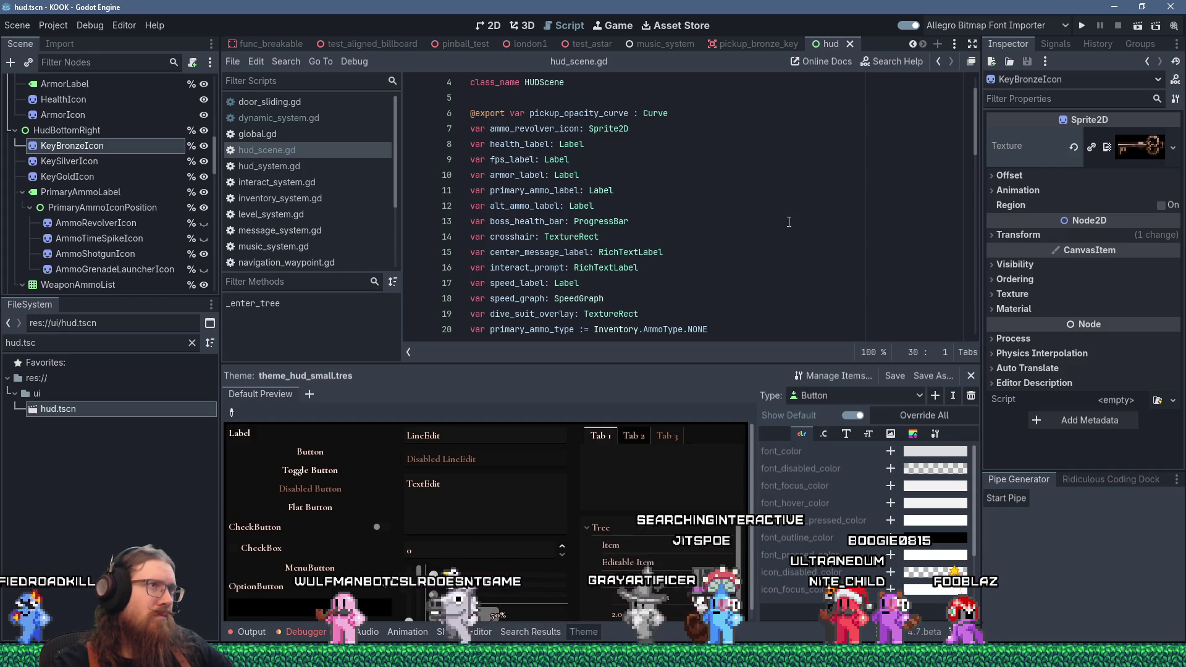
pyautogui.write('prototype')
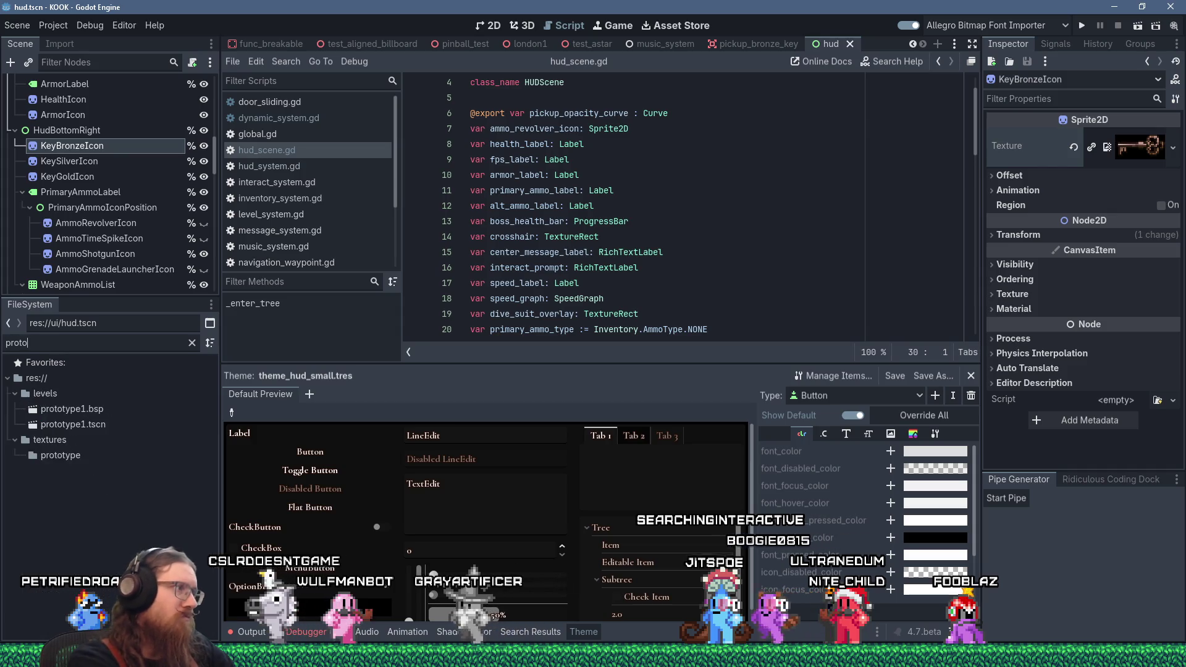
pyautogui.doubleClick(80, 425)
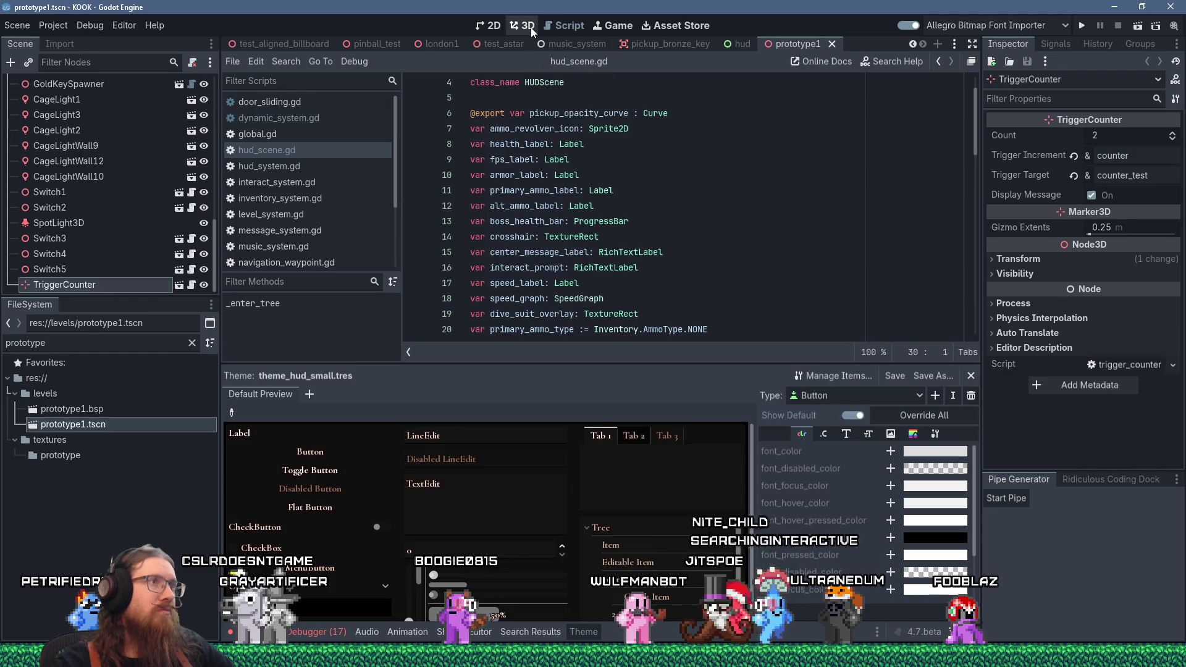
# - Duplicate silver_key_spawner.tscn as bronze_key_spawner.tscn
pyautogui.click(527, 25)
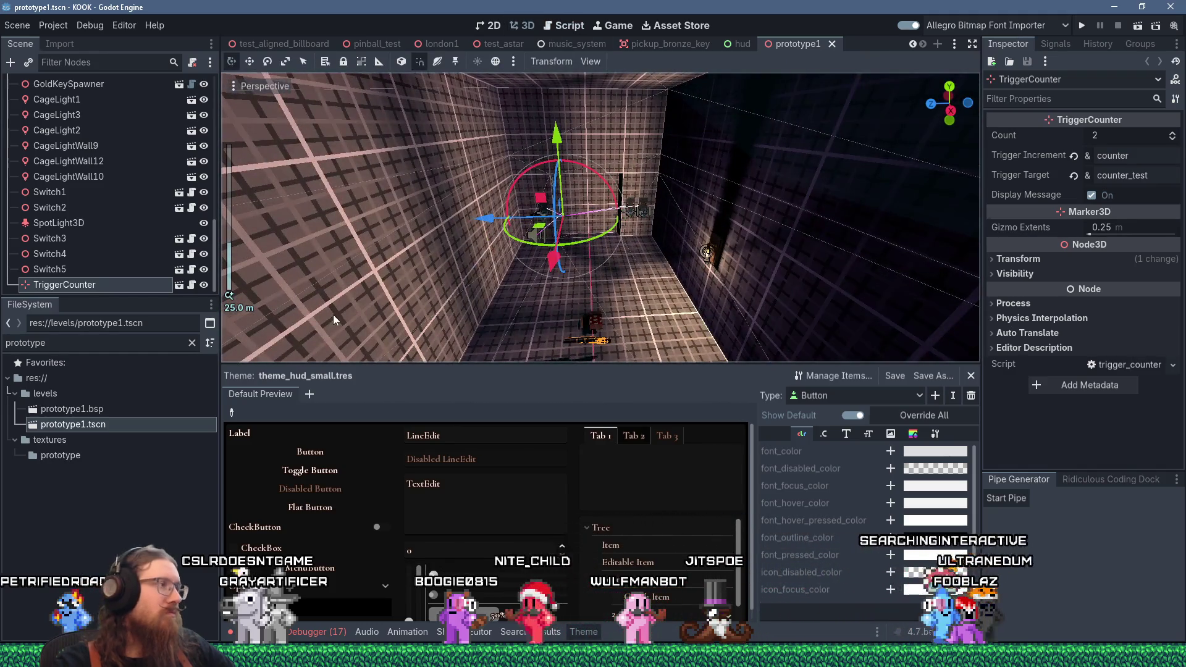
pyautogui.doubleClick(155, 342)
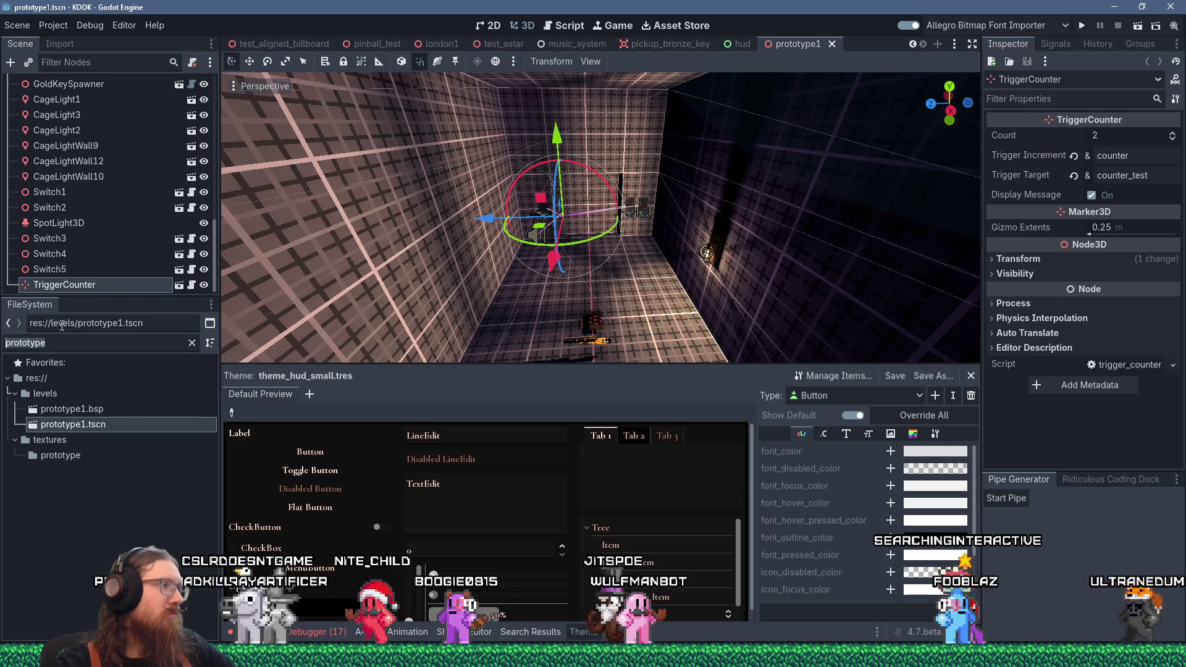
pyautogui.write('silver spawn')
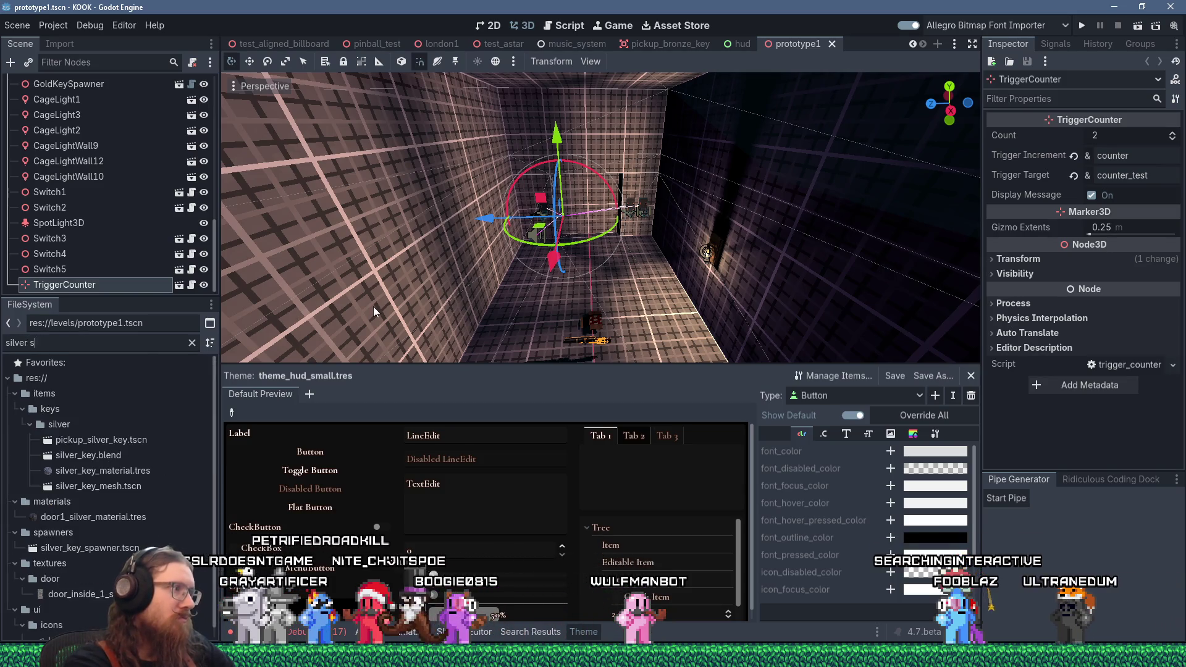
pyautogui.rightClick(121, 409)
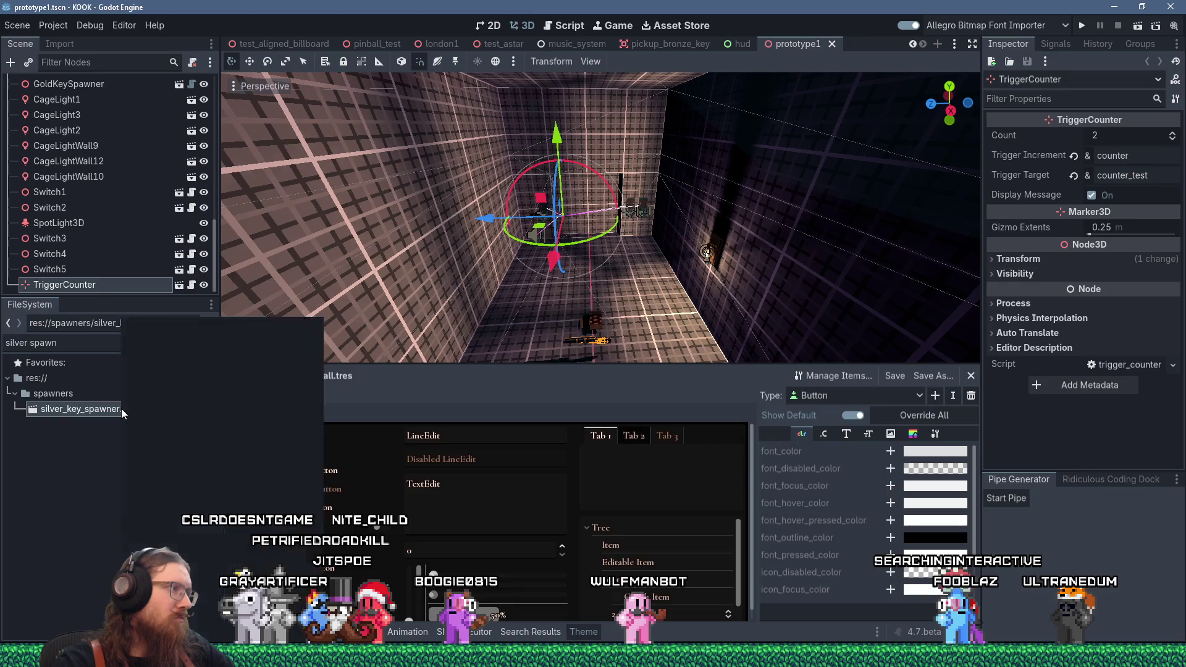
pyautogui.click(178, 523)
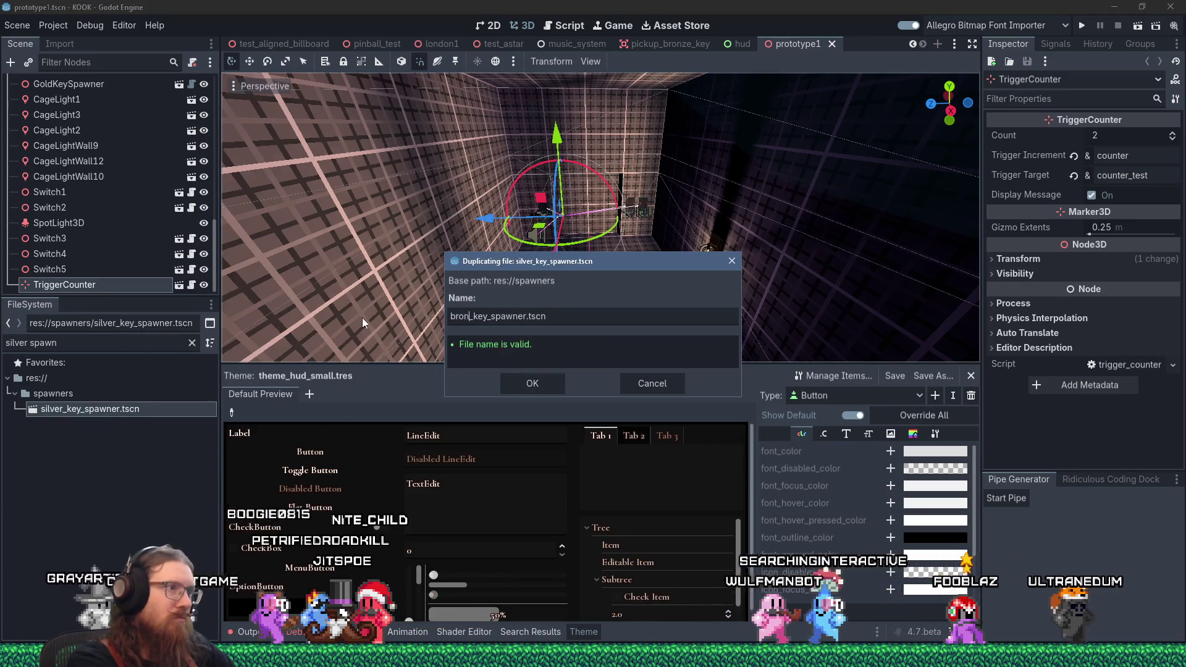
pyautogui.press('Escape')
# - Filter the FileSystem for 'bronze' and open bronze_key_spawner.tscn
pyautogui.click(103, 344)
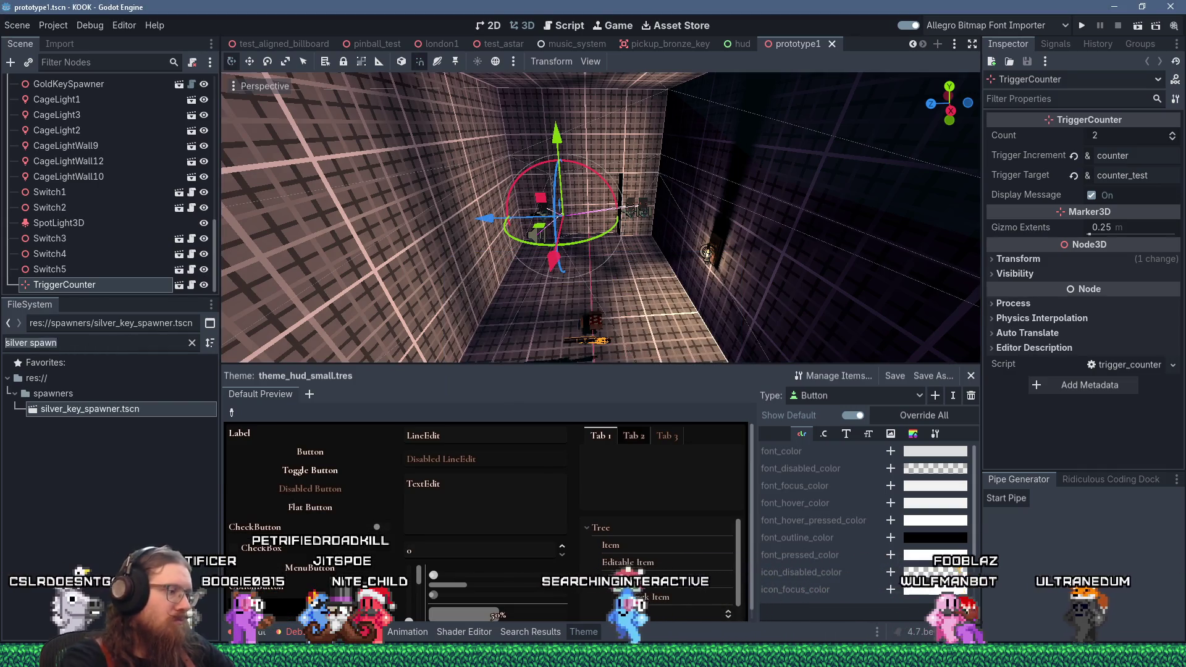
pyautogui.hotkey('ctrl', 'a')
pyautogui.write('bronze')
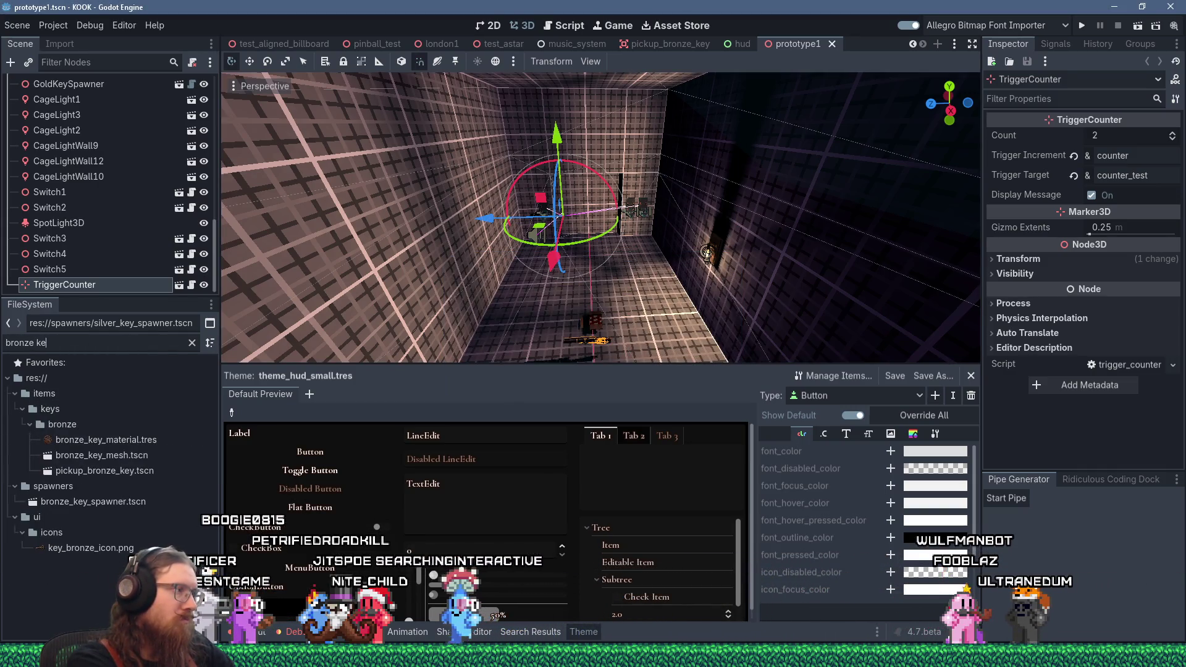
pyautogui.doubleClick(113, 501)
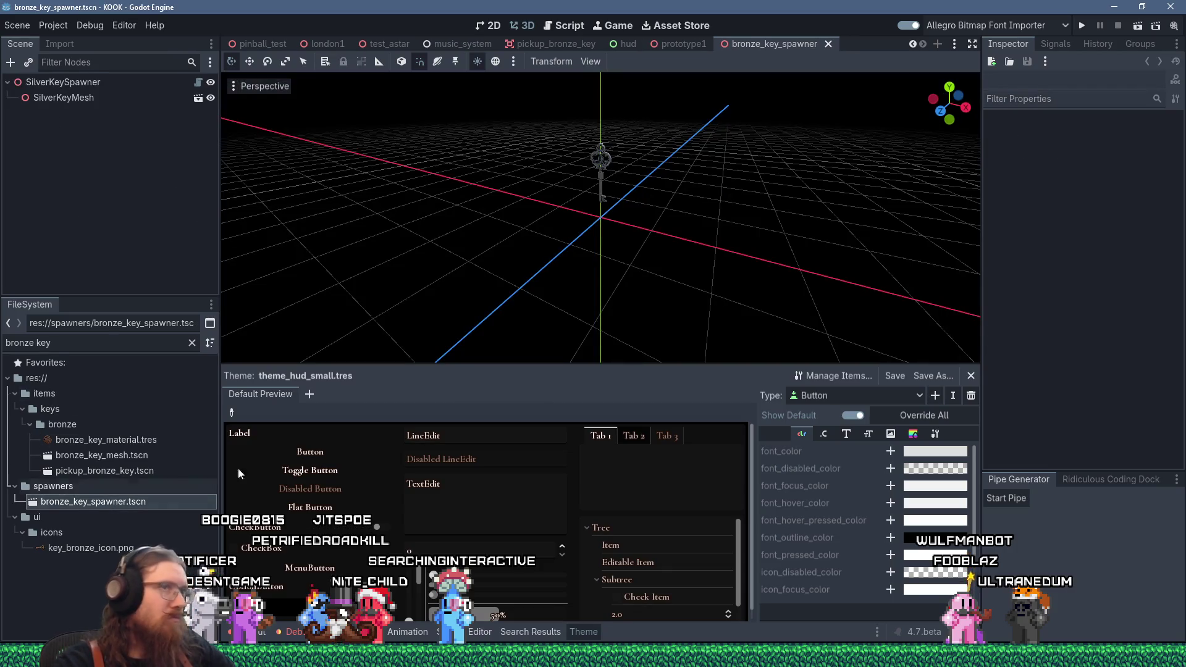
# - Rename the root to BronzeKeySpawner and replace SilverKeyMesh with bronze_key_mesh.tscn
pyautogui.doubleClick(50, 83)
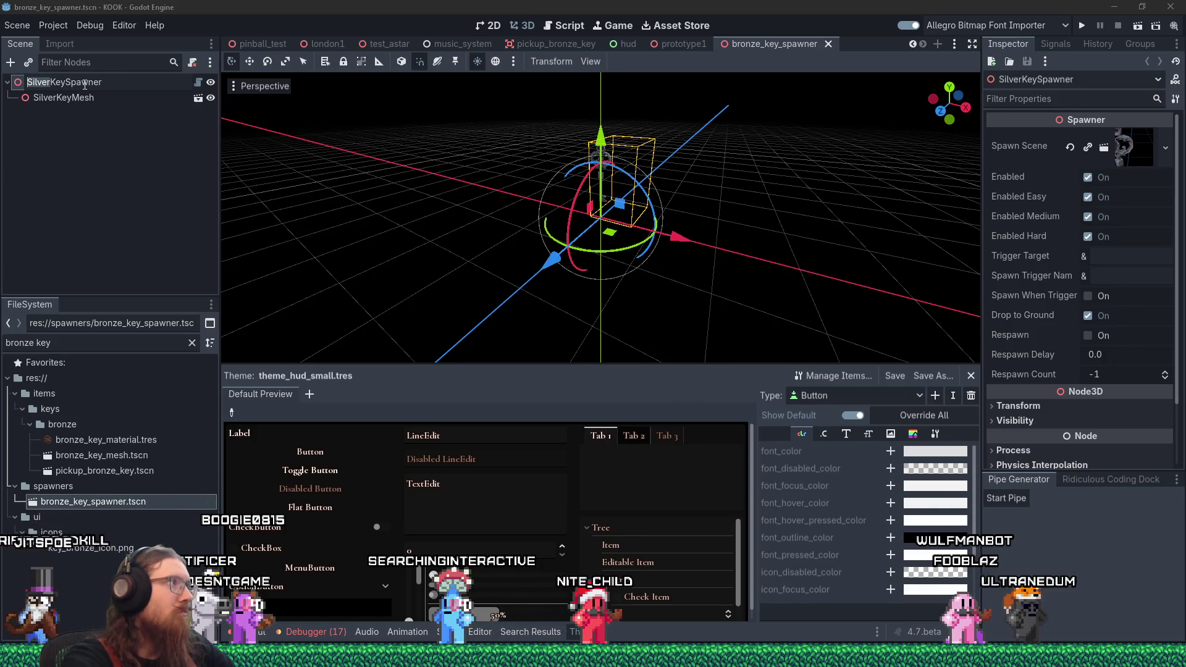
pyautogui.write('ze')
pyautogui.press('Return')
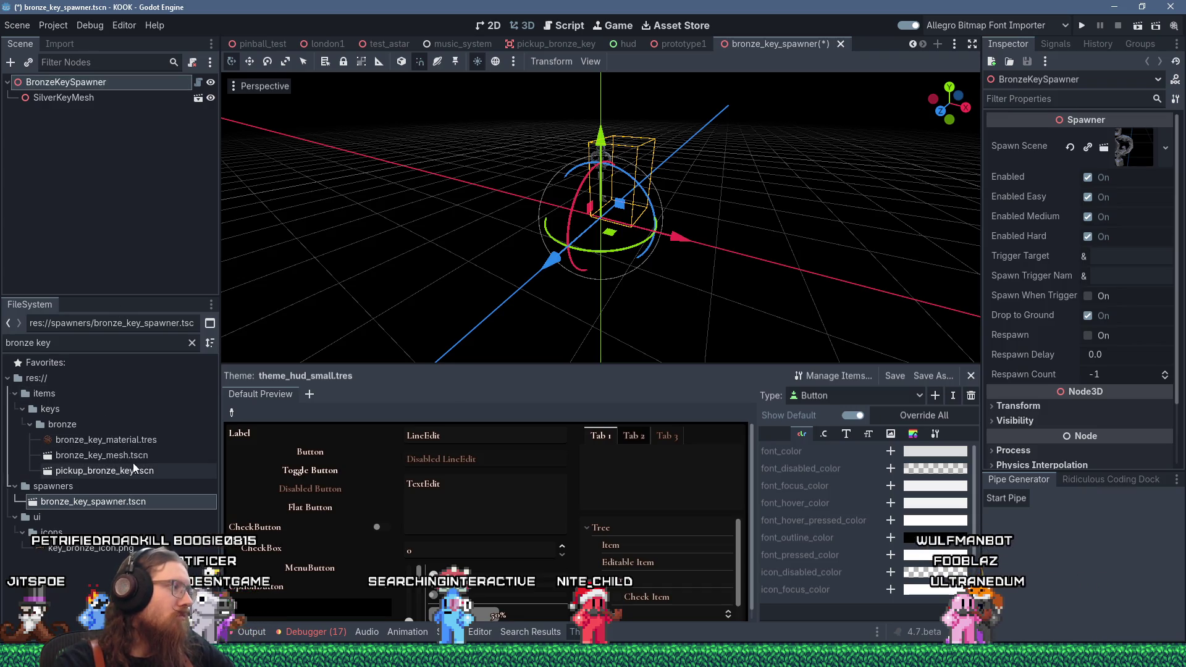
pyautogui.moveTo(102, 455); pyautogui.dragTo(121, 137)
pyautogui.moveTo(101, 98); pyautogui.dragTo(75, 93)
pyautogui.rightClick(76, 112)
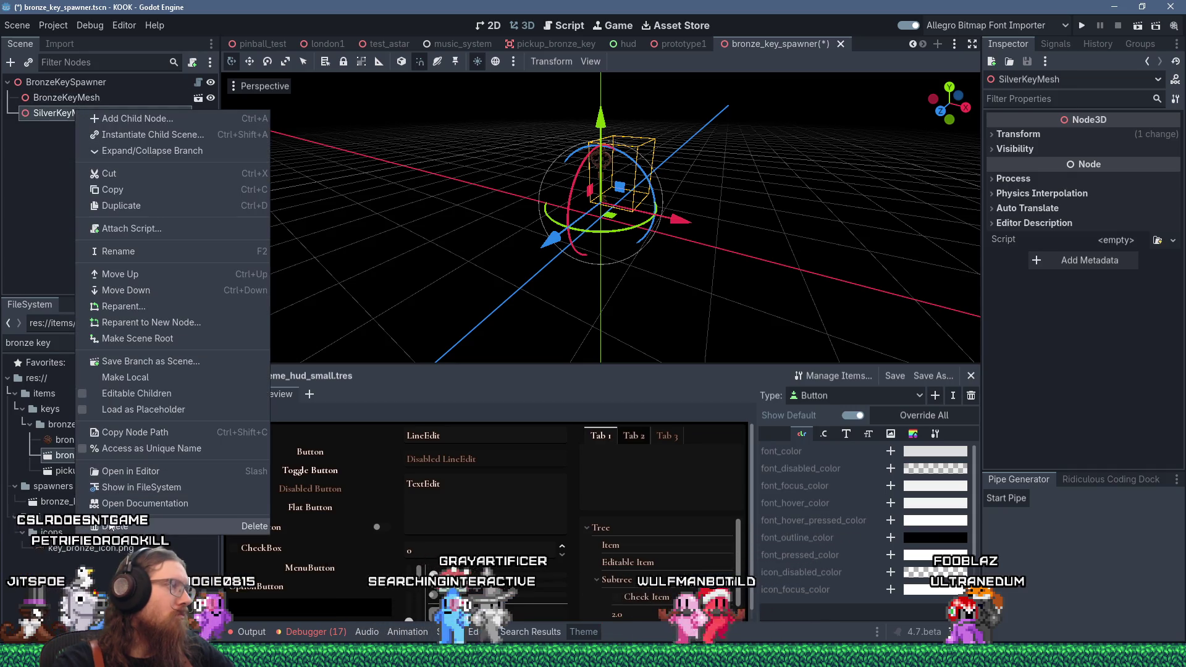
pyautogui.click(110, 526)
pyautogui.click(572, 346)
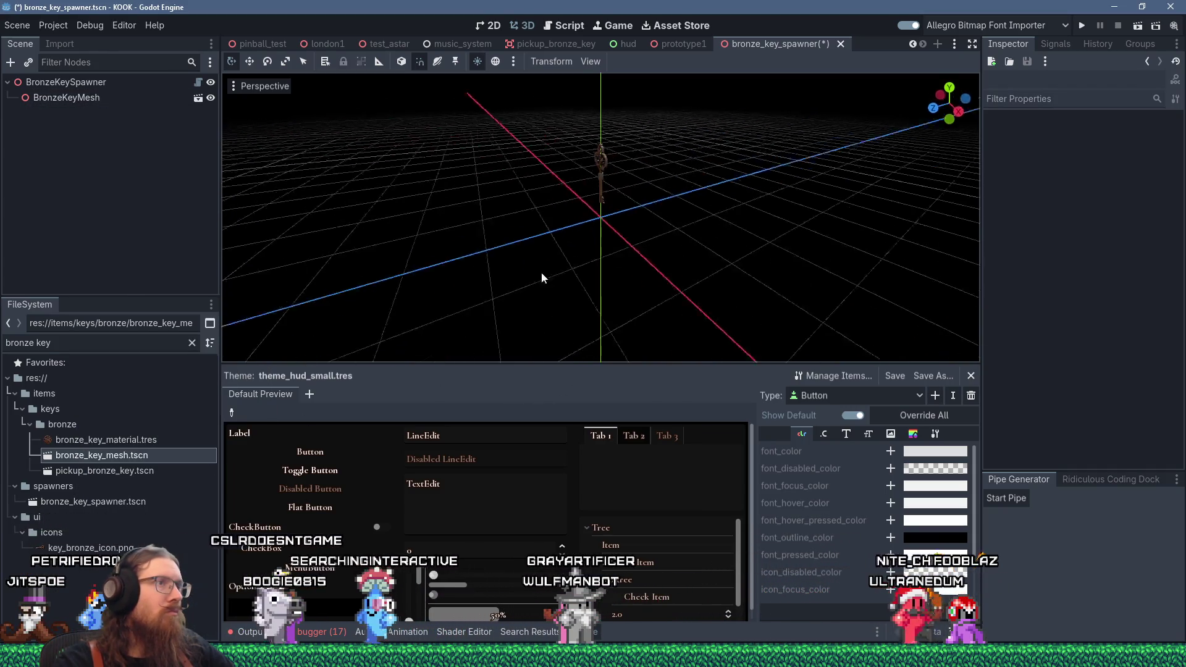
# - Set BronzeKeySpawner's spawned scene to pickup_bronze_key.tscn and save the spawner scene
pyautogui.scroll(6, 509, 194)
pyautogui.moveTo(485, 266)
pyautogui.mouseDown()
pyautogui.moveTo(776, 245)
pyautogui.moveTo(599, 295)
pyautogui.moveTo(658, 253)
pyautogui.moveTo(703, 268)
pyautogui.moveTo(505, 288)
pyautogui.moveTo(321, 275)
pyautogui.moveTo(369, 138)
pyautogui.moveTo(675, 175)
pyautogui.moveTo(691, 250)
pyautogui.moveTo(616, 262)
pyautogui.moveTo(631, 268)
pyautogui.mouseUp()
pyautogui.scroll(2, 658, 254)
pyautogui.scroll(-3, 690, 249)
pyautogui.scroll(2, 691, 250)
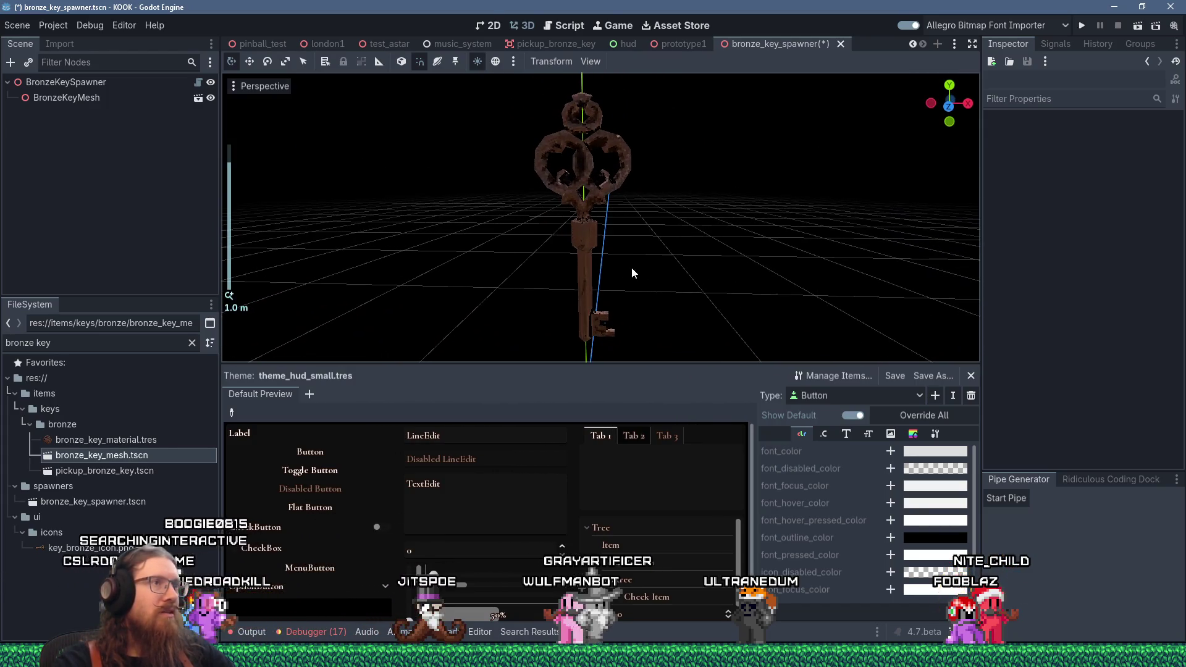
pyautogui.click(75, 99)
pyautogui.click(82, 82)
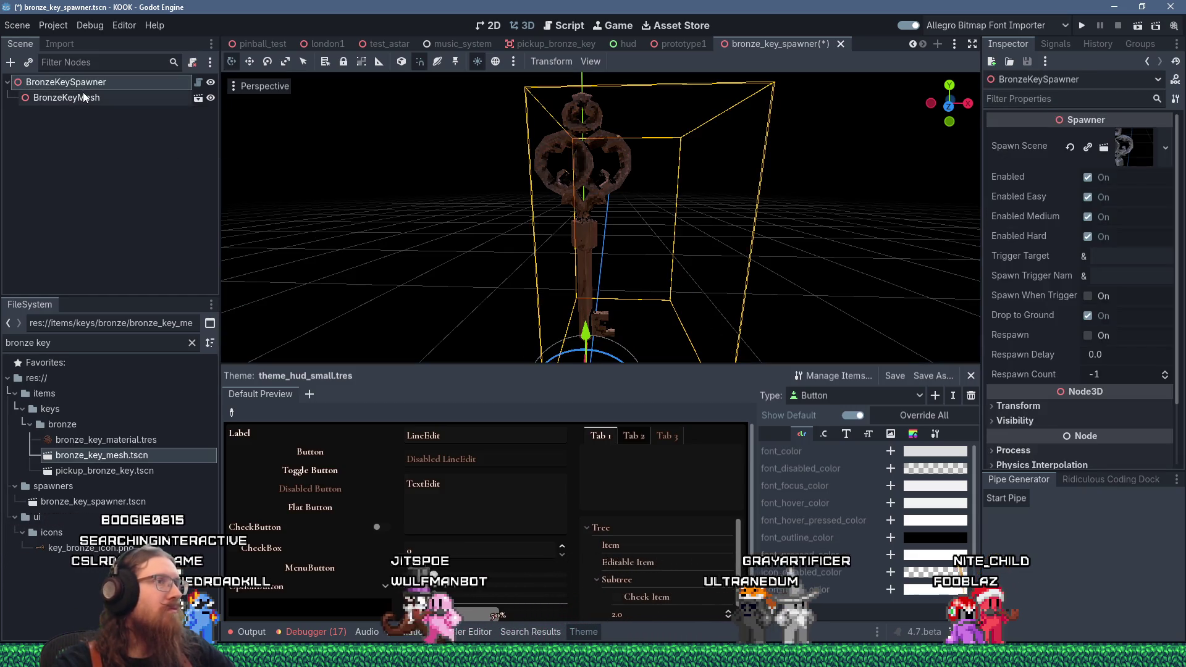
pyautogui.click(1165, 149)
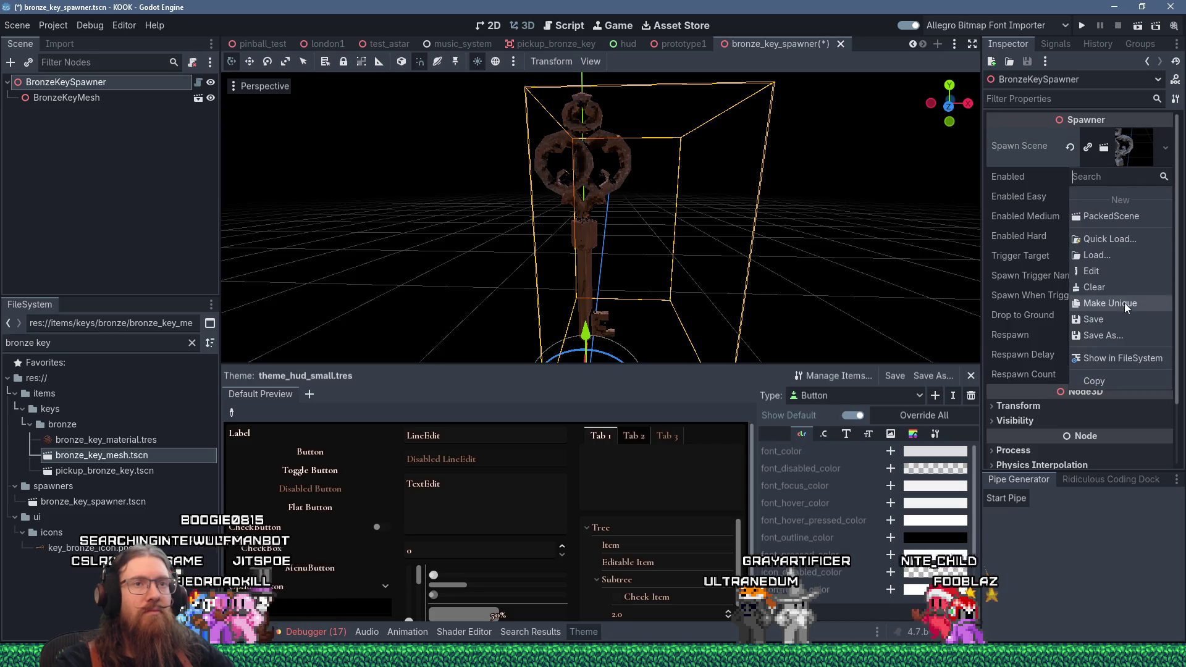
pyautogui.click(1126, 238)
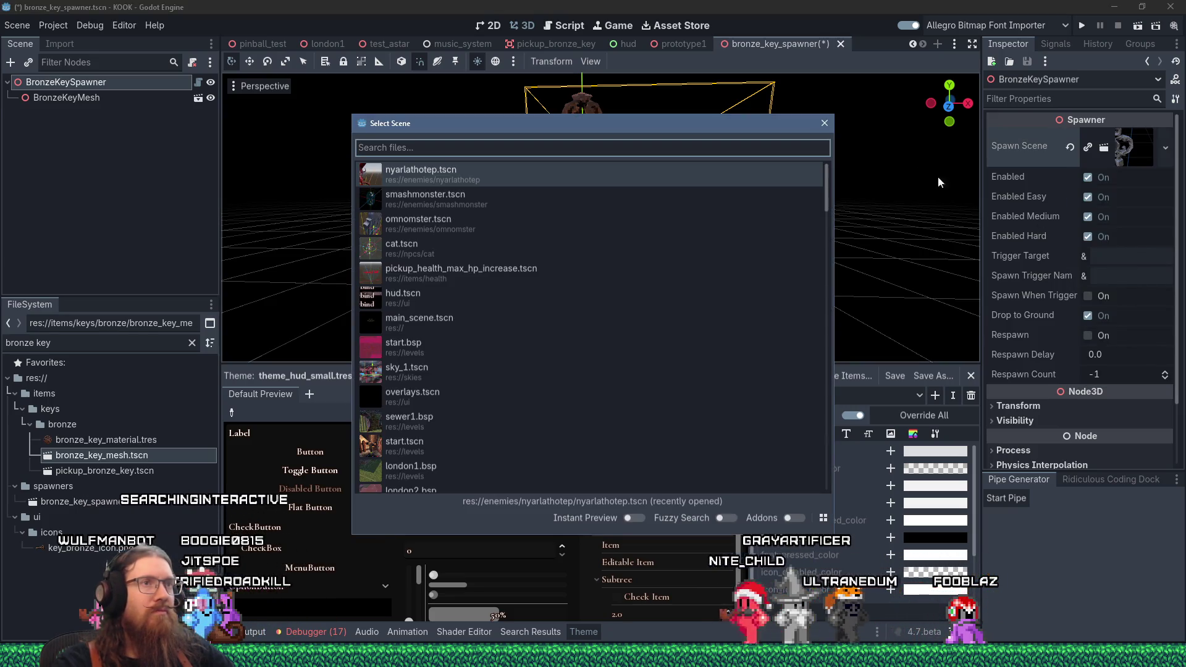
pyautogui.click(828, 128)
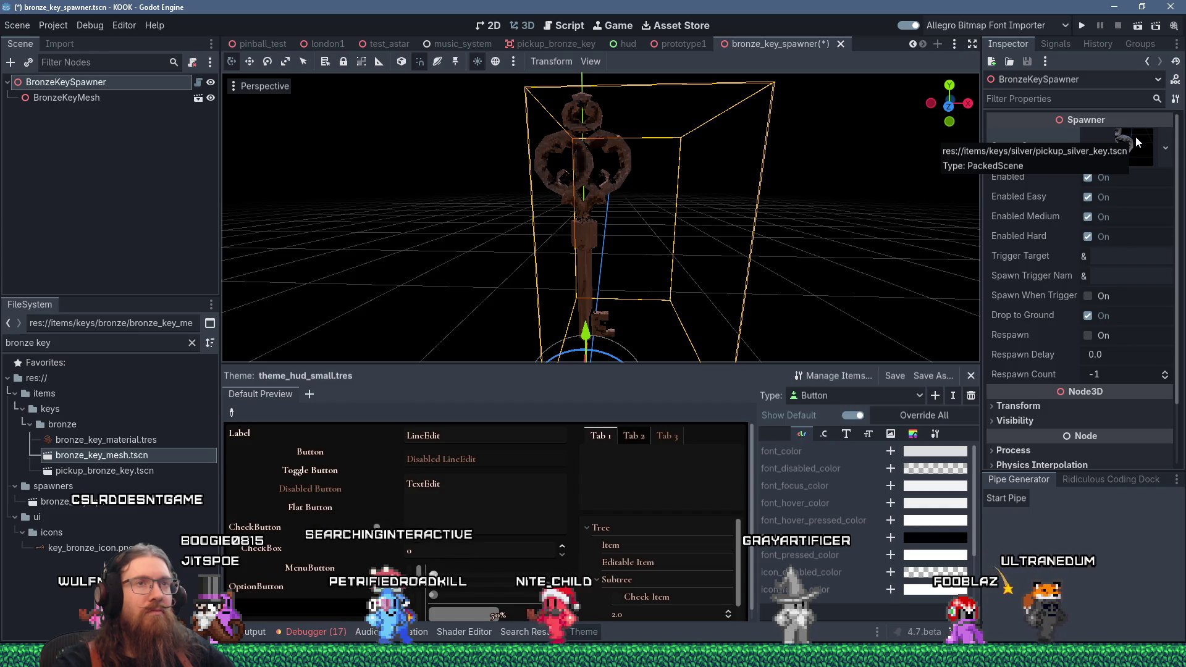
pyautogui.click(1165, 148)
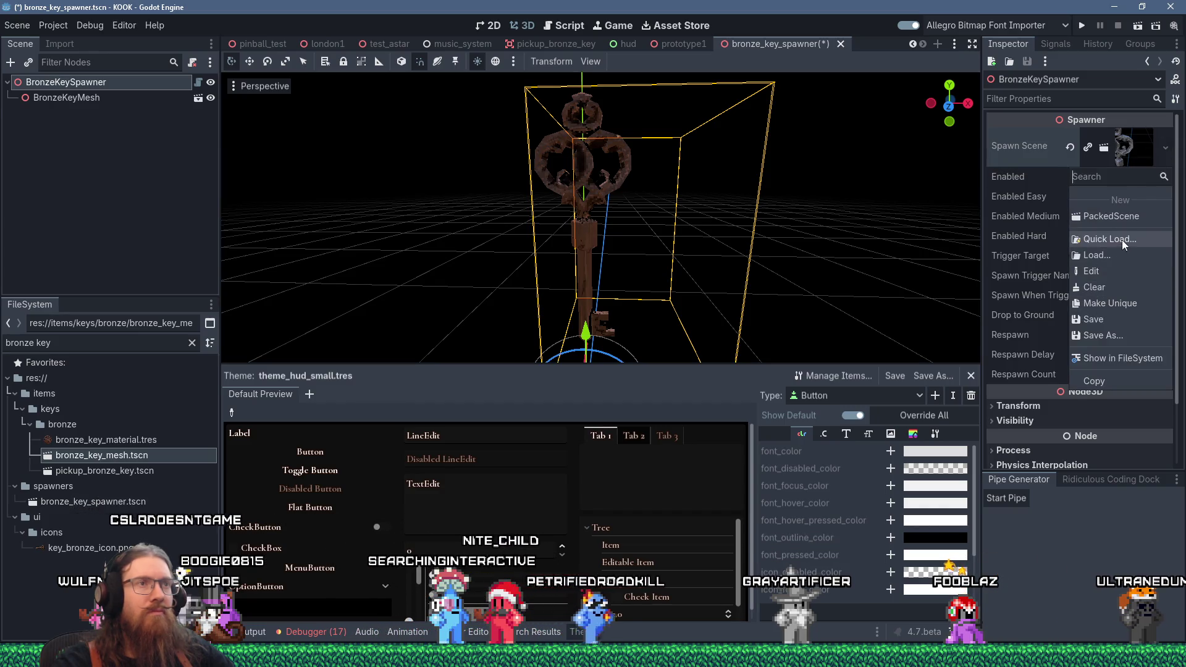
pyautogui.click(1123, 240)
pyautogui.write('pickup_bronze')
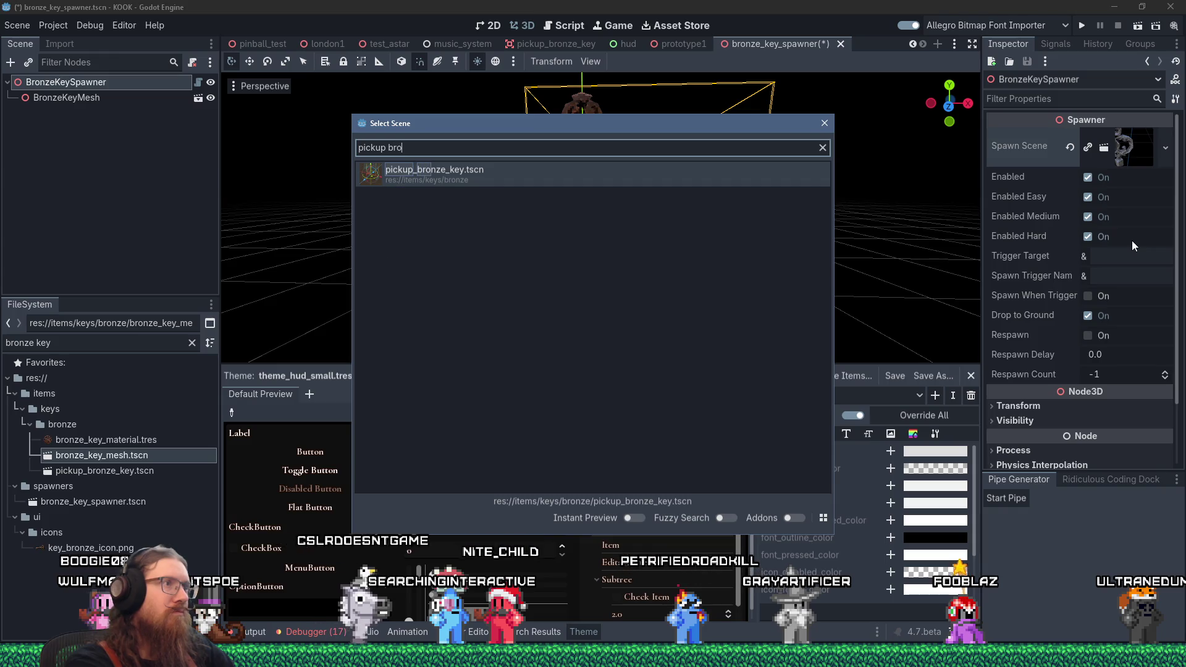
pyautogui.press('Return')
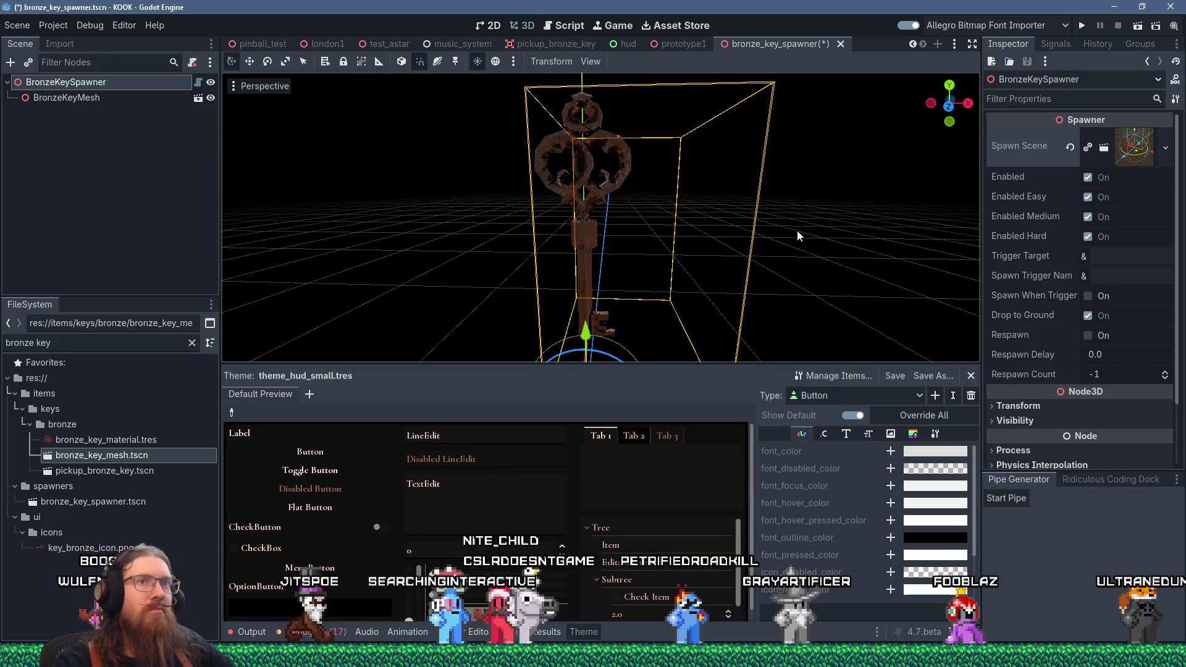
pyautogui.hotkey('ctrl', 's')
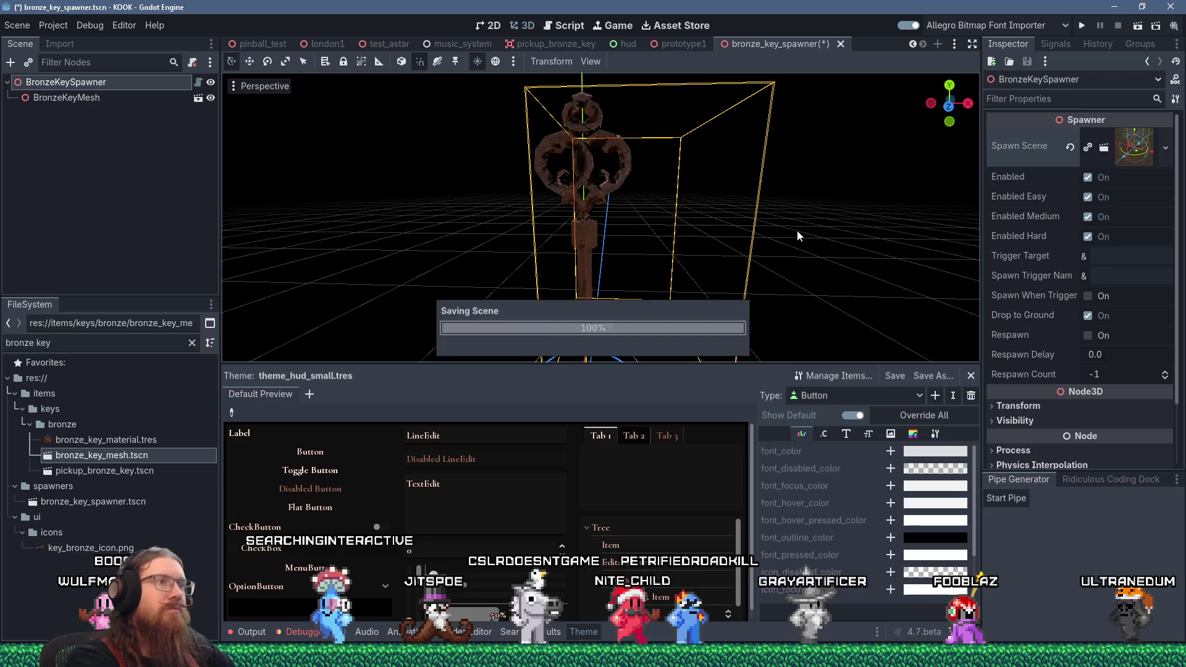
# - Place a bronze_key_spawner.tscn instance in the prototype1 room
pyautogui.click(827, 44)
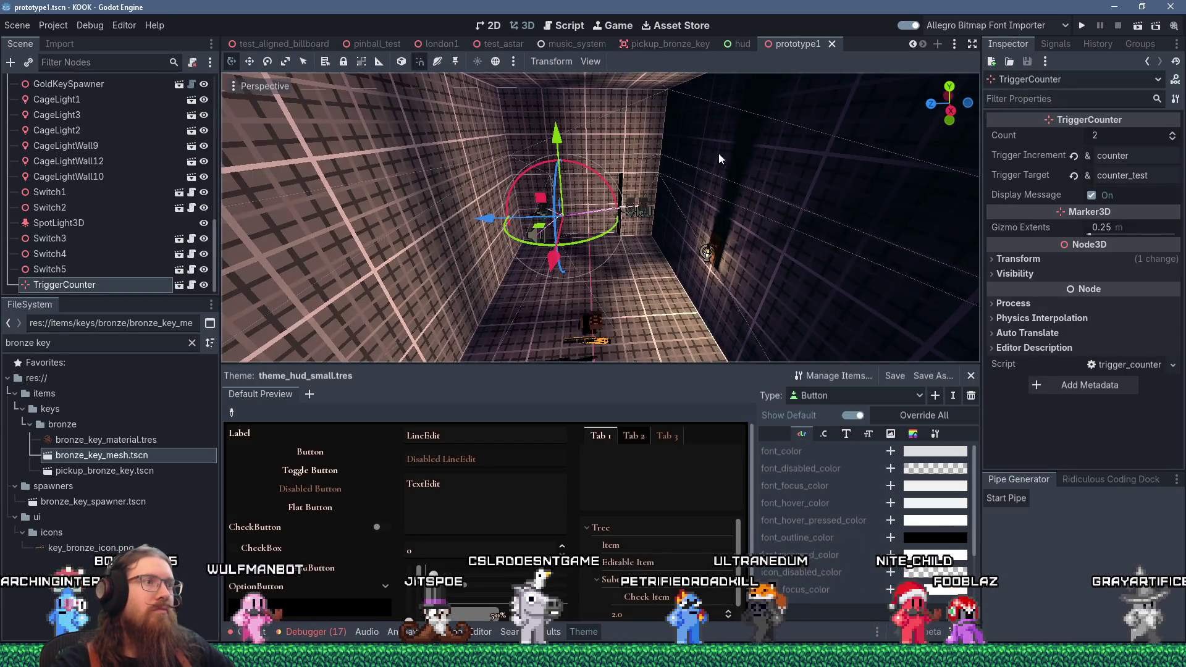
pyautogui.moveTo(718, 153); pyautogui.dragTo(703, 185)
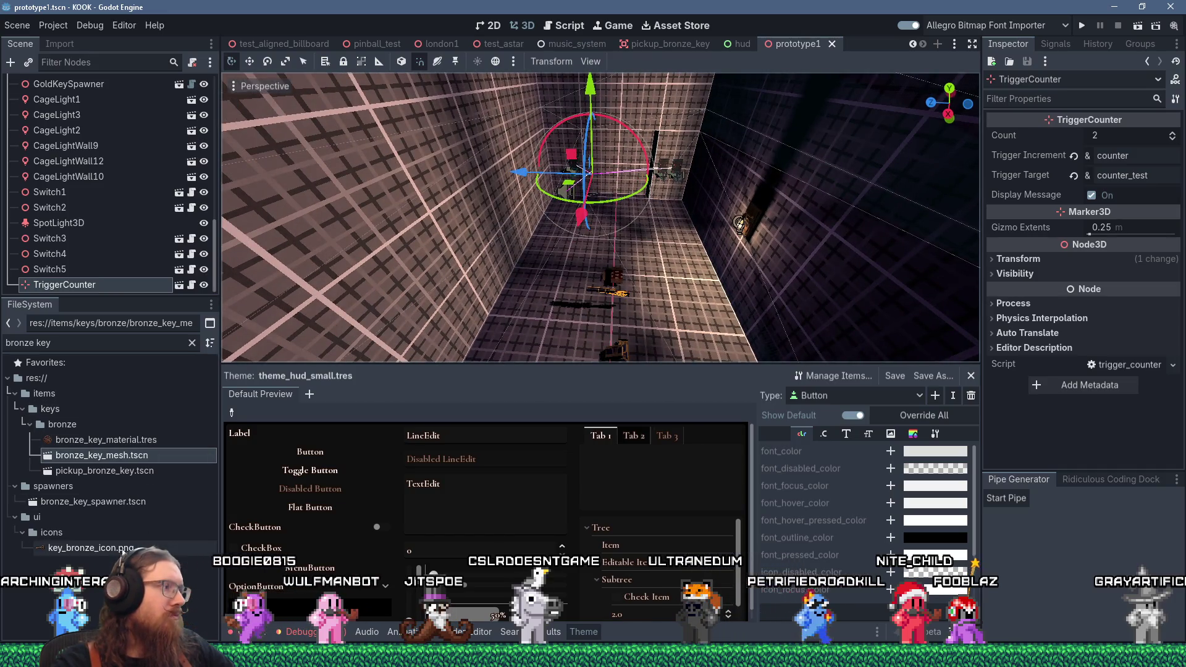
pyautogui.moveTo(139, 503)
pyautogui.mouseDown()
pyautogui.moveTo(371, 247)
pyautogui.moveTo(650, 243)
pyautogui.mouseUp()
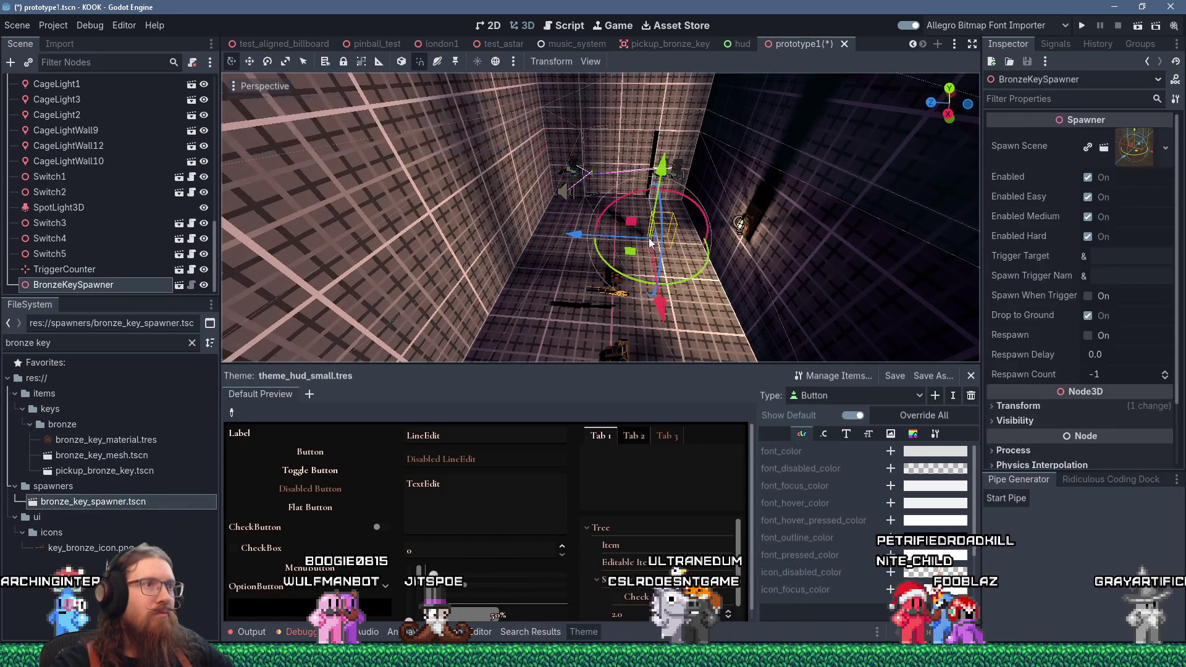
# - Run the game, walk into the room, then exit with the console 'quit' command
pyautogui.click(1083, 27)
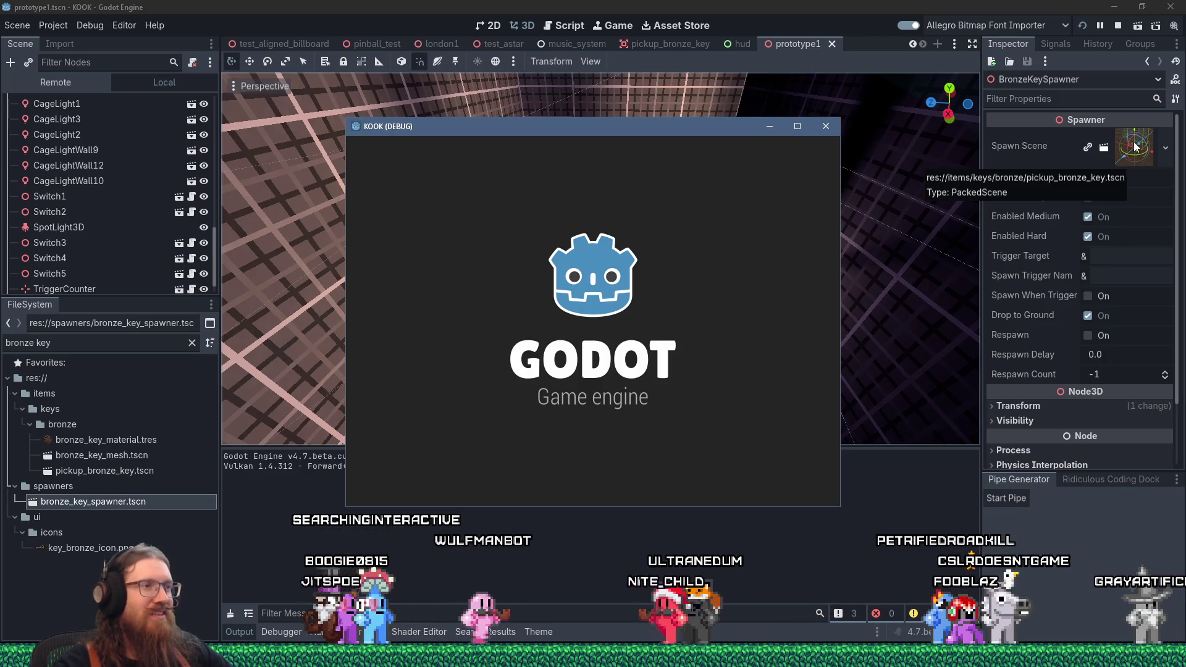
pyautogui.press('w')
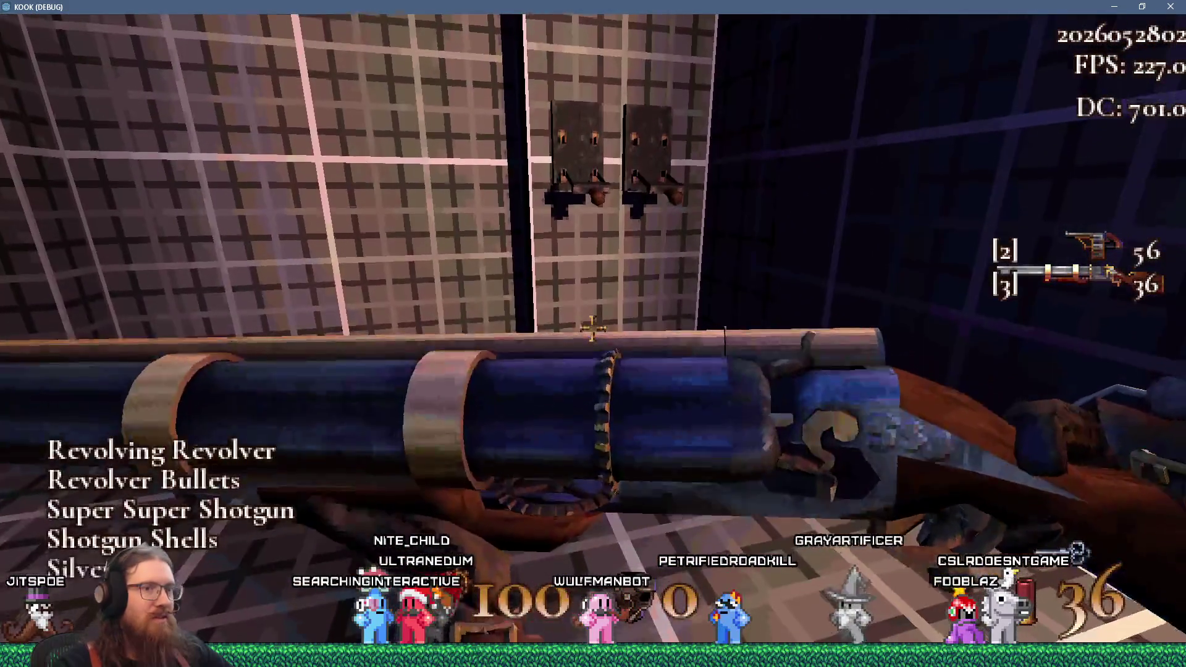
pyautogui.press('`')
pyautogui.write('qu')
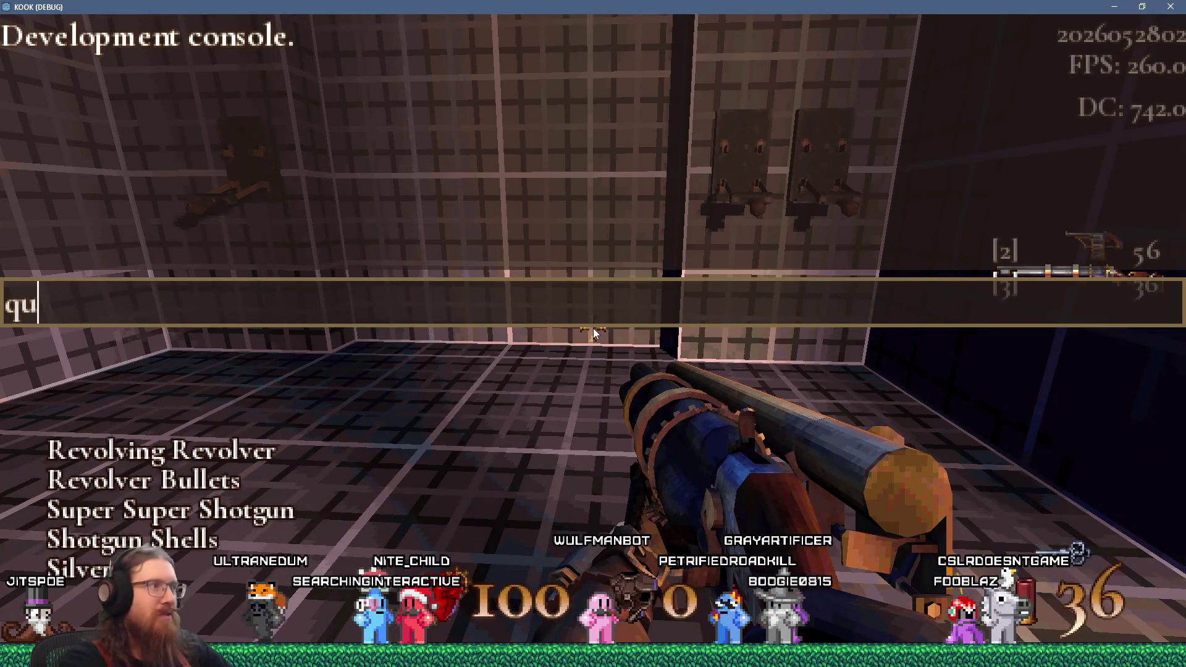
pyautogui.write('it')
pyautogui.press('Return')
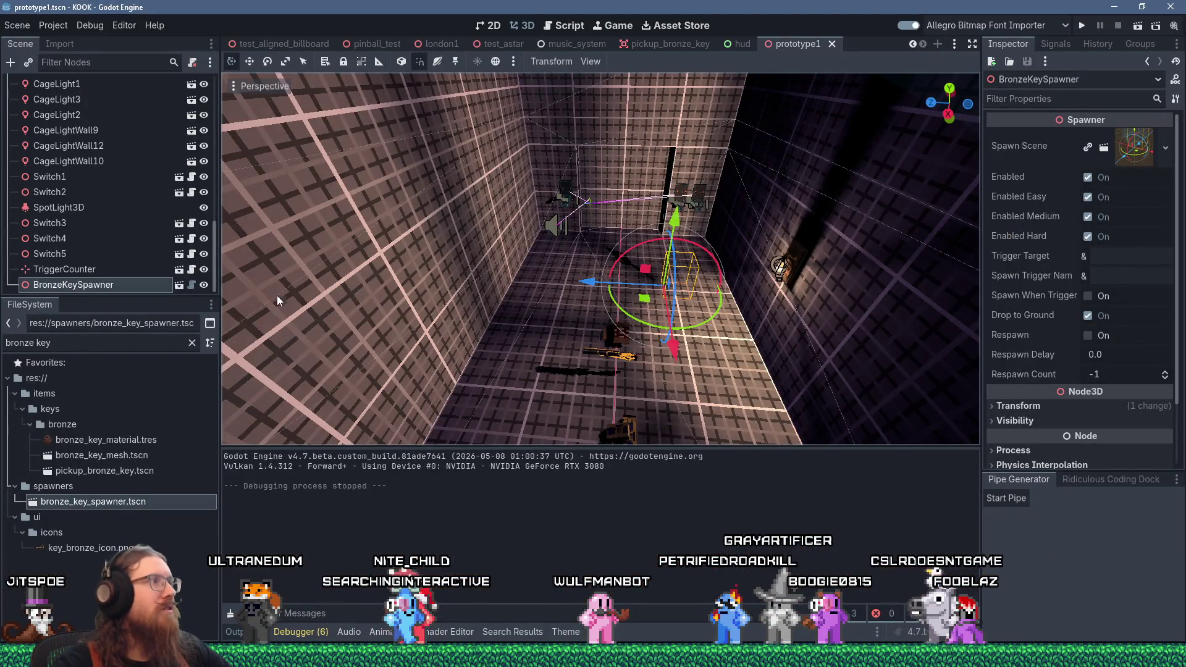
# - Open the pickup_bronze_key scene from Spawn Scene and set its Key Type to Invalid
pyautogui.click(1135, 154)
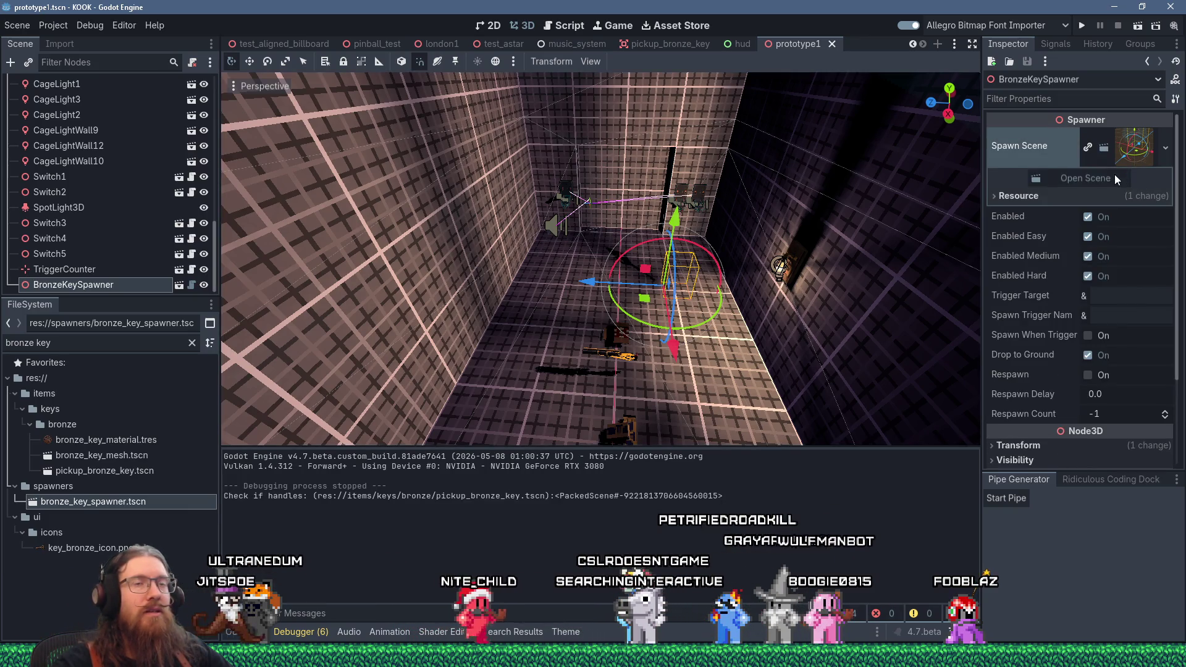
pyautogui.click(1114, 176)
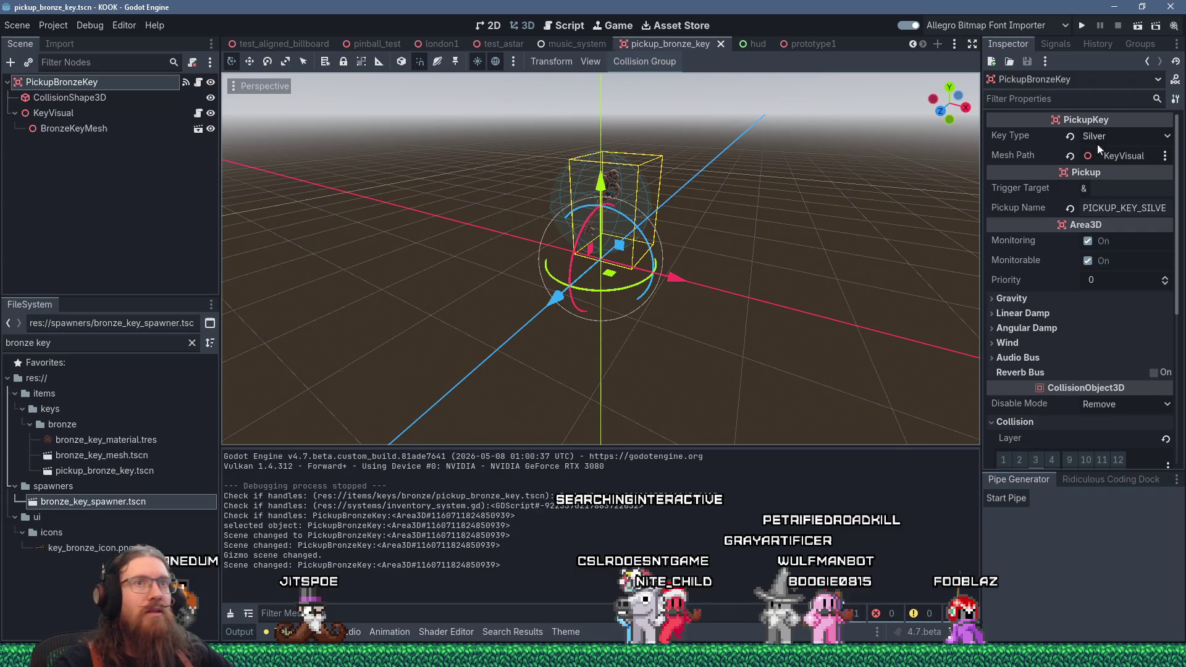
pyautogui.click(1121, 139)
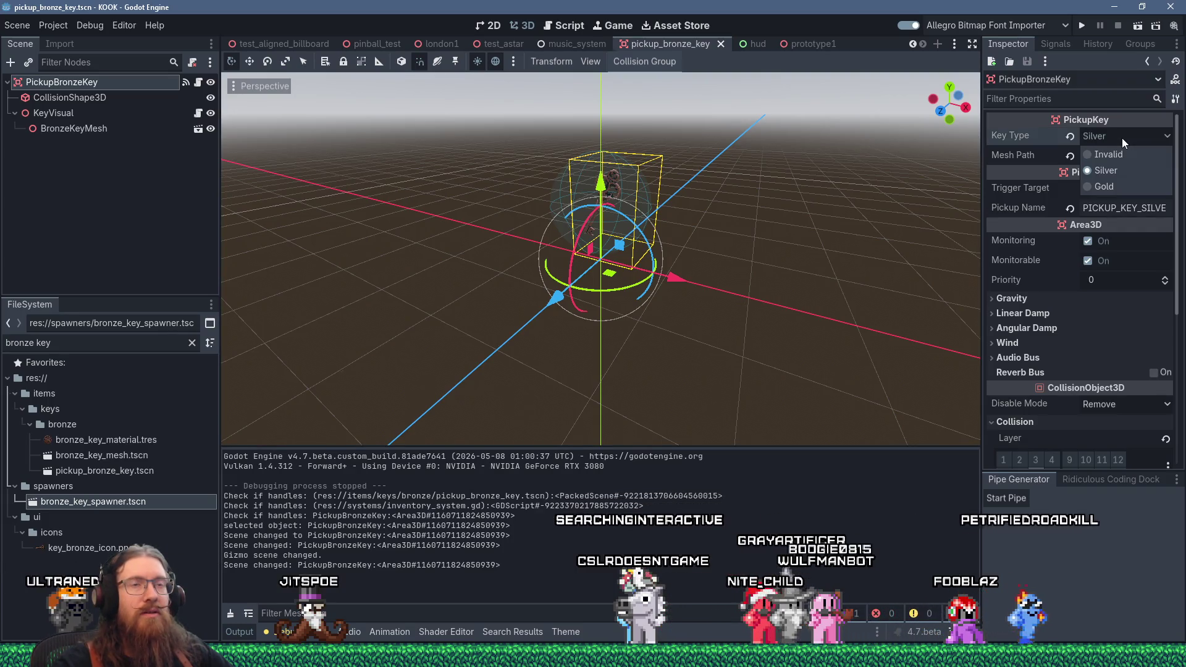
pyautogui.click(1112, 155)
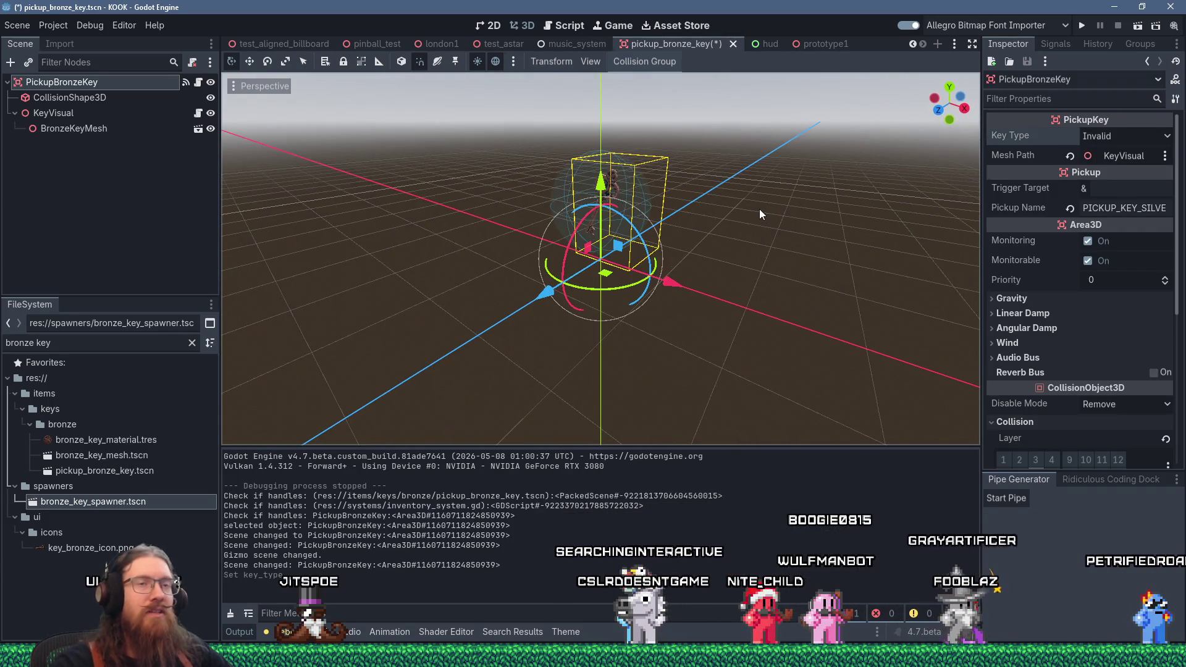
# - Save the scene and change its Pickup Name from the silver key to PICKUP_KEY_BRONZE
pyautogui.hotkey('ctrl', 's')
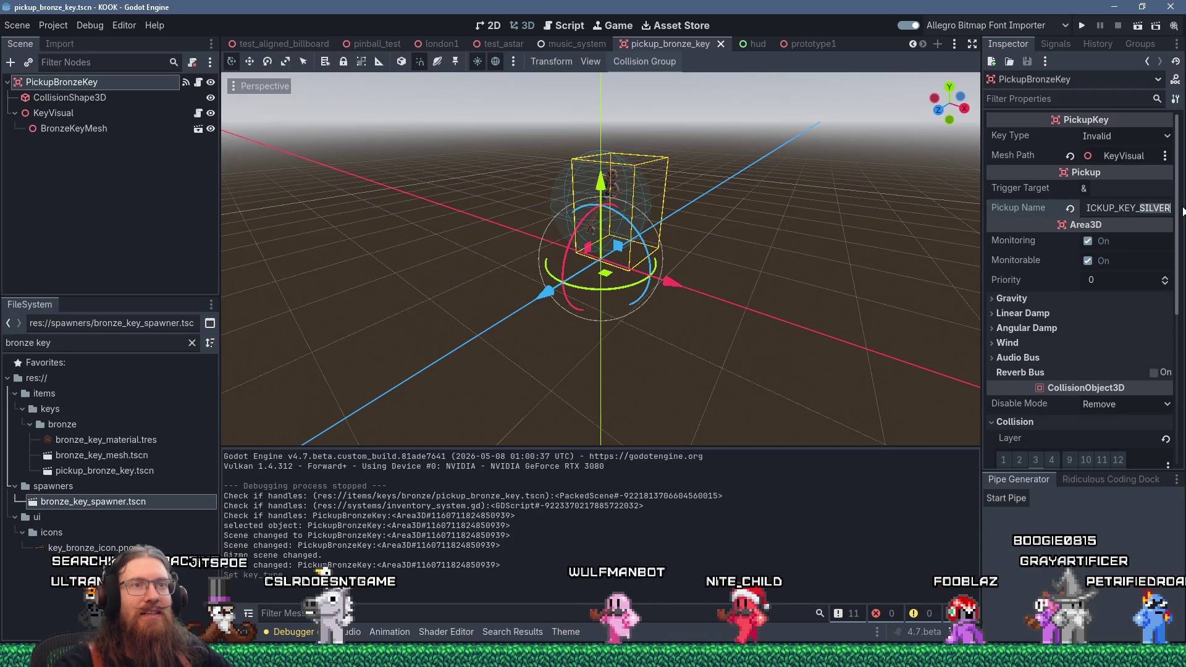
pyautogui.write('BRONZ')
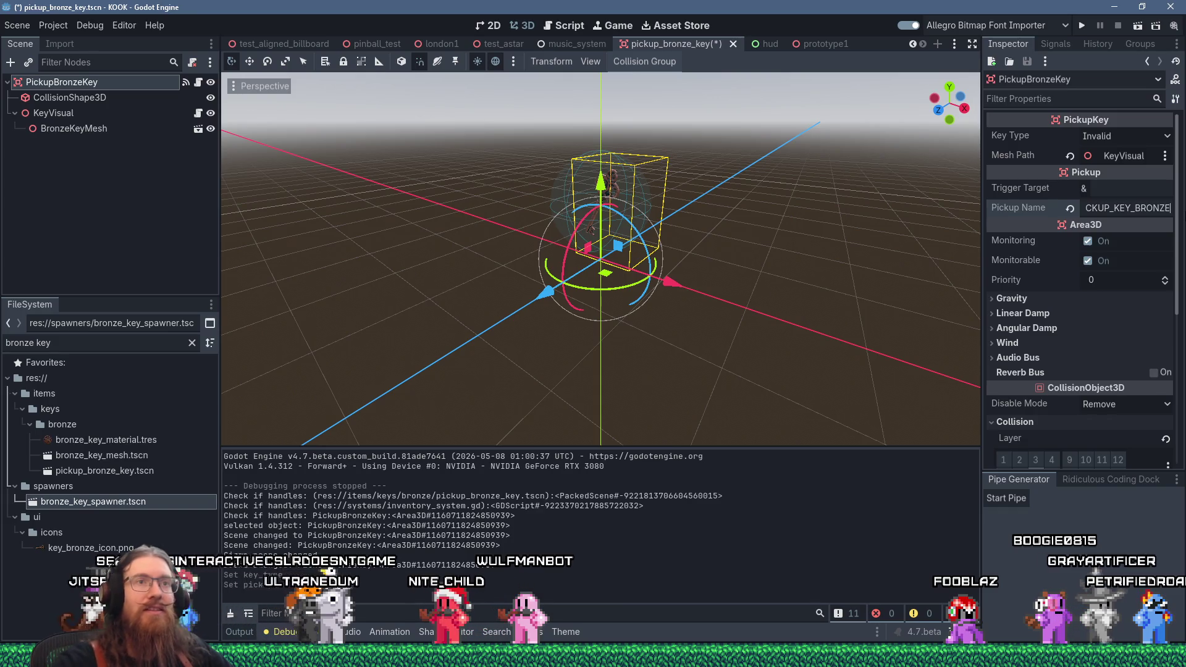
pyautogui.hotkey('alt', 'Tab')
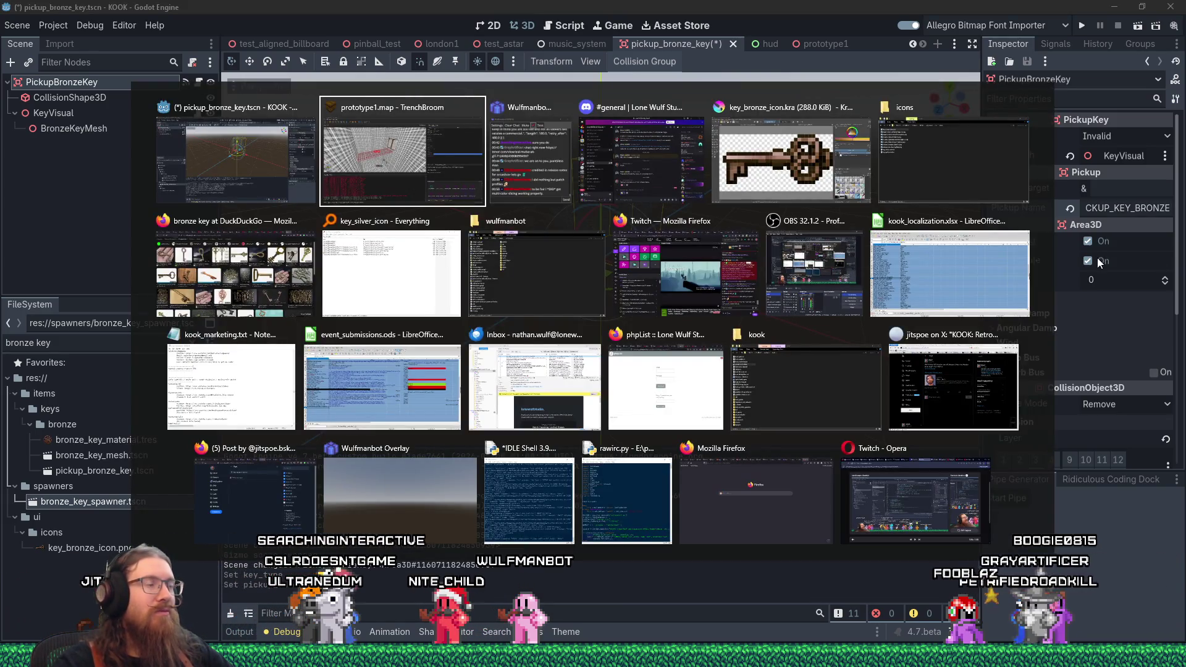
# - In kook_localization, search for the first pickup_key entry
pyautogui.click(950, 258)
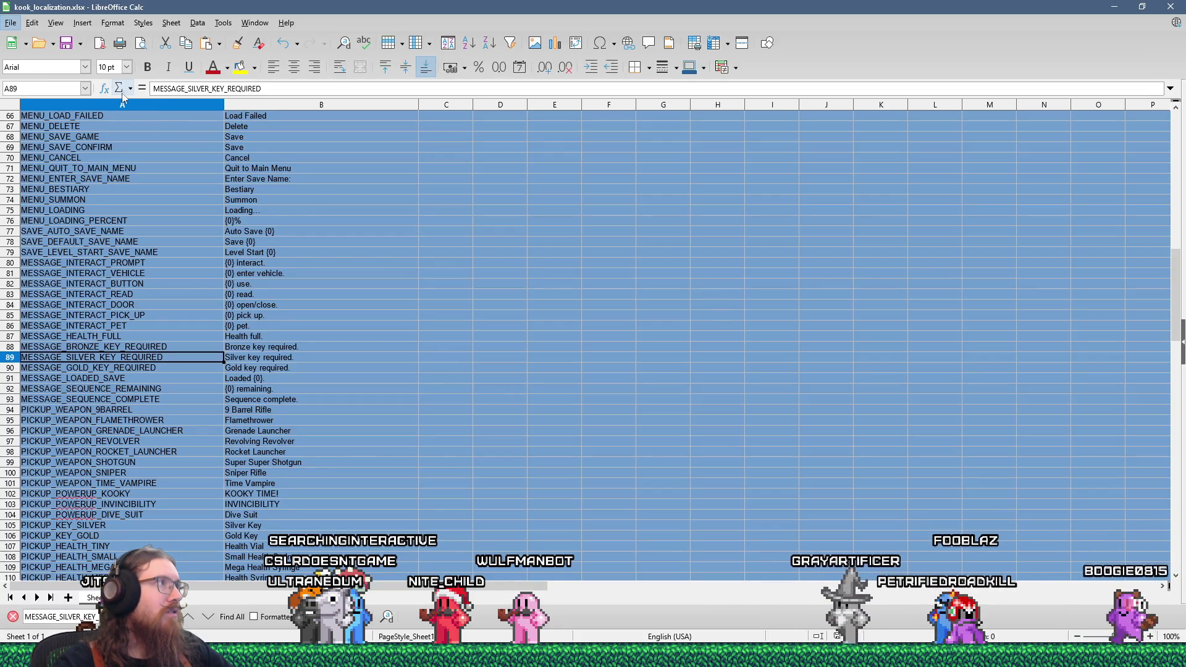
pyautogui.click(139, 161)
pyautogui.hotkey('ctrl', 'f')
pyautogui.write('pickup_ke')
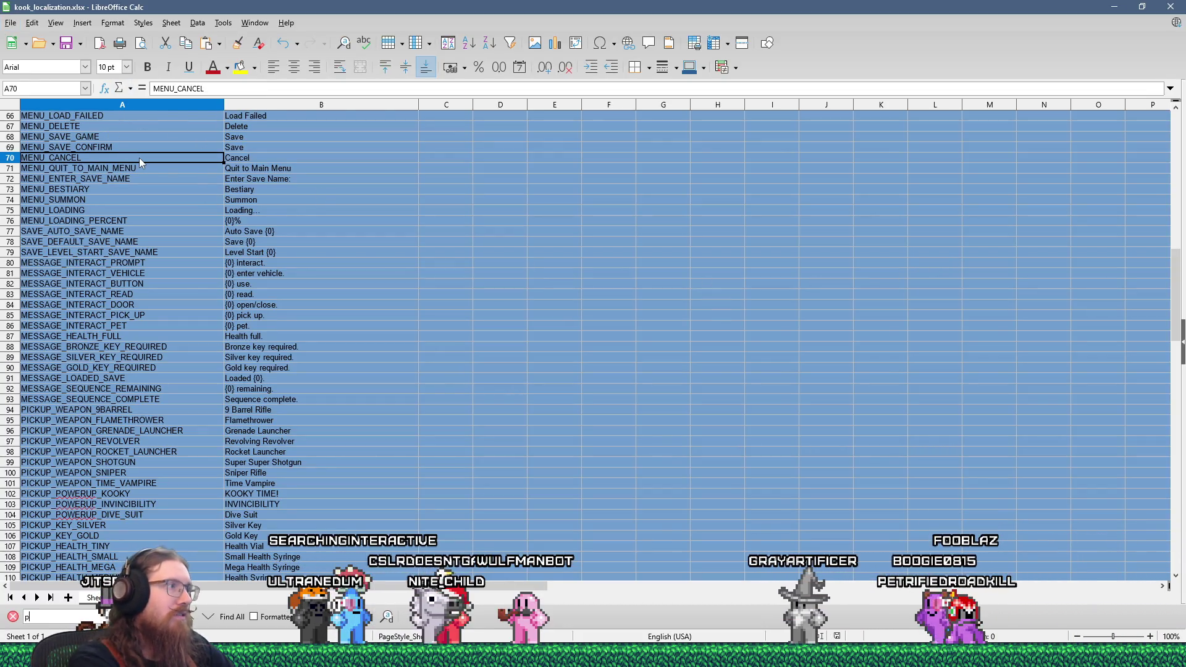
pyautogui.write('y')
pyautogui.press('Return')
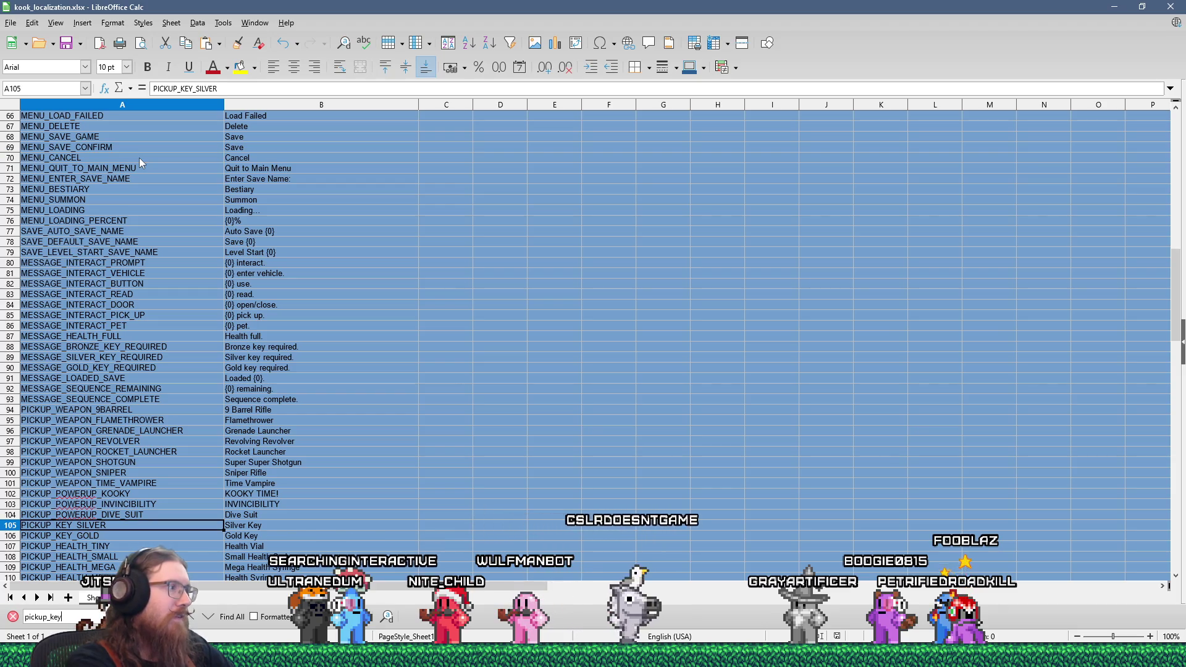
# - Insert a new row 105 with PICKUP_KEY_BRONZE and 'Bronze Key' above PICKUP_KEY_SILVER
pyautogui.rightClick(101, 518)
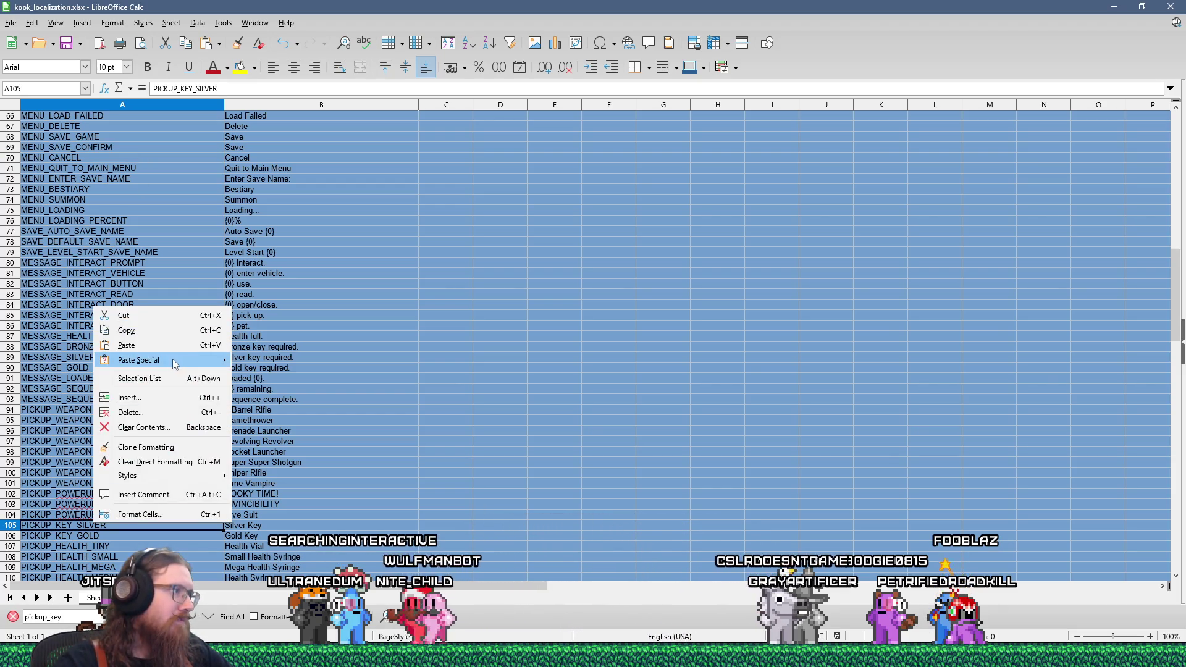
pyautogui.click(168, 398)
pyautogui.press('Return')
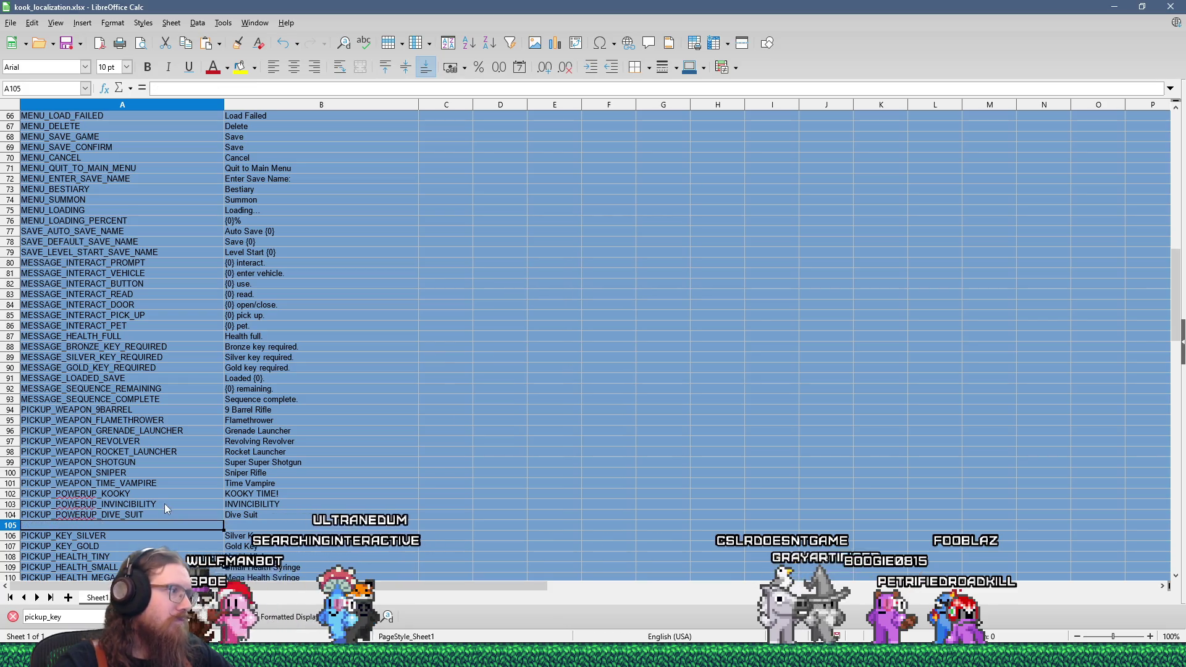
pyautogui.write('PICKUP_KEY_BRO')
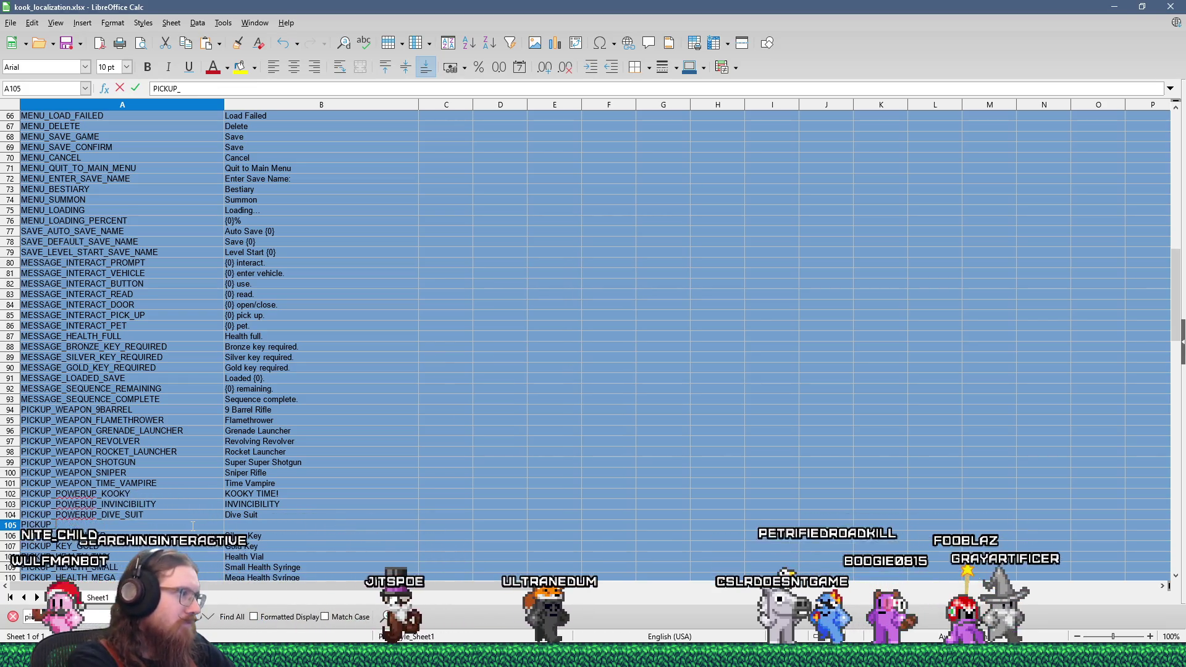
pyautogui.write('NZE')
pyautogui.press('Tab')
pyautogui.write('Bronze Key')
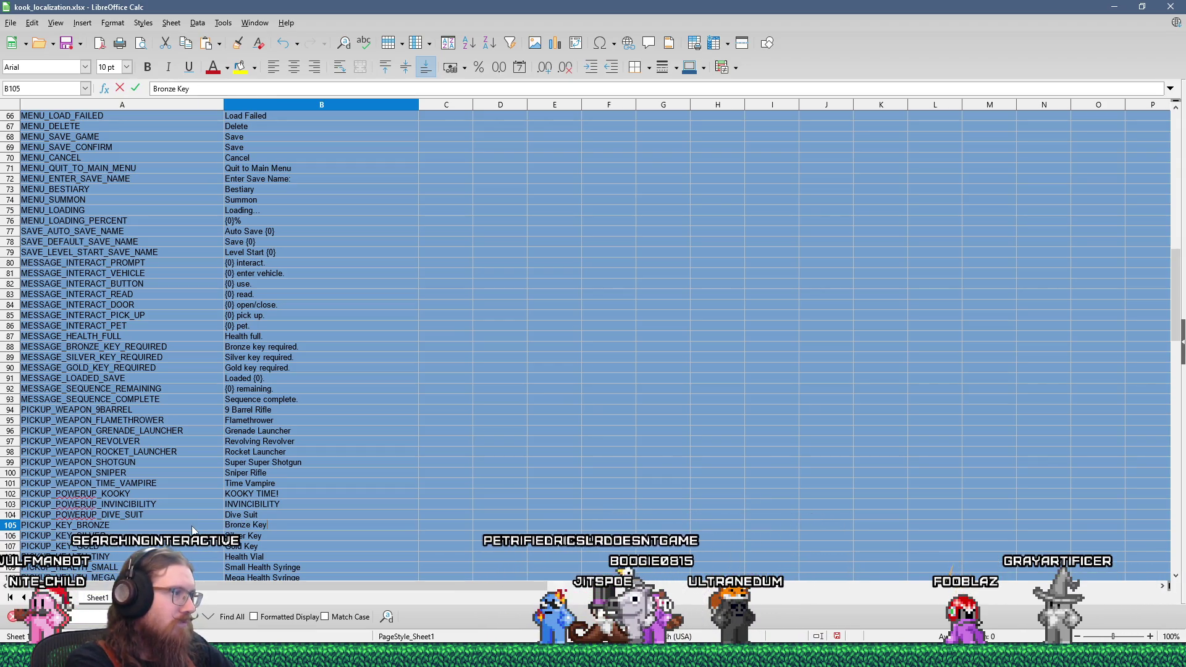
pyautogui.press('Return')
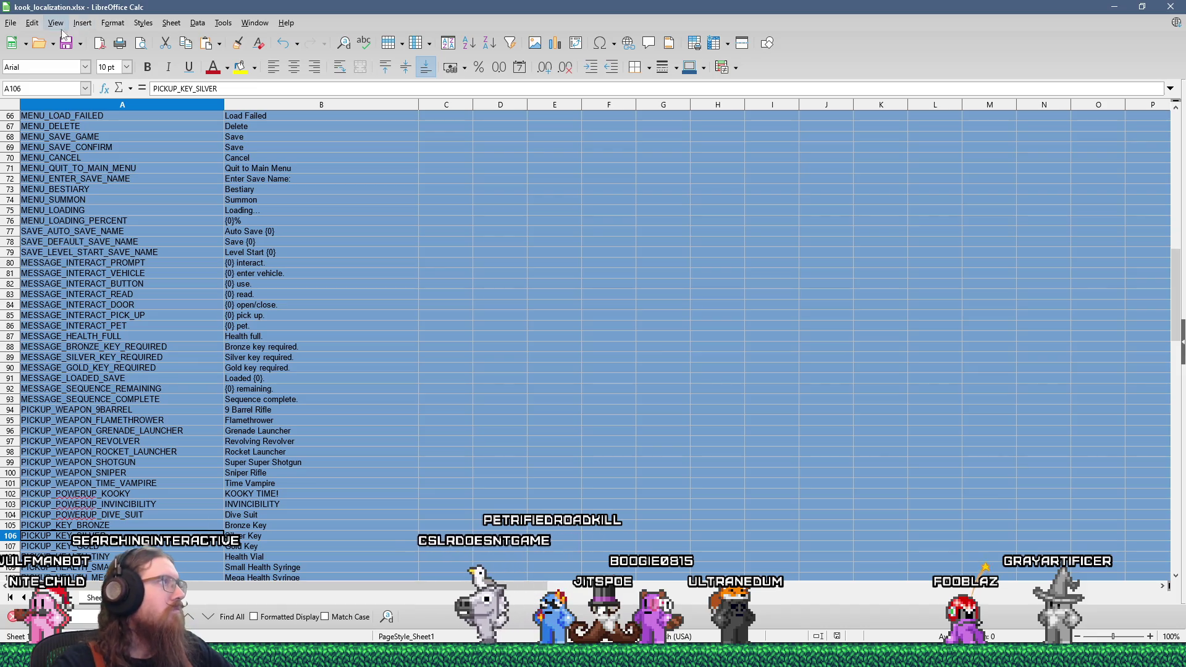
# - Save a Text CSV copy of kook_localization, replacing the existing file
pyautogui.click(10, 23)
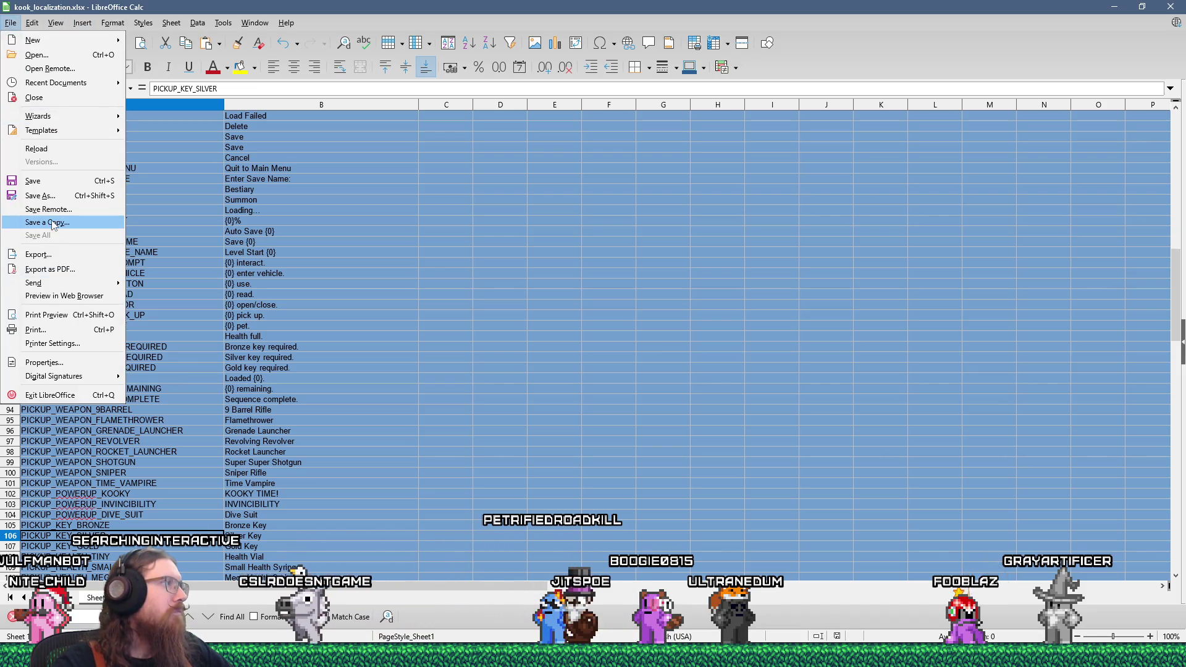
pyautogui.click(68, 231)
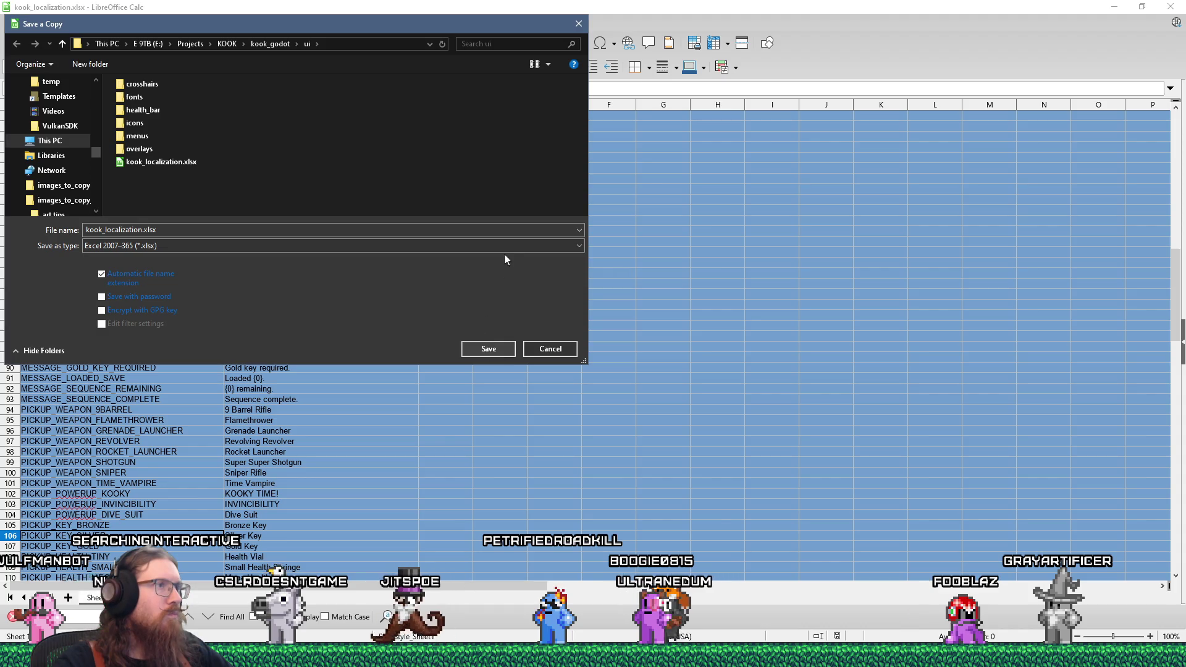
pyautogui.click(504, 247)
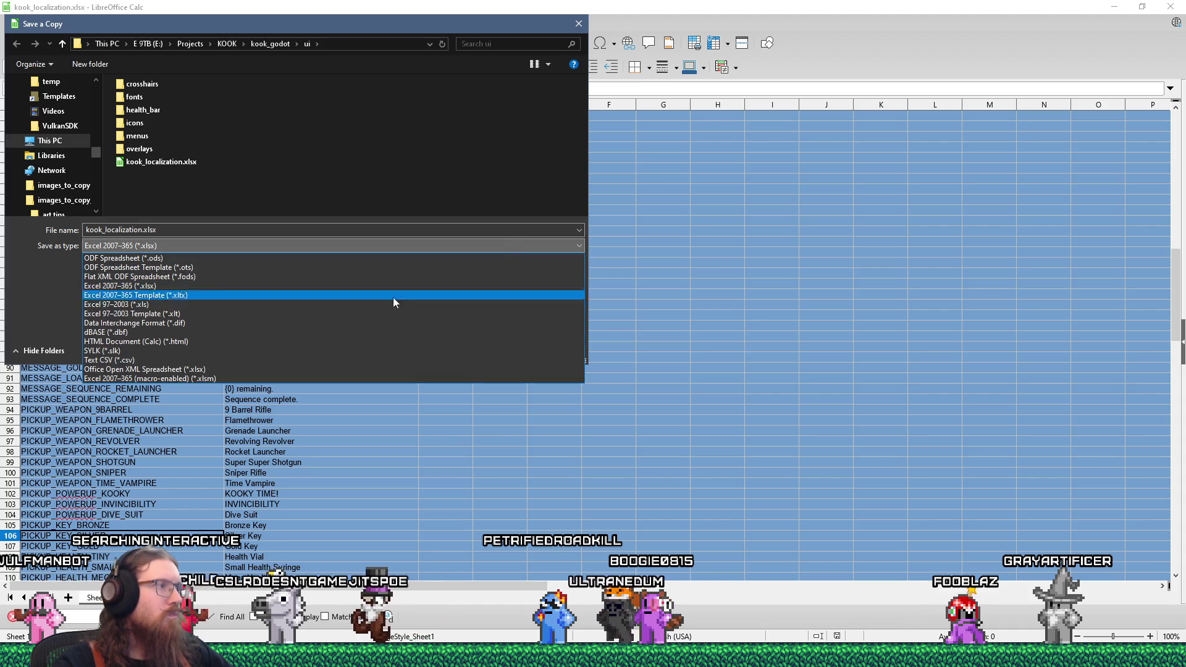
pyautogui.click(185, 360)
pyautogui.click(484, 347)
pyautogui.click(610, 327)
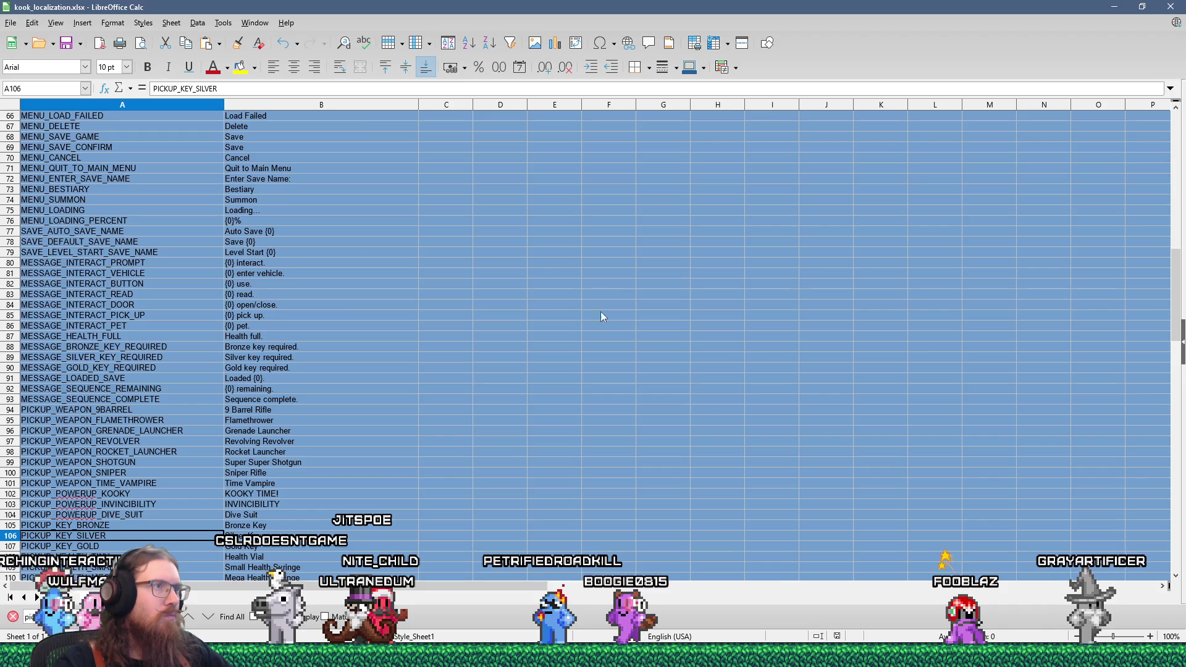
pyautogui.click(609, 387)
pyautogui.press('super+Tab')
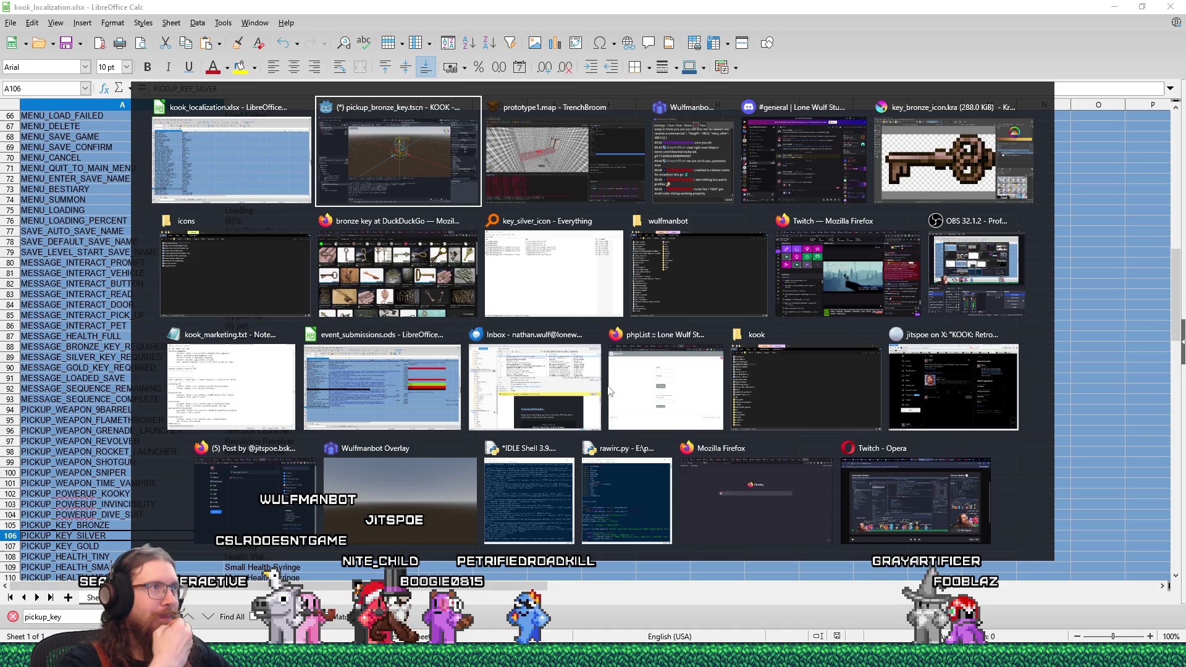
# - Back in Godot, save pickup_bronze_key.tscn and close it and the music_system scene
pyautogui.press('Escape')
pyautogui.hotkey('alt', 'Tab')
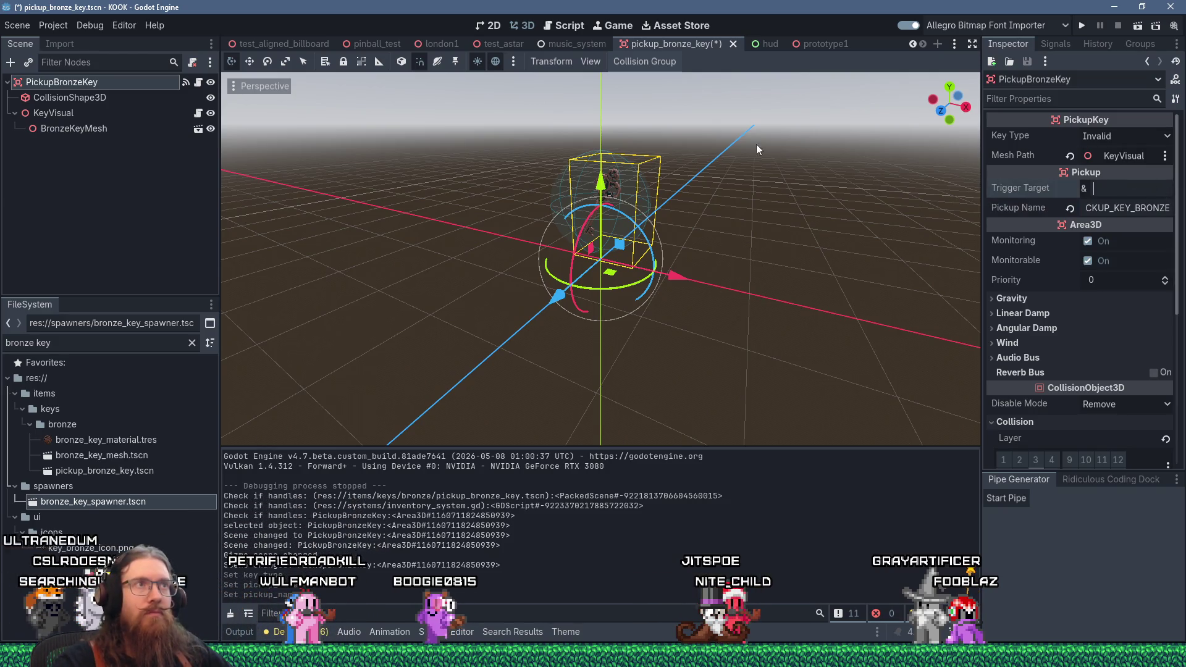
pyautogui.hotkey('ctrl', 's')
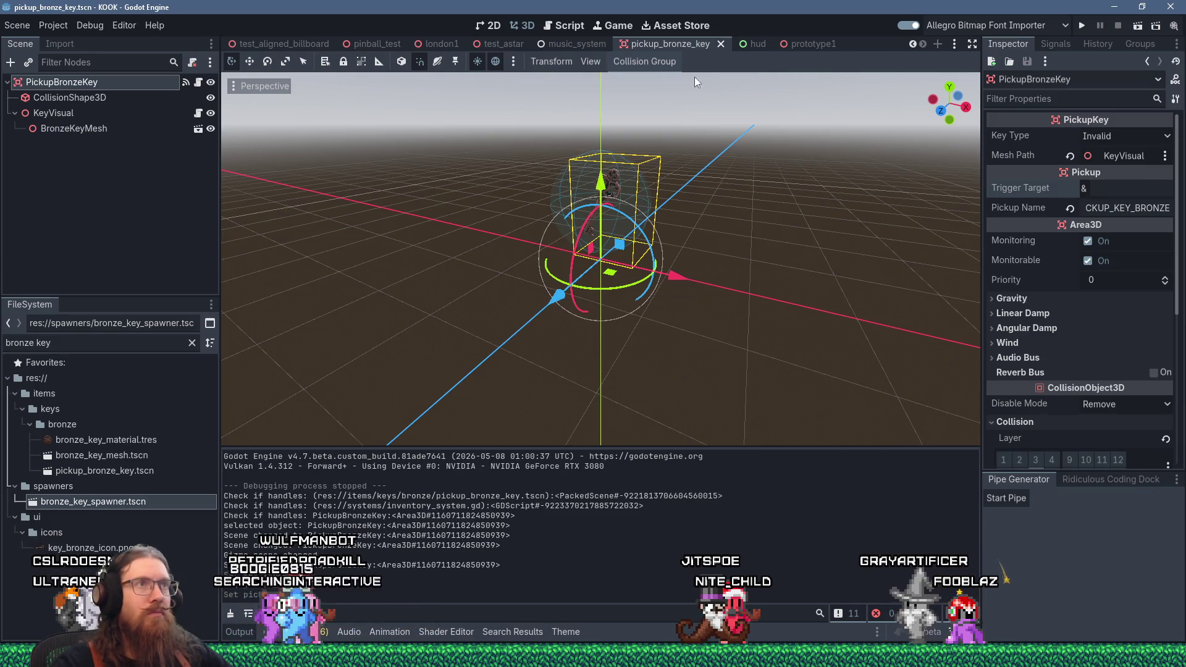
pyautogui.click(720, 44)
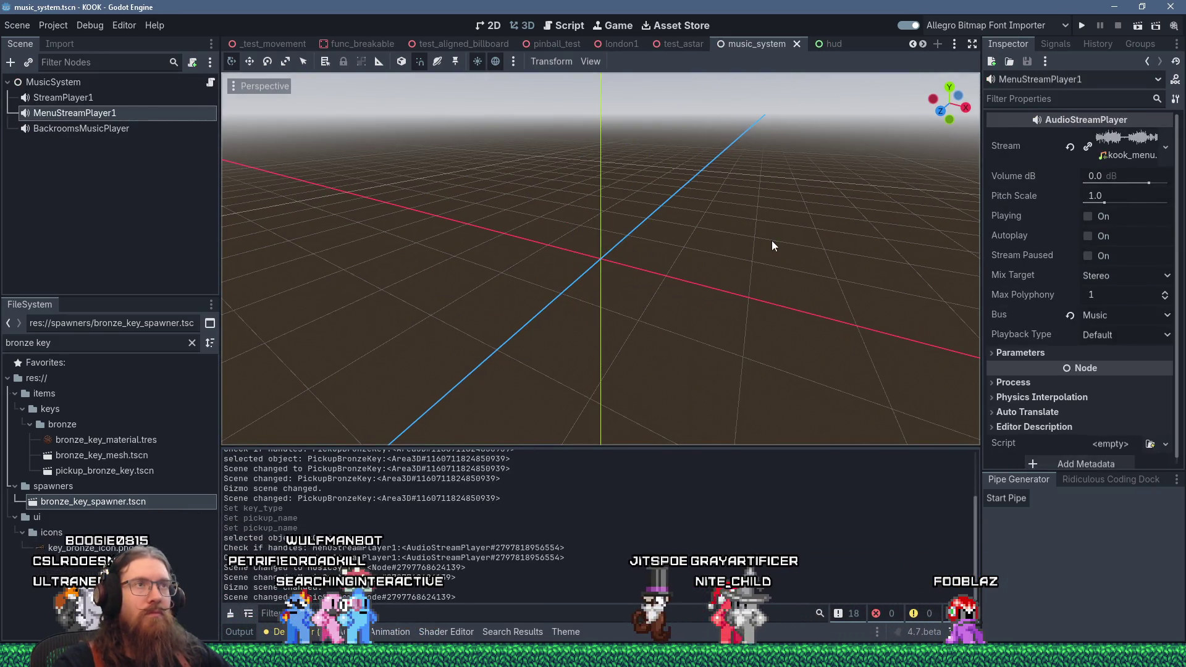
pyautogui.click(797, 44)
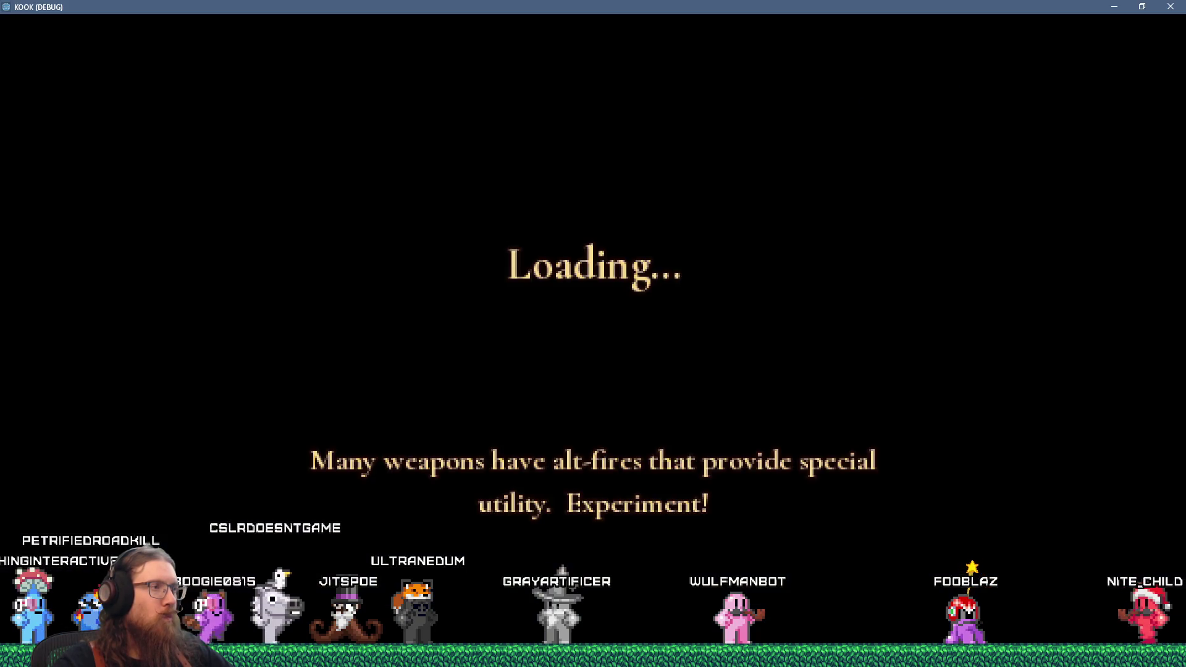
# - Walk through the level collecting the revolver, shotgun and ammo, and shoot three enemies
pyautogui.press('w')
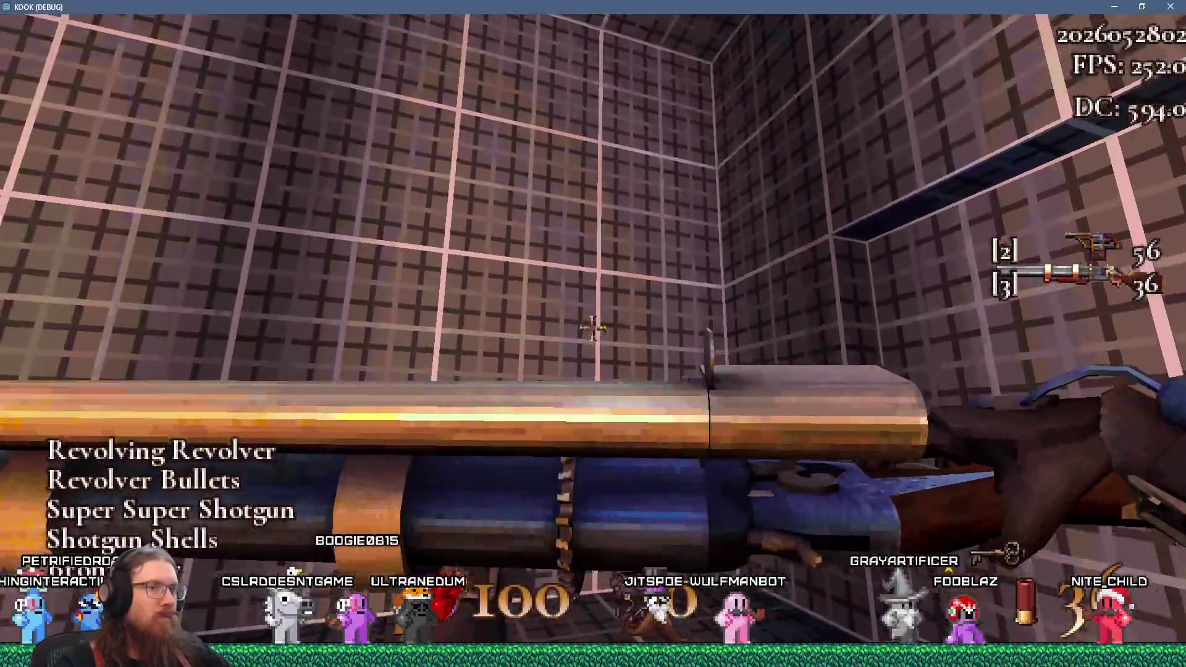
pyautogui.press('w')
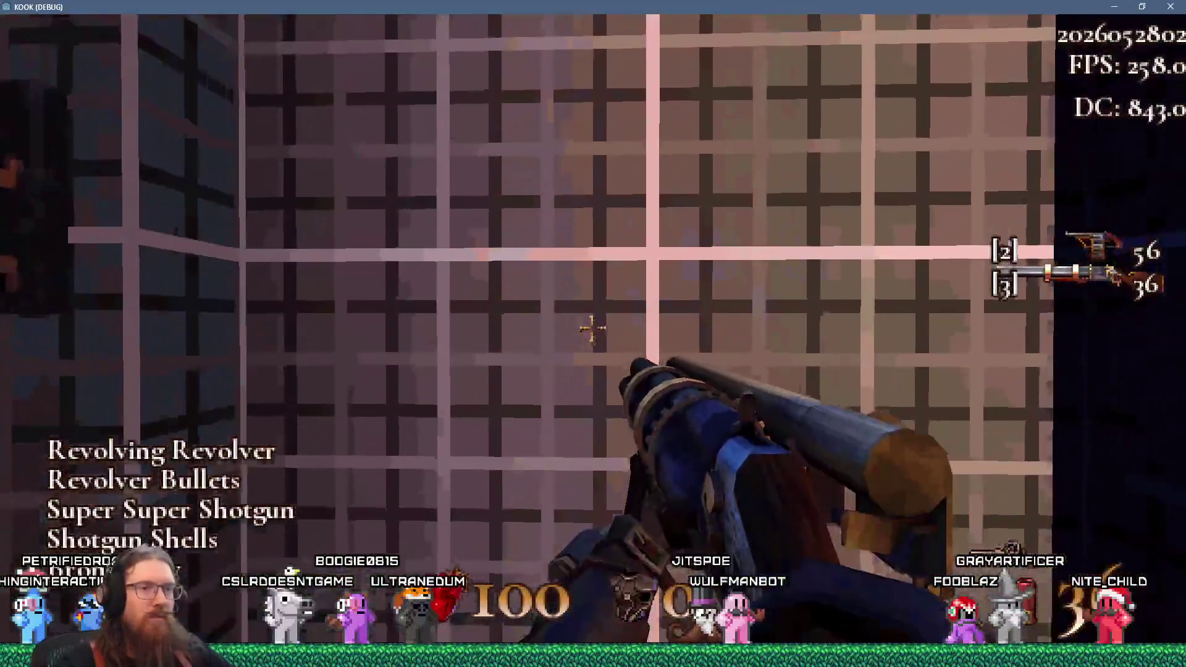
pyautogui.press('w')
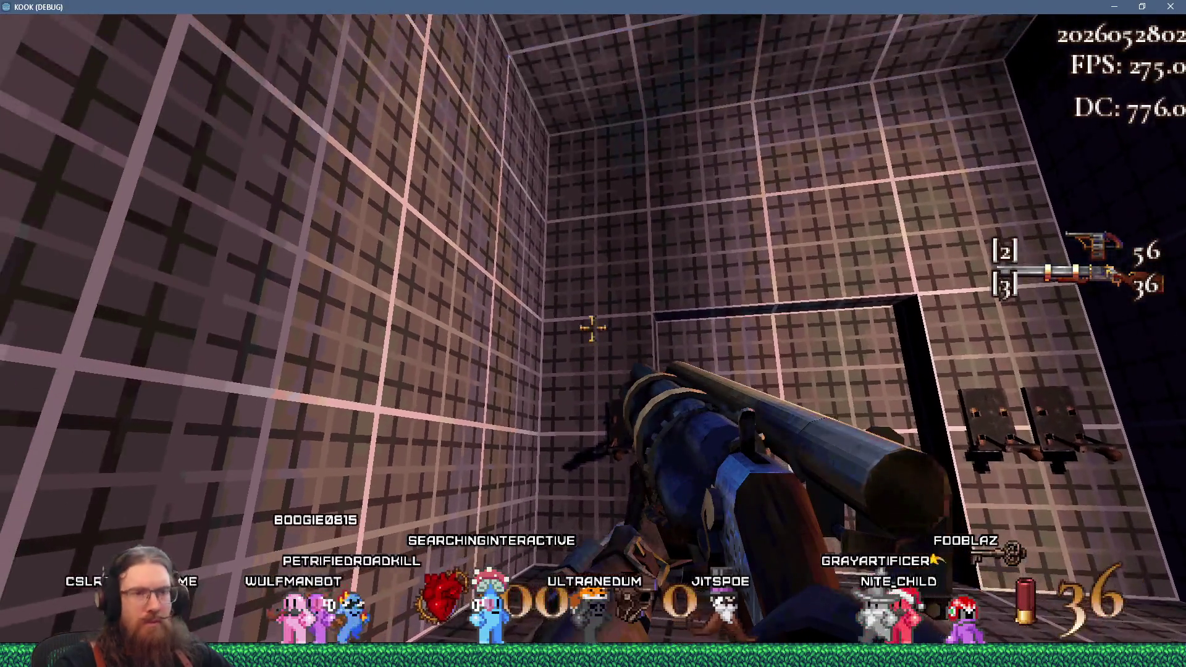
pyautogui.press('w')
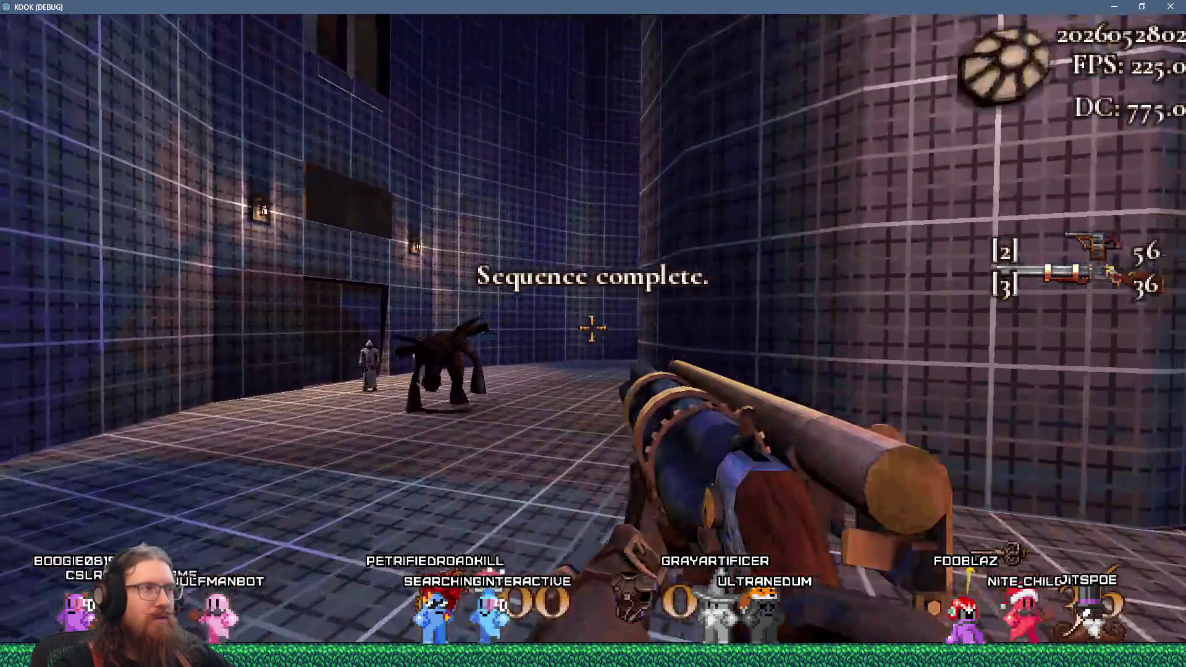
pyautogui.click(593, 329)
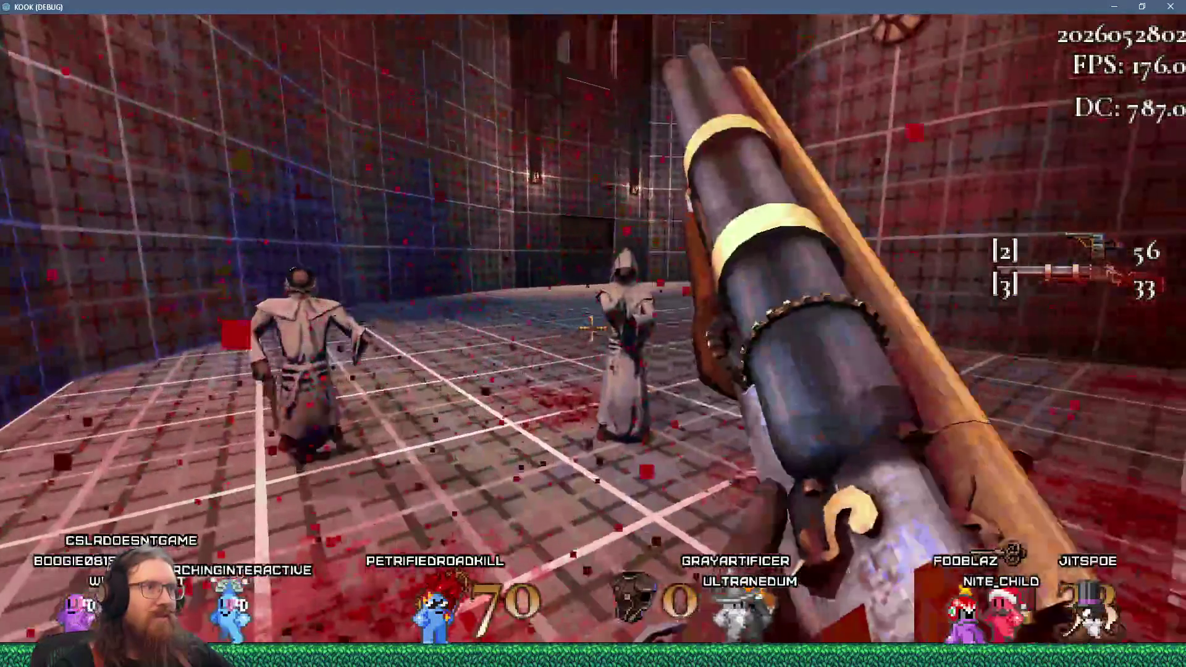
pyautogui.click(593, 334)
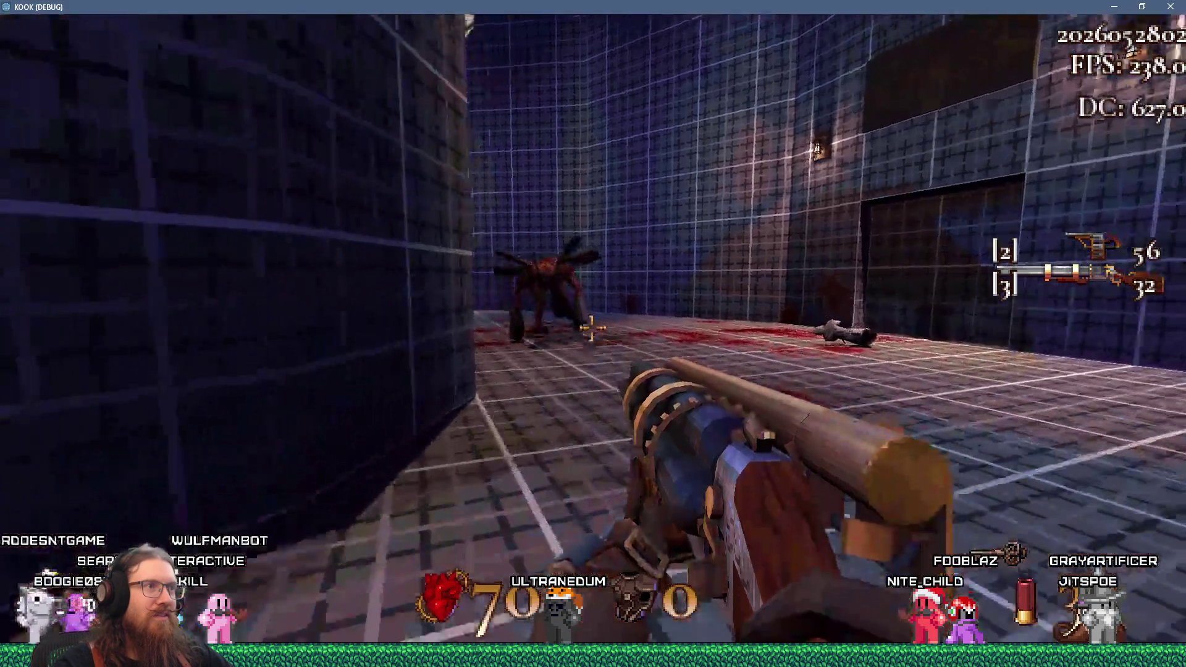
pyautogui.click(592, 328)
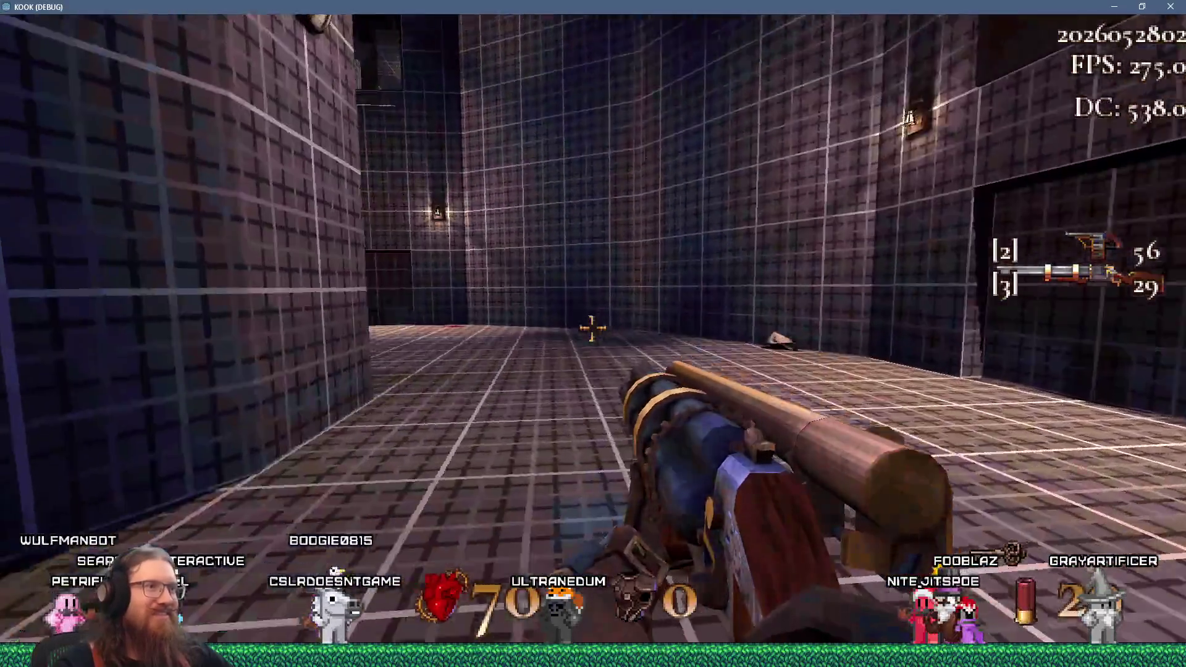
# - Quit the game with the quit command in the developer console
pyautogui.press('`')
pyautogui.write('qu')
pyautogui.write('t')
pyautogui.press('Return')
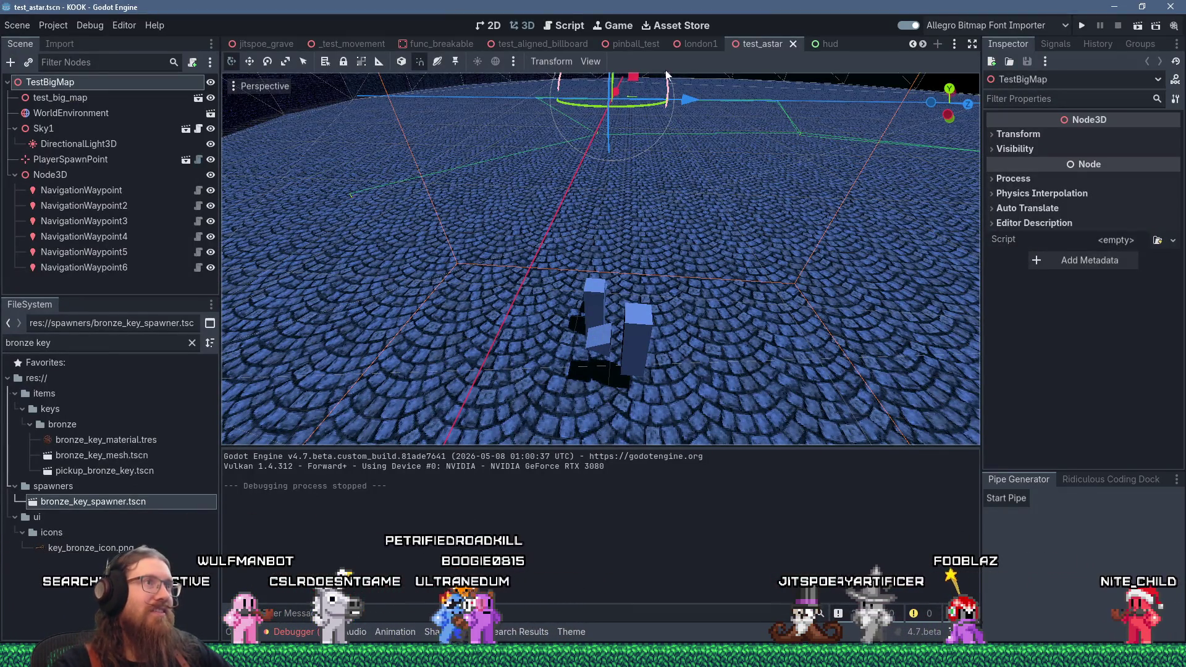
# - Filter the FileSystem for 'prot' and open prototype1.tscn
pyautogui.click(57, 342)
pyautogui.write('prototy')
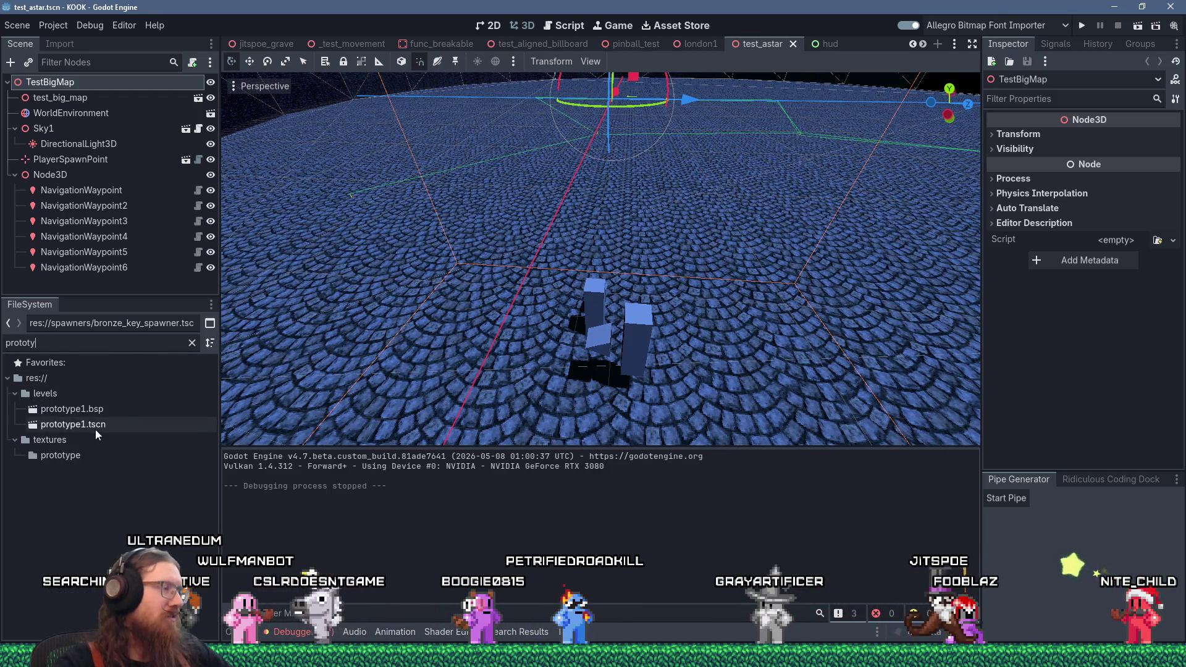
pyautogui.doubleClick(95, 429)
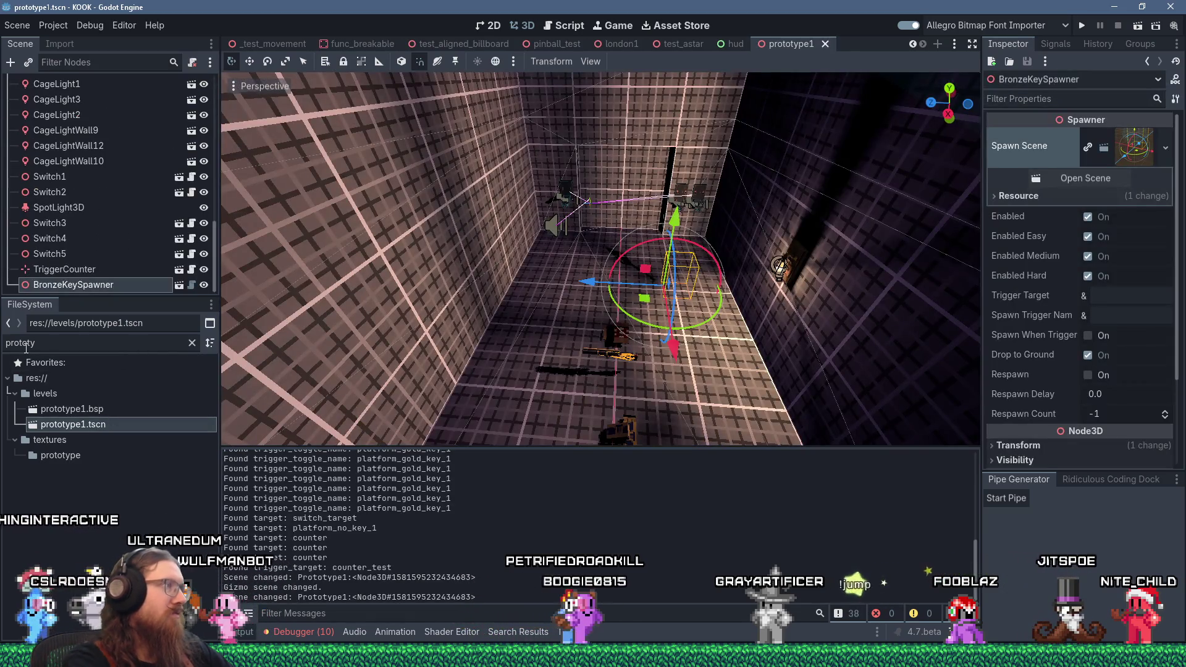
# - Attach level.gd to the Prototype1 root node and select it to show its Level settings
pyautogui.write('level')
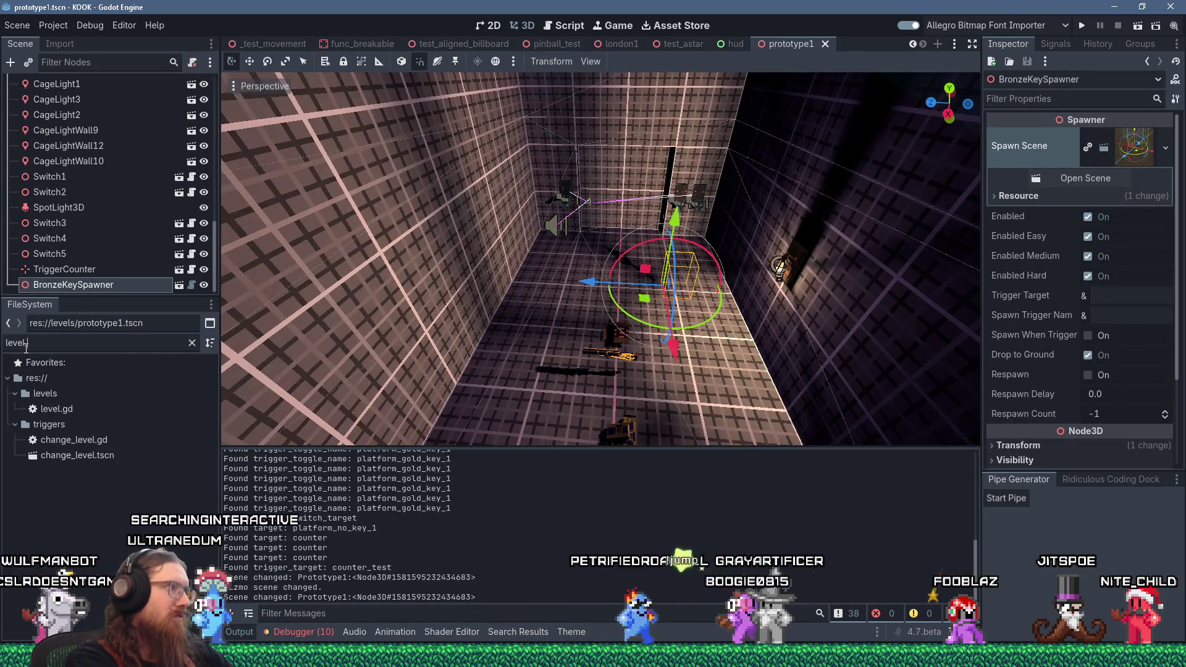
pyautogui.write('.')
pyautogui.scroll(10, 101, 205)
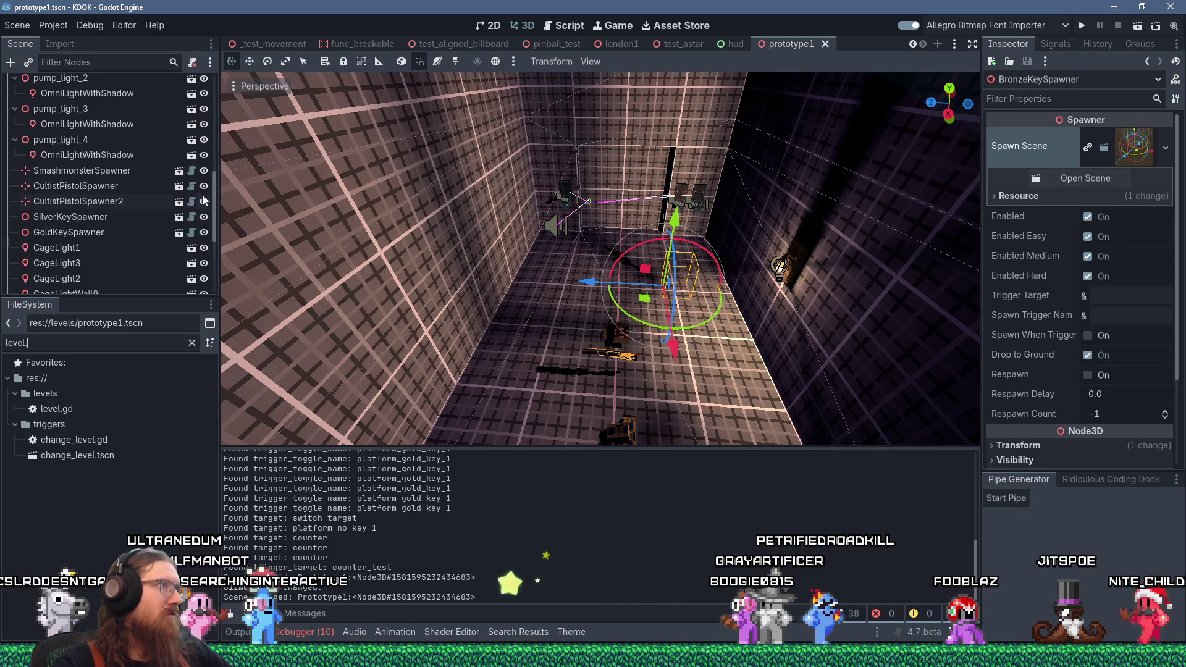
pyautogui.moveTo(80, 401); pyautogui.dragTo(58, 84)
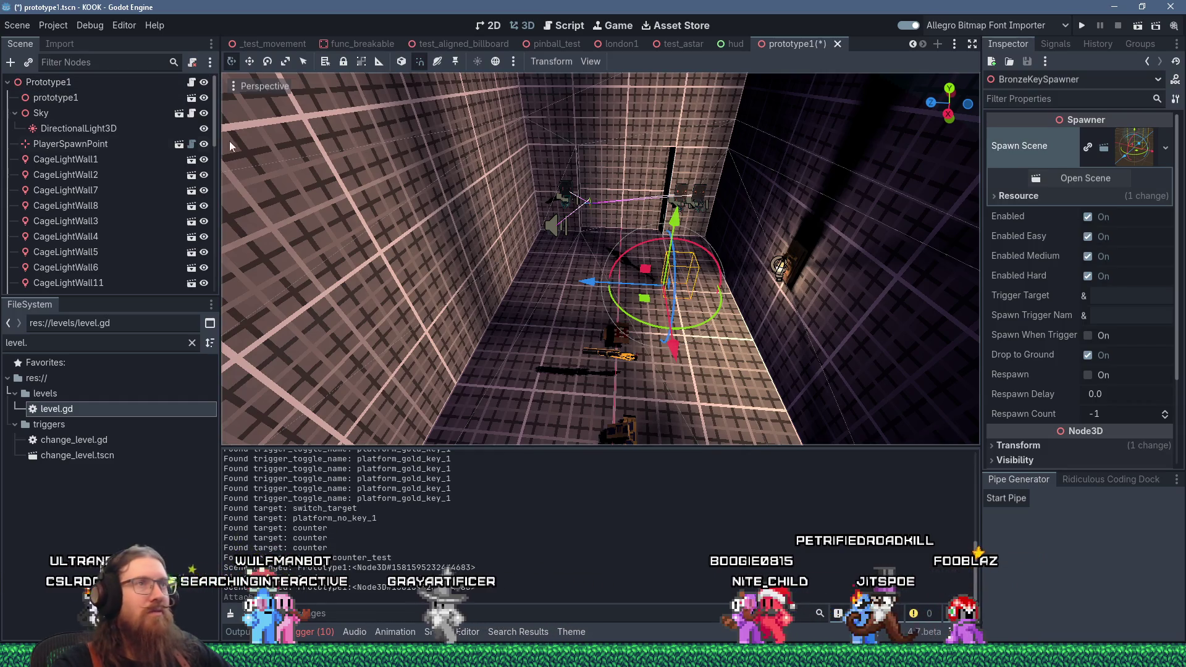
pyautogui.click(69, 85)
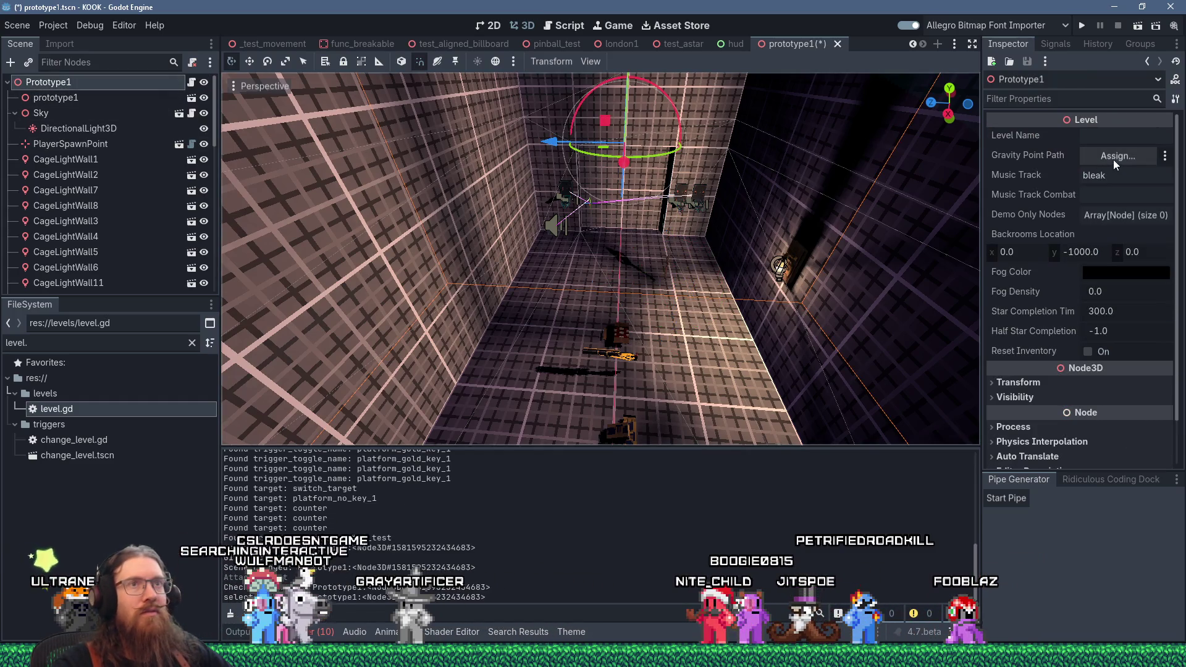
pyautogui.click(1144, 135)
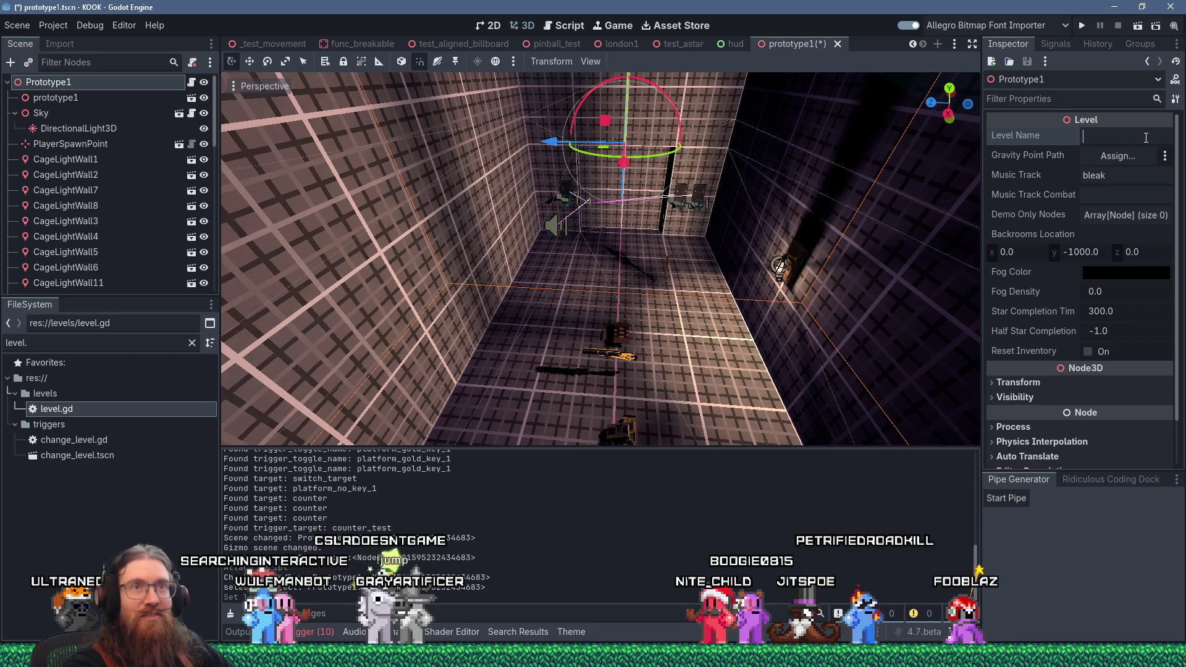
# - Enter 'Prototype 1' in the level's Level Name field
pyautogui.write('totype 1')
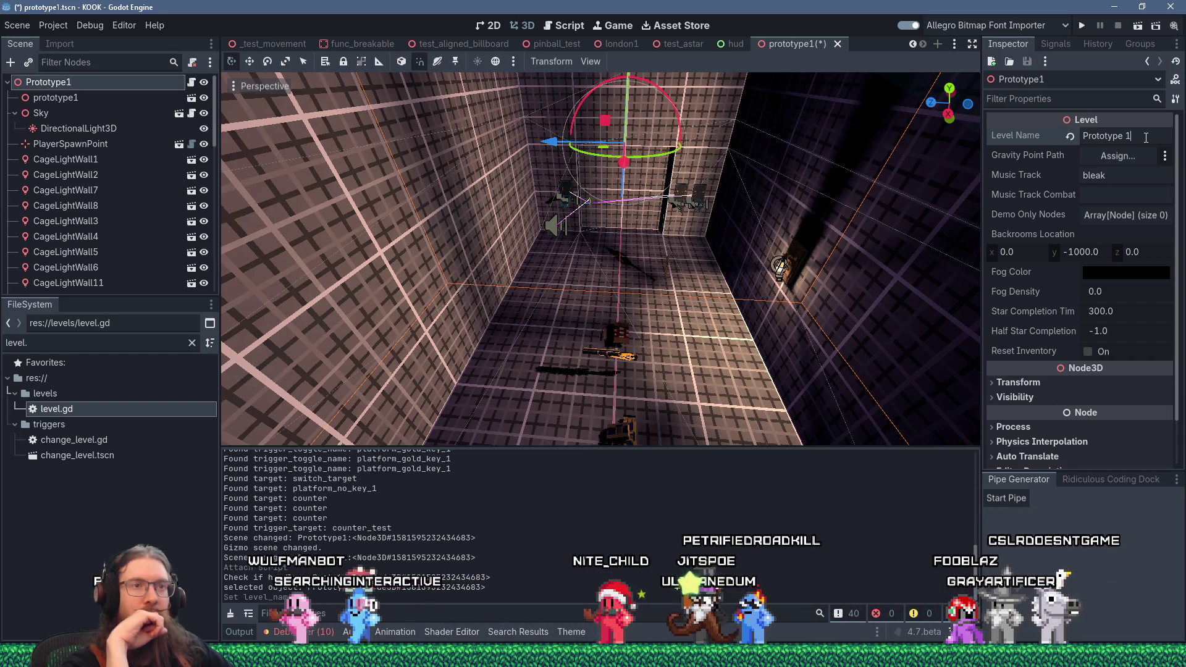
pyautogui.click(1146, 138)
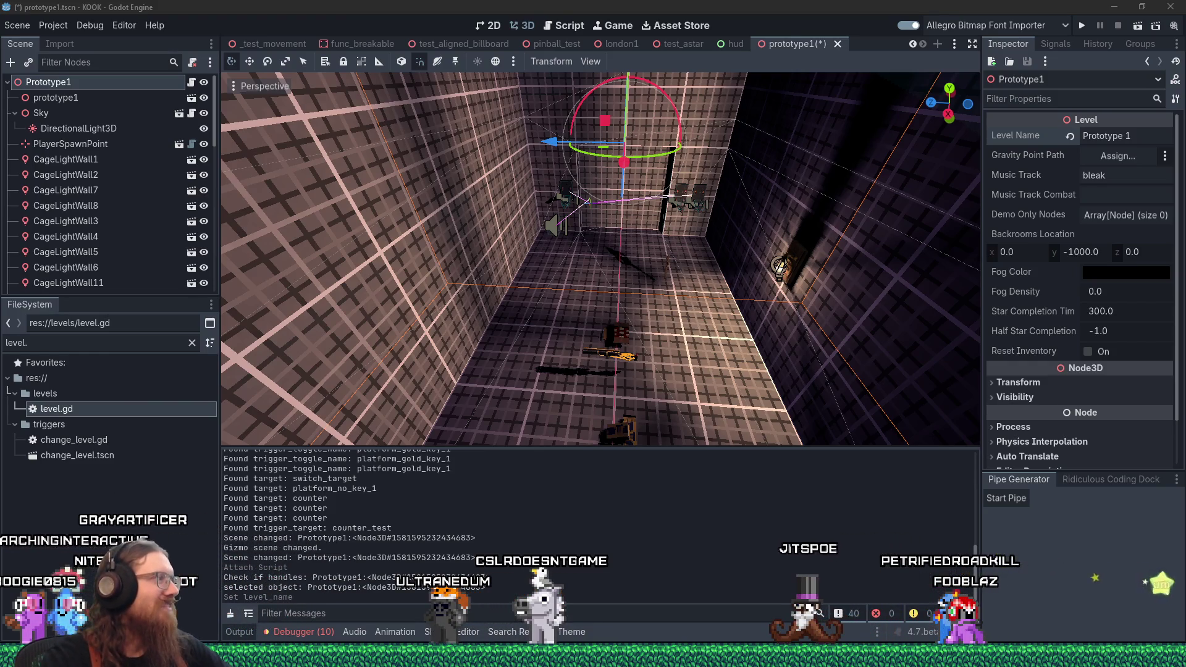
# - Zoom, frame the Prototype1 root and orbit the viewport to inspect the room
pyautogui.scroll(10, 446, 282)
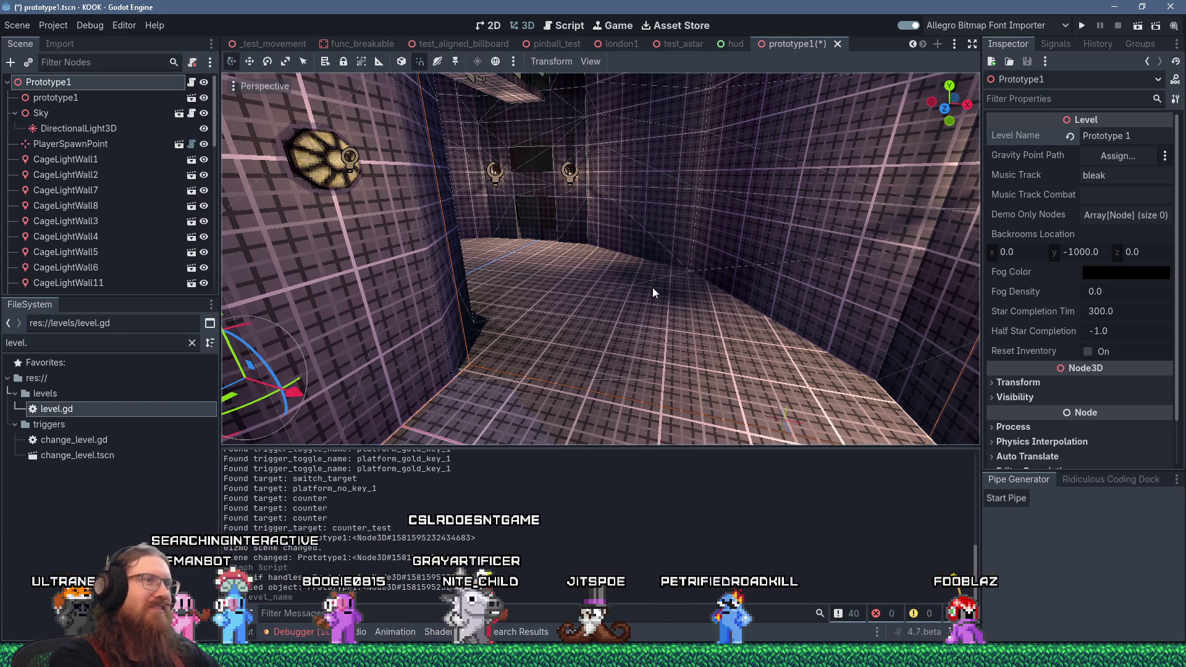
pyautogui.press('f')
pyautogui.moveTo(630, 211)
pyautogui.mouseDown()
pyautogui.moveTo(575, 287)
pyautogui.moveTo(645, 232)
pyautogui.moveTo(725, 225)
pyautogui.moveTo(617, 216)
pyautogui.mouseUp()
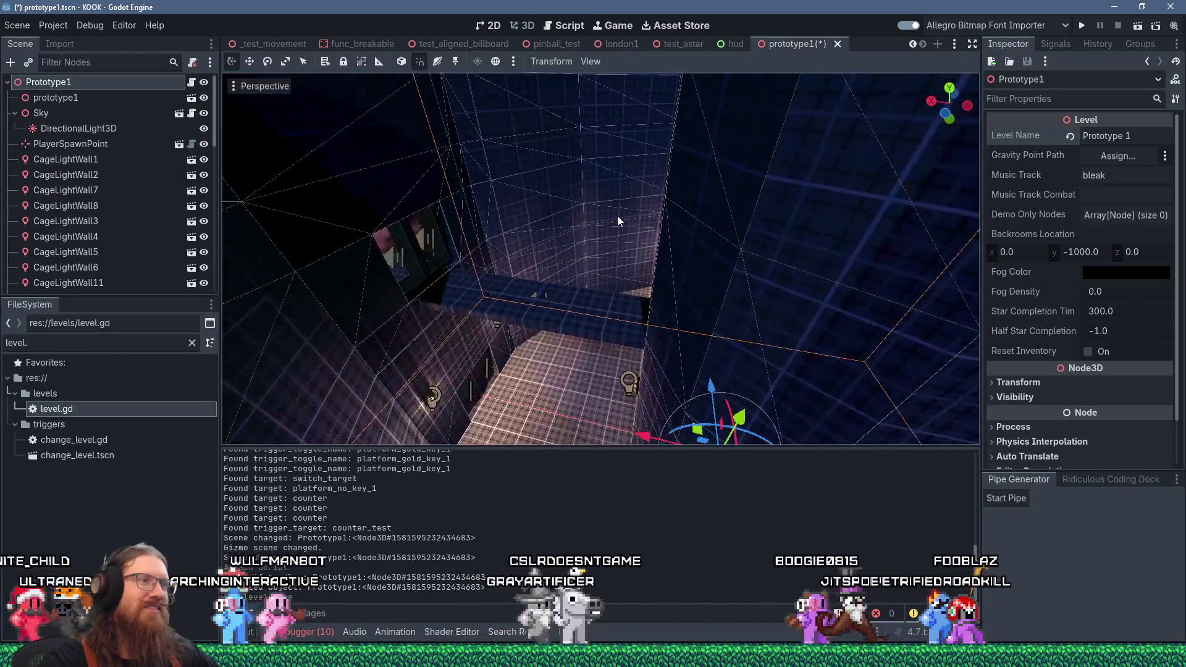
pyautogui.hotkey('alt', 'Tab')
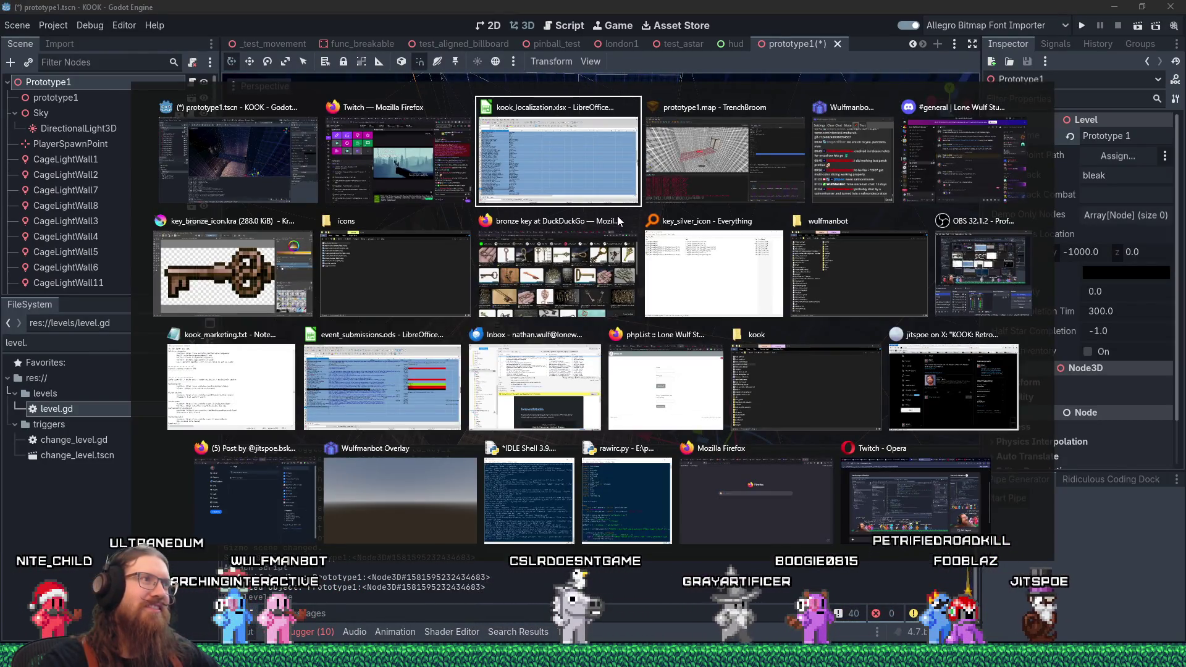
pyautogui.hotkey('alt', 'shift', 'Tab')
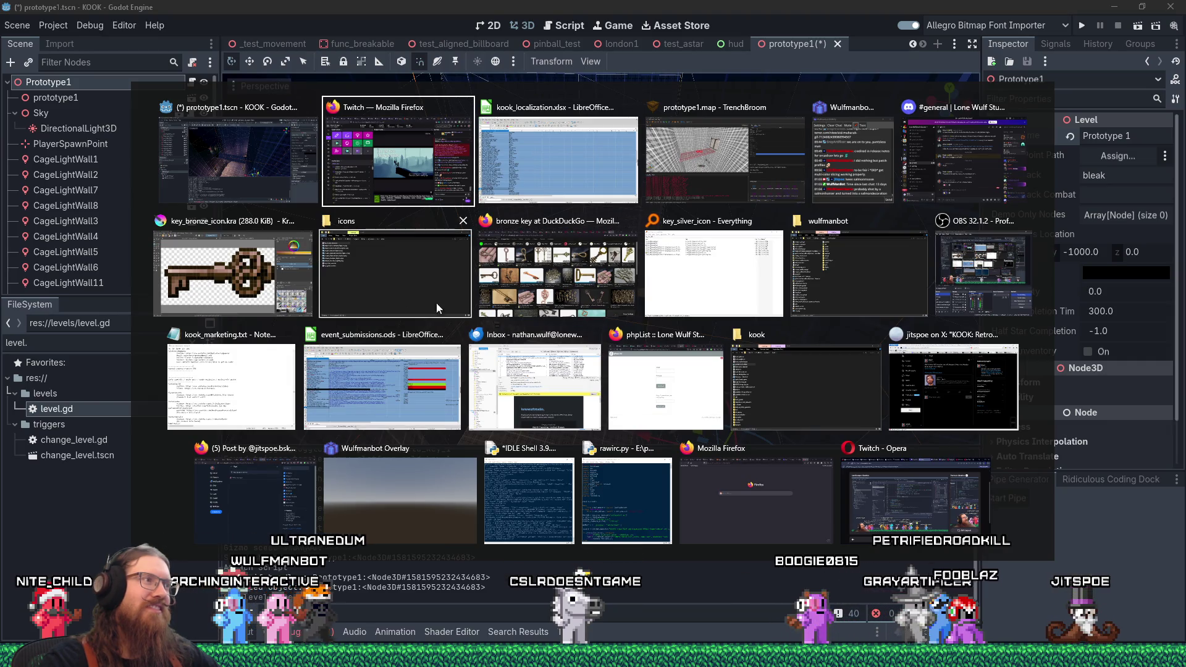
pyautogui.click(294, 267)
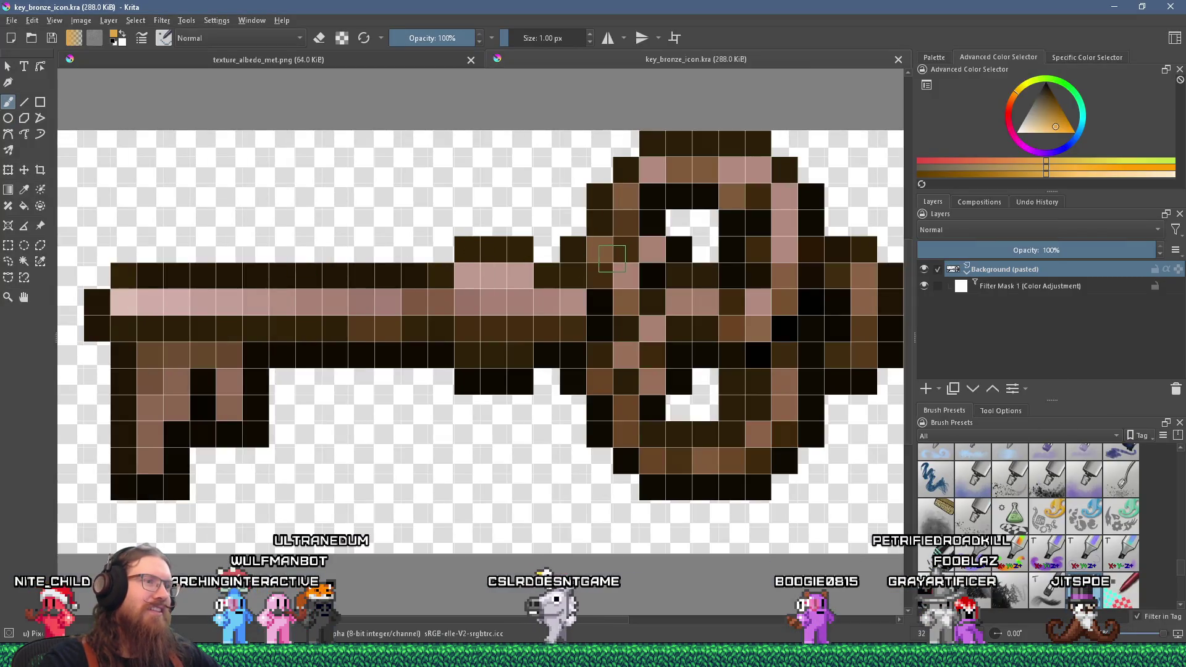
pyautogui.hotkey('alt', 'Tab')
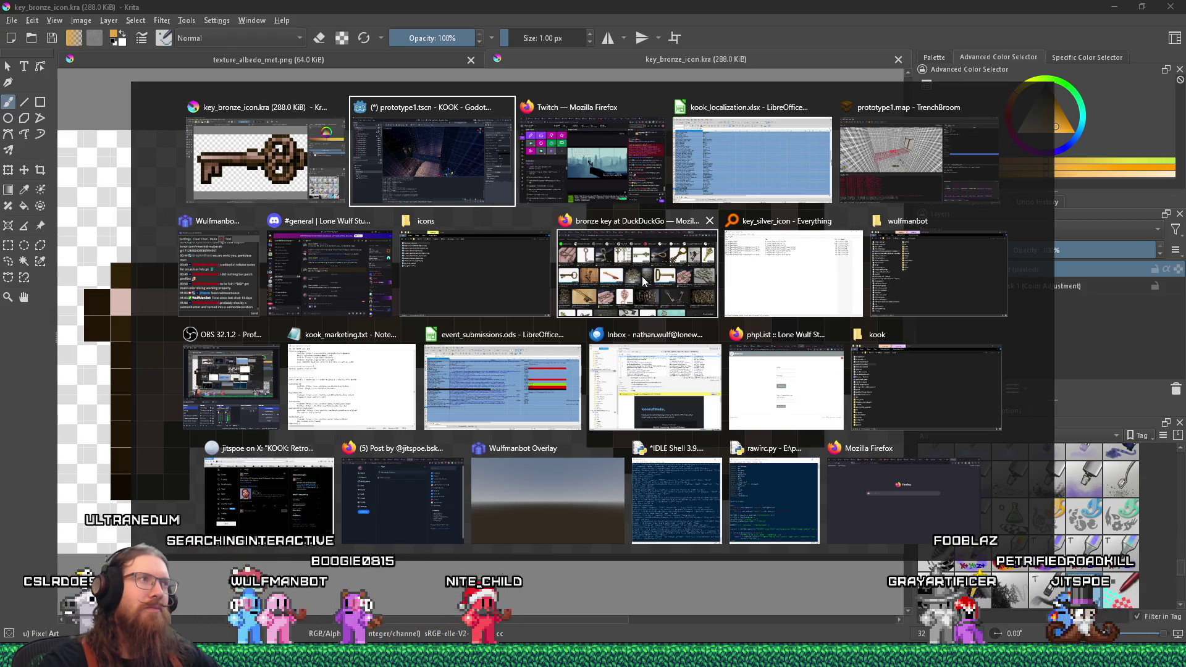
pyautogui.press('alt')
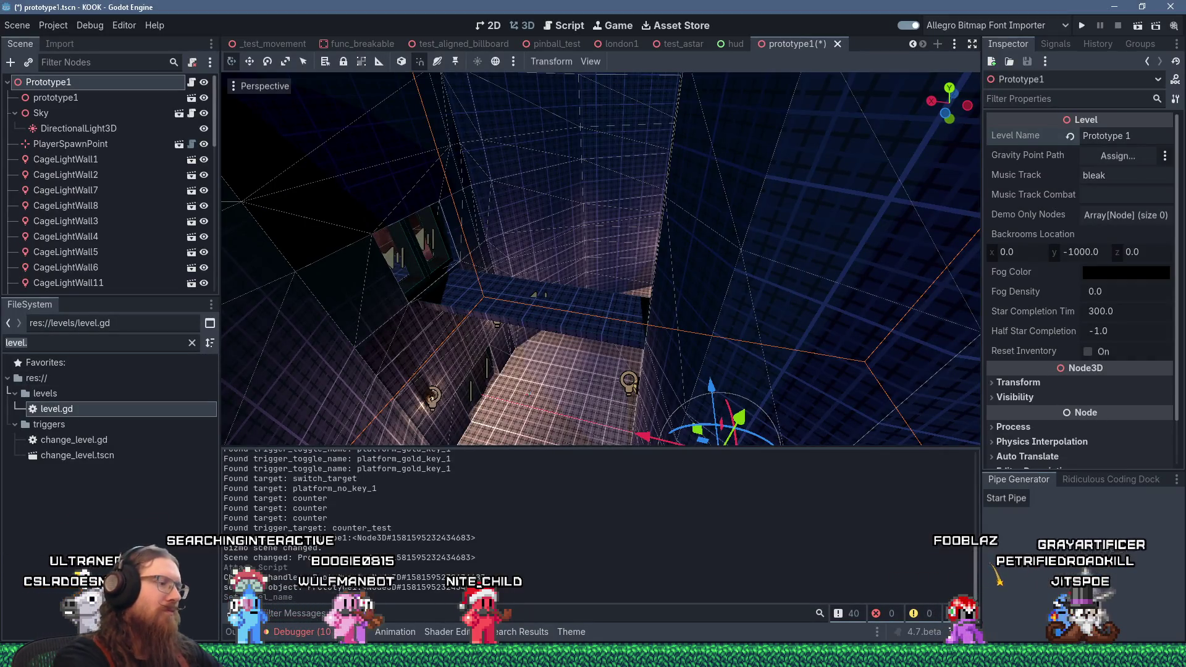
# - Reimport key_bronze_icon.png with Lossless compression, then launch the game
pyautogui.write('bronze')
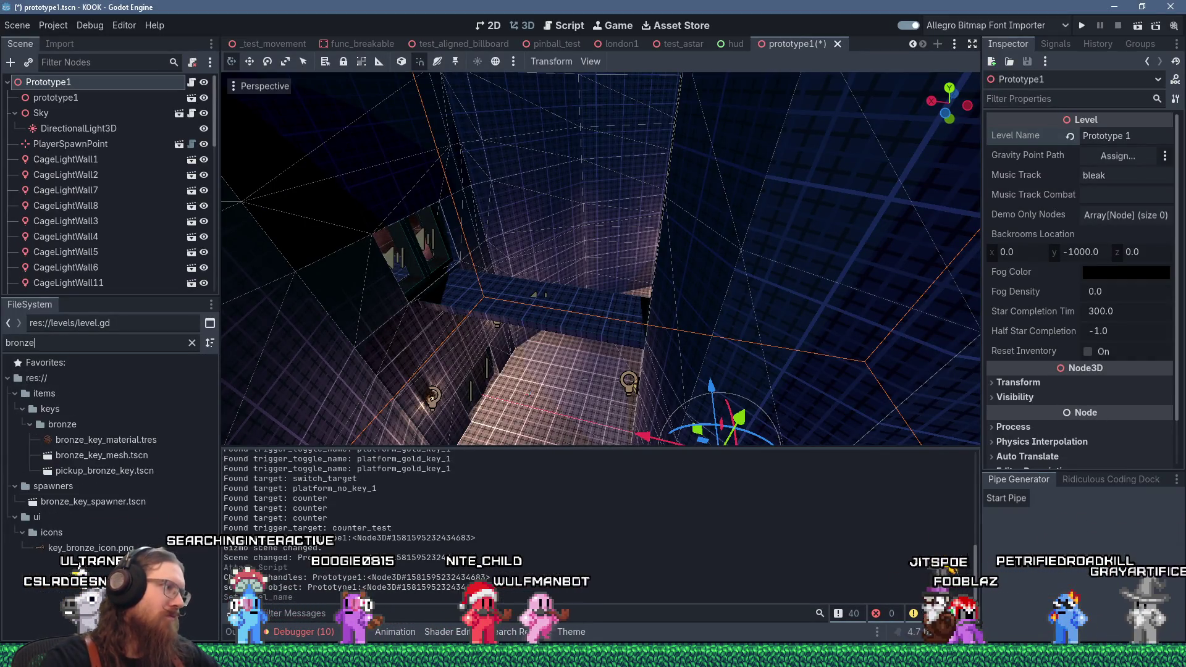
pyautogui.click(91, 548)
pyautogui.click(72, 45)
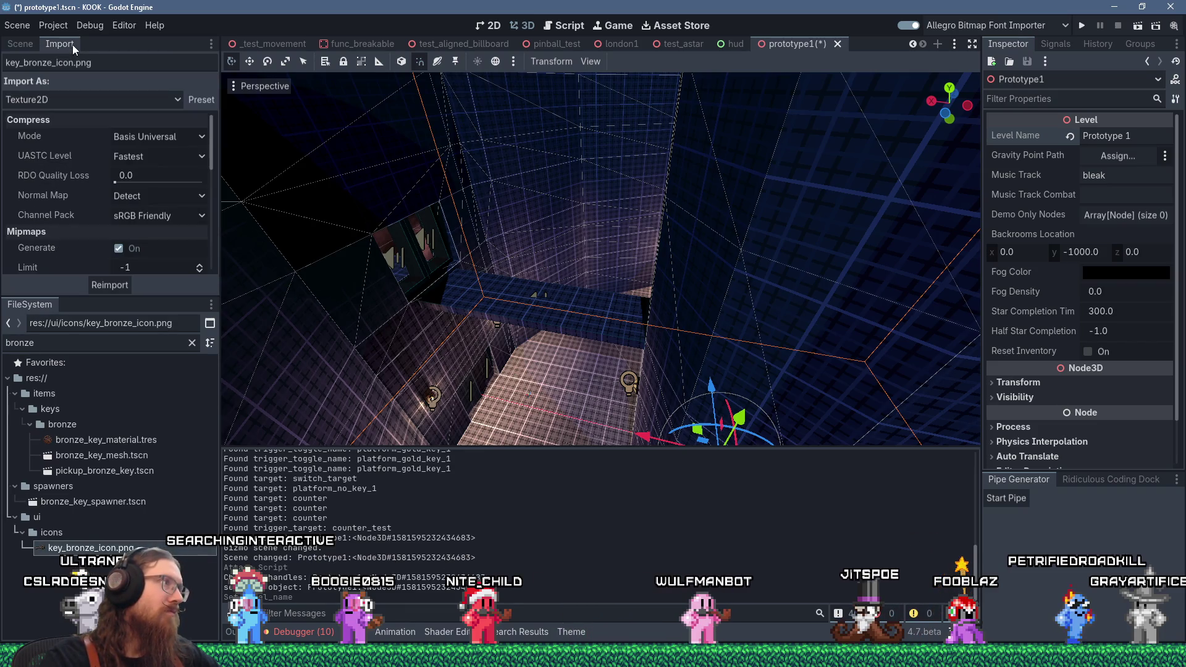
pyautogui.click(158, 139)
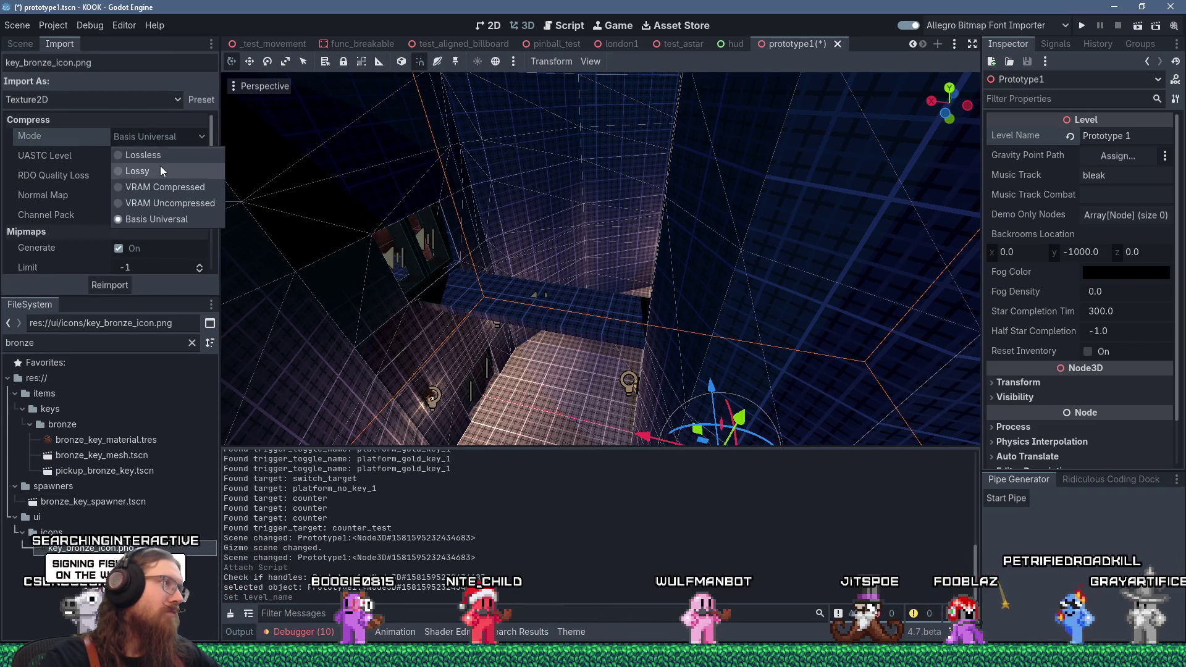
pyautogui.click(161, 156)
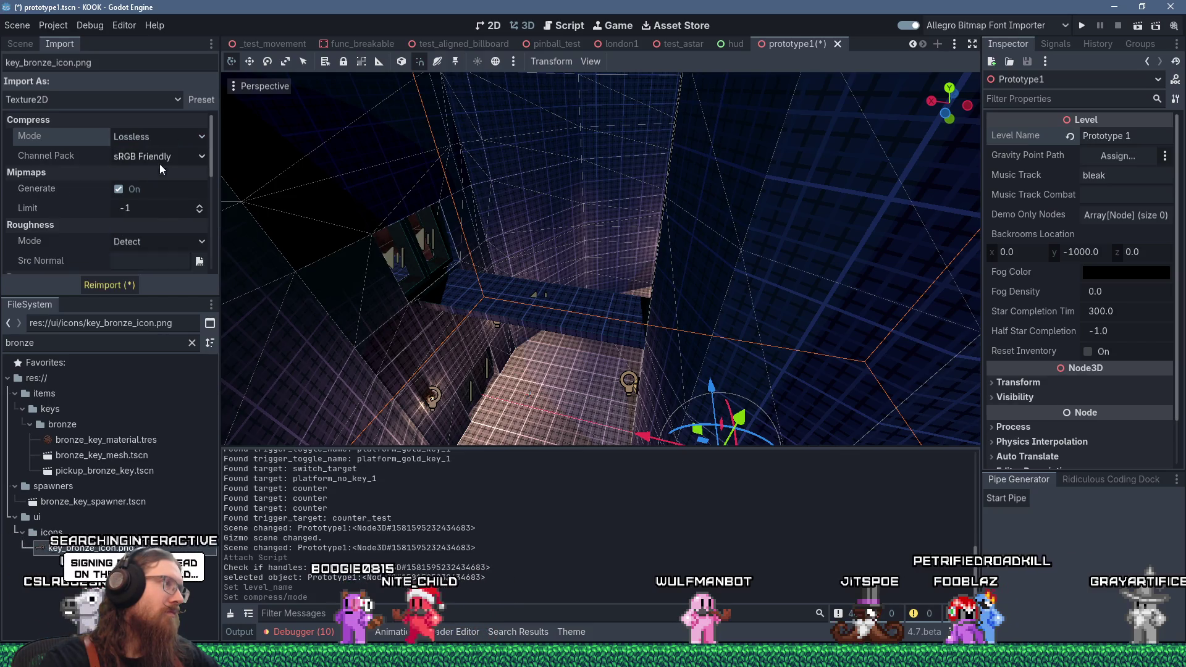
pyautogui.click(127, 289)
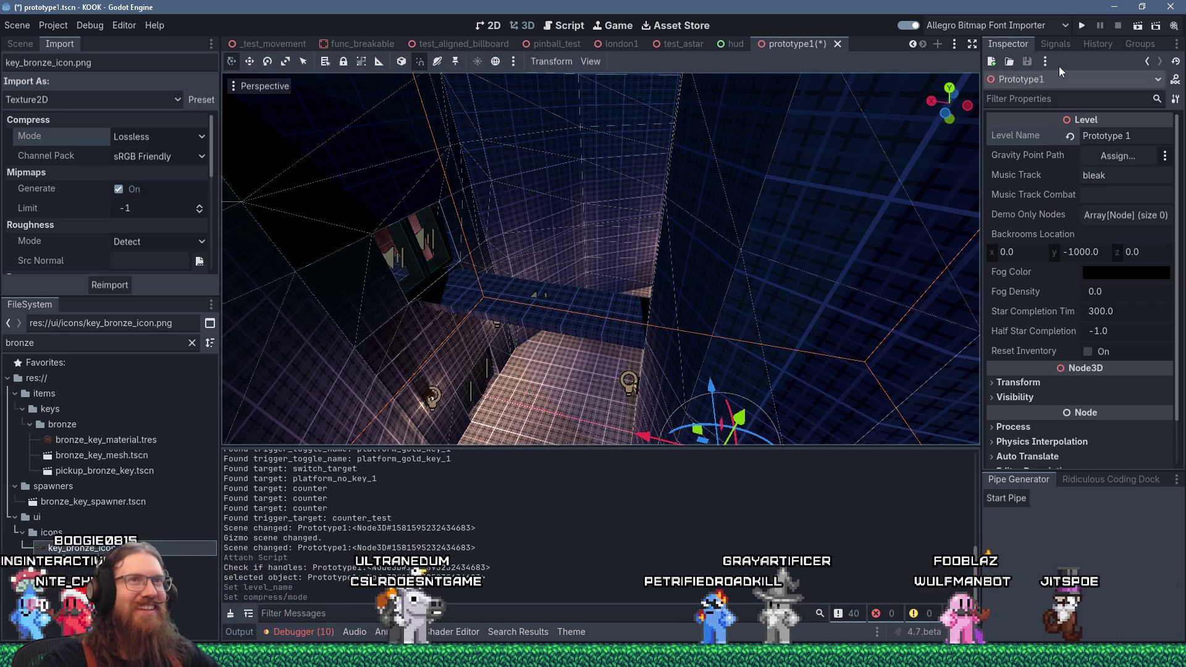
pyautogui.click(1083, 28)
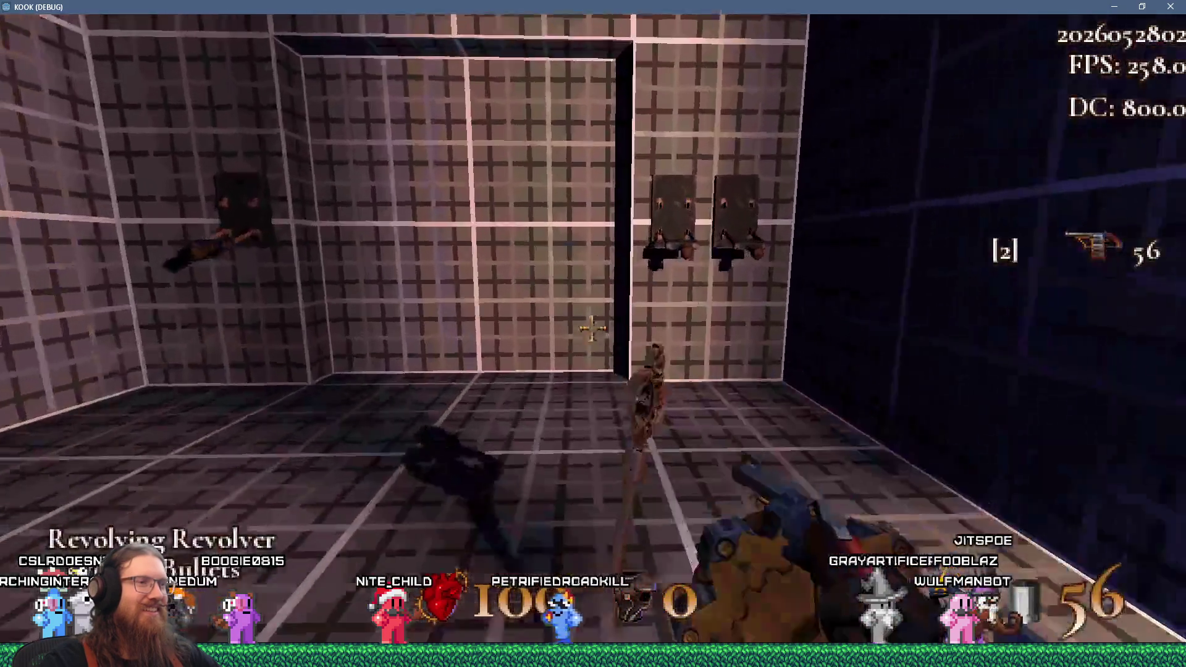
# - Collect the Bronze Key and pickups, hit both wall switches, and enter the large room
pyautogui.press('w')
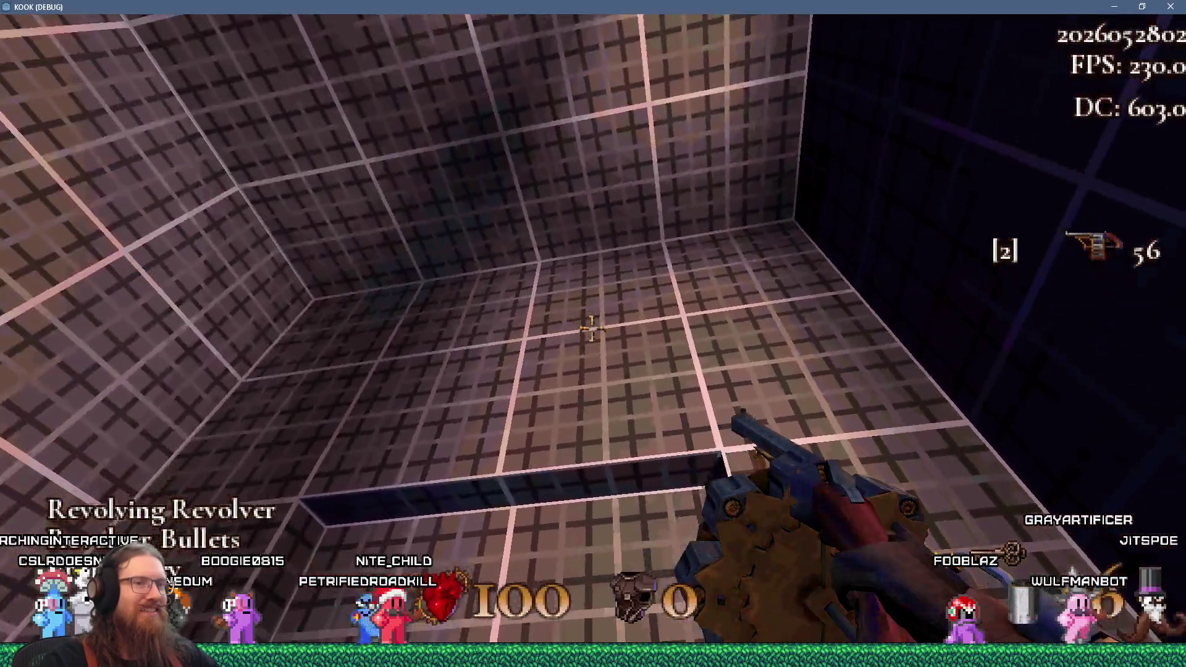
pyautogui.press('`')
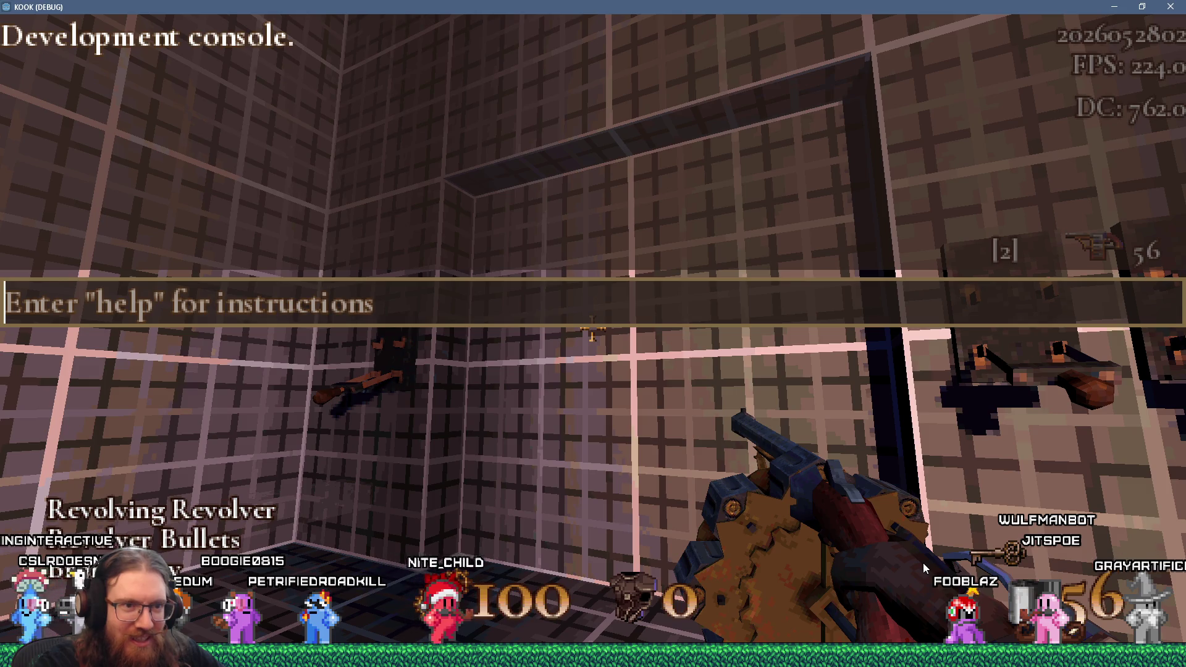
pyautogui.press('`')
pyautogui.press('w')
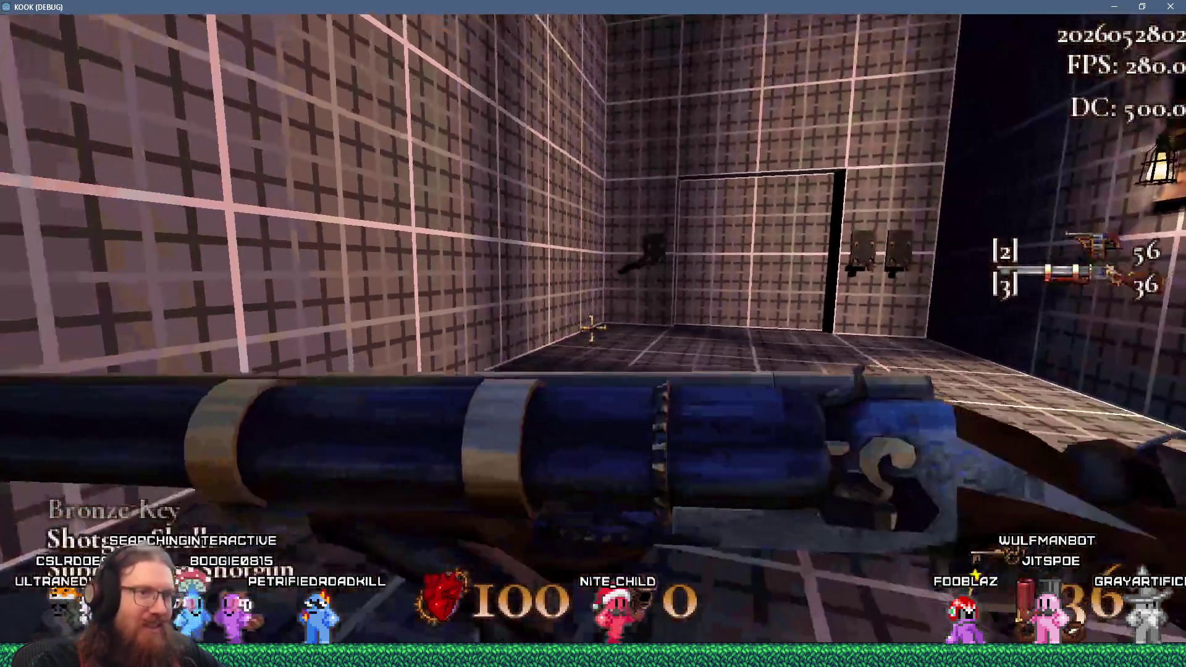
pyautogui.press('.')
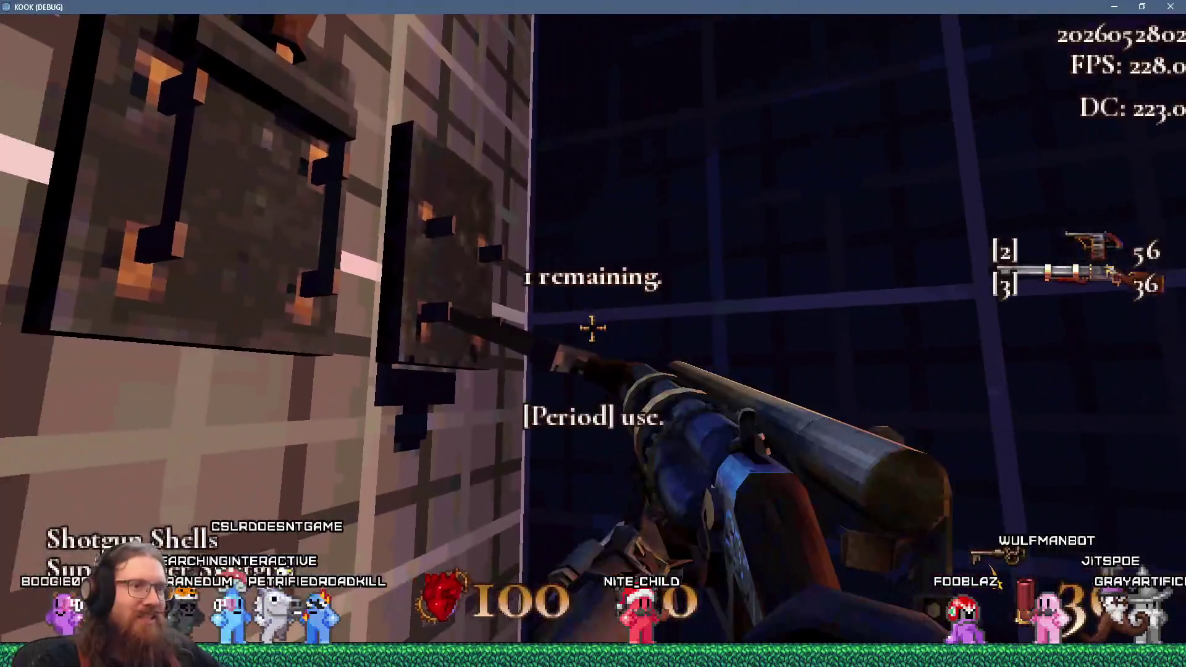
pyautogui.press('.')
pyautogui.press('.')
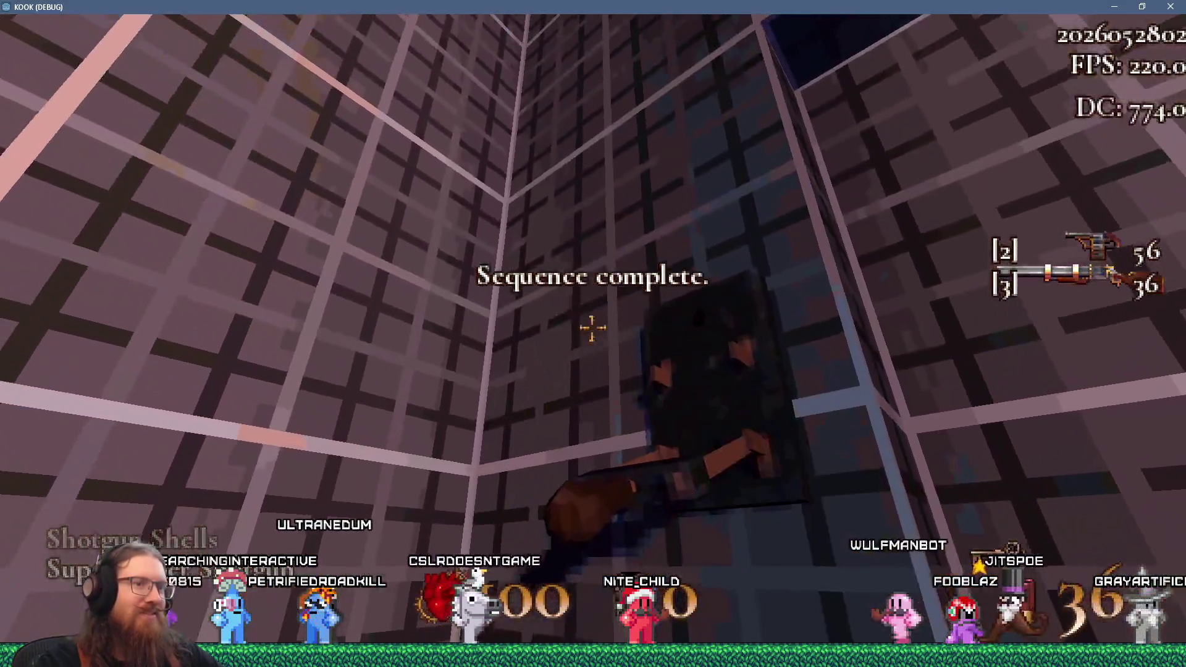
pyautogui.press('w')
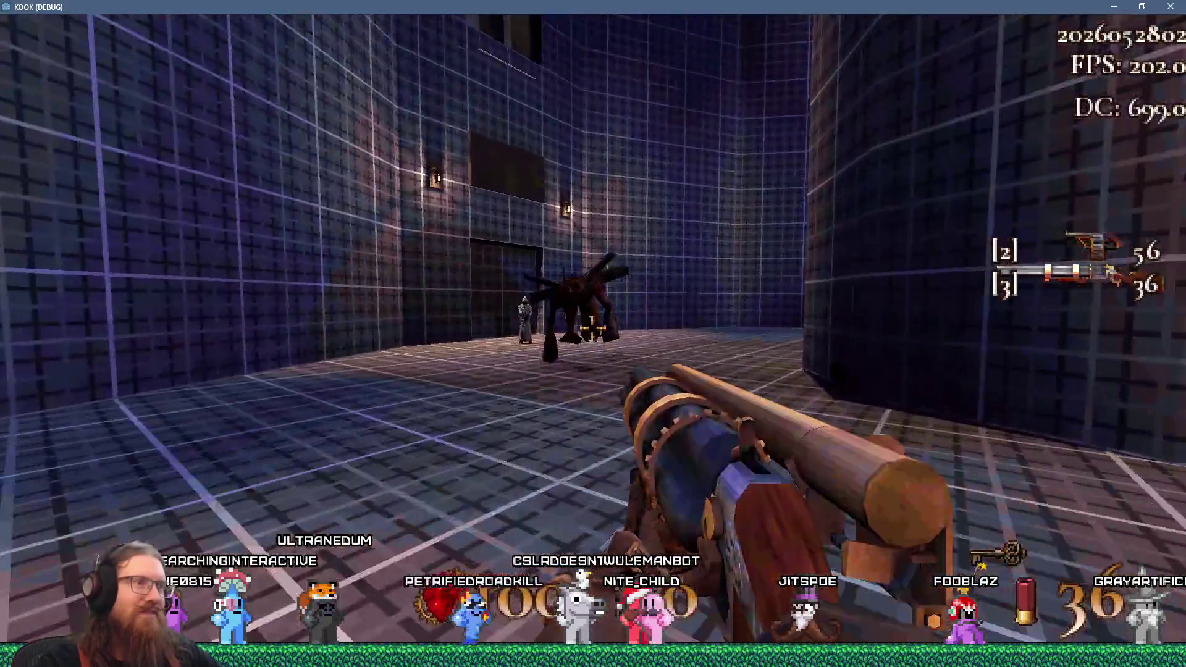
# - Fight the monsters in the large room with the shotgun and a kick
pyautogui.click(591, 329)
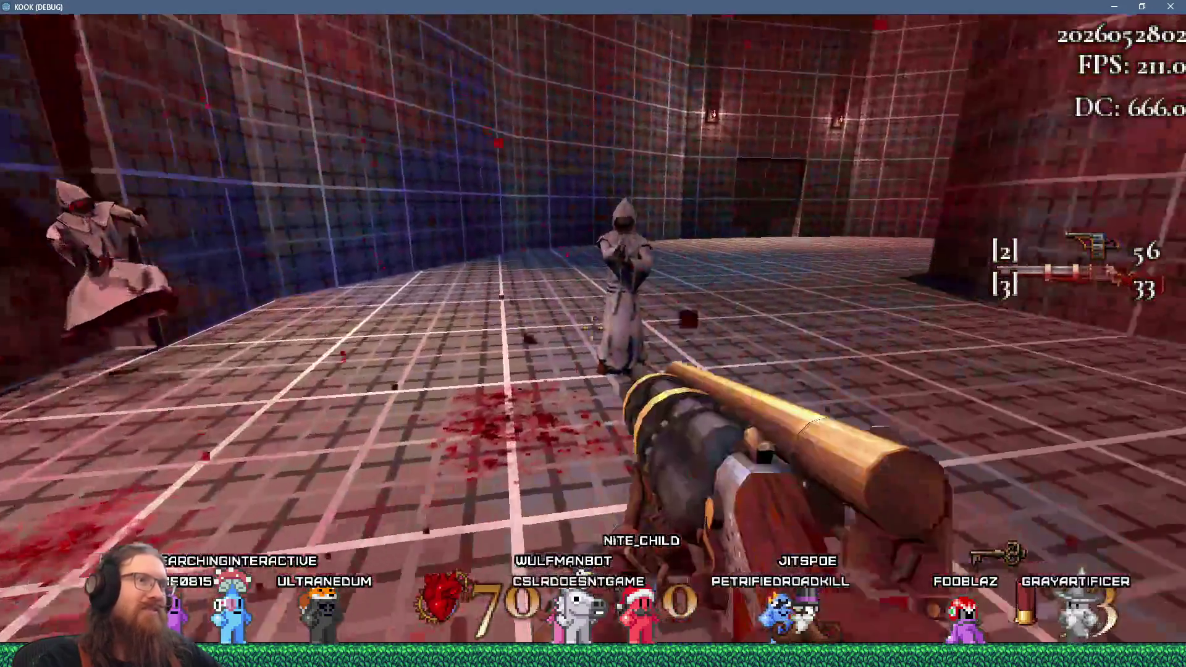
pyautogui.press('.')
pyautogui.click(592, 328)
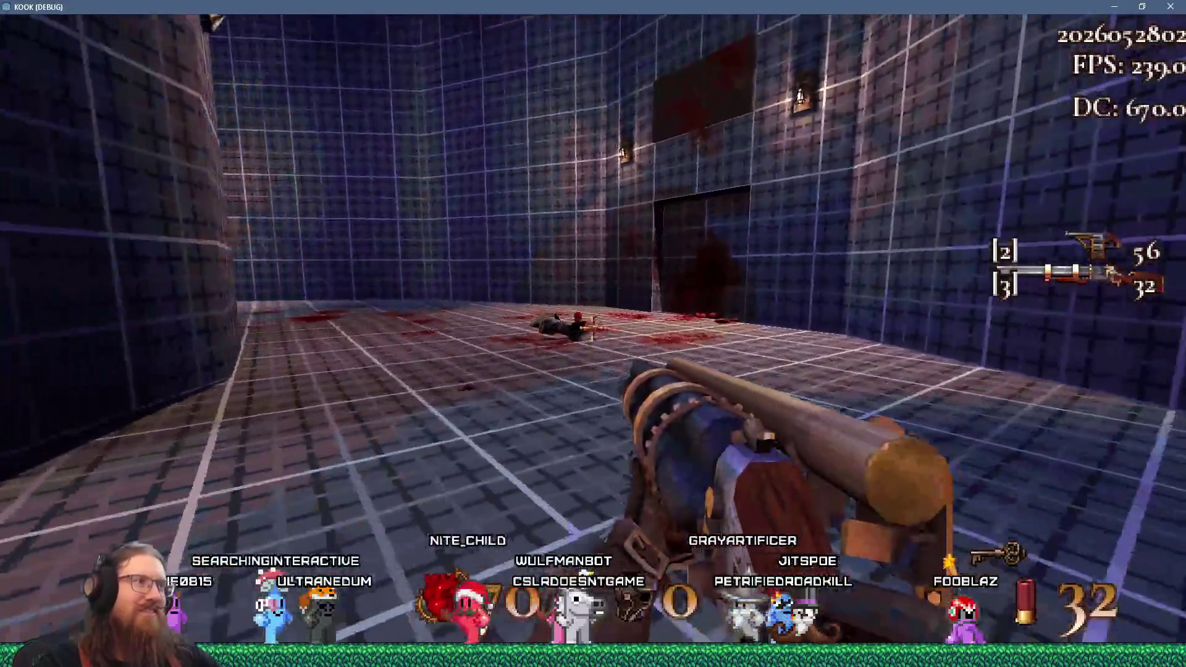
pyautogui.click(591, 328)
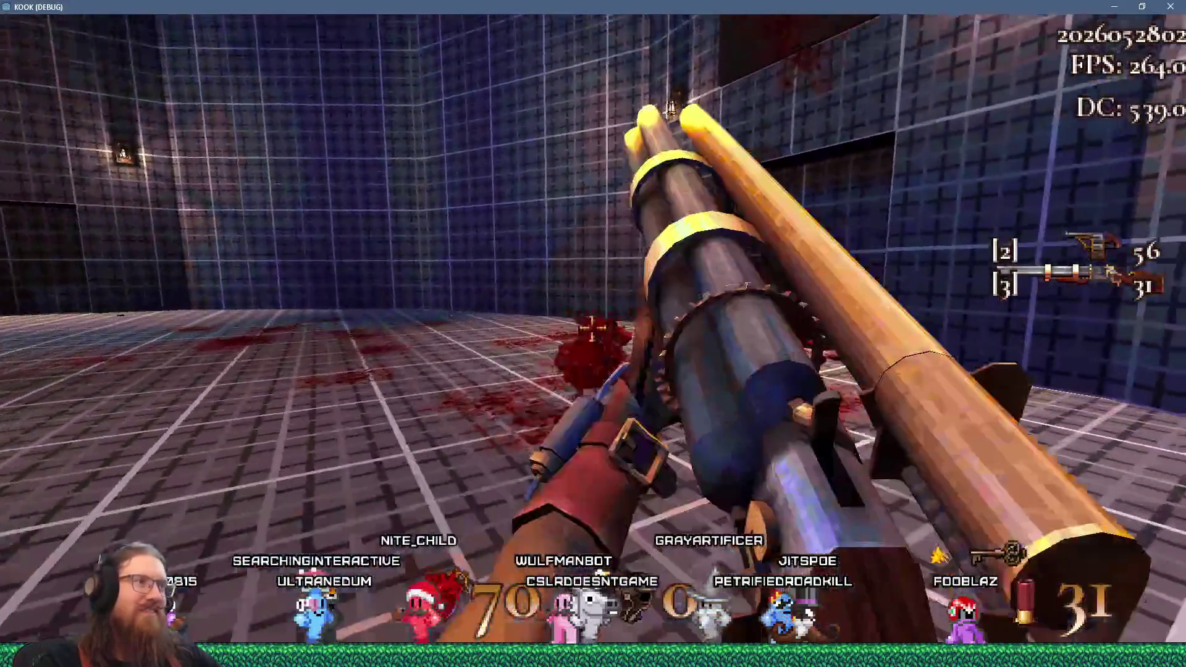
pyautogui.press('w')
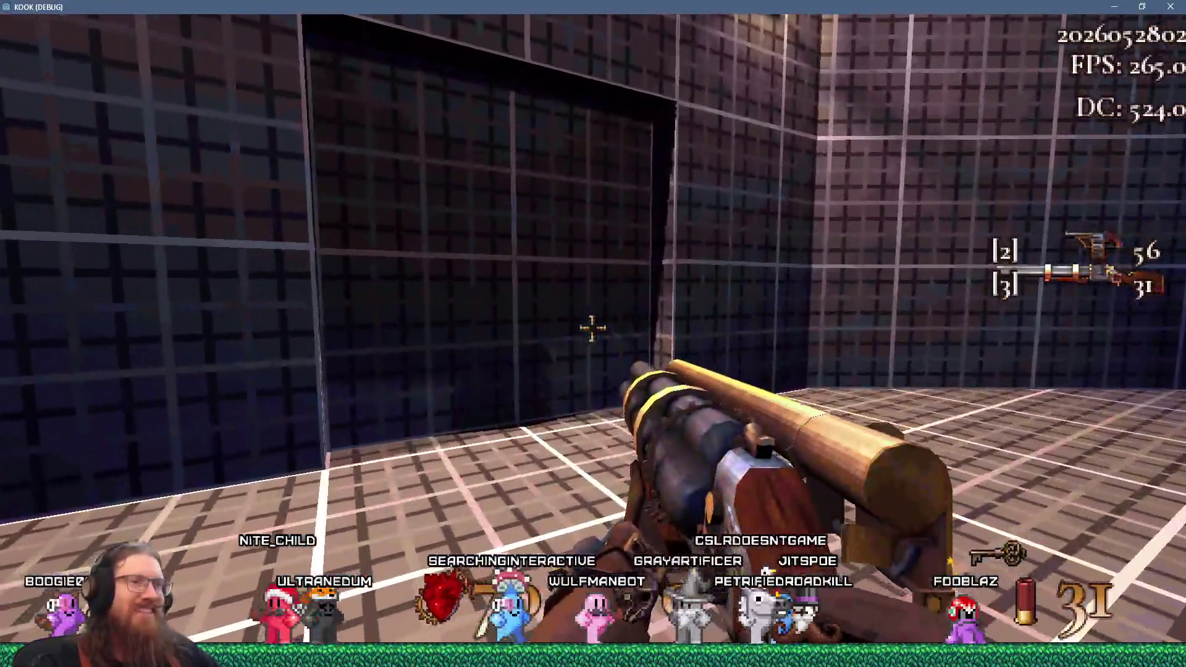
# - Quit the game with the quit command in the developer console
pyautogui.press('`')
pyautogui.write('qu')
pyautogui.write('t')
pyautogui.press('Return')
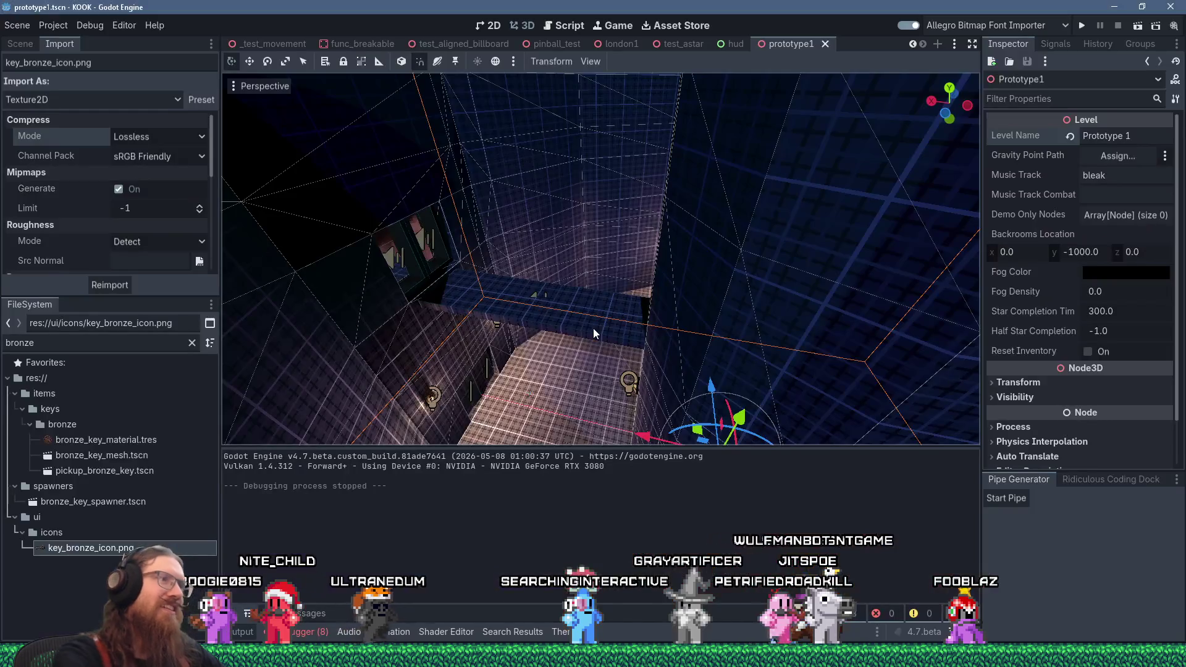
# - Open hud_scene.gd in the Script workspace and scroll to its key icon variables
pyautogui.click(564, 25)
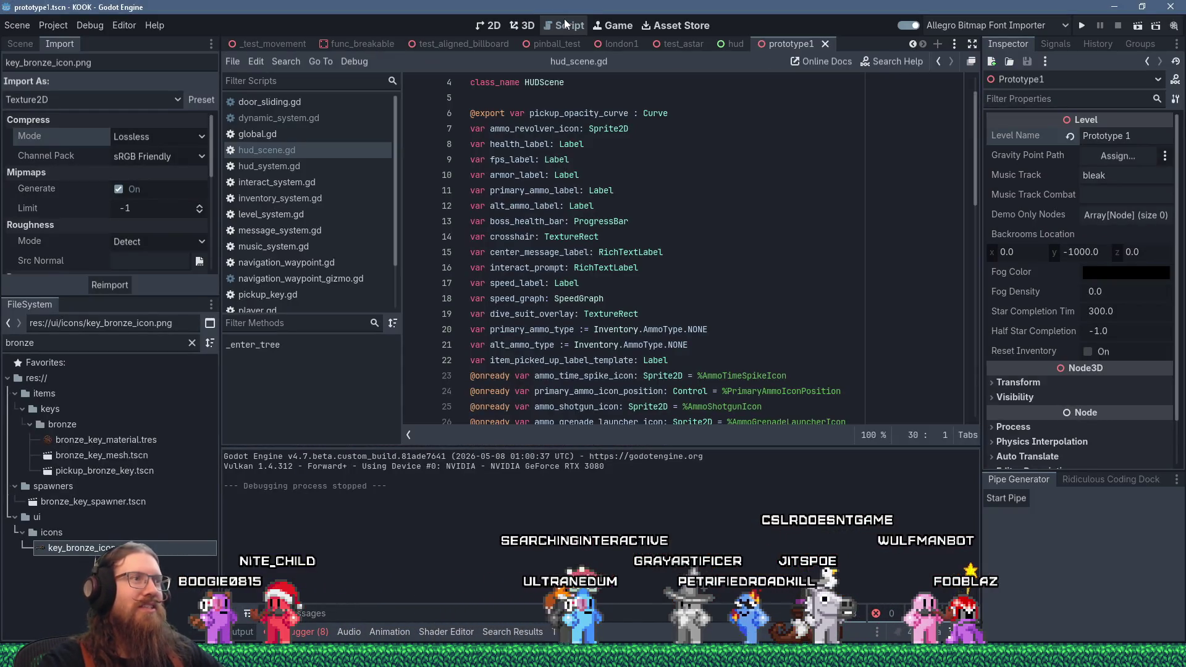
pyautogui.scroll(-8, 651, 292)
pyautogui.hotkey('alt', 'Tab')
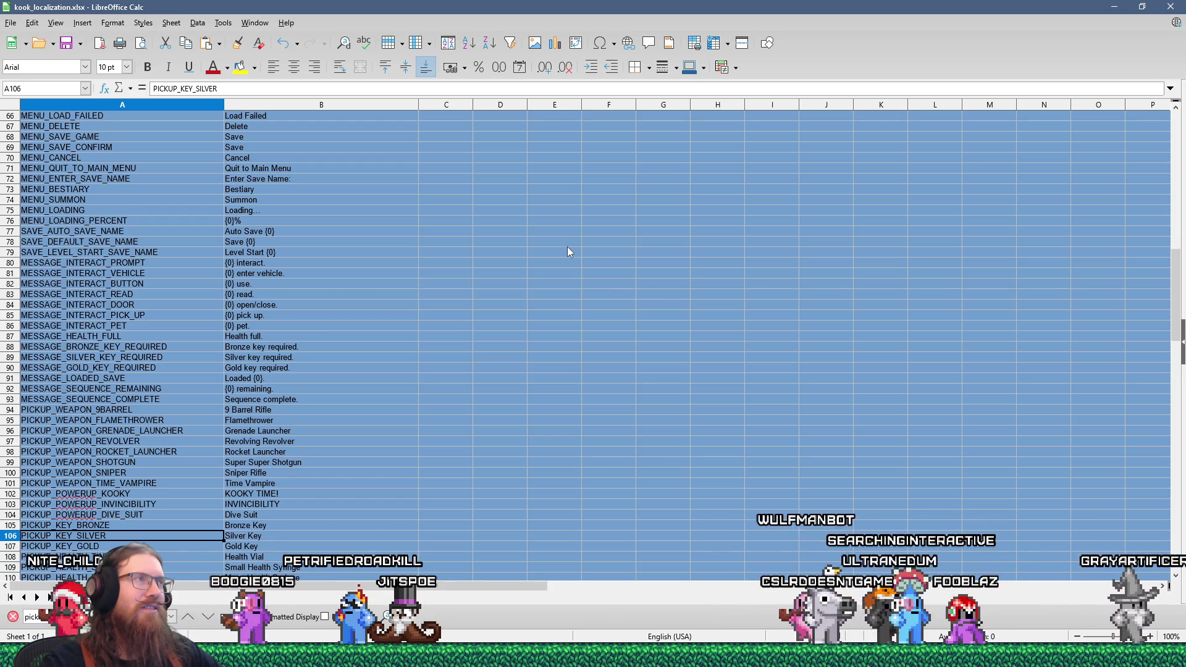
# - Switch to the prototype1 map in TrenchBroom and select a door_sliding brush to view its properties
pyautogui.hotkey('alt', 'Tab')
pyautogui.hotkey('alt', 'Tab')
pyautogui.hotkey('alt', 'Tab')
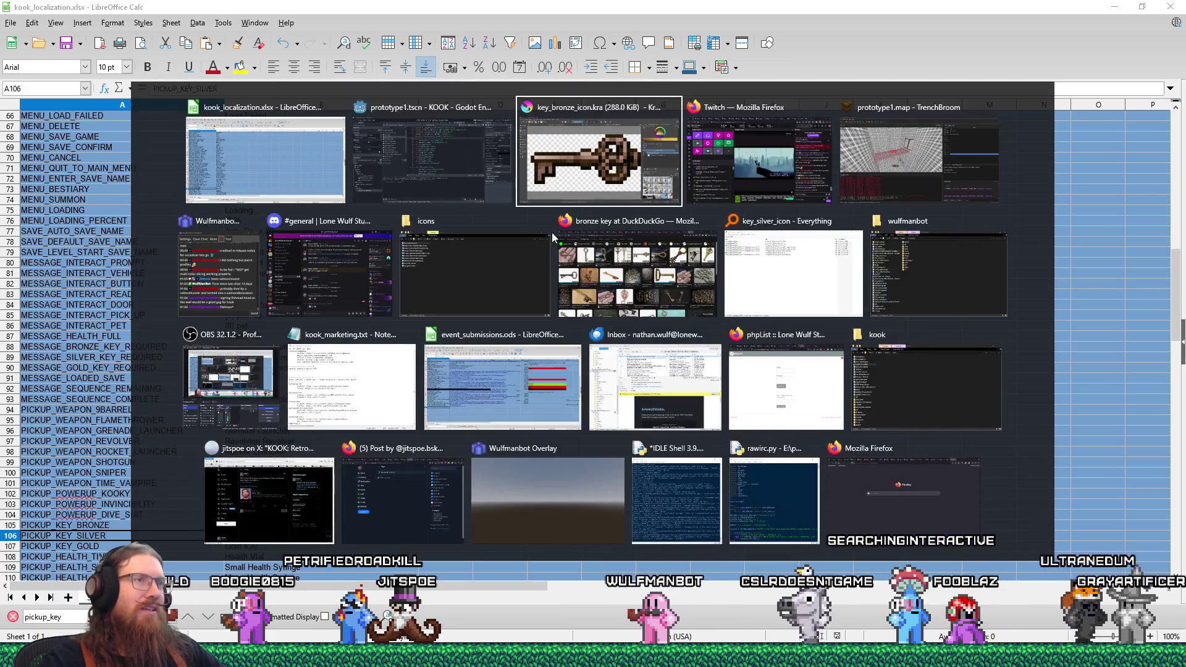
pyautogui.hotkey('alt', 'Tab')
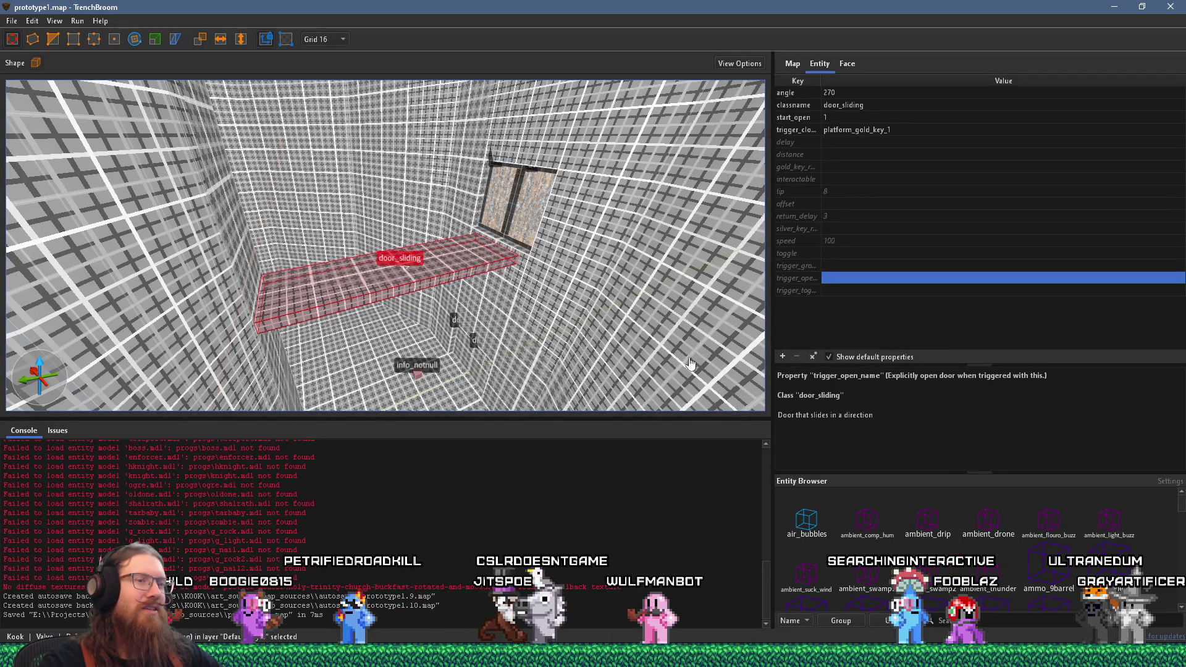
pyautogui.moveTo(690, 363)
pyautogui.mouseDown()
pyautogui.moveTo(509, 309)
pyautogui.moveTo(318, 276)
pyautogui.moveTo(522, 265)
pyautogui.moveTo(205, 257)
pyautogui.moveTo(288, 221)
pyautogui.moveTo(423, 243)
pyautogui.moveTo(317, 197)
pyautogui.moveTo(423, 268)
pyautogui.moveTo(520, 260)
pyautogui.moveTo(535, 287)
pyautogui.moveTo(209, 243)
pyautogui.moveTo(325, 251)
pyautogui.moveTo(477, 219)
pyautogui.mouseUp()
pyautogui.click(484, 282)
pyautogui.click(338, 247)
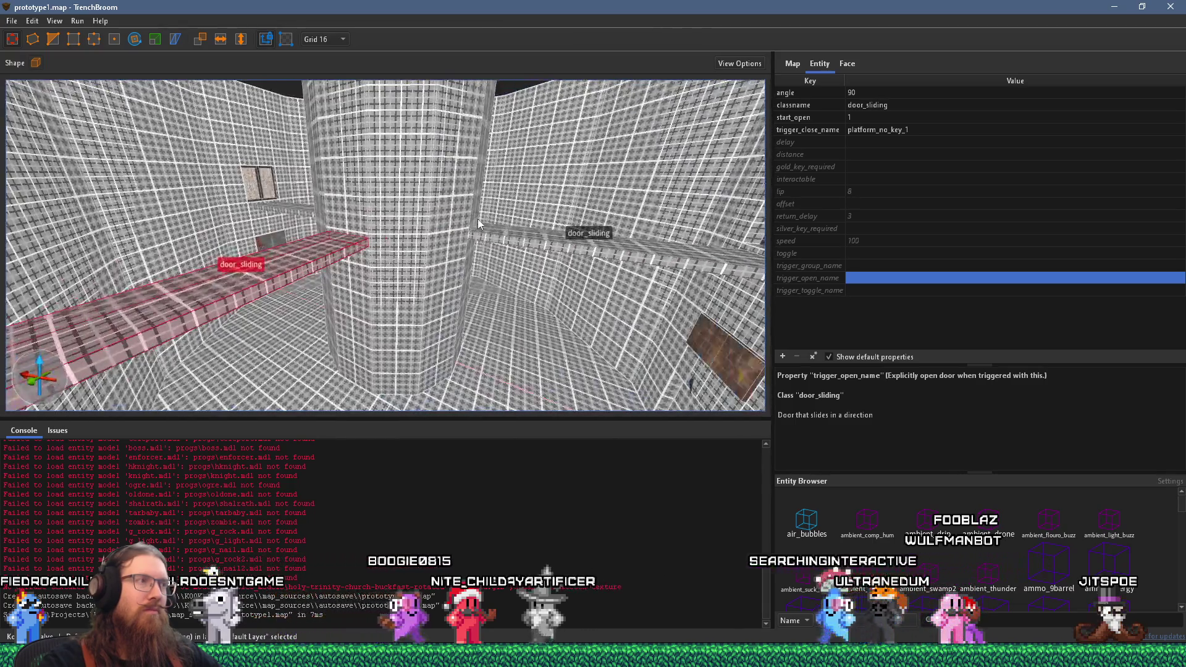
# - Swing the TrenchBroom view around the sliding-door room, then return to the Godot editor
pyautogui.moveTo(532, 180)
pyautogui.mouseDown()
pyautogui.moveTo(210, 265)
pyautogui.moveTo(304, 229)
pyautogui.mouseUp()
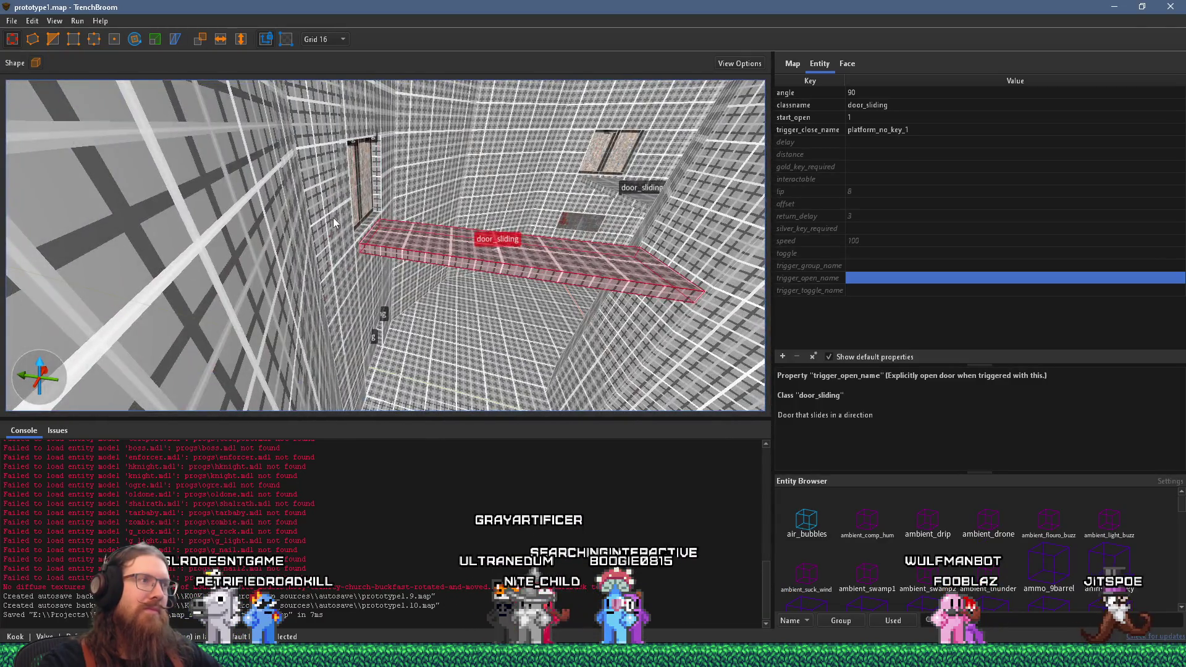
pyautogui.hotkey('alt', 'Tab')
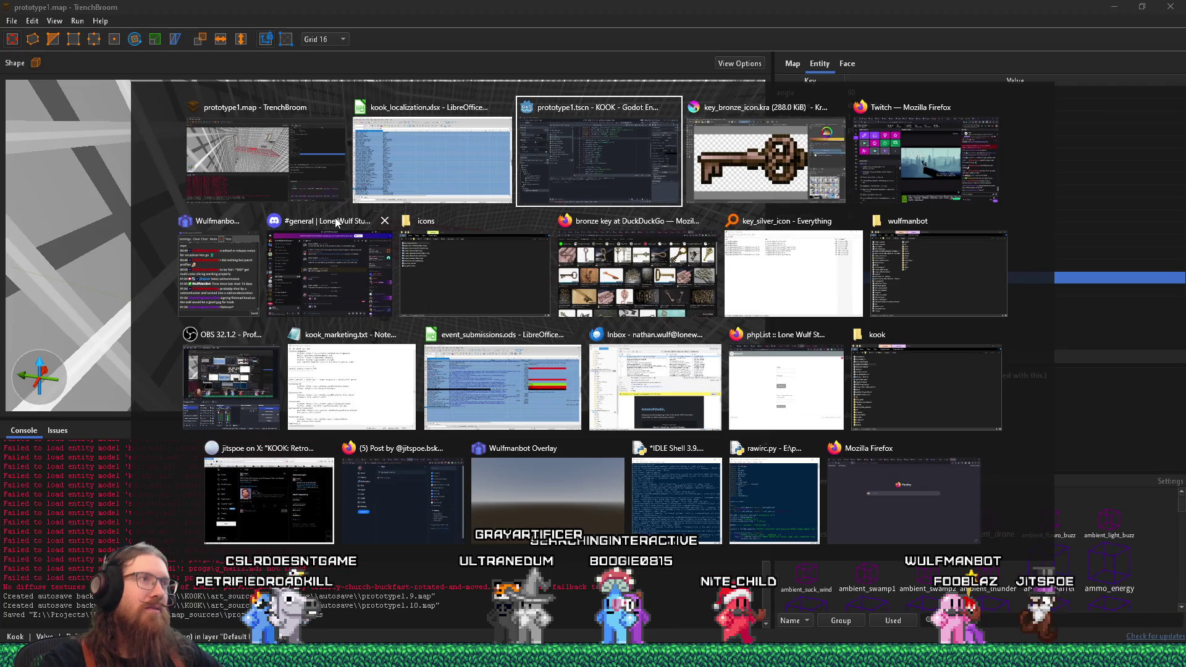
pyautogui.click(559, 155)
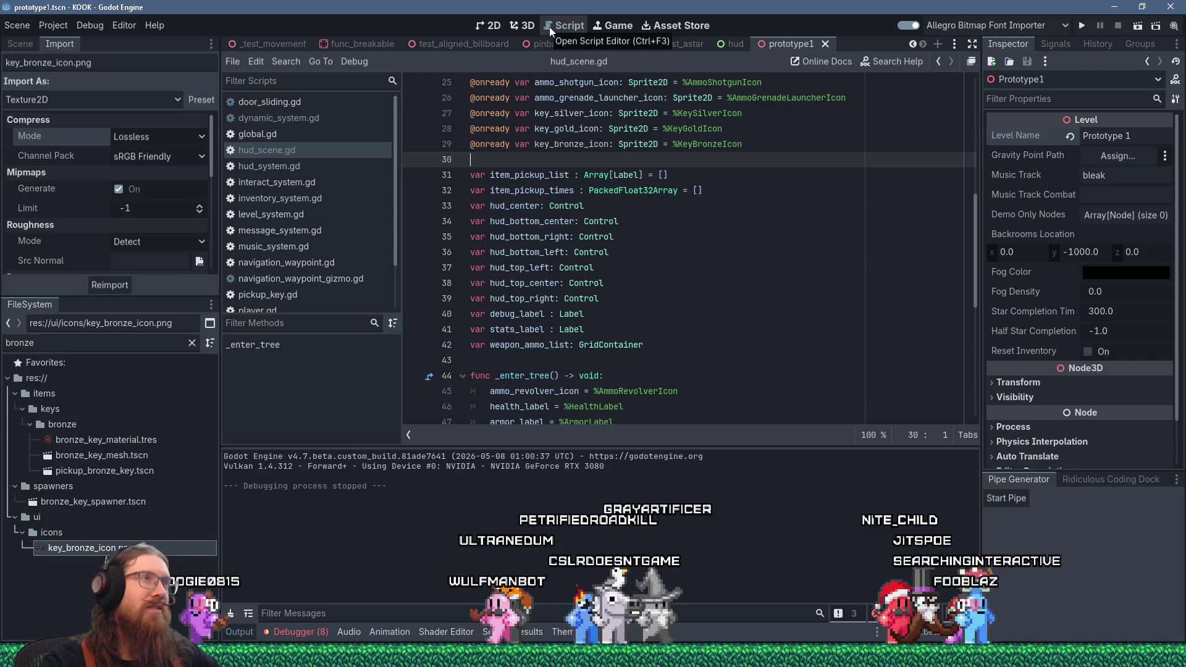
# - Return to the prototype1 3D level, clear the selection, and pull the Twitch Stream Manager over Godot
pyautogui.click(523, 26)
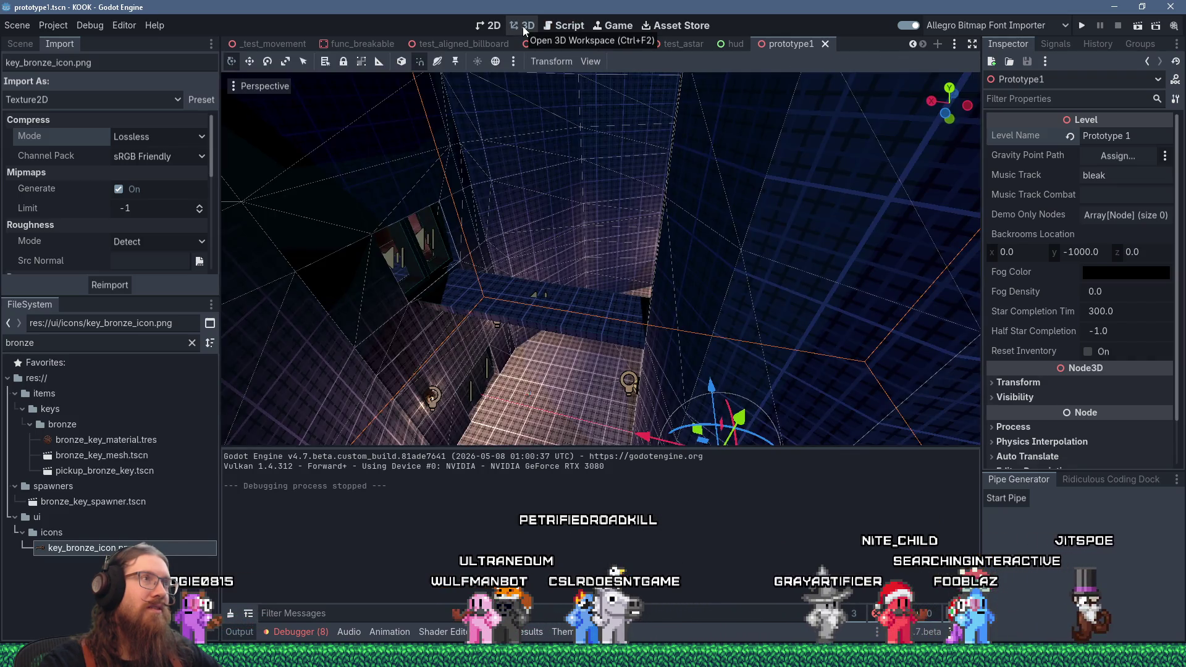
pyautogui.scroll(3, 417, 213)
pyautogui.moveTo(416, 213)
pyautogui.mouseDown()
pyautogui.moveTo(536, 192)
pyautogui.moveTo(542, 177)
pyautogui.moveTo(595, 204)
pyautogui.moveTo(575, 185)
pyautogui.moveTo(603, 142)
pyautogui.moveTo(583, 173)
pyautogui.moveTo(590, 195)
pyautogui.moveTo(684, 306)
pyautogui.moveTo(627, 295)
pyautogui.mouseUp()
pyautogui.scroll(-2, 602, 142)
pyautogui.scroll(3, 587, 167)
pyautogui.click(573, 358)
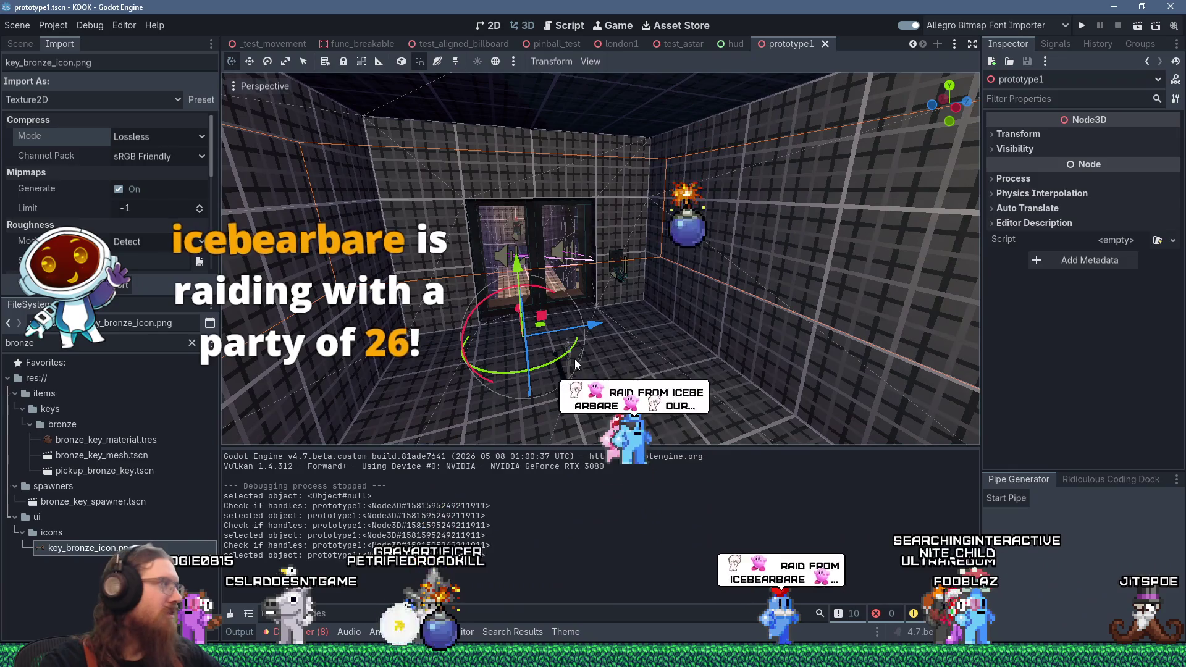
pyautogui.click(420, 361)
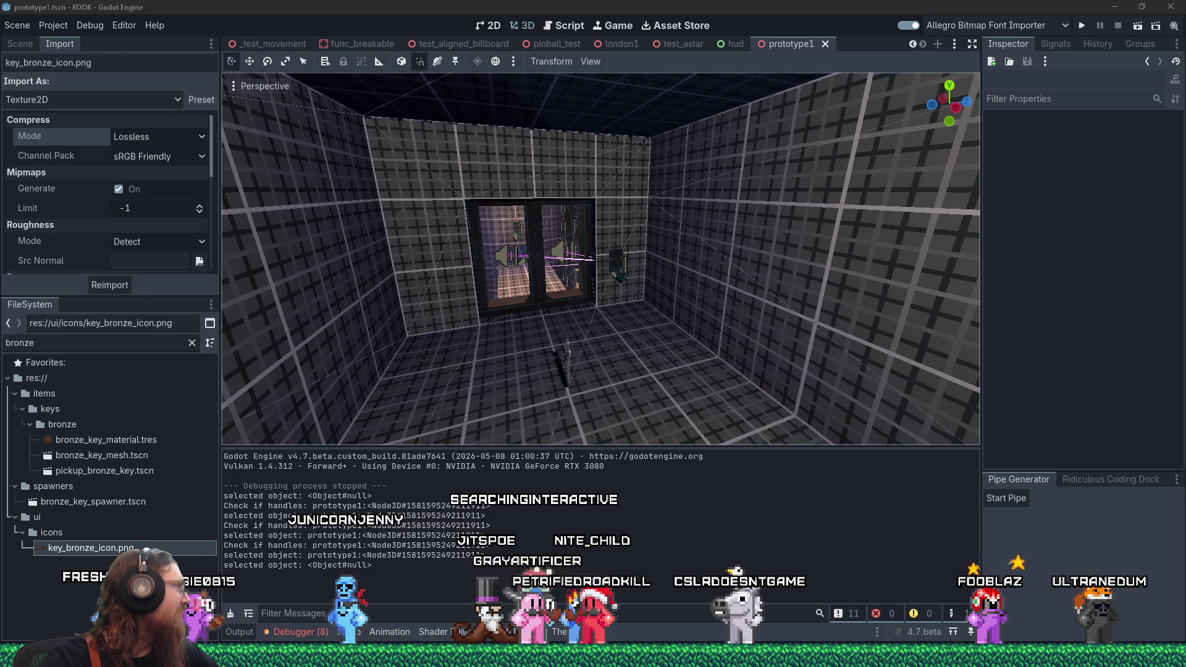
pyautogui.moveTo(0, 36)
pyautogui.mouseDown()
pyautogui.moveTo(1142, 35)
pyautogui.moveTo(1120, 36)
pyautogui.mouseUp()
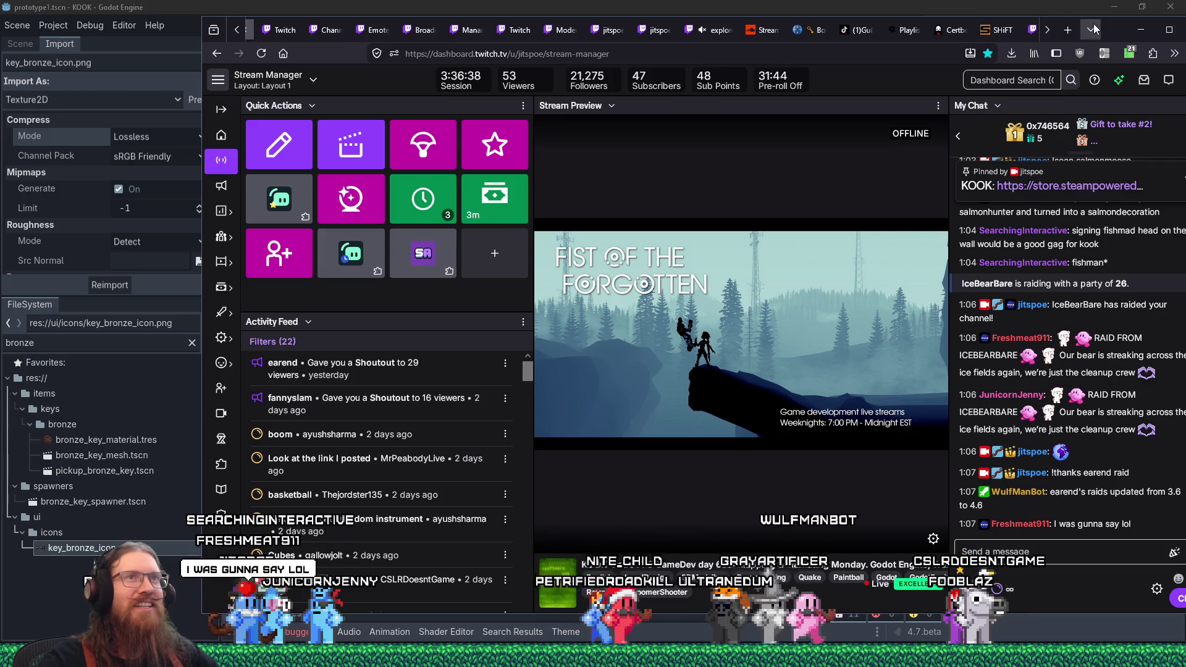
# - Slide the Twitch Stream Manager window off to the left to reveal Godot's prototype1 level
pyautogui.moveTo(1000, 48); pyautogui.dragTo(0, 57)
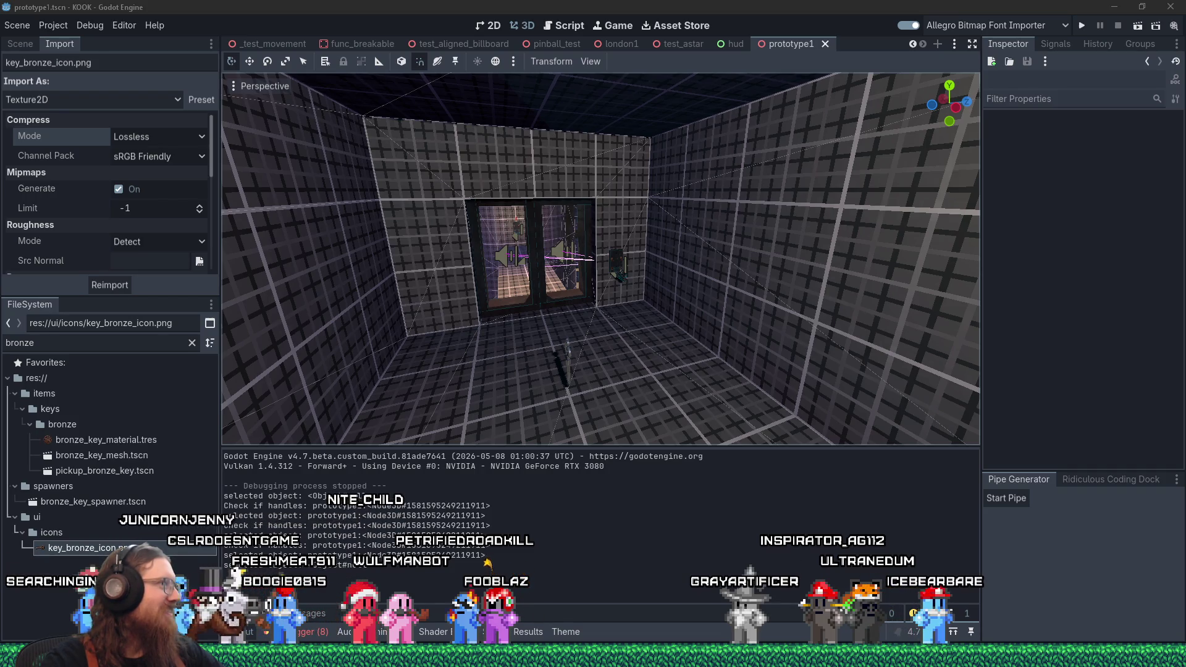
# - Drag bronze_key_spawner.tscn from FileSystem into the prototype1 room
pyautogui.moveTo(361, 322); pyautogui.dragTo(437, 325)
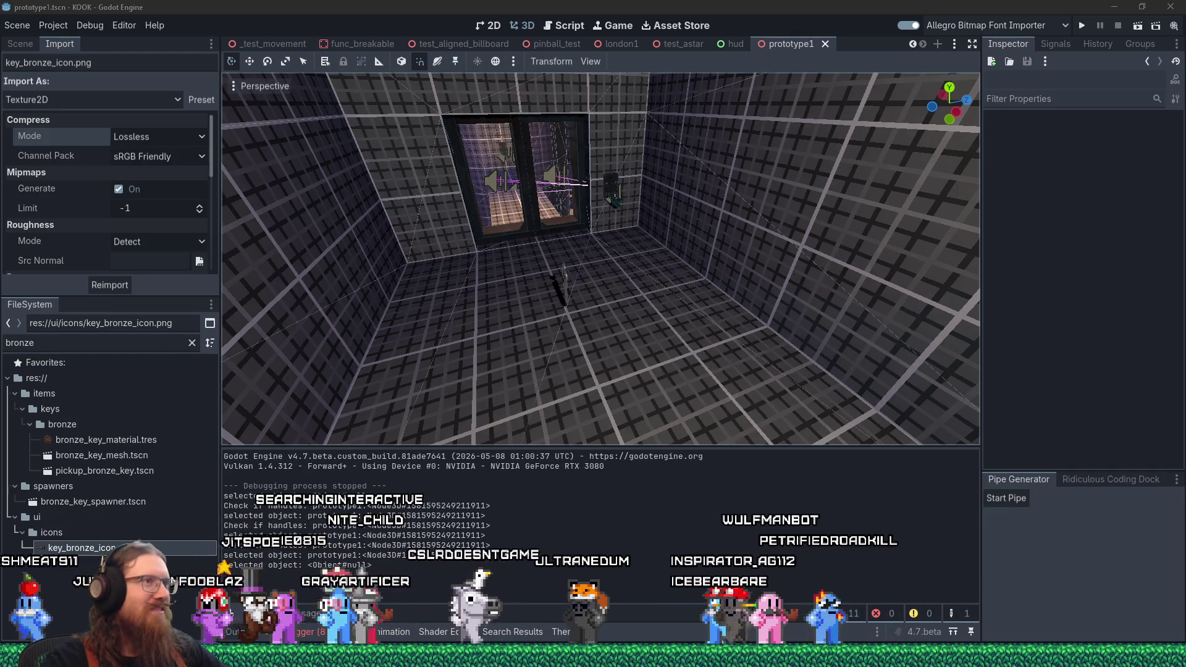
pyautogui.scroll(-5, 608, 252)
pyautogui.moveTo(608, 252)
pyautogui.mouseDown()
pyautogui.moveTo(490, 309)
pyautogui.moveTo(577, 299)
pyautogui.moveTo(629, 314)
pyautogui.moveTo(543, 329)
pyautogui.moveTo(582, 313)
pyautogui.moveTo(561, 303)
pyautogui.moveTo(583, 310)
pyautogui.mouseUp()
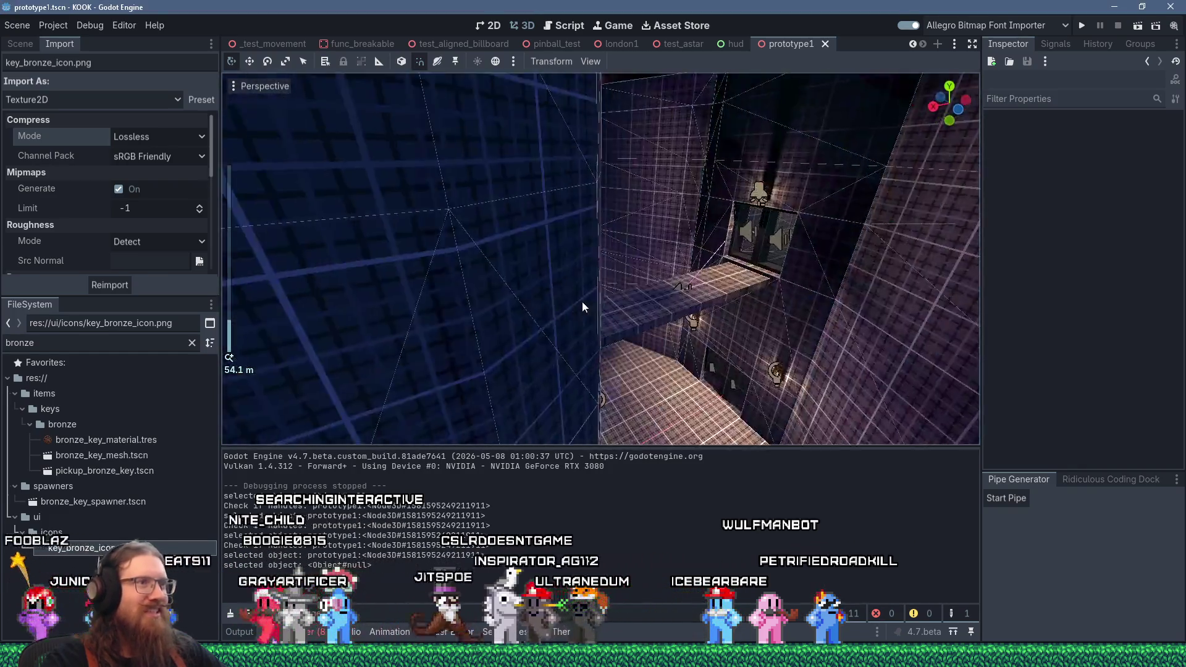
pyautogui.scroll(-5, 580, 310)
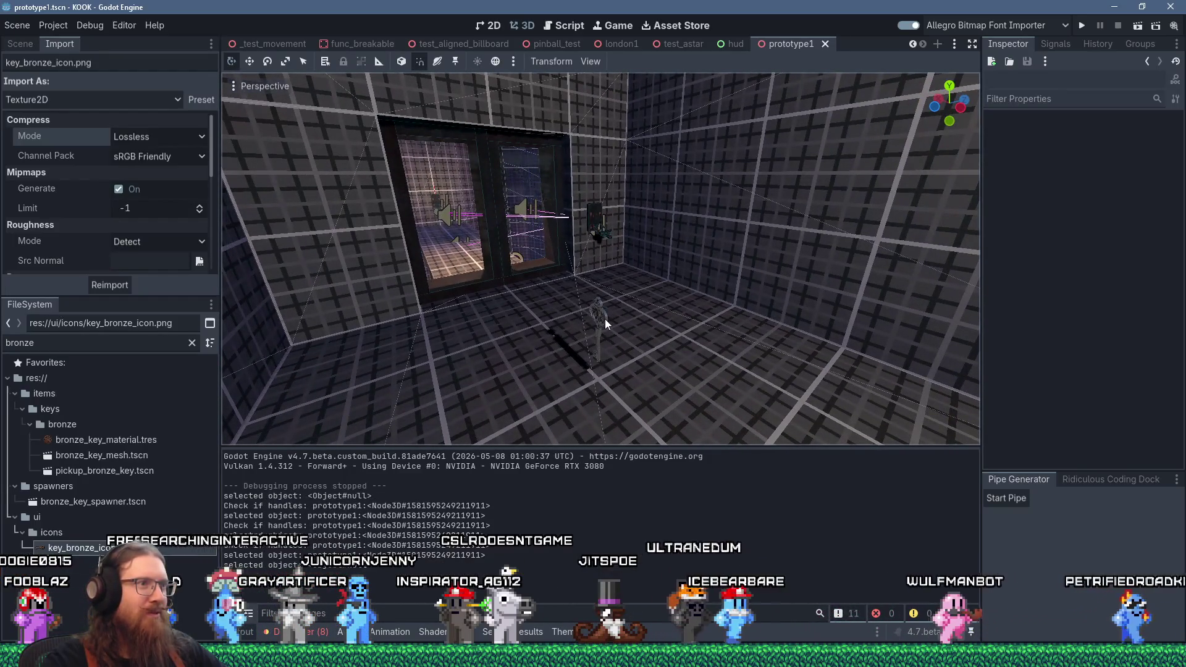
pyautogui.click(605, 319)
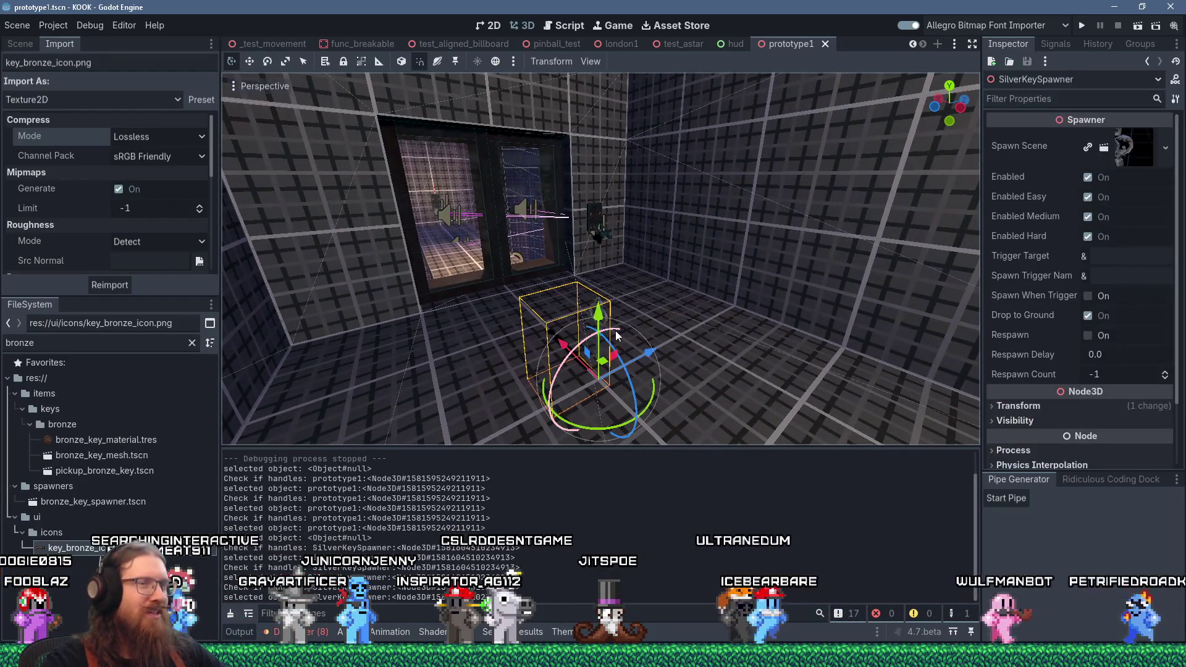
pyautogui.click(123, 505)
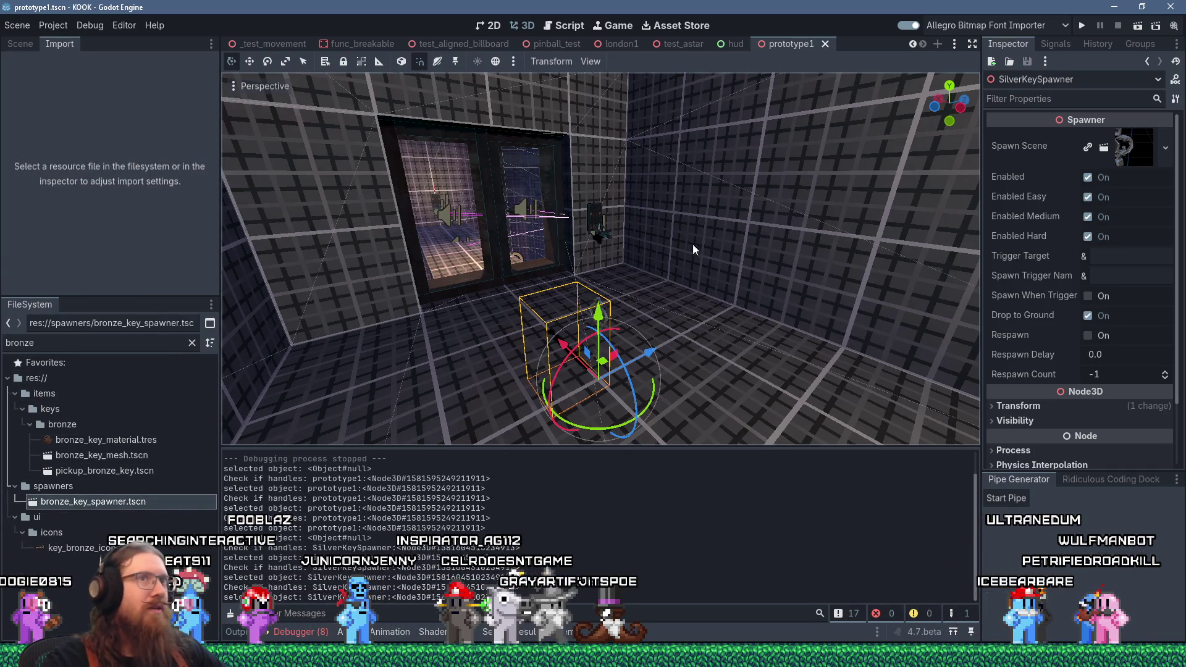
pyautogui.moveTo(141, 504); pyautogui.dragTo(602, 352)
# - Move the silver key spawner to a new spot across the level
pyautogui.click(601, 310)
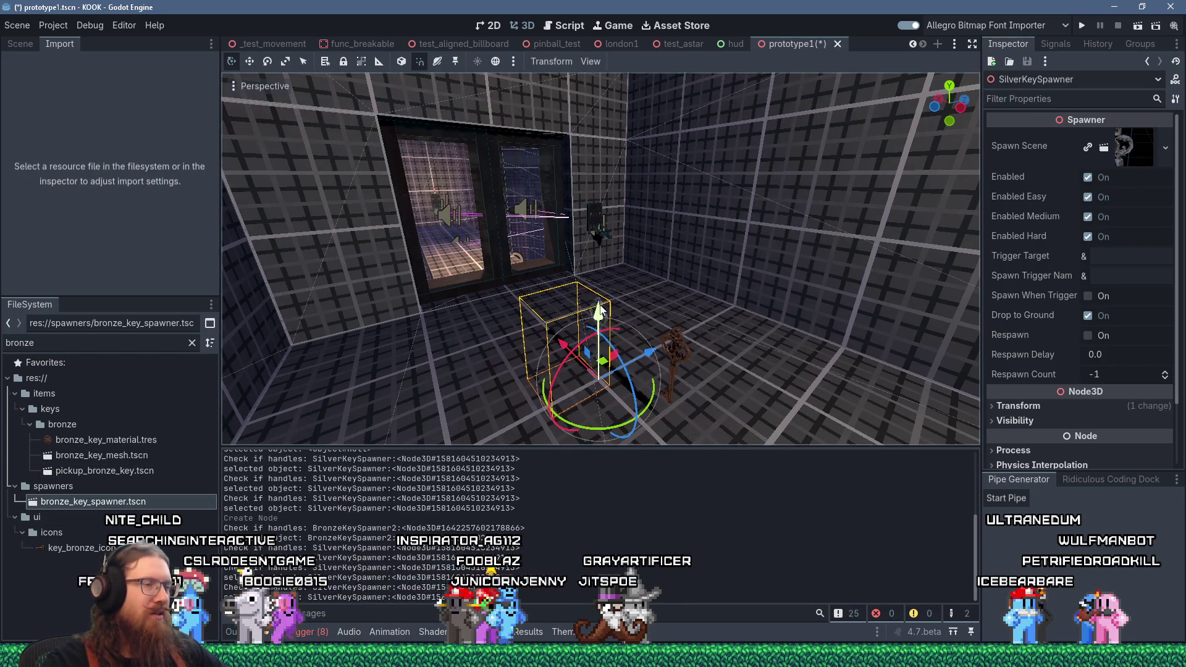
pyautogui.scroll(-10, 632, 383)
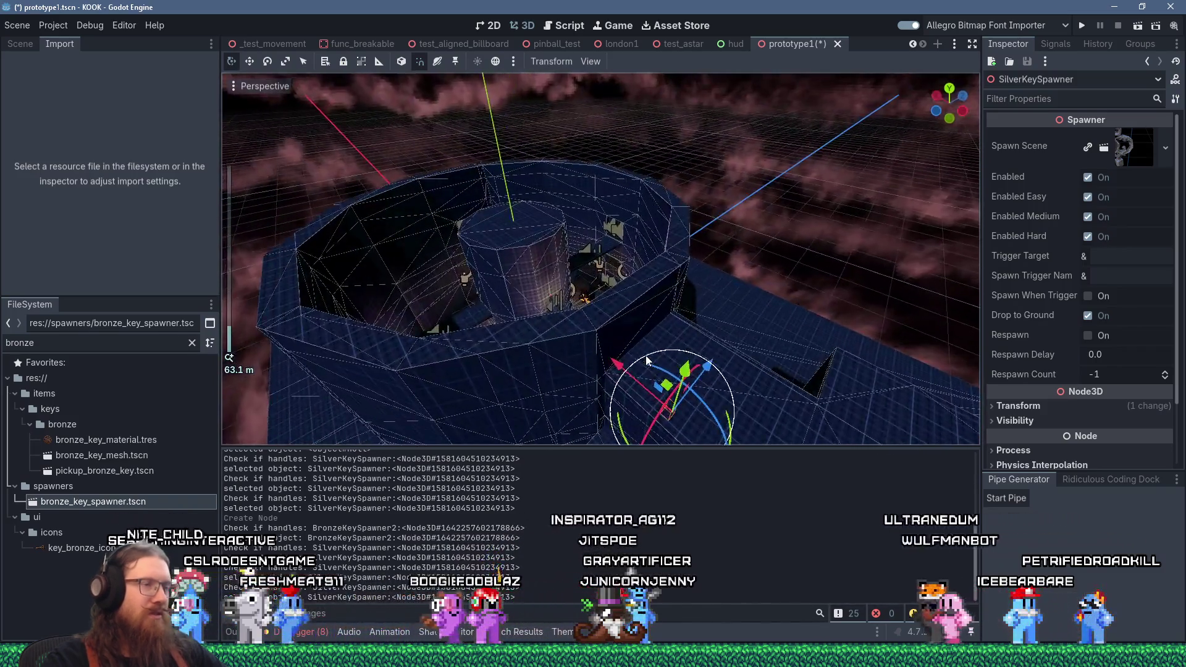
pyautogui.scroll(3, 646, 360)
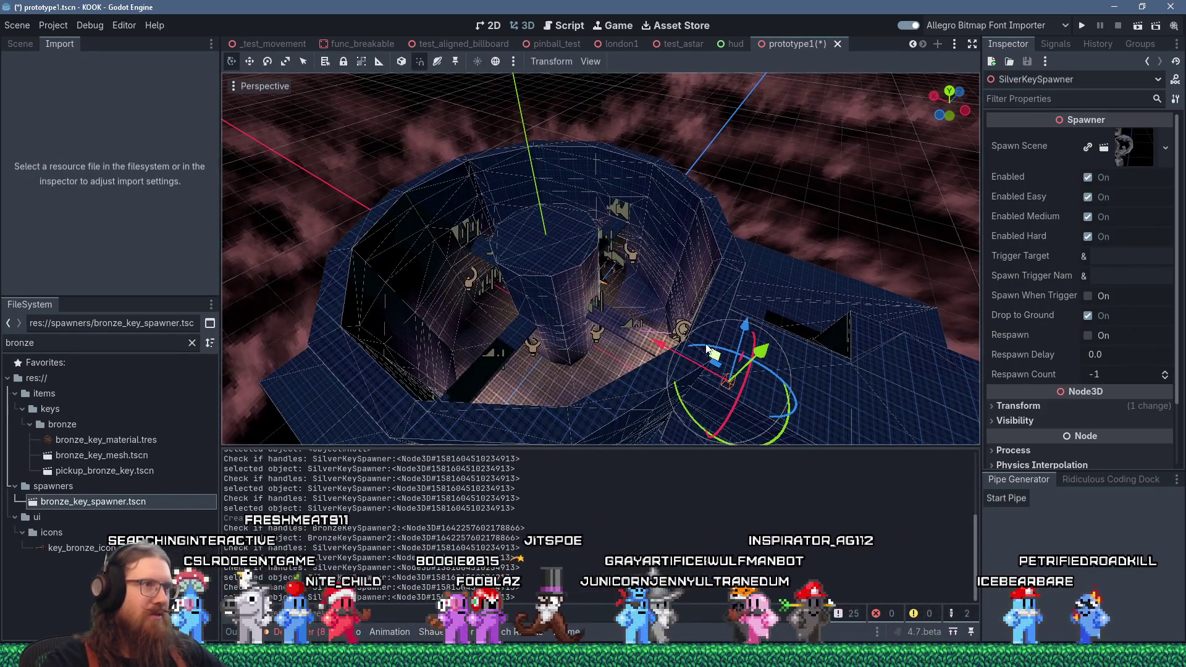
pyautogui.moveTo(706, 349)
pyautogui.mouseDown()
pyautogui.moveTo(640, 366)
pyautogui.moveTo(608, 351)
pyautogui.moveTo(640, 336)
pyautogui.mouseUp()
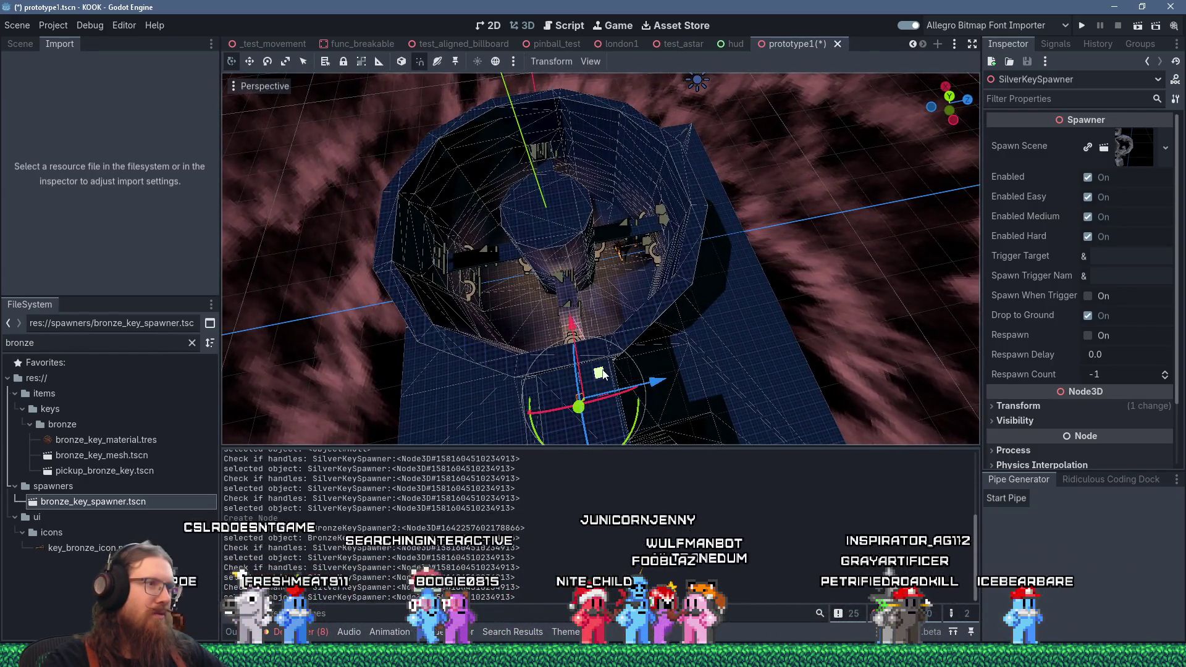
pyautogui.moveTo(602, 374); pyautogui.dragTo(621, 287)
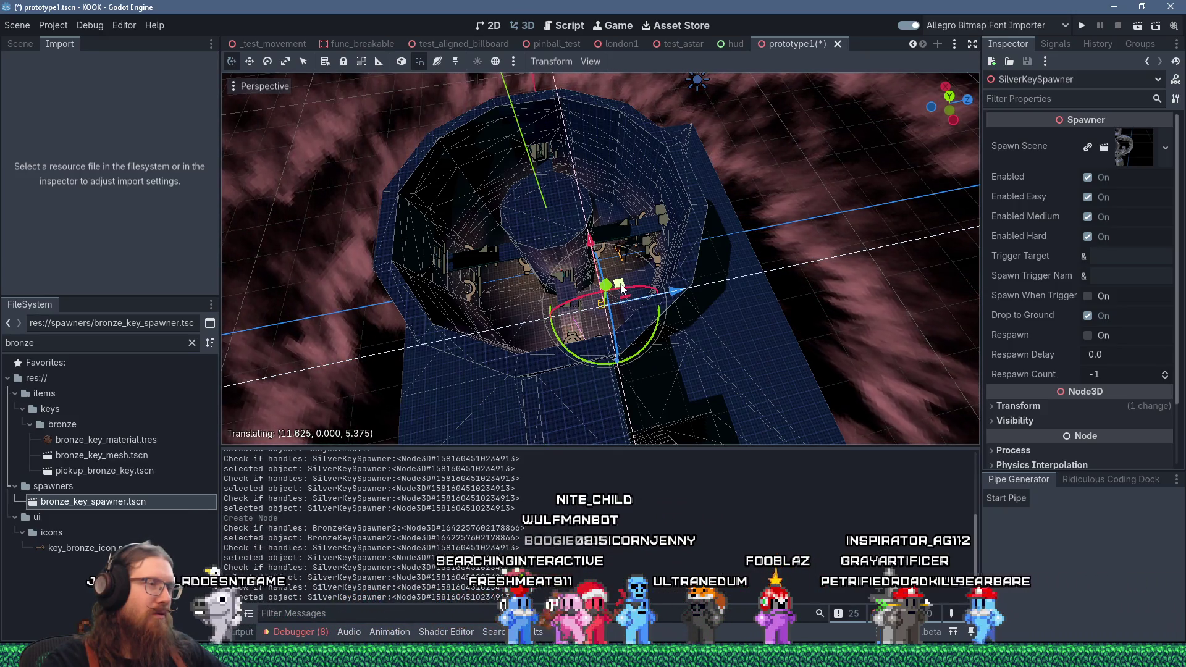
pyautogui.moveTo(621, 287); pyautogui.dragTo(555, 139)
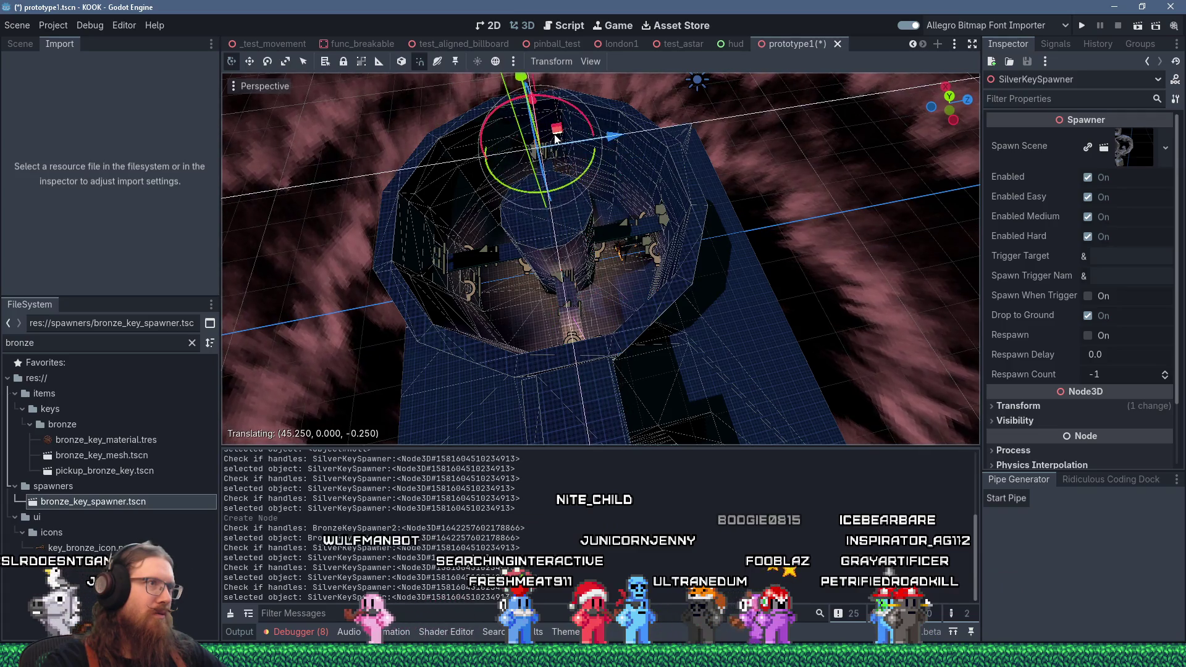
pyautogui.scroll(6, 556, 314)
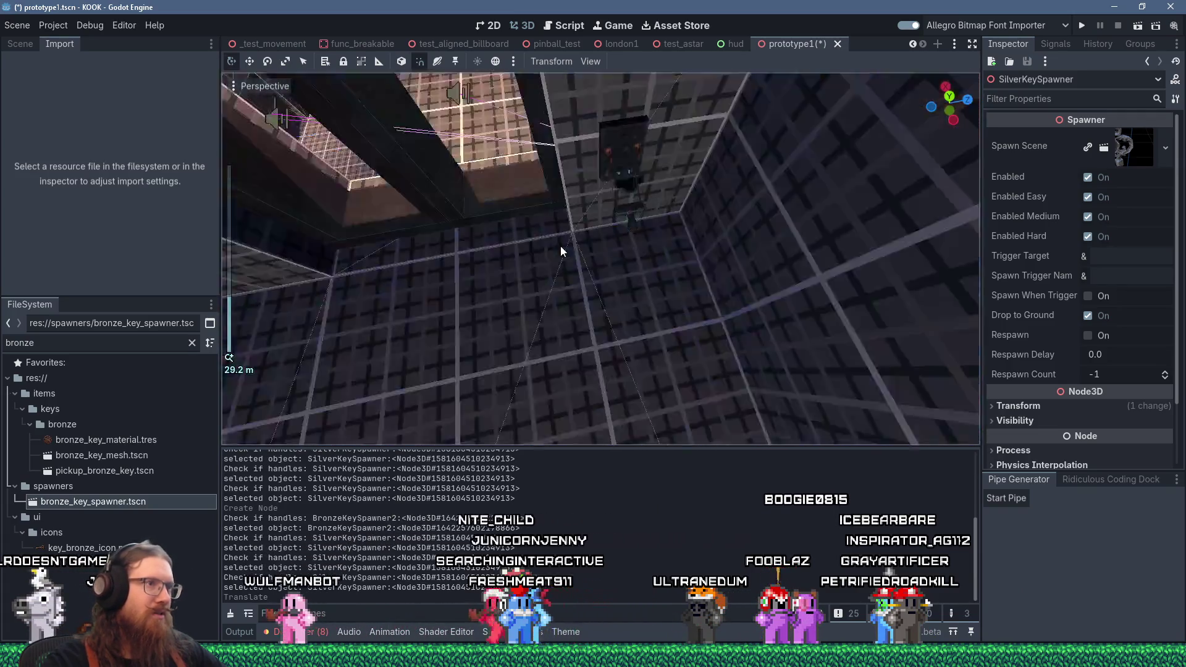
pyautogui.scroll(-5, 562, 246)
# - Nudge the bronze key spawner along the floor, then save prototype1.tscn and run the game
pyautogui.click(576, 355)
pyautogui.click(576, 354)
pyautogui.scroll(3, 603, 369)
pyautogui.scroll(-3, 624, 343)
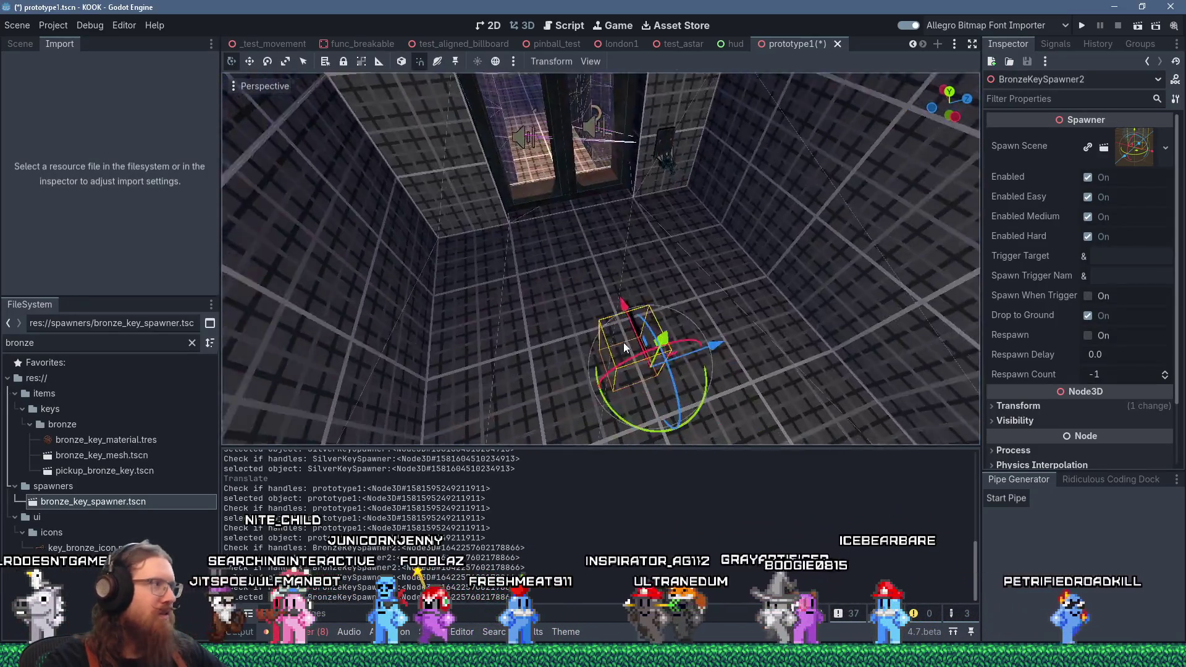
pyautogui.moveTo(624, 343); pyautogui.dragTo(703, 326)
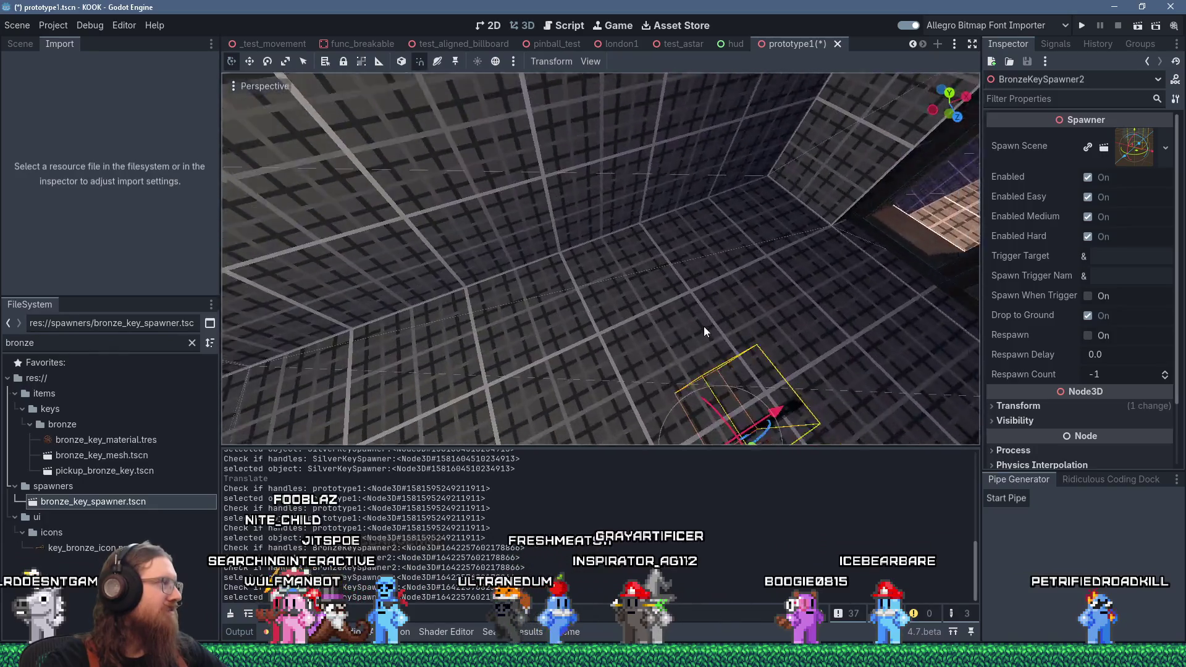
pyautogui.moveTo(548, 343)
pyautogui.mouseDown()
pyautogui.moveTo(613, 299)
pyautogui.moveTo(631, 300)
pyautogui.mouseUp()
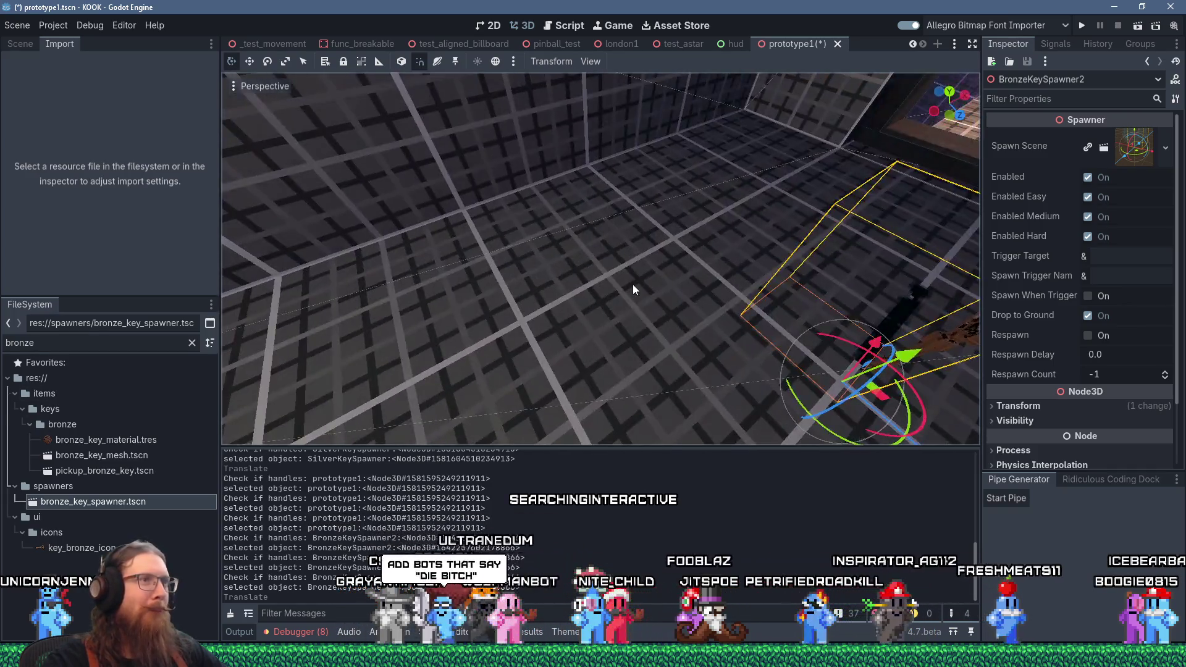
pyautogui.press('f')
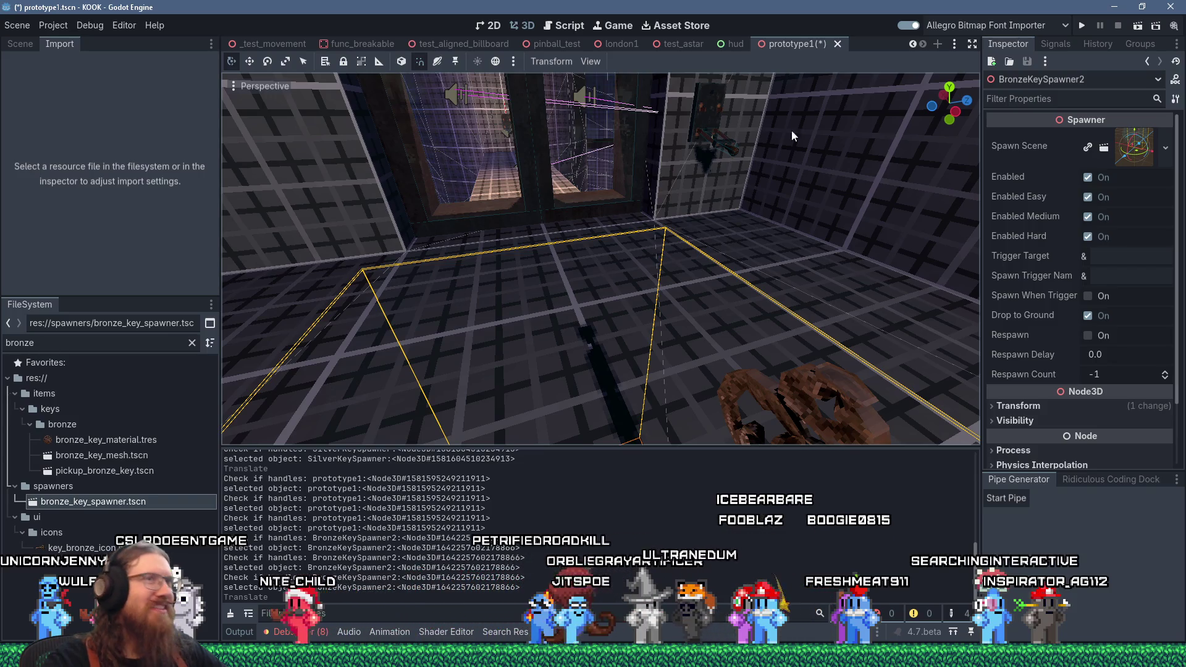
pyautogui.click(1080, 26)
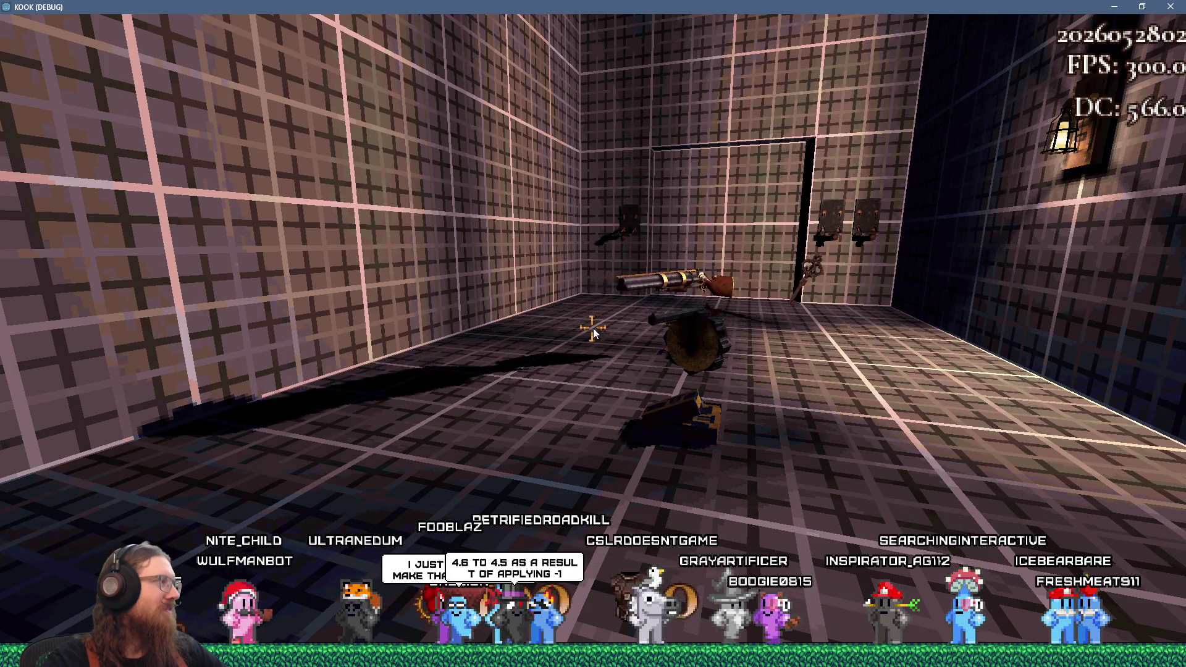
# - Open and close the game's development console and grab the revolver
pyautogui.press('`')
pyautogui.hotkey('alt', 'Tab')
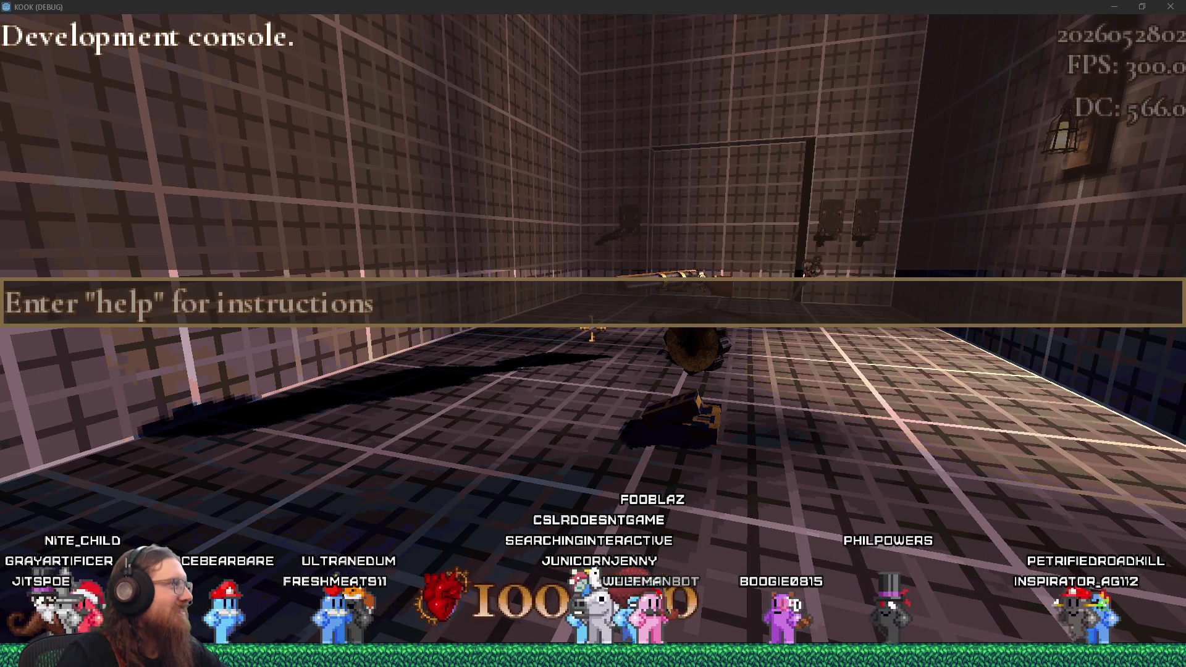
pyautogui.press('Escape')
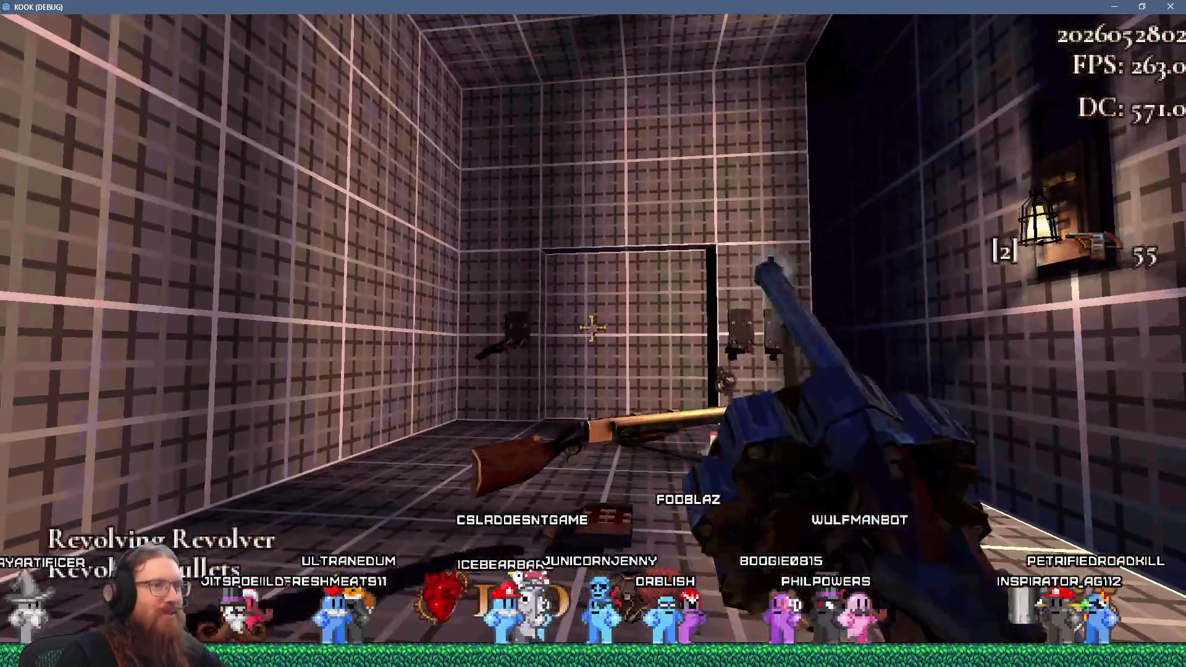
# - Test-fire the revolver at the floor and at the shotgun lying there
pyautogui.click(592, 328)
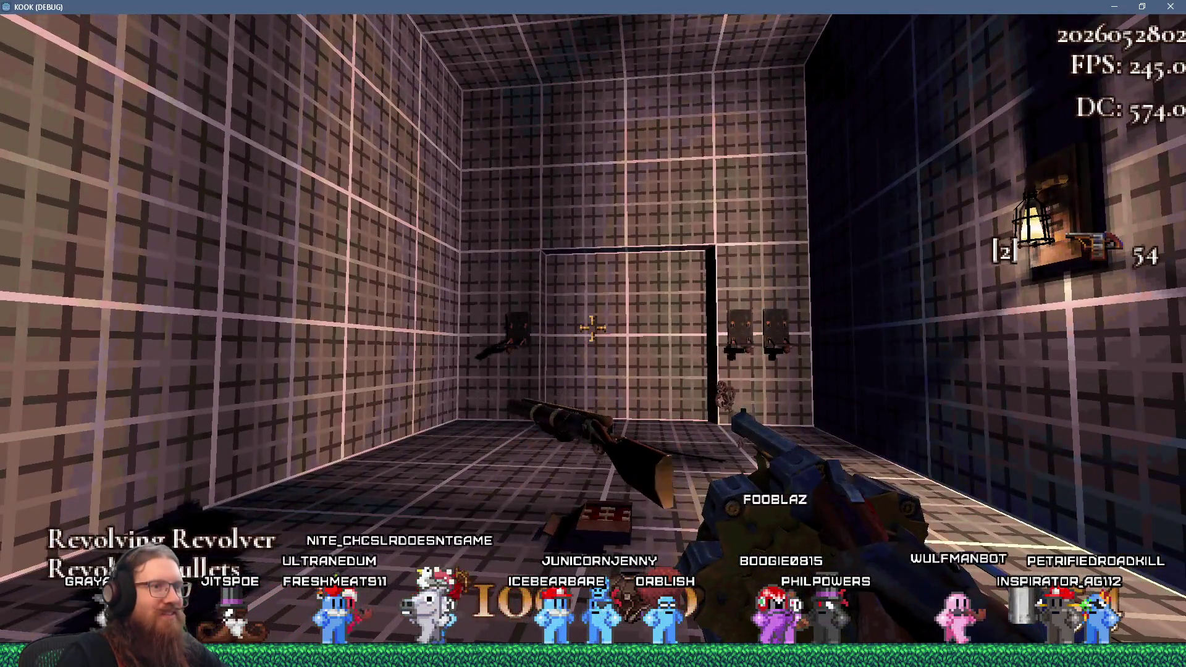
pyautogui.click(592, 328)
pyautogui.click(592, 328)
pyautogui.click(592, 328)
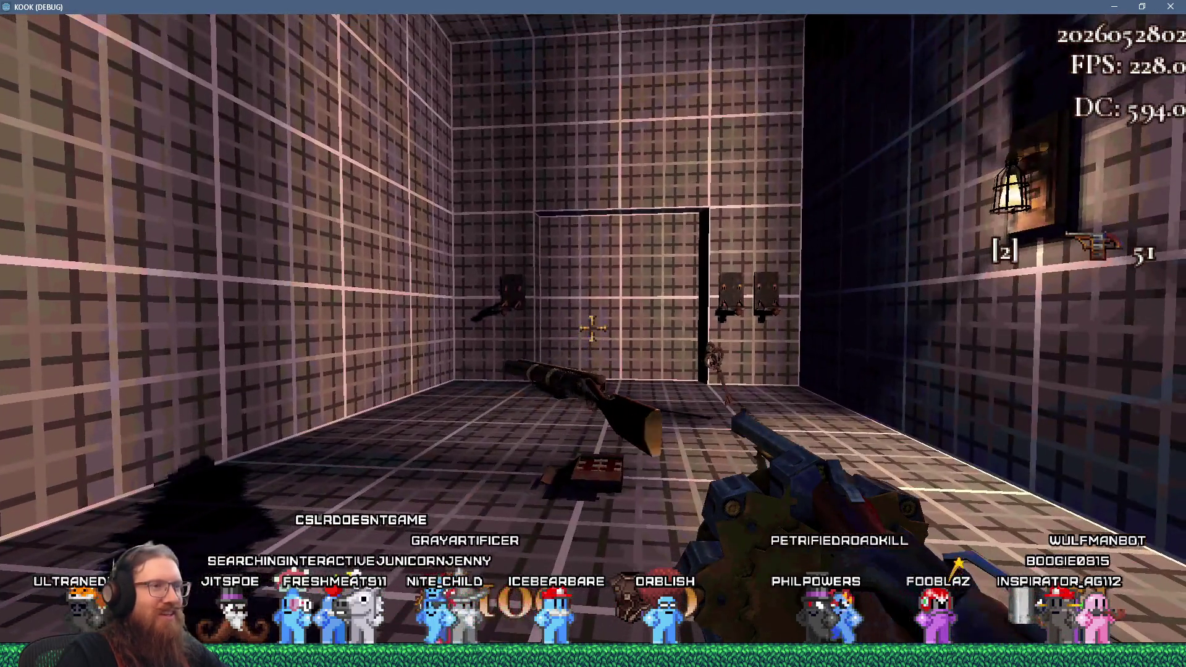
pyautogui.click(592, 328)
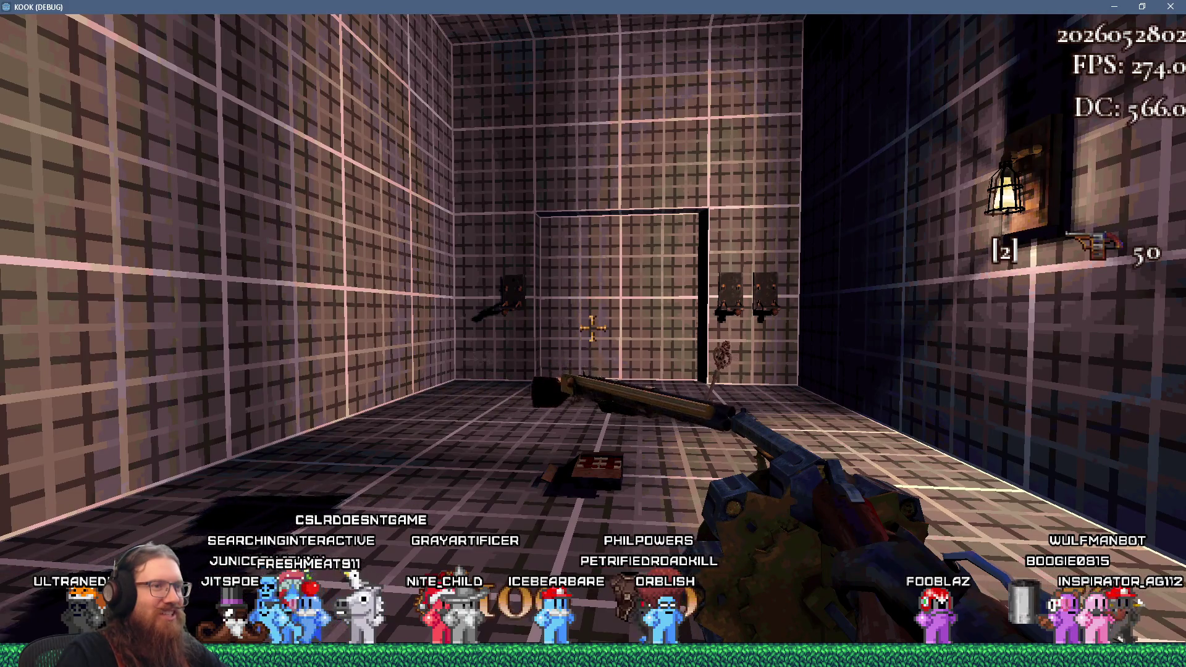
# - Walk out into the large hall and shoot the winged demon
pyautogui.press('w')
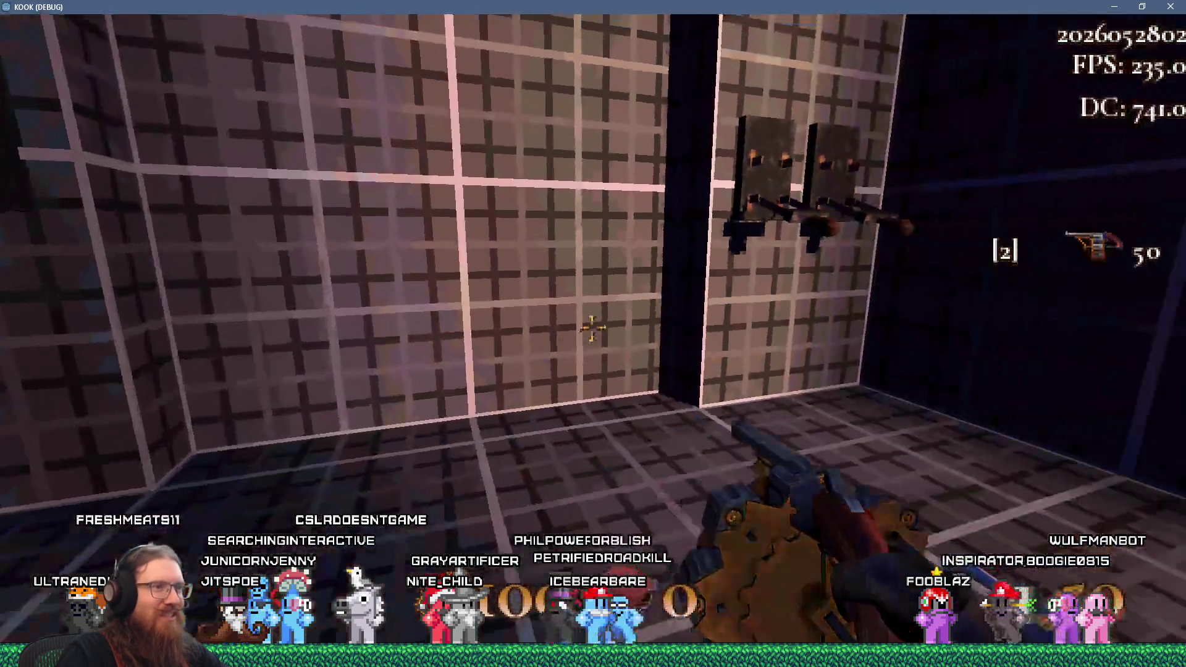
pyautogui.press('w')
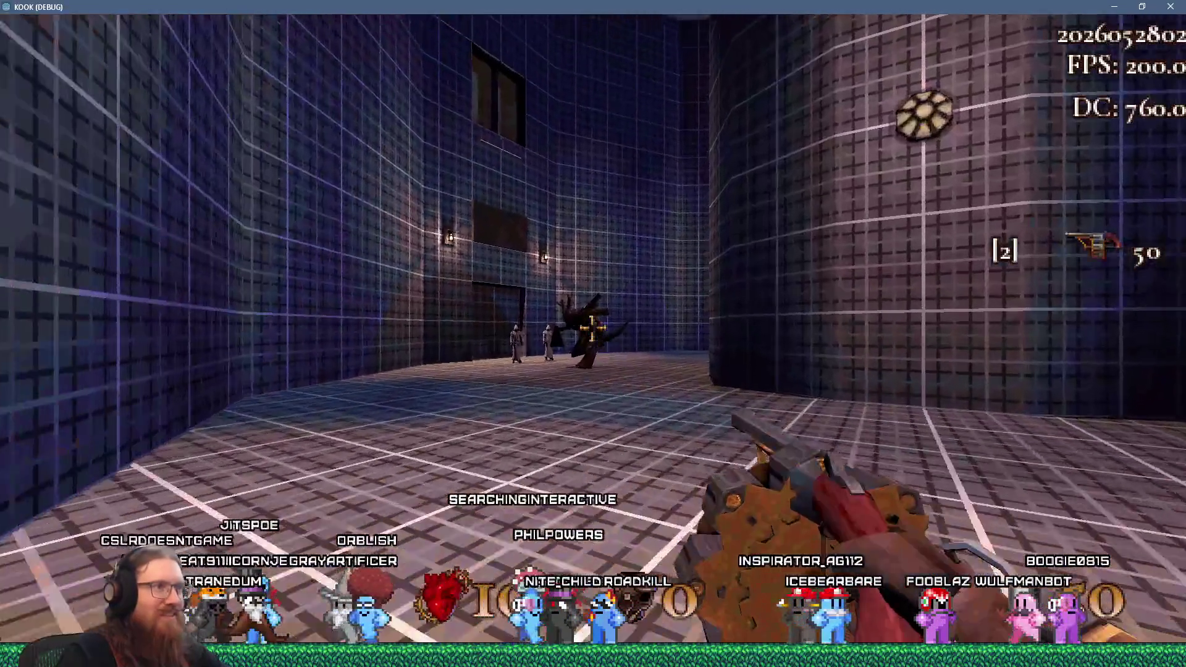
pyautogui.click(592, 328)
pyautogui.click(593, 328)
pyautogui.click(592, 328)
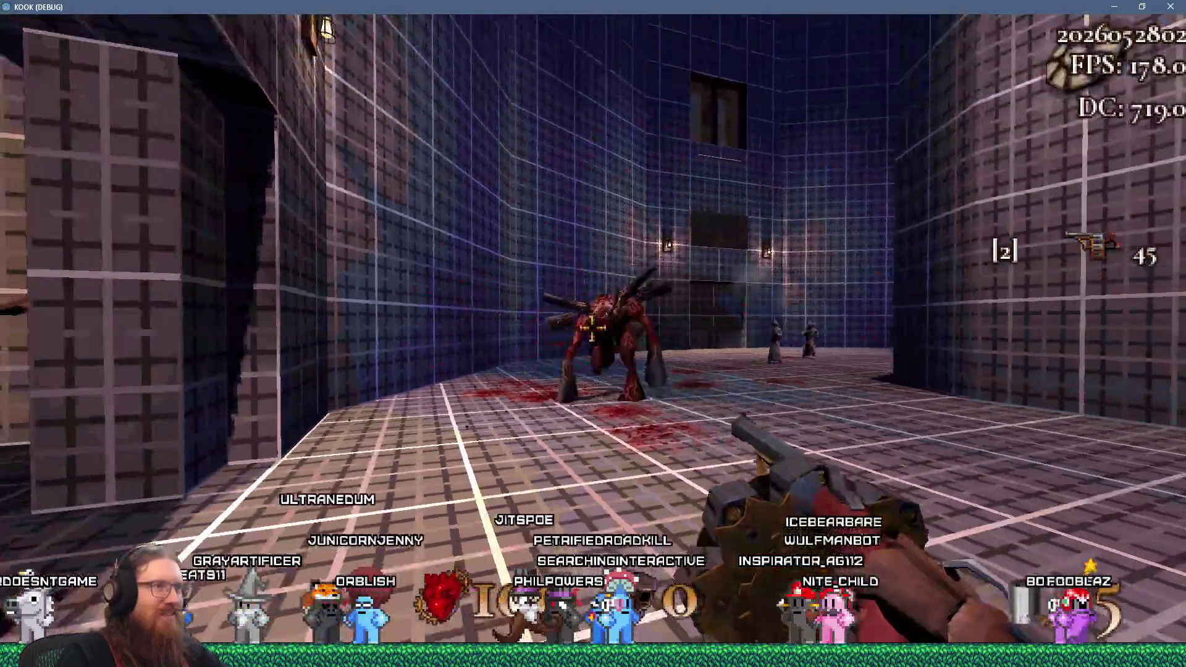
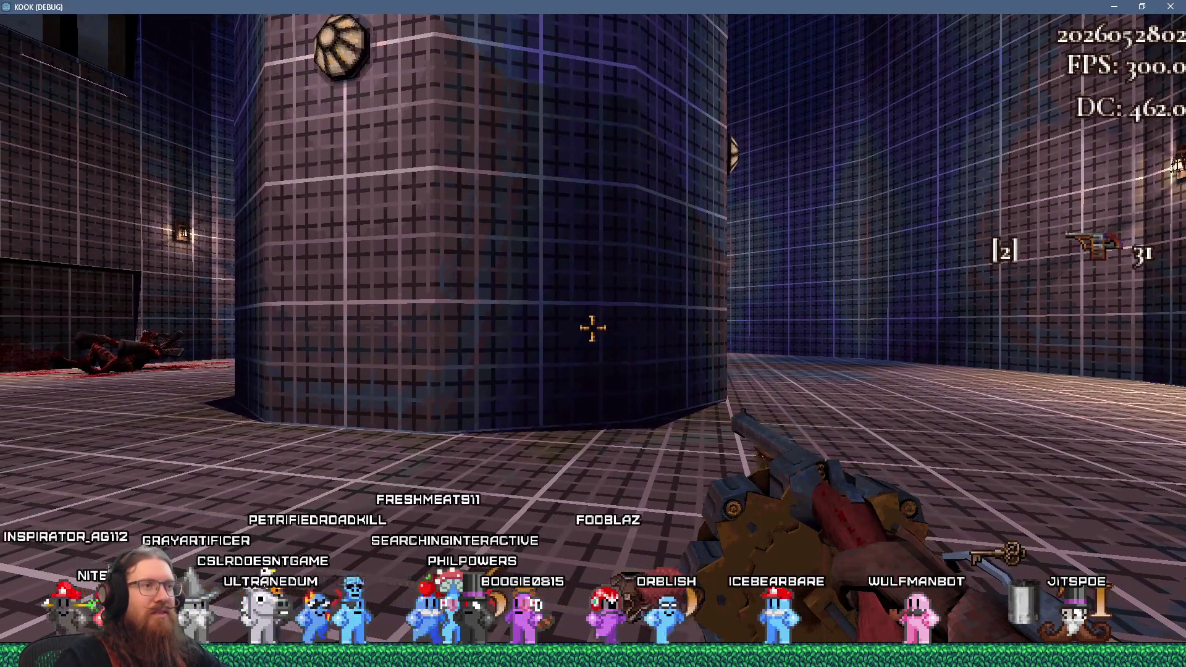
# - Walk around the tall tiled pillars and past the corpses toward the sliding doorway
pyautogui.press('w')
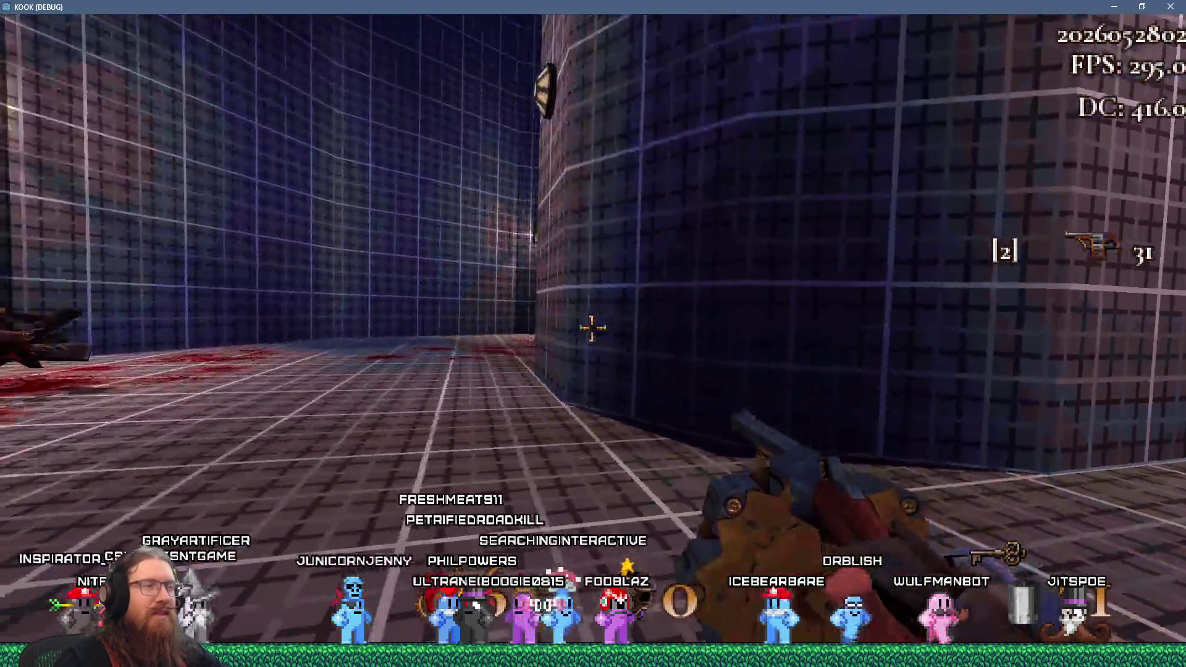
pyautogui.press('w')
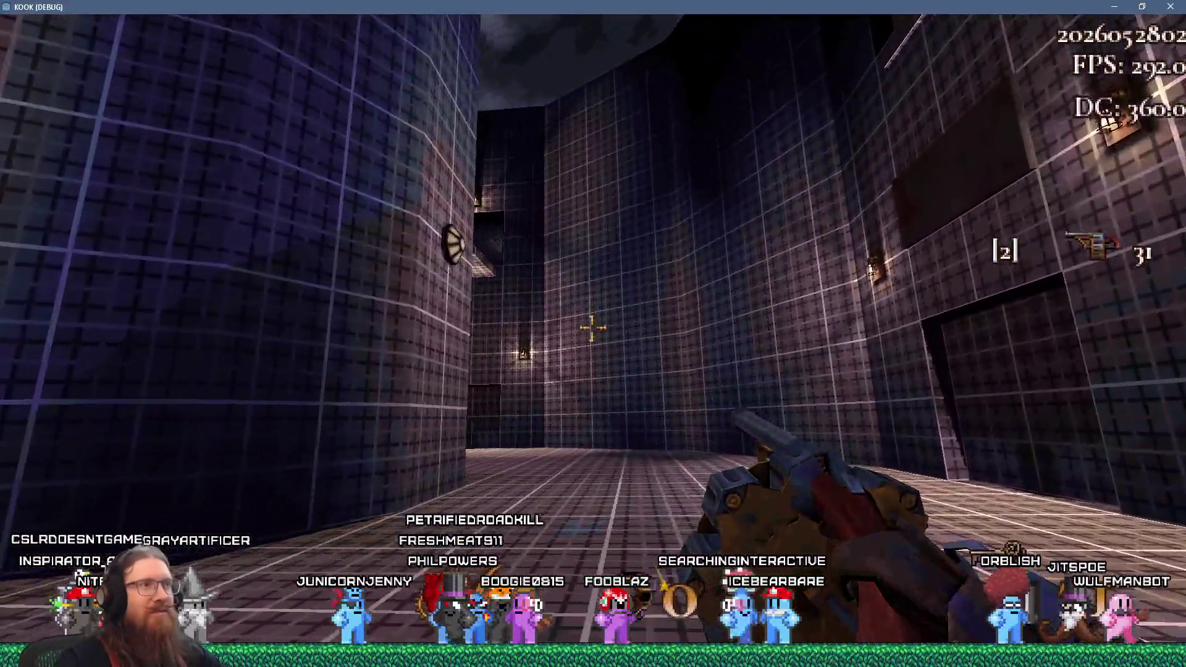
pyautogui.press('w')
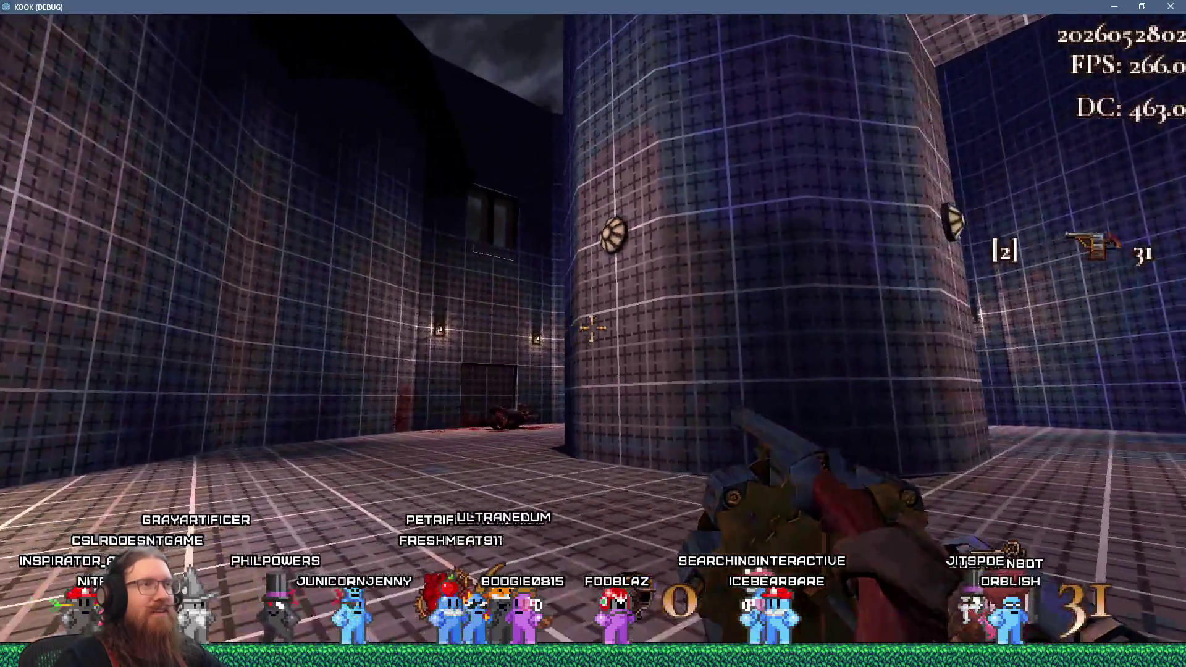
pyautogui.press('w')
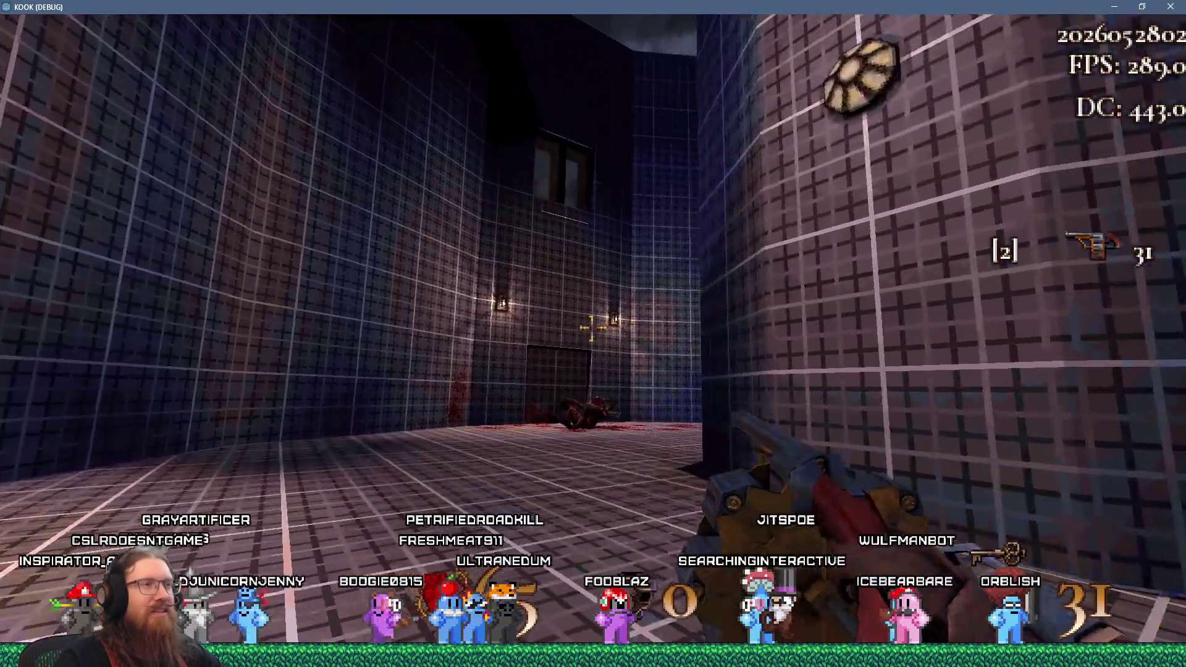
pyautogui.press('w')
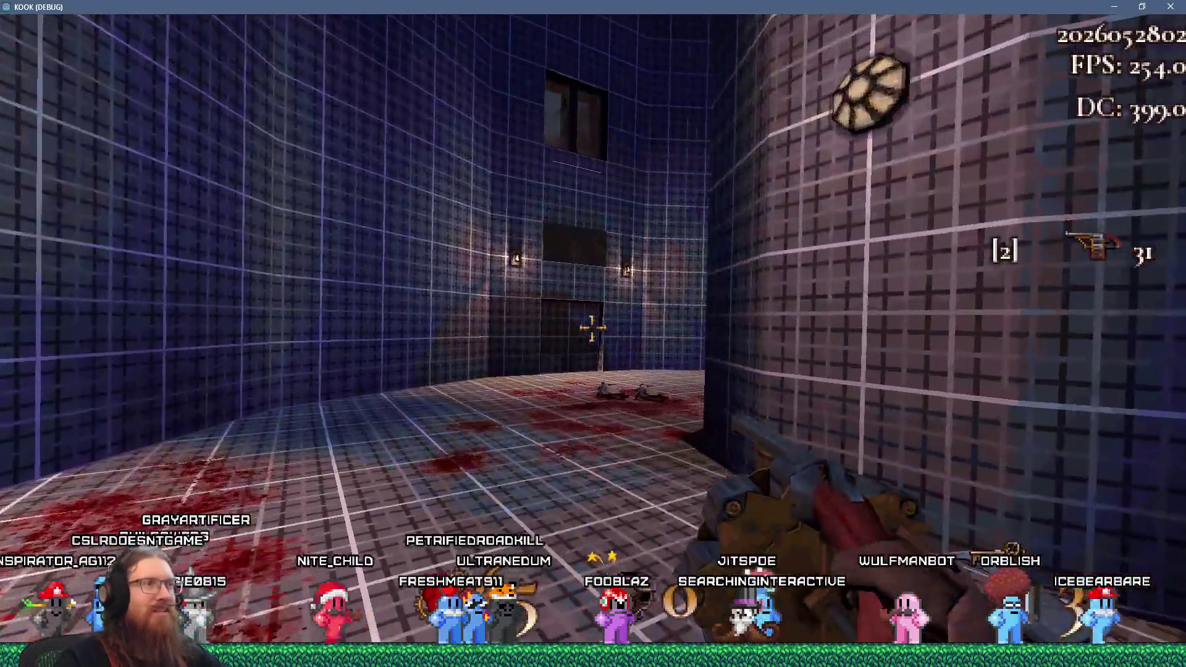
pyautogui.press('w')
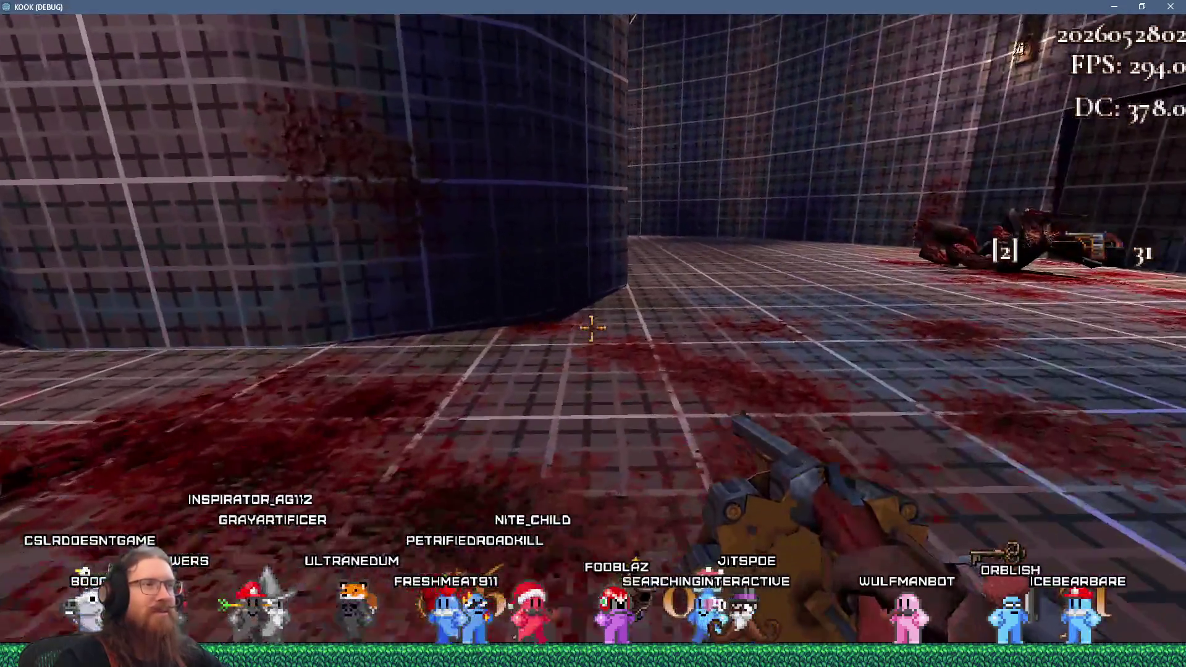
pyautogui.press('w')
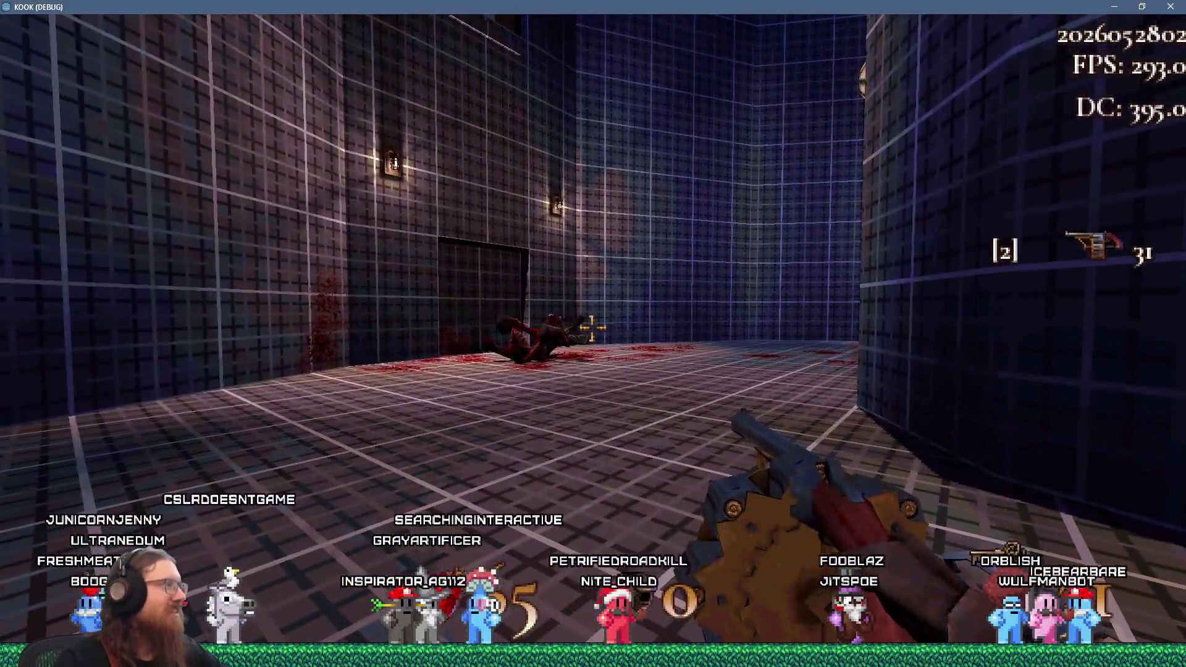
# - Quit the game with F8 and bring TrenchBroom back to the front
pyautogui.press('F8')
pyautogui.scroll(1, 577, 266)
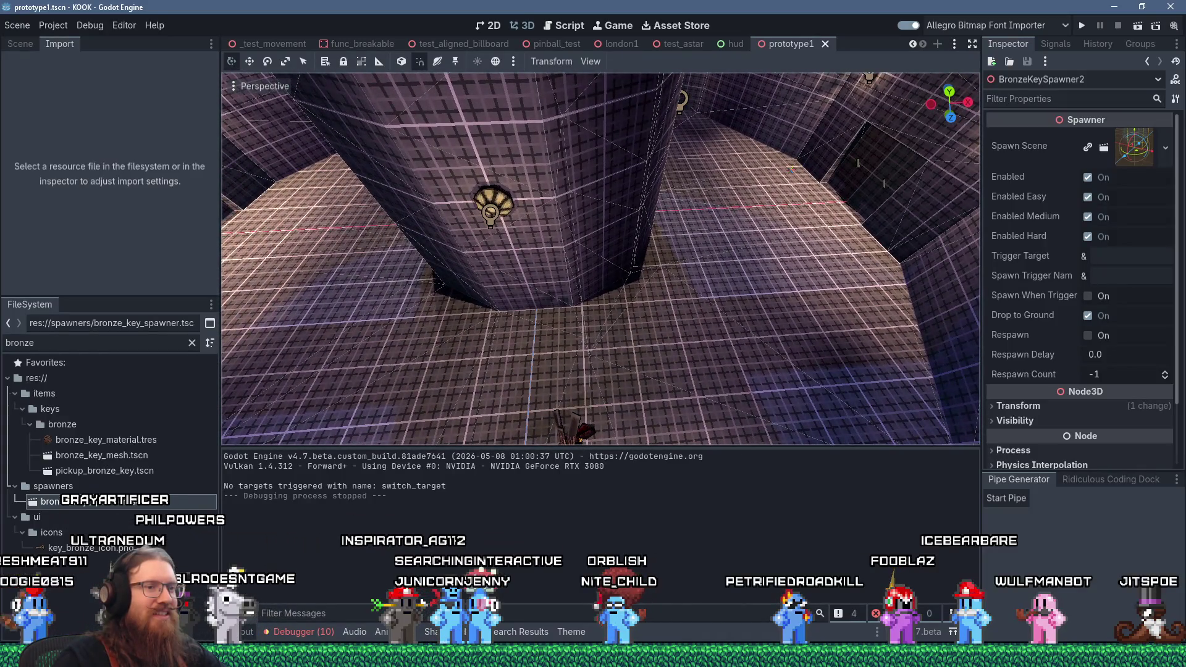
pyautogui.click(734, 605)
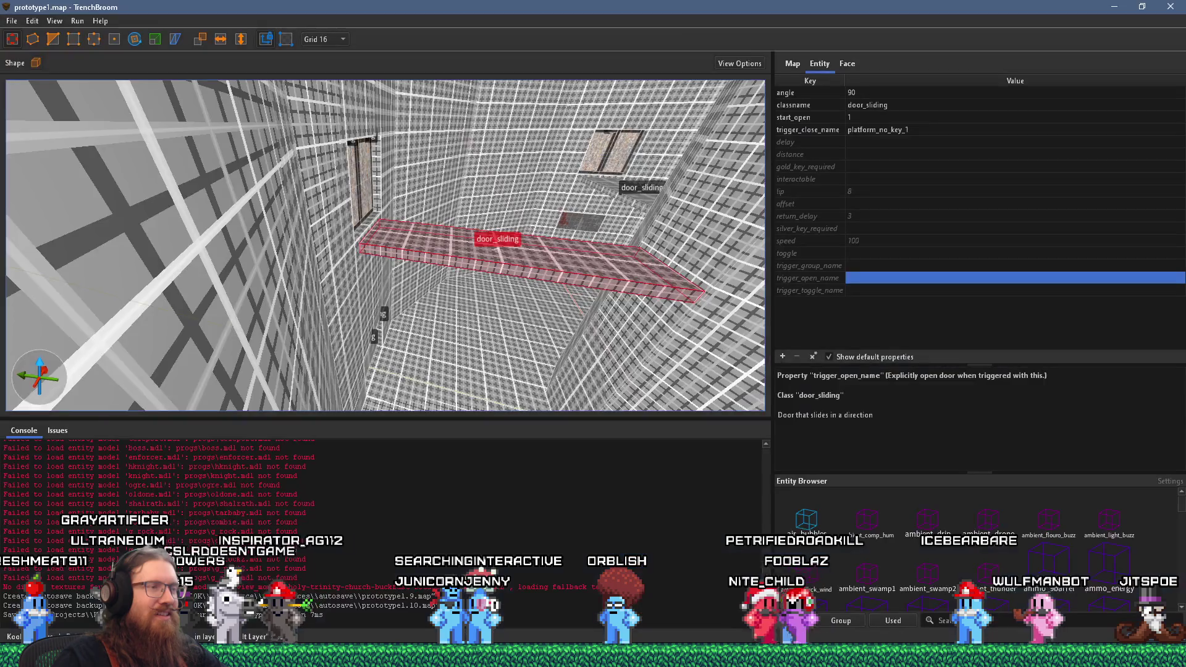
# - Deselect the sliding door brush and fly the camera down the corridor beside the pillars
pyautogui.press('Escape')
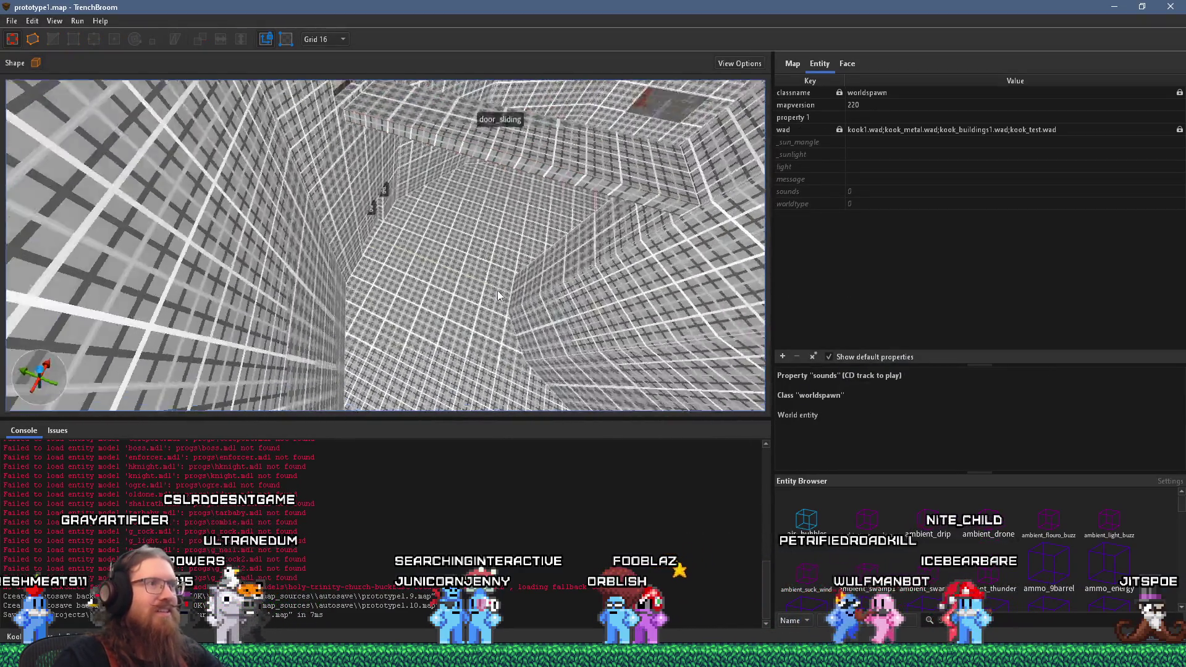
pyautogui.moveTo(330, 299); pyautogui.dragTo(479, 232)
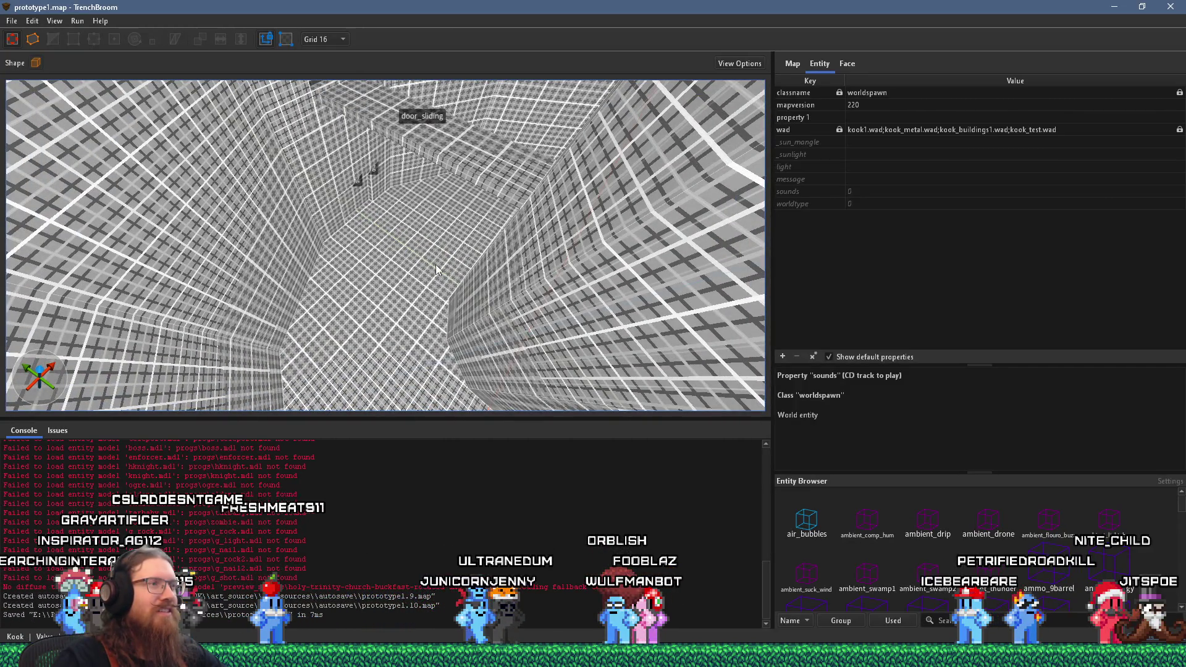
pyautogui.moveTo(436, 264)
pyautogui.mouseDown()
pyautogui.moveTo(419, 334)
pyautogui.moveTo(465, 291)
pyautogui.moveTo(591, 353)
pyautogui.moveTo(308, 269)
pyautogui.mouseUp()
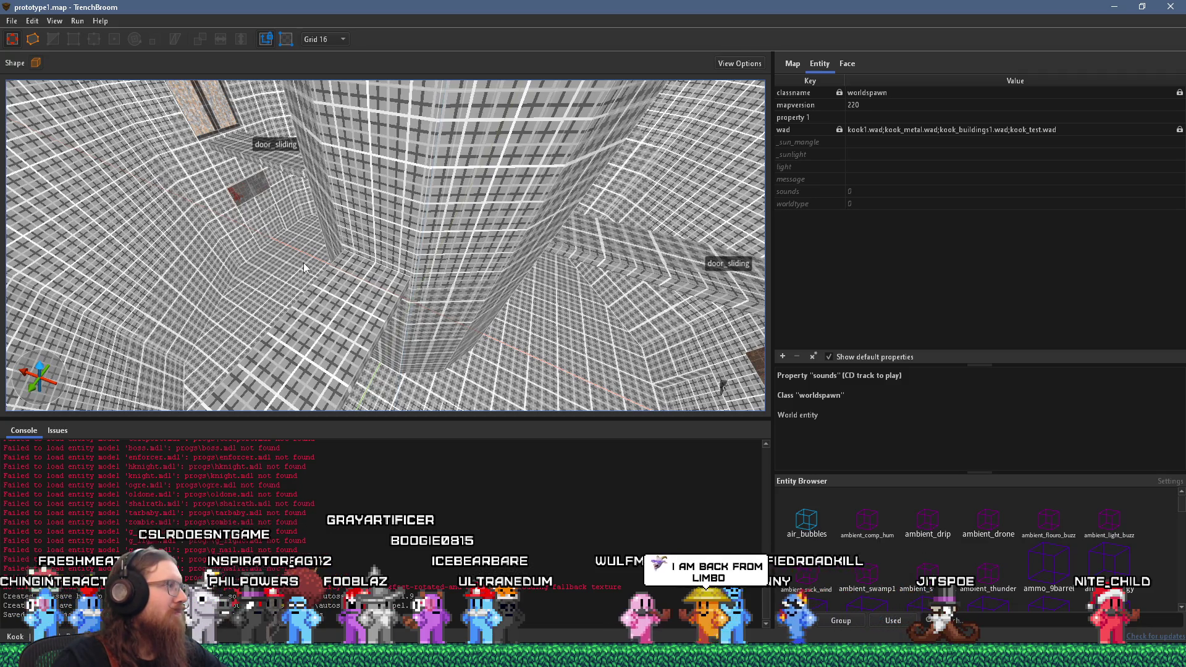
pyautogui.moveTo(303, 267)
pyautogui.mouseDown()
pyautogui.moveTo(392, 366)
pyautogui.moveTo(383, 355)
pyautogui.mouseUp()
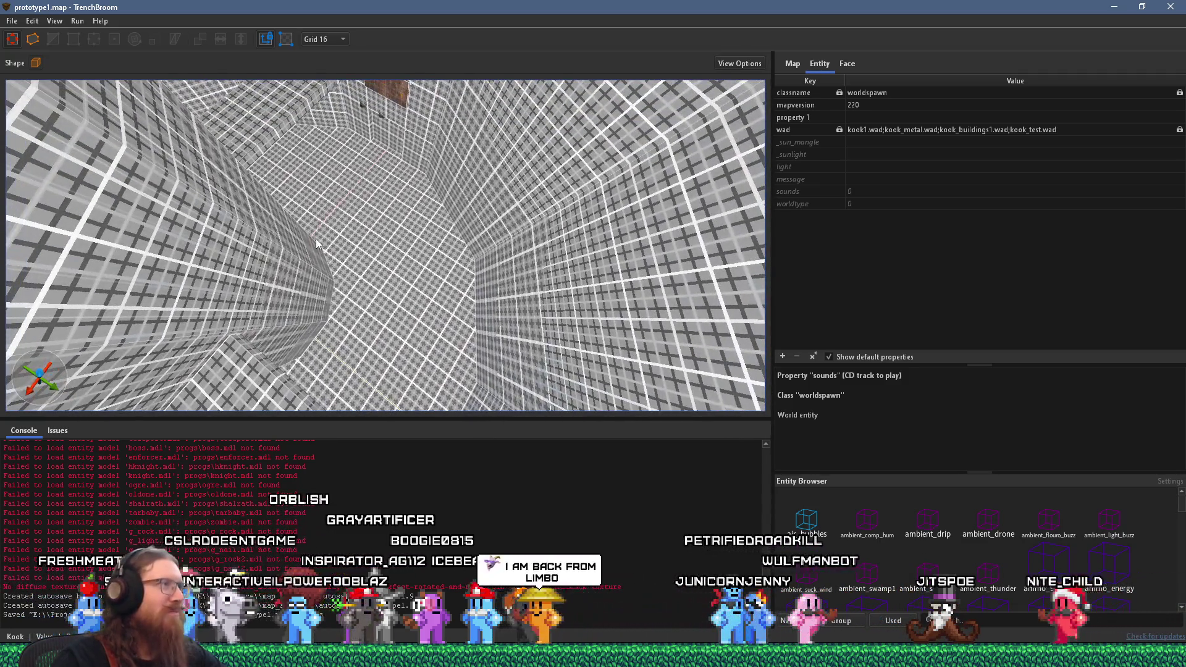
pyautogui.click(11, 21)
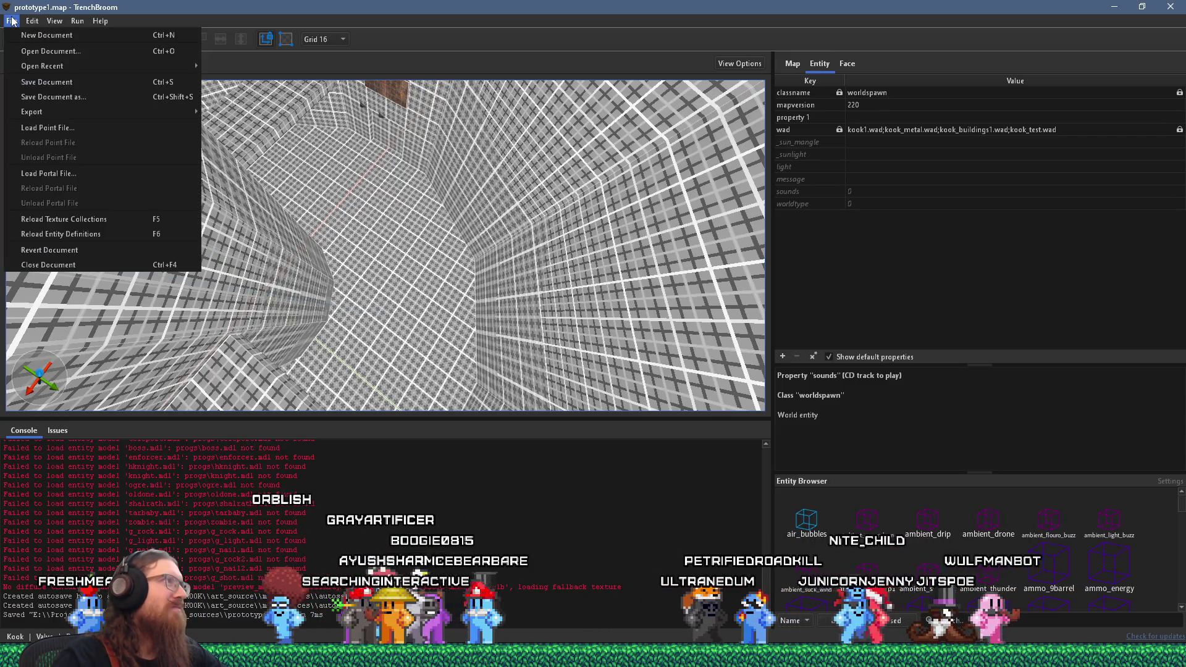
# - Choose Cylinder as the new brush shape, leaving the grid size unchanged
pyautogui.click(12, 22)
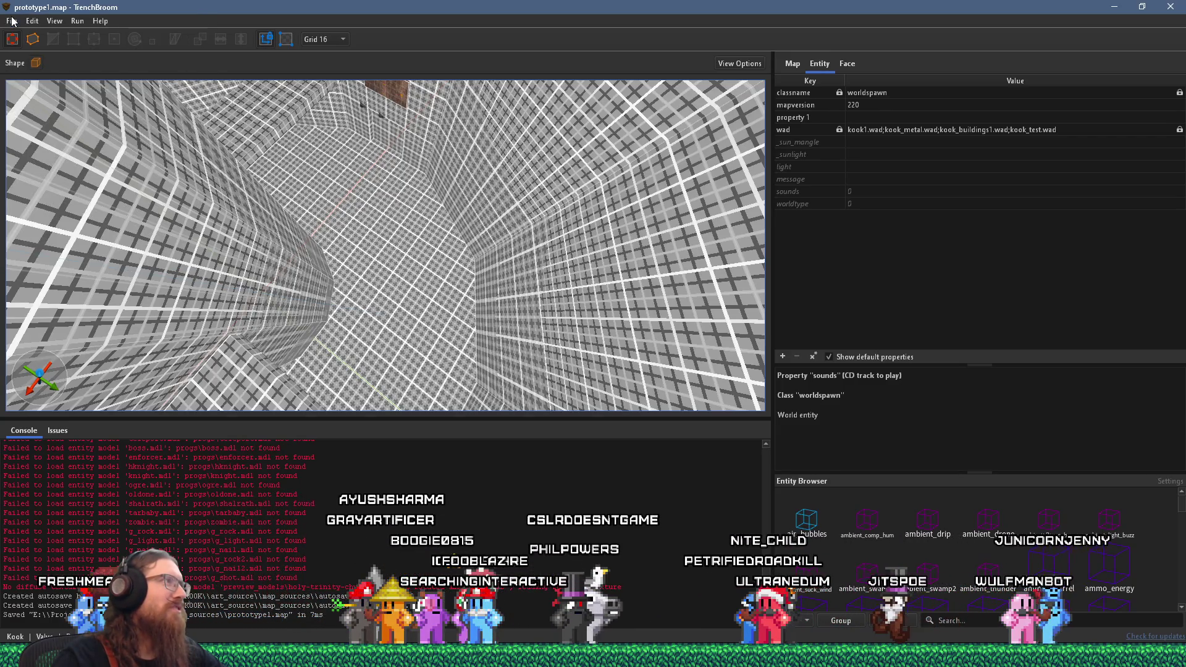
pyautogui.click(335, 36)
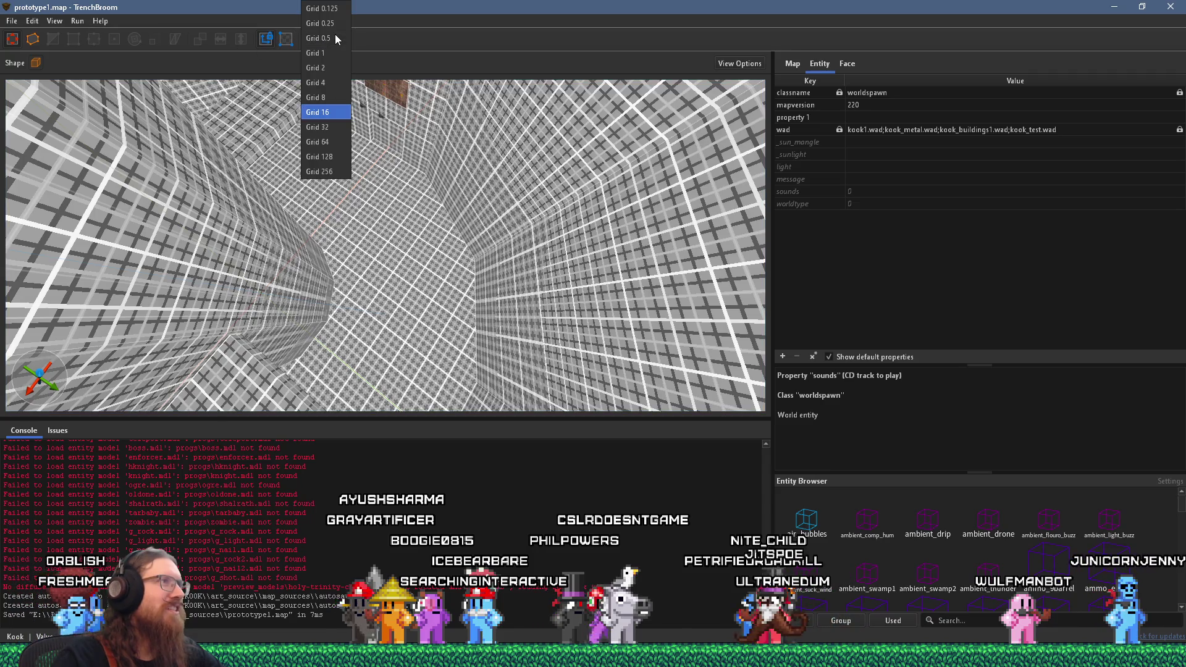
pyautogui.click(437, 20)
pyautogui.click(36, 63)
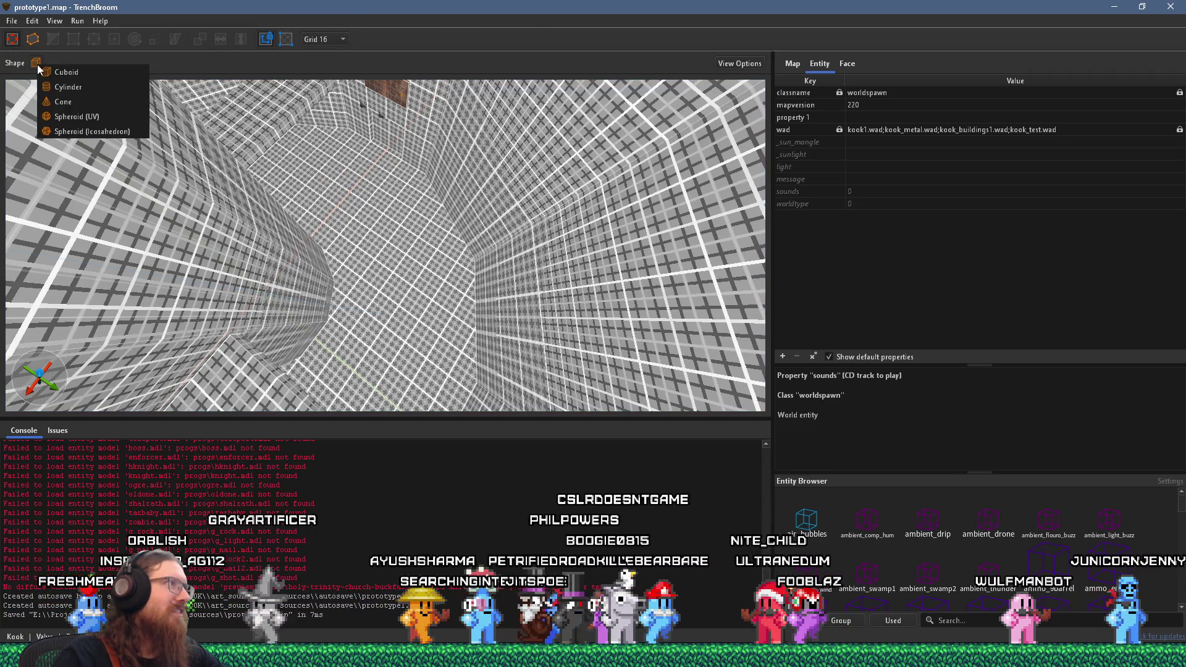
pyautogui.click(56, 85)
pyautogui.moveTo(367, 274); pyautogui.dragTo(414, 279)
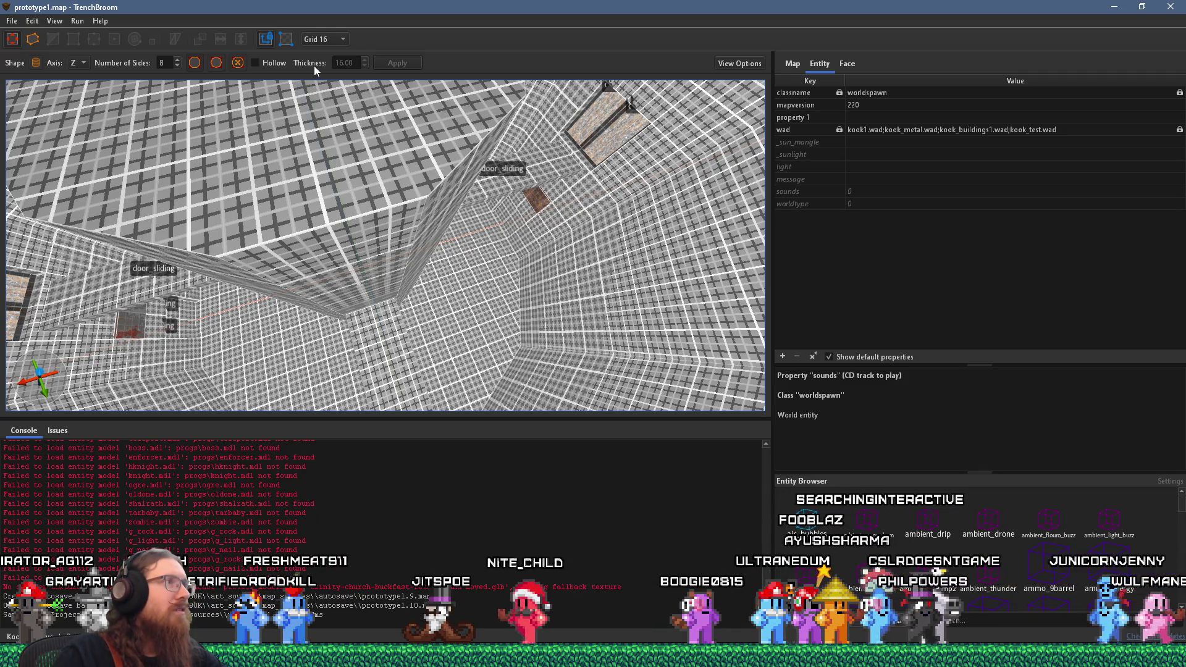
# - Make it hollow with 16-unit walls and draw the octagon on the floor to 176 units
pyautogui.click(255, 63)
pyautogui.moveTo(383, 229)
pyautogui.mouseDown()
pyautogui.moveTo(422, 226)
pyautogui.moveTo(473, 285)
pyautogui.mouseUp()
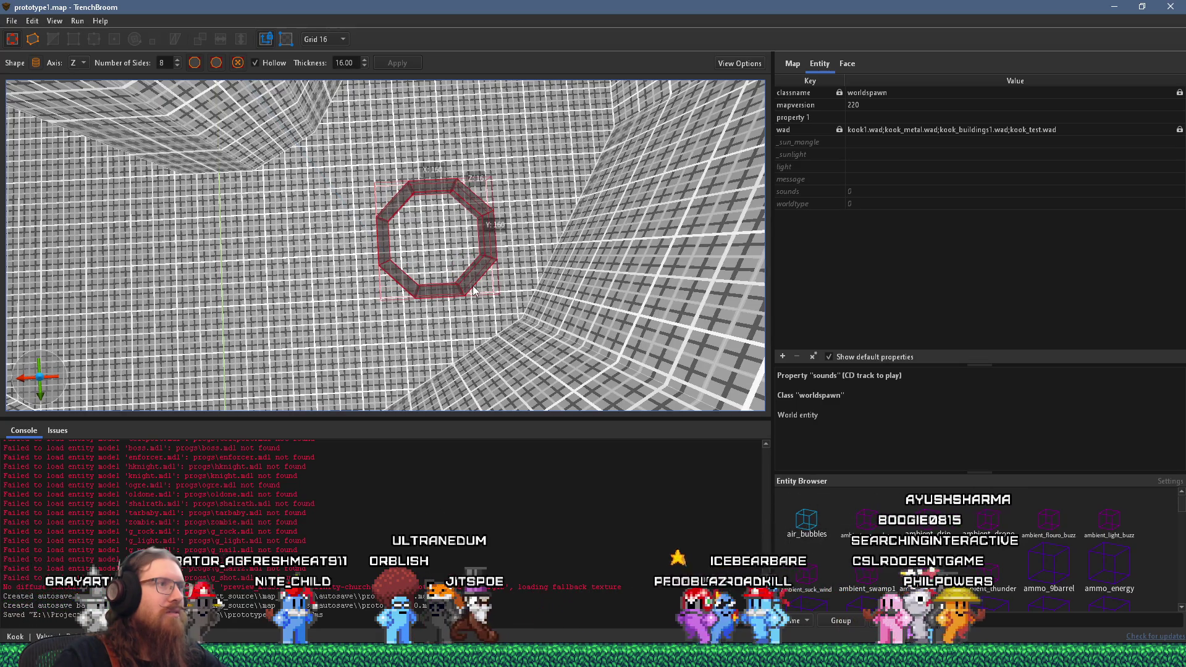
pyautogui.moveTo(476, 292)
pyautogui.mouseDown()
pyautogui.moveTo(496, 302)
pyautogui.moveTo(484, 289)
pyautogui.moveTo(509, 144)
pyautogui.mouseUp()
pyautogui.rightClick(654, 254)
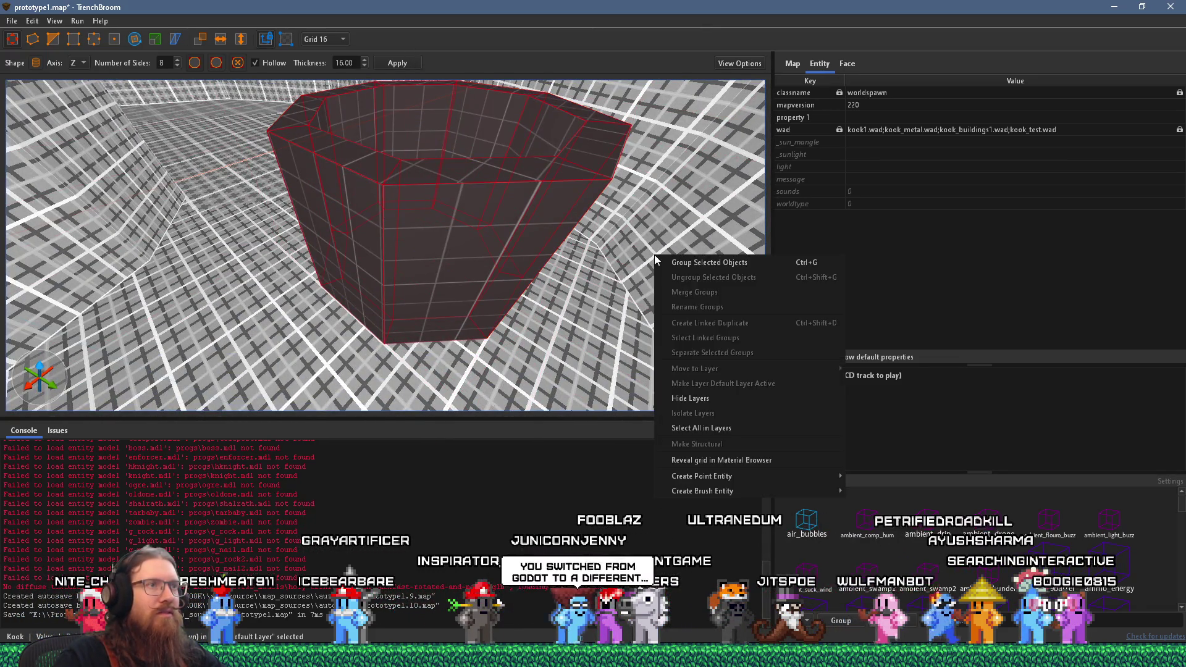
# - Dismiss the stray commands menu and clear the current octagon selection
pyautogui.click(585, 365)
pyautogui.rightClick(584, 364)
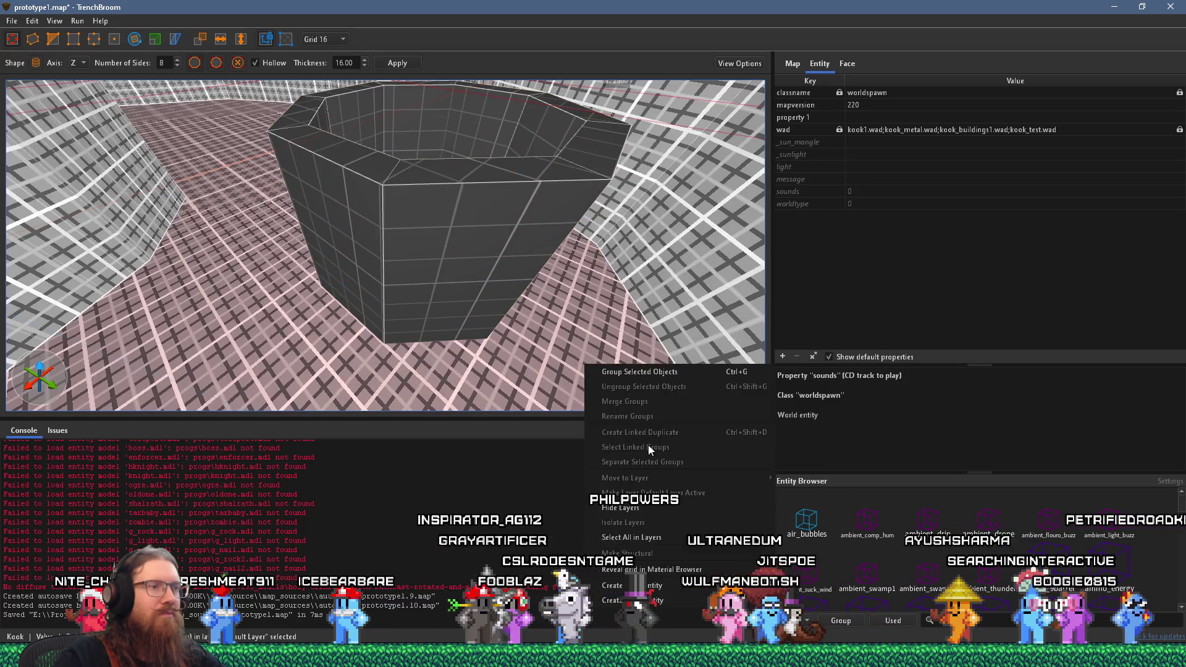
pyautogui.press('Escape')
pyautogui.moveTo(498, 309); pyautogui.dragTo(510, 321)
pyautogui.click(418, 259)
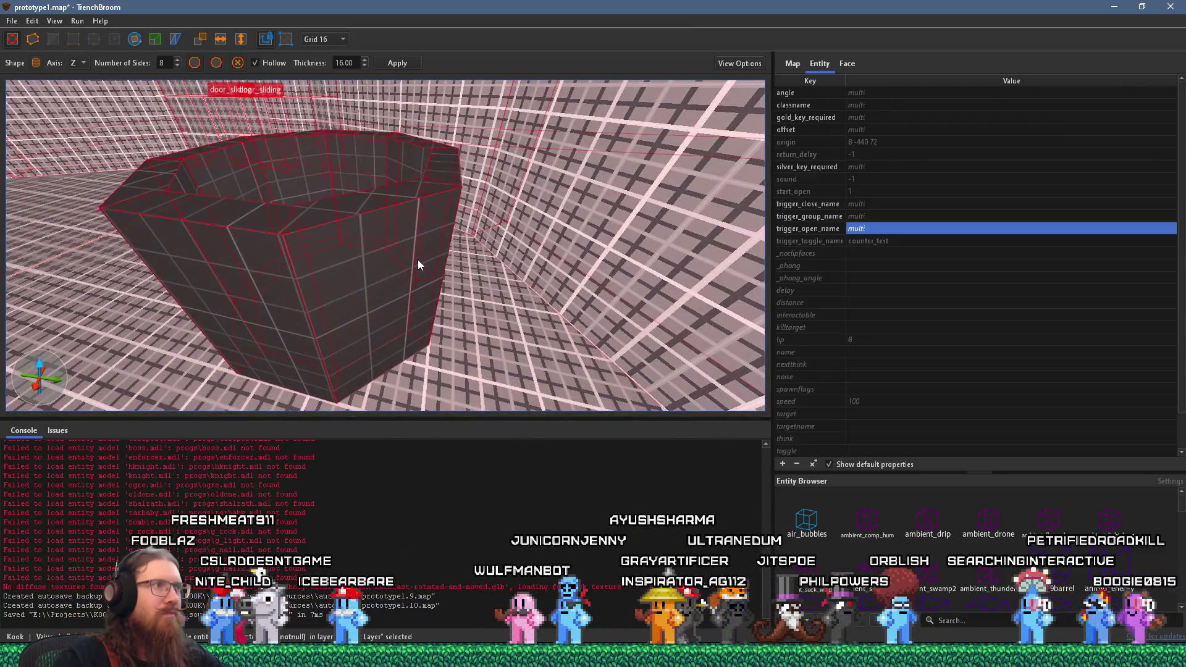
pyautogui.press('Escape')
# - Select every wall segment of the octagon ring
pyautogui.moveTo(405, 264)
pyautogui.mouseDown()
pyautogui.moveTo(388, 257)
pyautogui.moveTo(307, 294)
pyautogui.mouseUp()
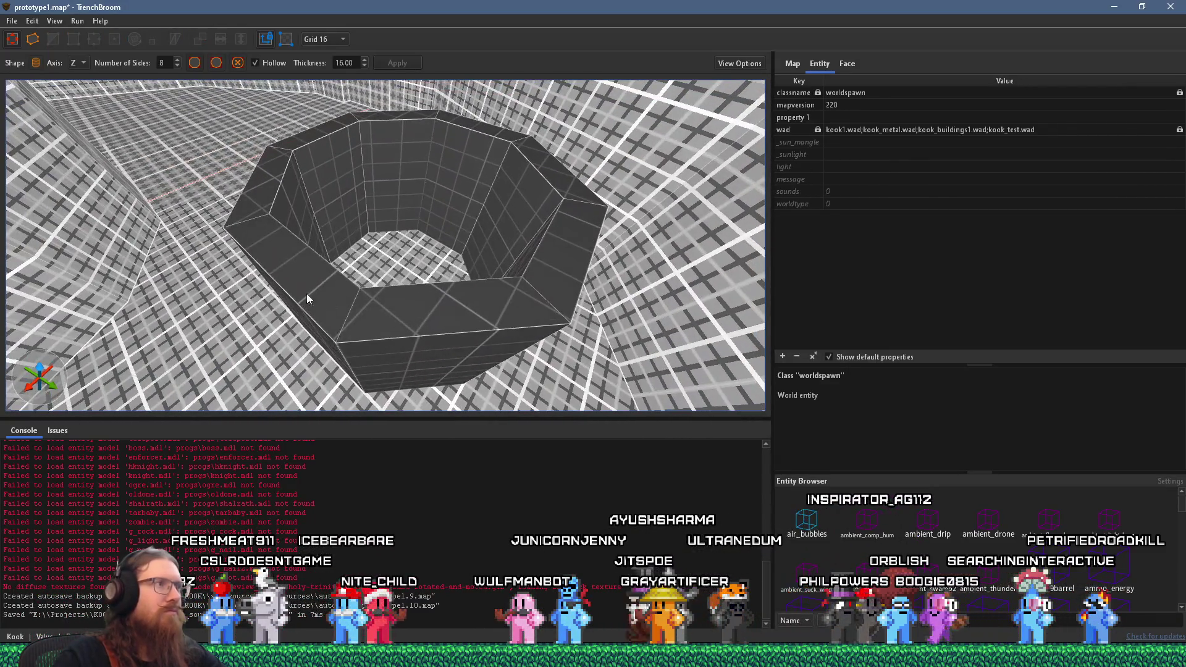
pyautogui.click(302, 220)
pyautogui.keyDown('ctrl'); pyautogui.click(410, 161); pyautogui.keyUp('ctrl')
pyautogui.keyDown('ctrl'); pyautogui.click(507, 196); pyautogui.keyUp('ctrl')
pyautogui.keyDown('ctrl'); pyautogui.click(519, 310); pyautogui.keyUp('ctrl')
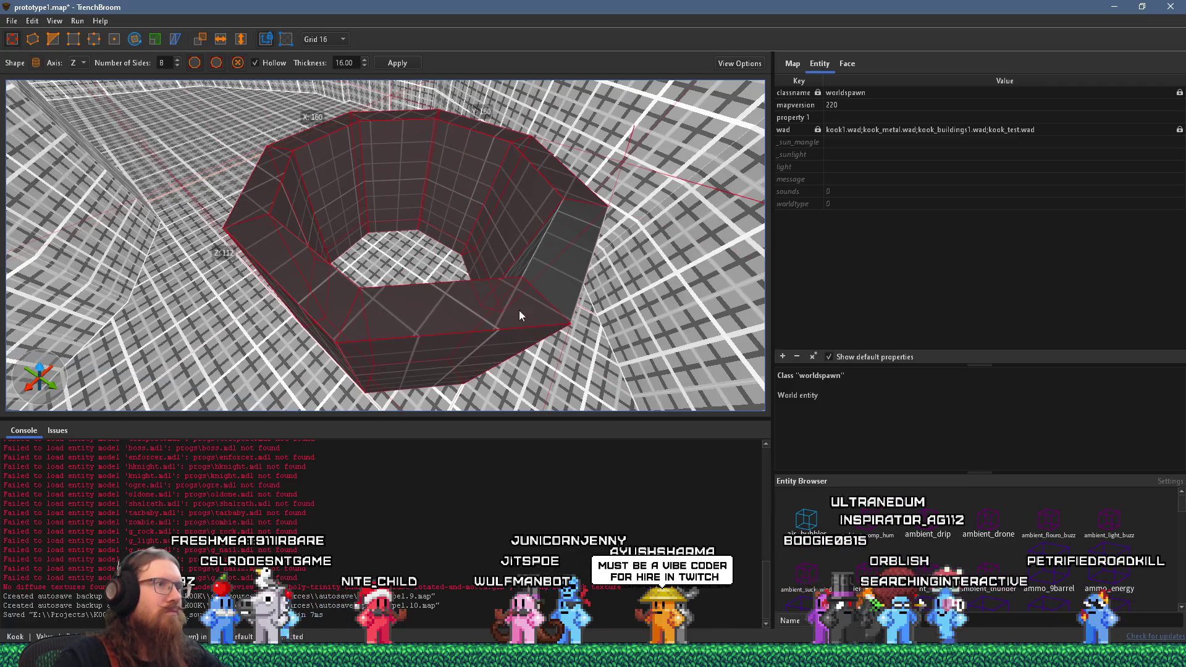
# - Group the selected ring walls under the name 'water vat'
pyautogui.rightClick(510, 314)
pyautogui.click(550, 317)
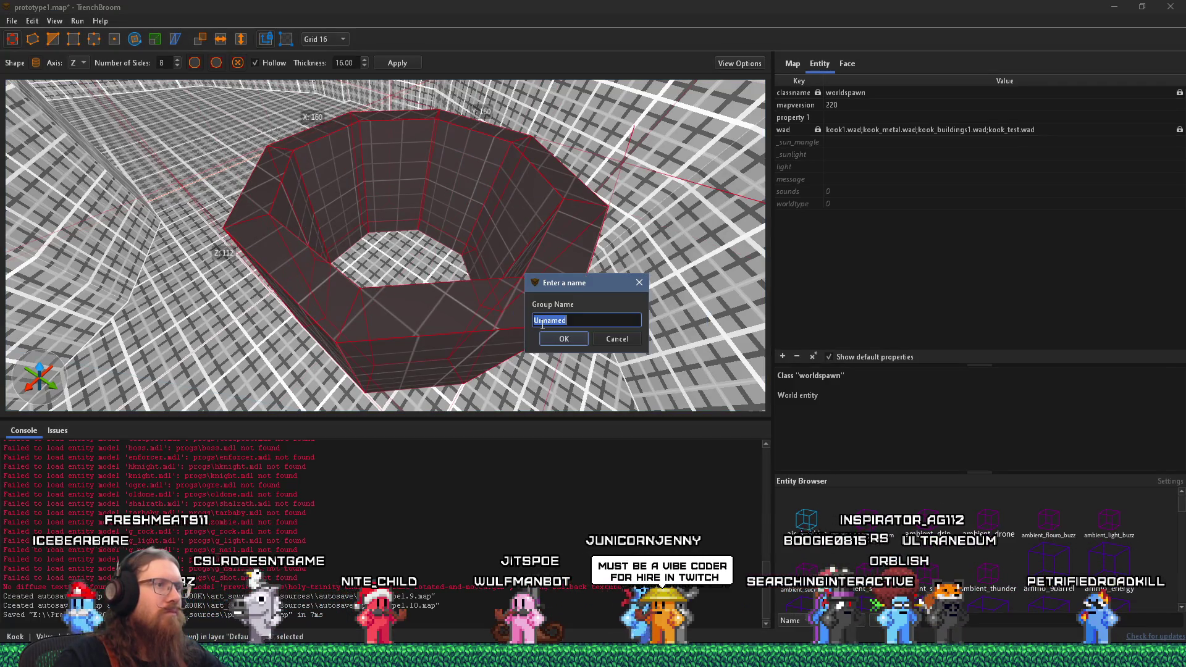
pyautogui.write('water vat')
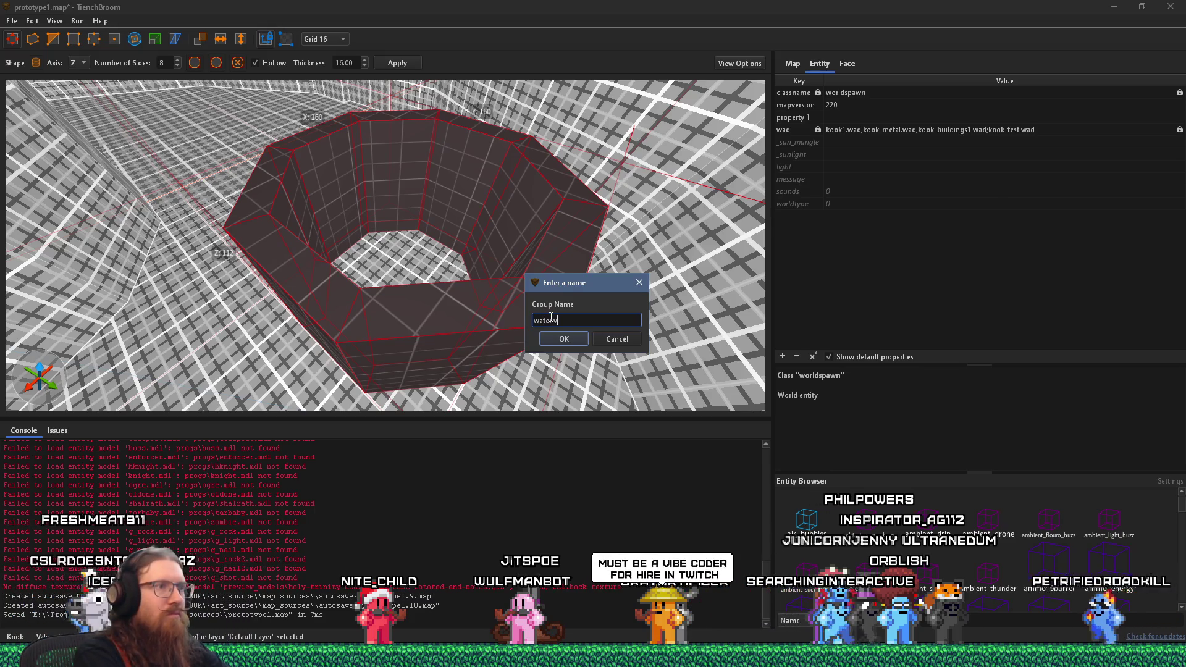
pyautogui.press('Return')
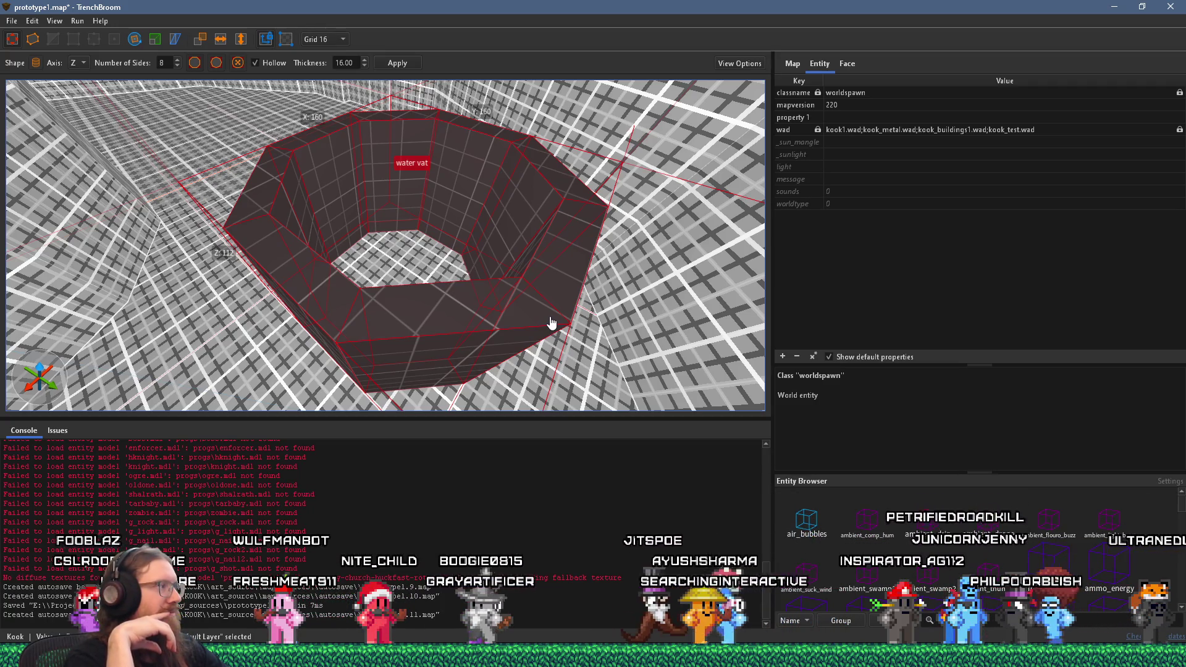
pyautogui.moveTo(551, 323)
pyautogui.mouseDown()
pyautogui.moveTo(412, 134)
pyautogui.moveTo(473, 209)
pyautogui.mouseUp()
# - Apply the rusty metal_01_iron3 material to the vat brushes and inspect it from above and below
pyautogui.click(848, 64)
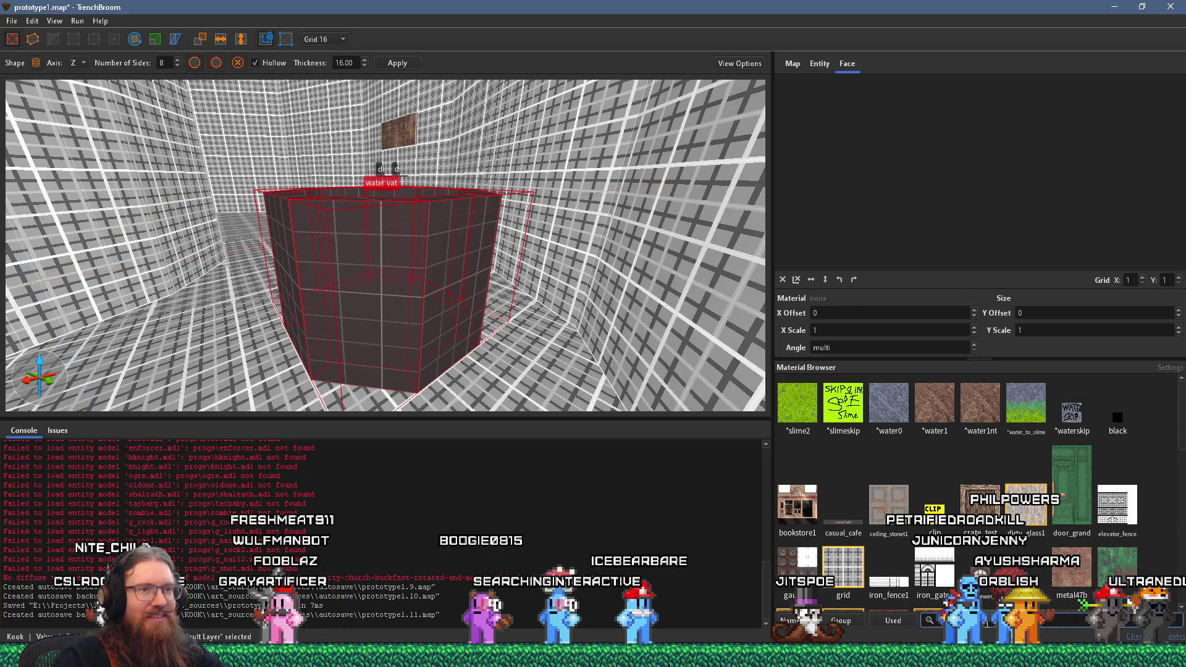
pyautogui.scroll(5, 1027, 523)
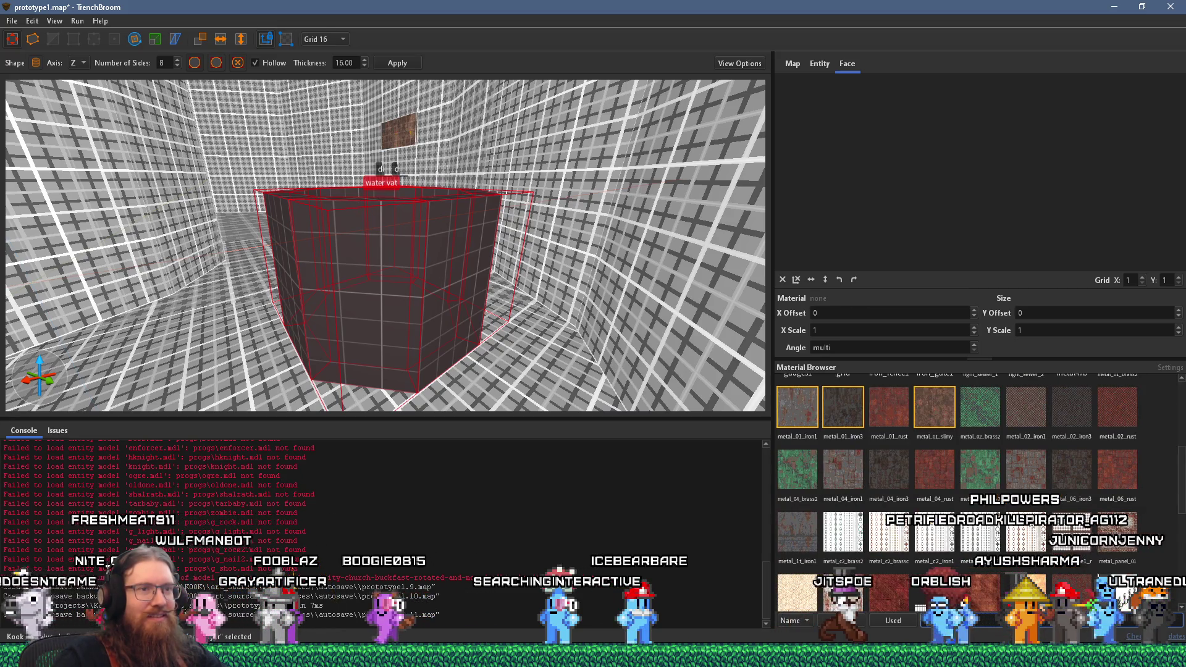
pyautogui.click(839, 412)
pyautogui.moveTo(426, 154)
pyautogui.mouseDown()
pyautogui.moveTo(449, 383)
pyautogui.moveTo(485, 327)
pyautogui.moveTo(485, 362)
pyautogui.moveTo(484, 211)
pyautogui.moveTo(466, 284)
pyautogui.moveTo(446, 276)
pyautogui.moveTo(455, 210)
pyautogui.moveTo(409, 273)
pyautogui.moveTo(409, 171)
pyautogui.mouseUp()
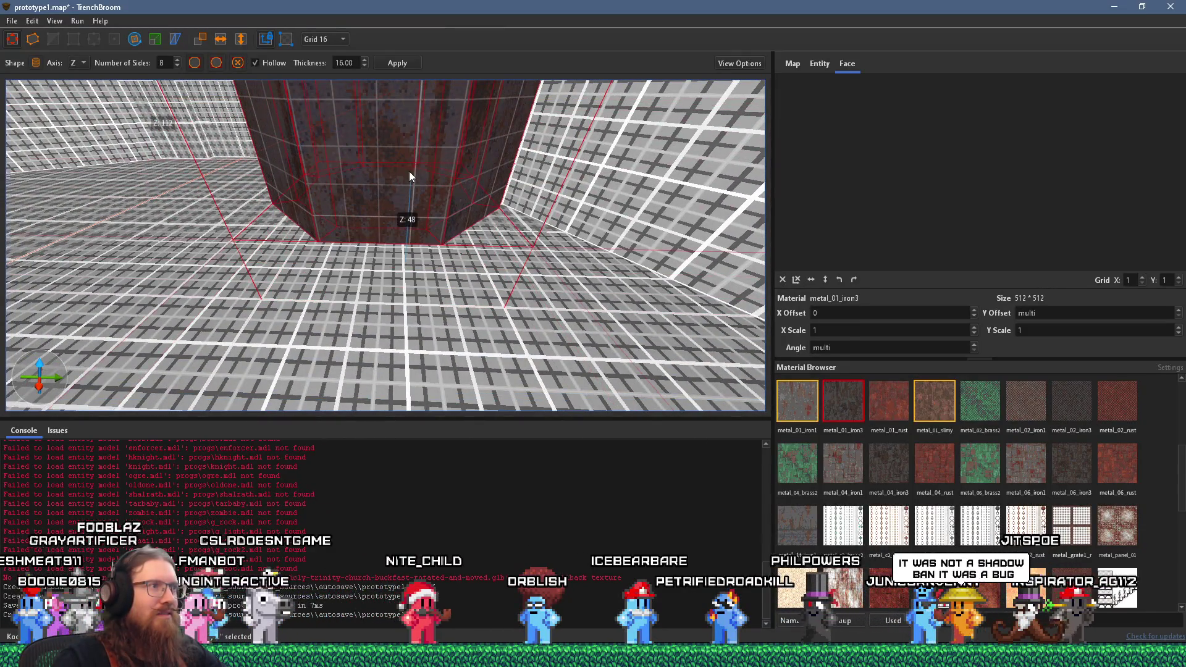
pyautogui.moveTo(411, 235)
pyautogui.mouseDown()
pyautogui.moveTo(421, 112)
pyautogui.moveTo(434, 202)
pyautogui.moveTo(494, 250)
pyautogui.mouseUp()
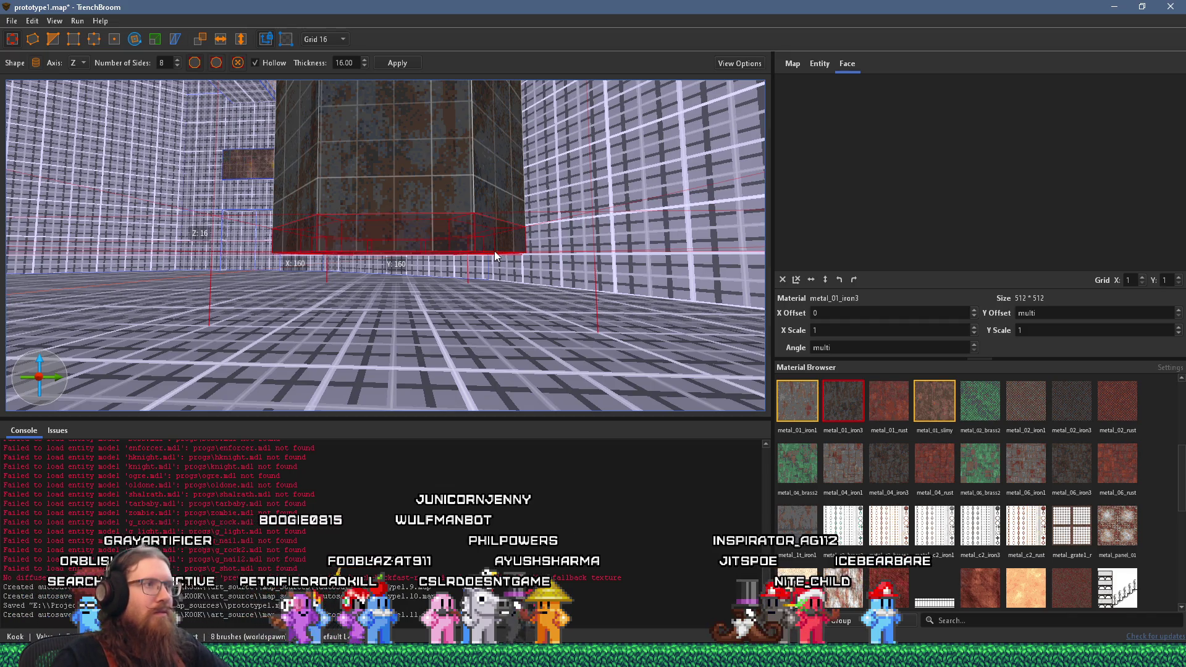
pyautogui.scroll(5, 485, 262)
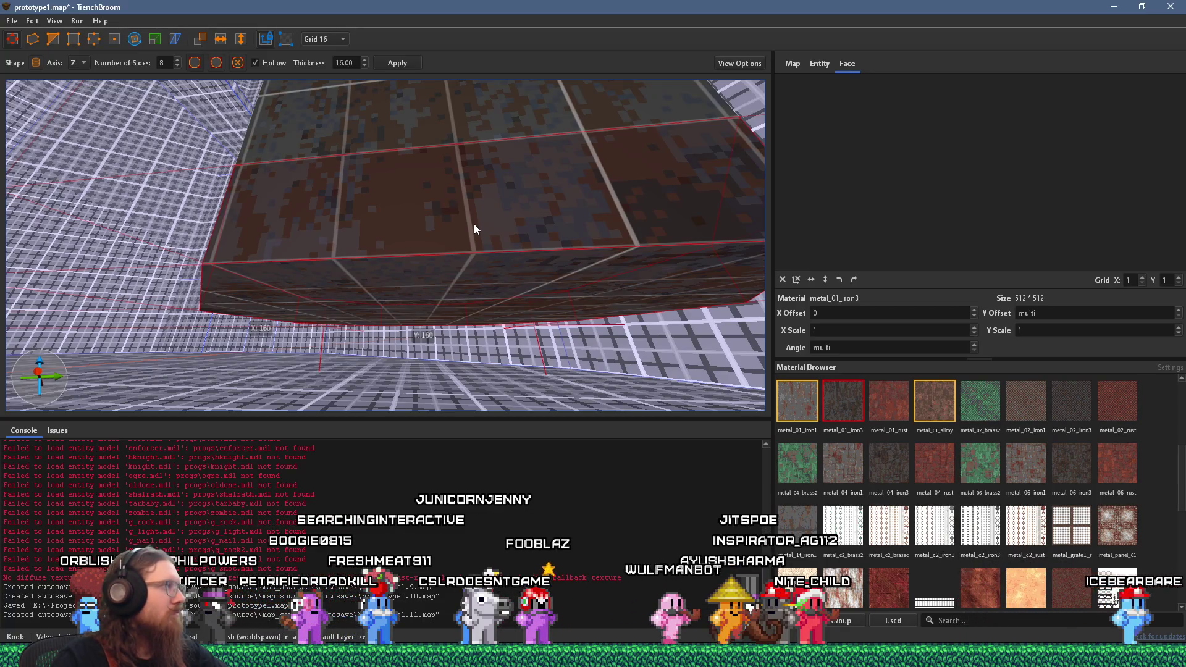
pyautogui.scroll(-5, 474, 229)
pyautogui.moveTo(388, 265)
pyautogui.mouseDown()
pyautogui.moveTo(390, 243)
pyautogui.moveTo(416, 259)
pyautogui.mouseUp()
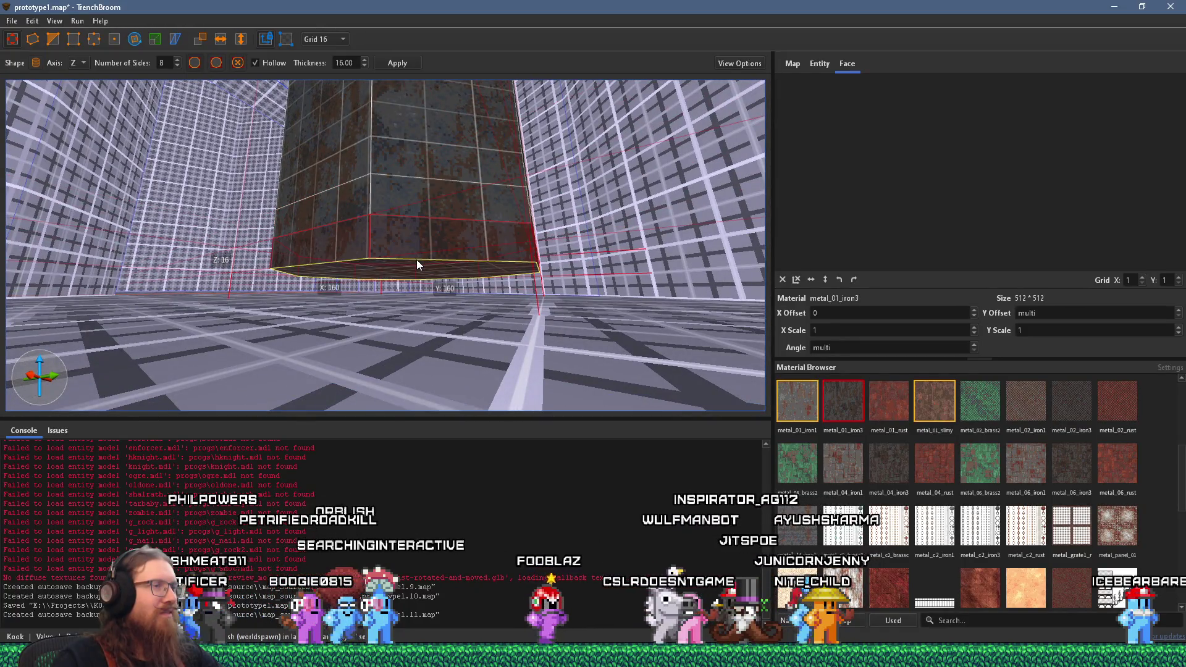
pyautogui.click(155, 39)
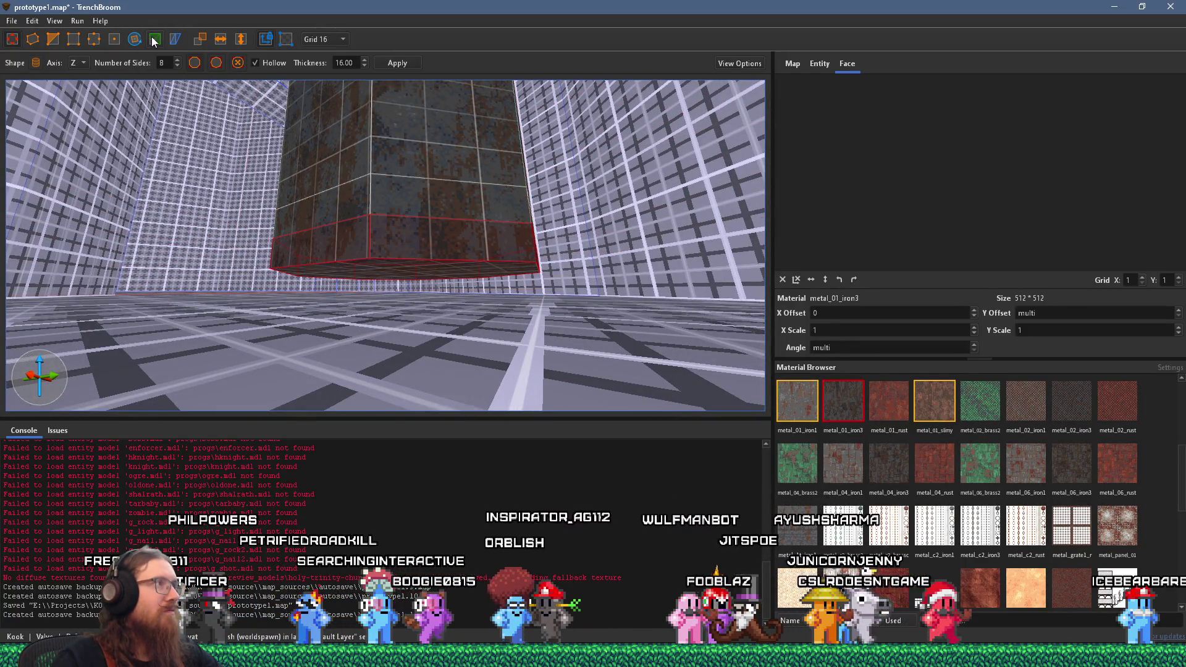
# - Switch to the Shape tool and reposition the vat's bottom pillar horizontally
pyautogui.moveTo(258, 181)
pyautogui.mouseDown()
pyautogui.moveTo(305, 188)
pyautogui.moveTo(350, 239)
pyautogui.moveTo(403, 243)
pyautogui.moveTo(265, 198)
pyautogui.moveTo(382, 191)
pyautogui.moveTo(345, 189)
pyautogui.moveTo(486, 158)
pyautogui.moveTo(251, 195)
pyautogui.moveTo(294, 196)
pyautogui.moveTo(276, 171)
pyautogui.mouseUp()
pyautogui.press('w')
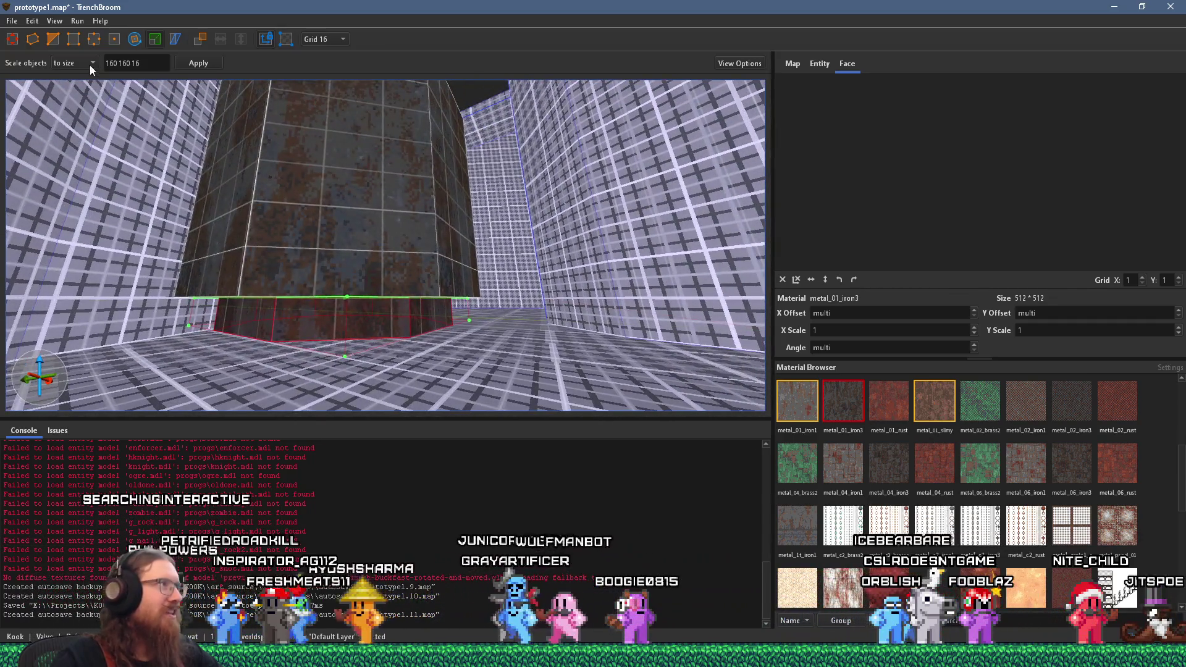
pyautogui.click(12, 41)
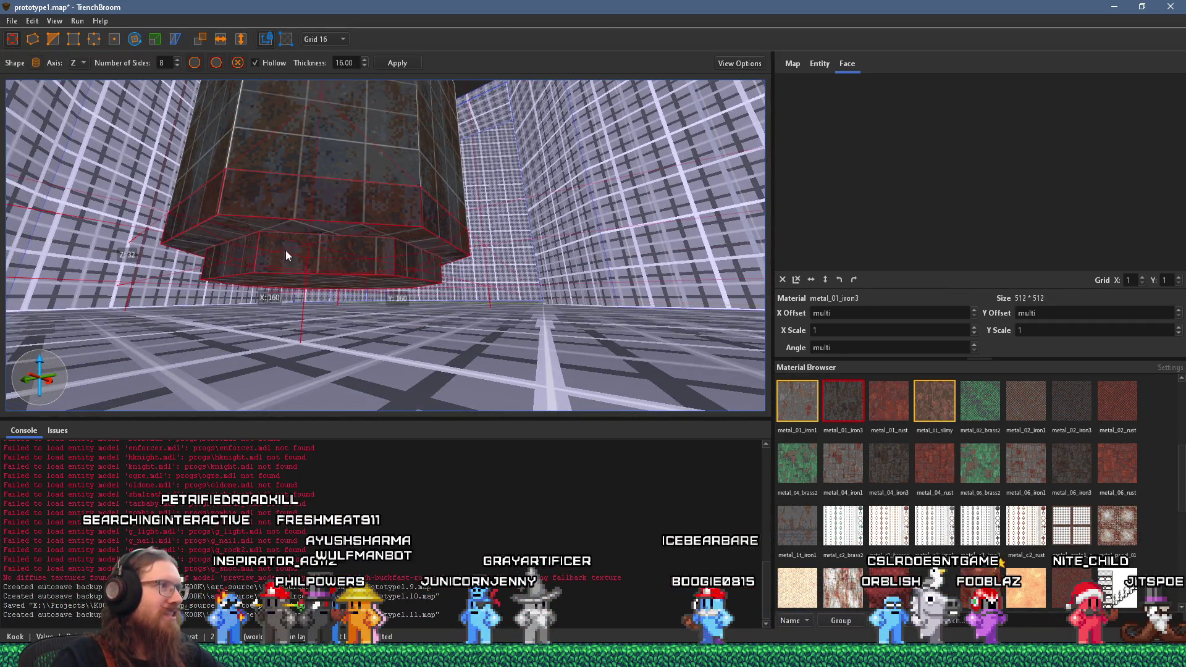
pyautogui.press('w')
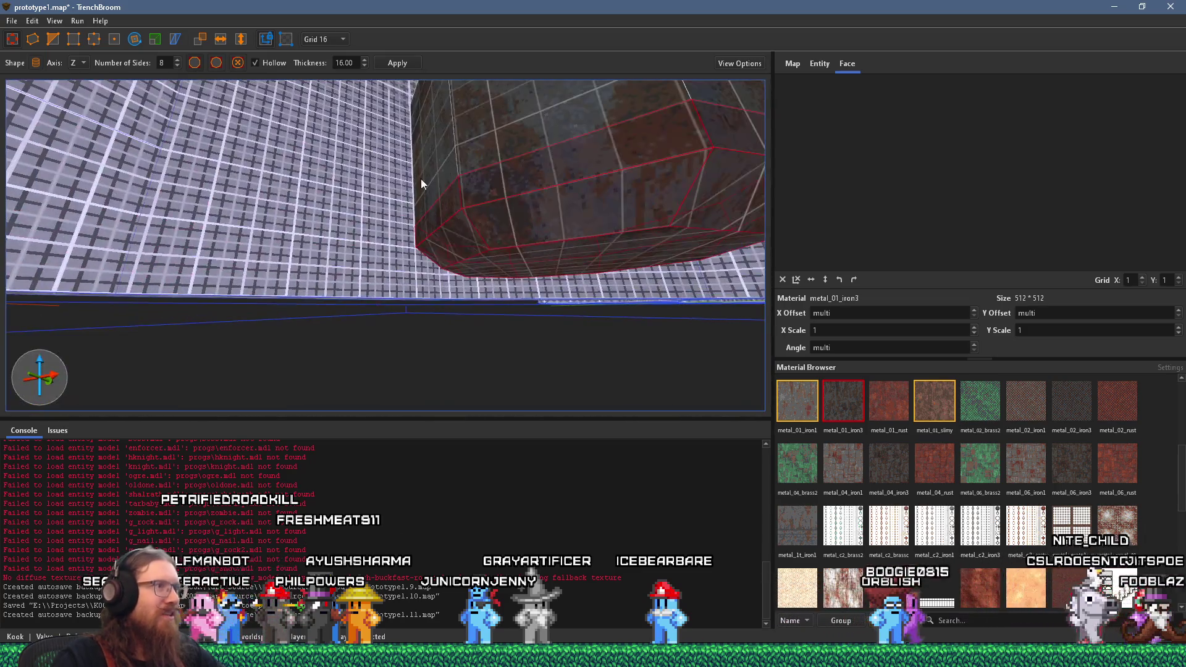
pyautogui.press('w')
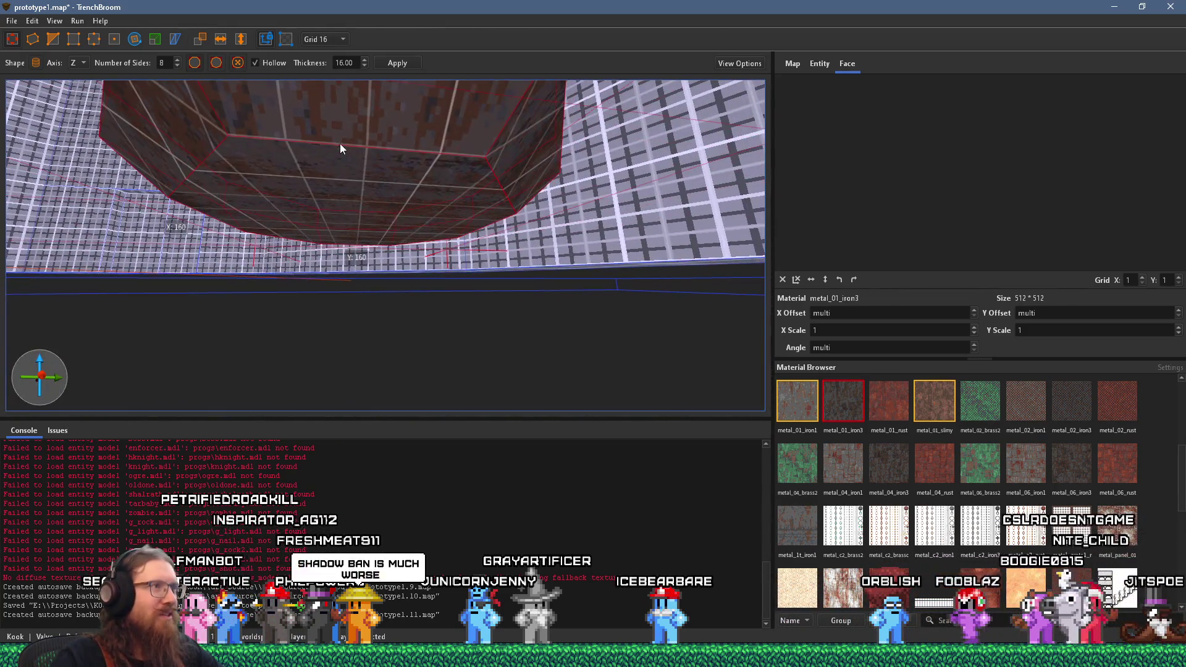
pyautogui.press('w')
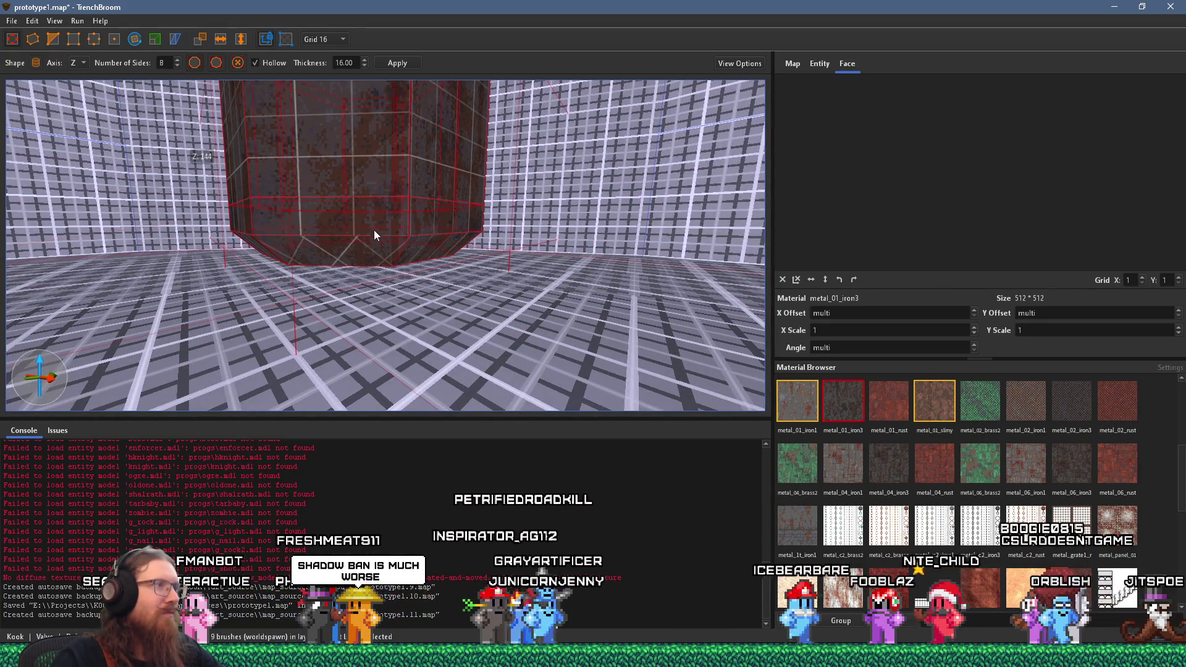
pyautogui.moveTo(365, 212); pyautogui.dragTo(362, 144)
pyautogui.press('w')
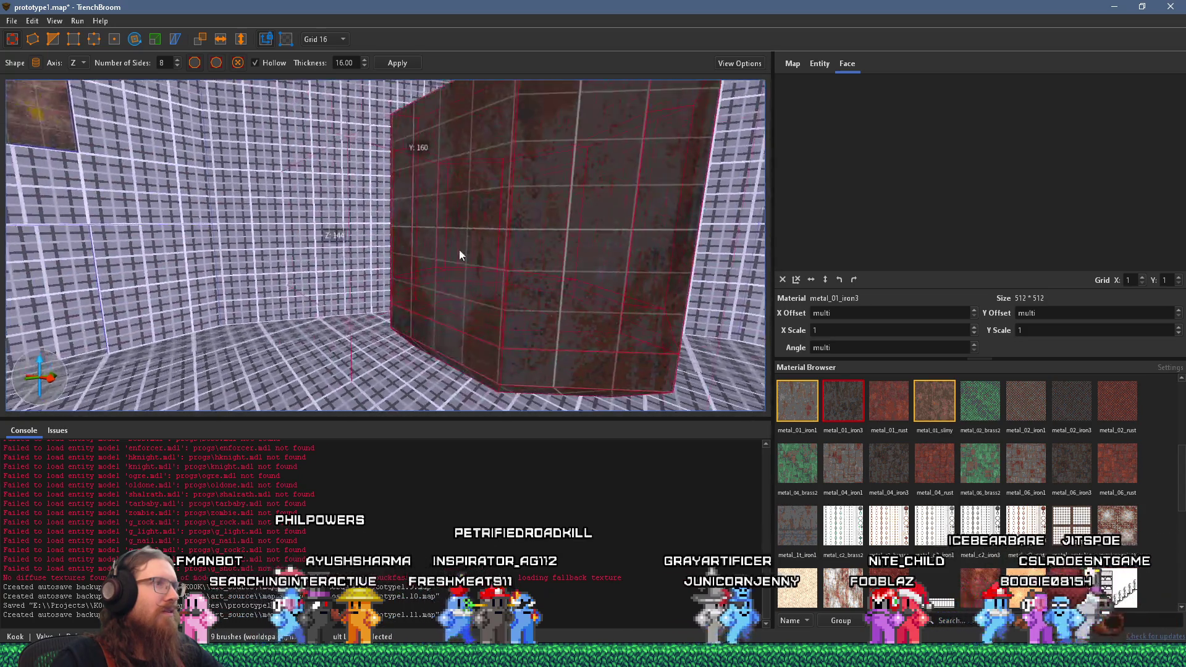
pyautogui.press('w')
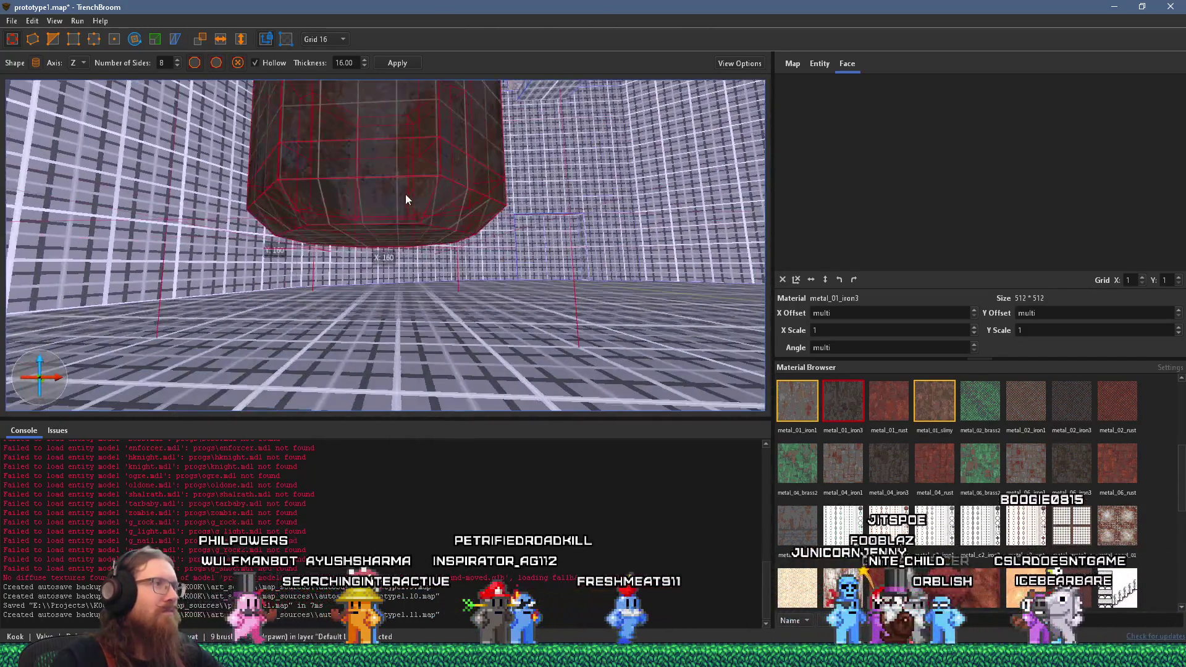
pyautogui.moveTo(451, 136); pyautogui.dragTo(455, 176)
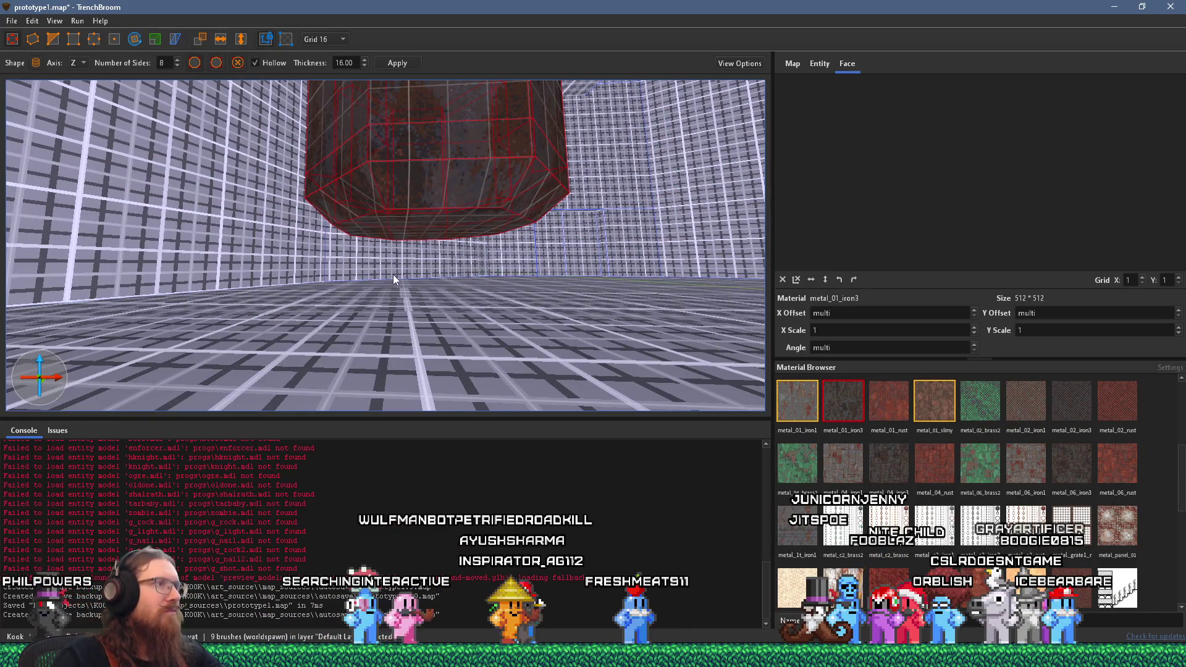
pyautogui.press('Escape')
pyautogui.press('w')
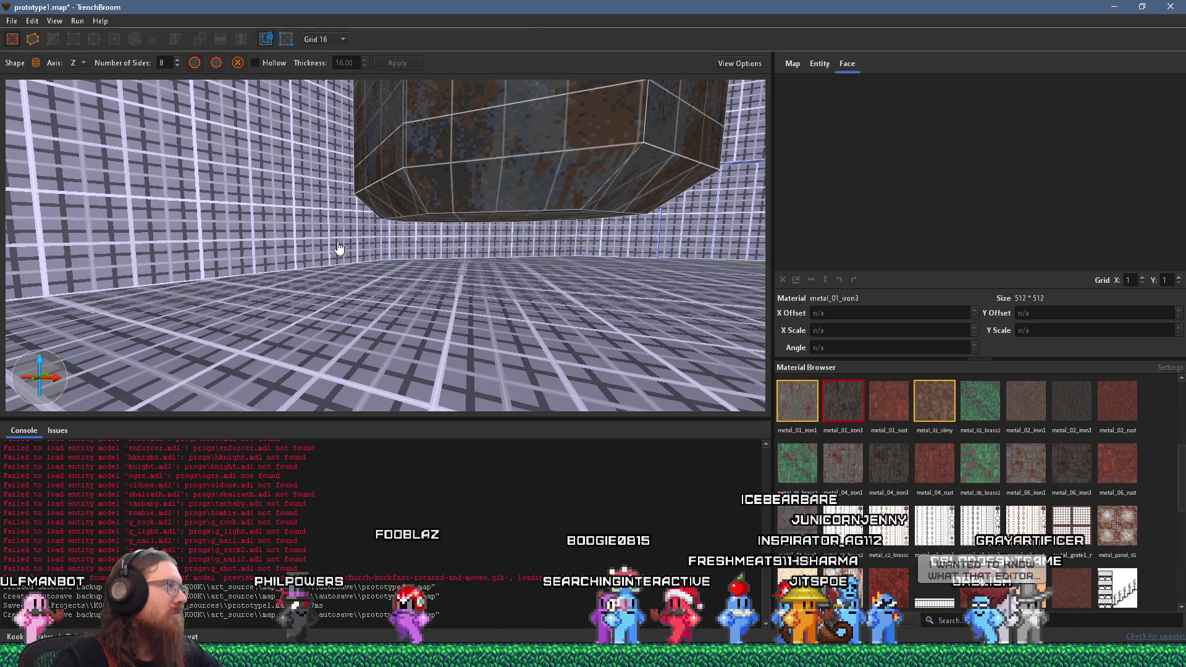
# - Draw a new eight-sided cylinder pedestal beneath the hanging vat
pyautogui.moveTo(339, 247); pyautogui.dragTo(388, 264)
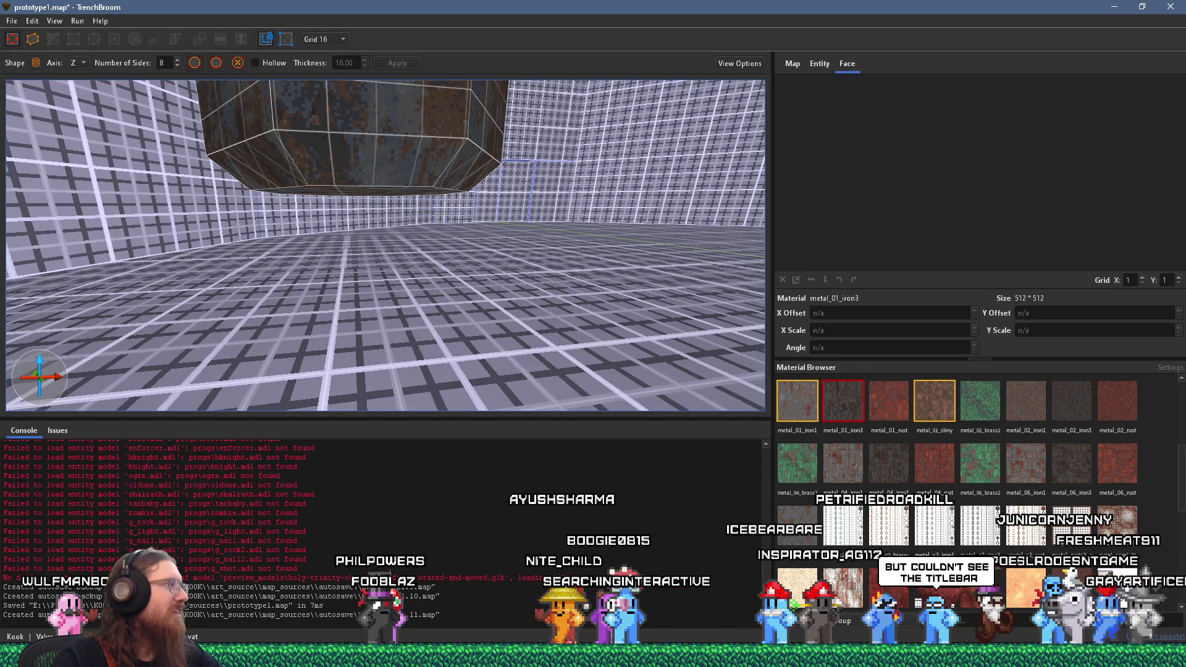
pyautogui.moveTo(326, 241)
pyautogui.mouseDown()
pyautogui.moveTo(436, 270)
pyautogui.moveTo(476, 240)
pyautogui.moveTo(465, 268)
pyautogui.moveTo(508, 270)
pyautogui.moveTo(462, 325)
pyautogui.moveTo(554, 314)
pyautogui.mouseUp()
pyautogui.moveTo(555, 314)
pyautogui.mouseDown()
pyautogui.moveTo(521, 268)
pyautogui.moveTo(427, 198)
pyautogui.moveTo(472, 217)
pyautogui.moveTo(346, 270)
pyautogui.moveTo(329, 266)
pyautogui.moveTo(333, 218)
pyautogui.moveTo(517, 230)
pyautogui.moveTo(440, 299)
pyautogui.moveTo(404, 299)
pyautogui.moveTo(449, 258)
pyautogui.moveTo(476, 265)
pyautogui.moveTo(325, 266)
pyautogui.moveTo(367, 300)
pyautogui.moveTo(357, 316)
pyautogui.moveTo(397, 313)
pyautogui.moveTo(399, 274)
pyautogui.moveTo(334, 245)
pyautogui.moveTo(232, 254)
pyautogui.moveTo(265, 242)
pyautogui.moveTo(219, 243)
pyautogui.moveTo(273, 238)
pyautogui.moveTo(187, 253)
pyautogui.moveTo(246, 252)
pyautogui.moveTo(235, 283)
pyautogui.moveTo(473, 296)
pyautogui.moveTo(383, 324)
pyautogui.moveTo(437, 317)
pyautogui.moveTo(442, 302)
pyautogui.moveTo(399, 291)
pyautogui.moveTo(457, 296)
pyautogui.moveTo(358, 280)
pyautogui.moveTo(550, 262)
pyautogui.moveTo(388, 265)
pyautogui.moveTo(314, 281)
pyautogui.moveTo(346, 299)
pyautogui.moveTo(365, 280)
pyautogui.moveTo(473, 254)
pyautogui.moveTo(420, 262)
pyautogui.moveTo(493, 270)
pyautogui.moveTo(454, 286)
pyautogui.moveTo(570, 295)
pyautogui.moveTo(331, 335)
pyautogui.moveTo(469, 254)
pyautogui.moveTo(361, 309)
pyautogui.moveTo(387, 280)
pyautogui.moveTo(428, 269)
pyautogui.moveTo(380, 338)
pyautogui.mouseUp()
pyautogui.keyDown('shift'); pyautogui.click(474, 296); pyautogui.keyUp('shift')
# - Filter for 'water', pick water0 and draw a 128x128x112 octagonal brush inside the vat
pyautogui.press('Escape')
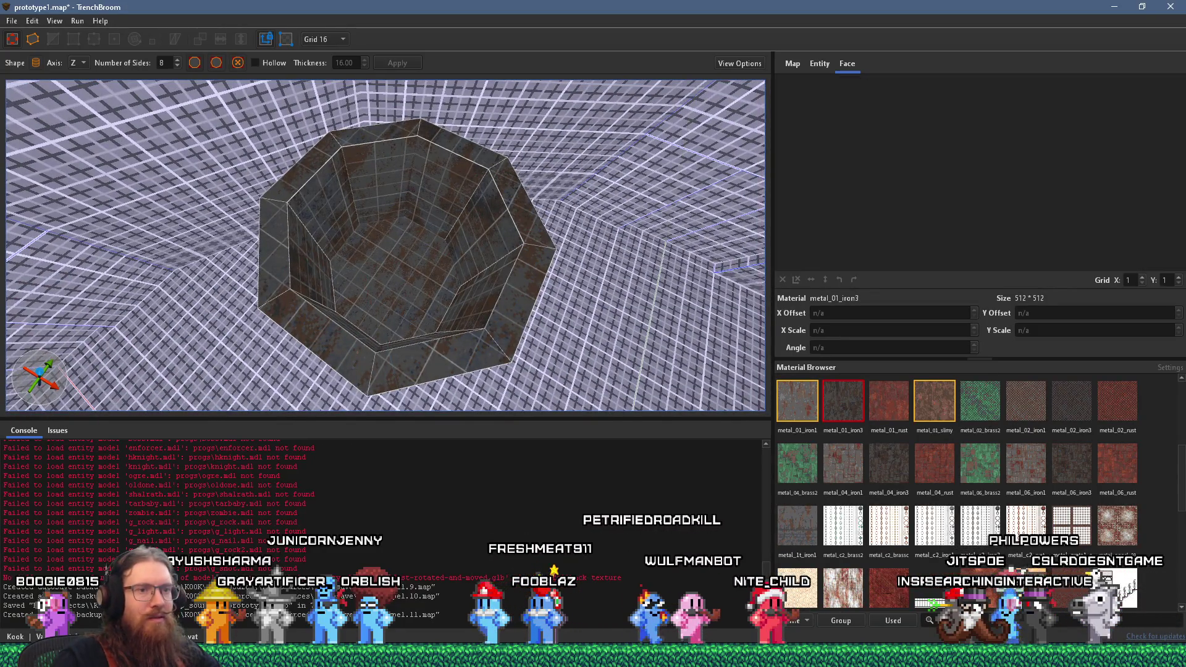
pyautogui.write('water')
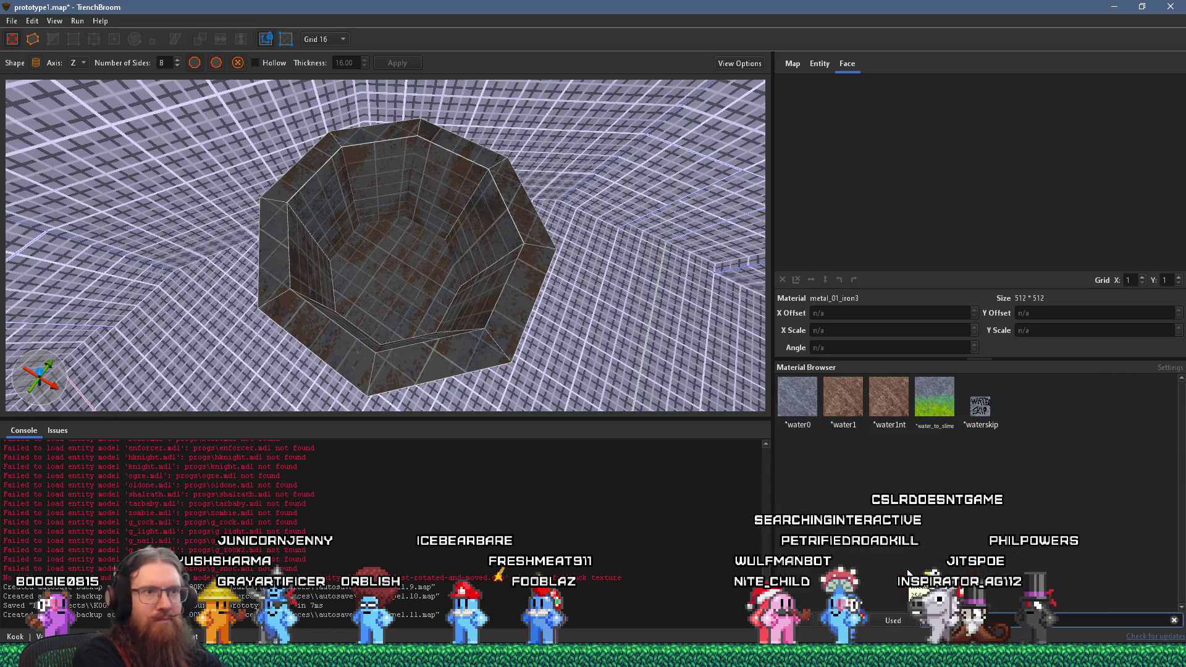
pyautogui.click(803, 402)
pyautogui.moveTo(709, 371)
pyautogui.mouseDown()
pyautogui.moveTo(549, 331)
pyautogui.moveTo(546, 311)
pyautogui.moveTo(504, 335)
pyautogui.mouseUp()
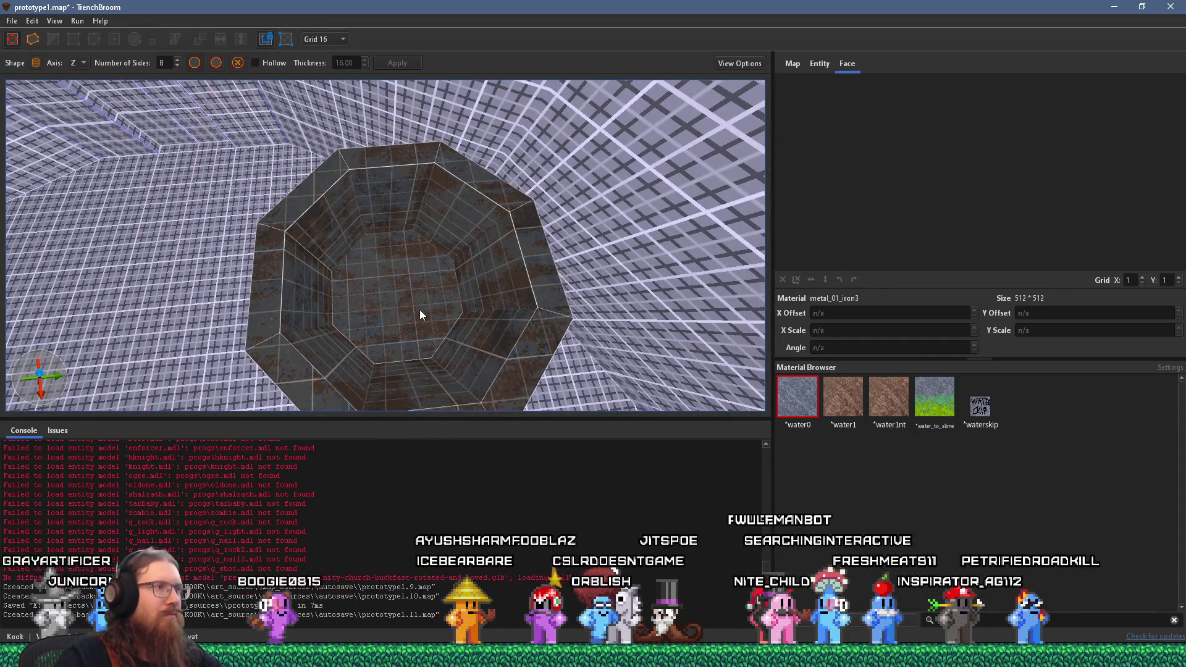
pyautogui.moveTo(339, 283)
pyautogui.mouseDown()
pyautogui.moveTo(393, 333)
pyautogui.moveTo(495, 395)
pyautogui.moveTo(474, 394)
pyautogui.moveTo(405, 317)
pyautogui.moveTo(394, 275)
pyautogui.moveTo(413, 284)
pyautogui.moveTo(420, 113)
pyautogui.mouseUp()
pyautogui.rightClick(451, 264)
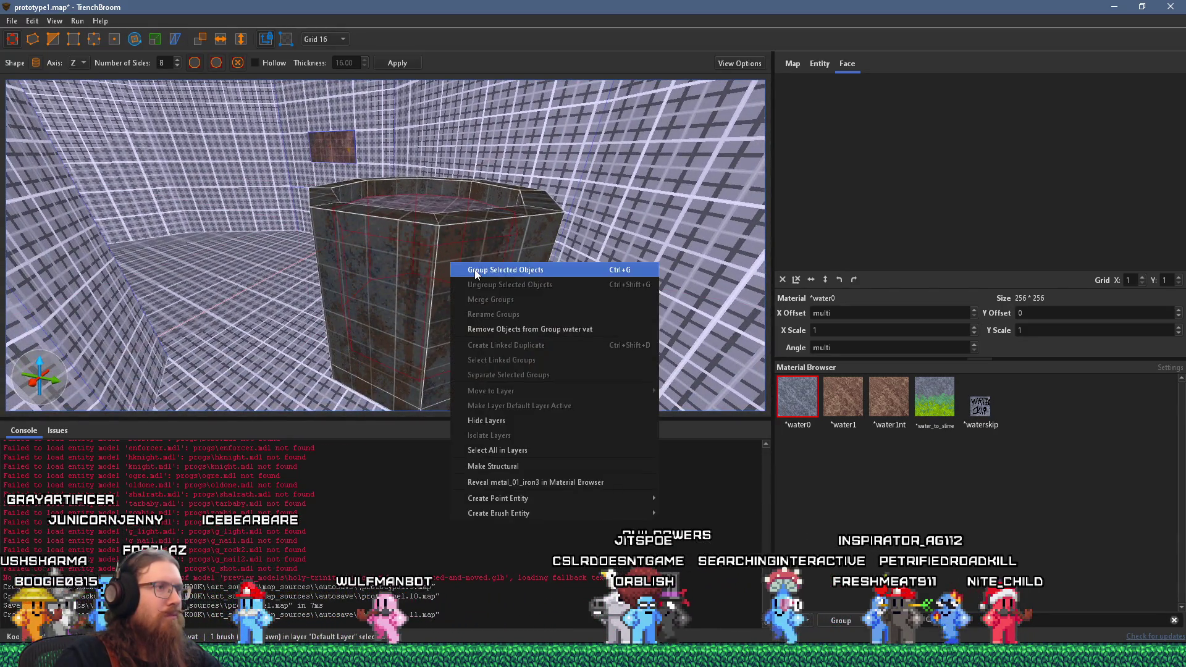
pyautogui.moveTo(376, 283)
pyautogui.mouseDown()
pyautogui.moveTo(395, 291)
pyautogui.moveTo(308, 180)
pyautogui.moveTo(423, 177)
pyautogui.moveTo(384, 318)
pyautogui.moveTo(509, 139)
pyautogui.moveTo(431, 119)
pyautogui.moveTo(247, 116)
pyautogui.moveTo(250, 173)
pyautogui.moveTo(286, 273)
pyautogui.moveTo(384, 295)
pyautogui.moveTo(541, 179)
pyautogui.moveTo(358, 272)
pyautogui.moveTo(372, 292)
pyautogui.moveTo(339, 331)
pyautogui.mouseUp()
pyautogui.press('Escape')
pyautogui.scroll(-3, 384, 318)
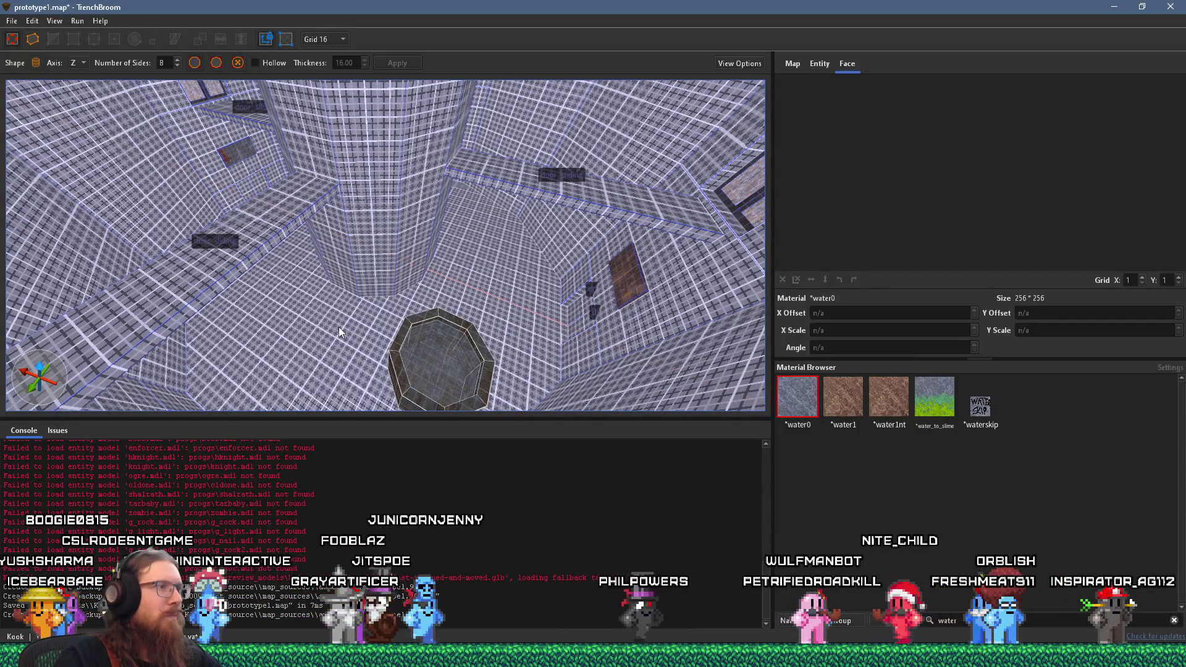
pyautogui.moveTo(339, 332)
pyautogui.mouseDown()
pyautogui.moveTo(262, 320)
pyautogui.moveTo(444, 302)
pyautogui.moveTo(496, 331)
pyautogui.moveTo(265, 419)
pyautogui.moveTo(387, 317)
pyautogui.moveTo(388, 300)
pyautogui.mouseUp()
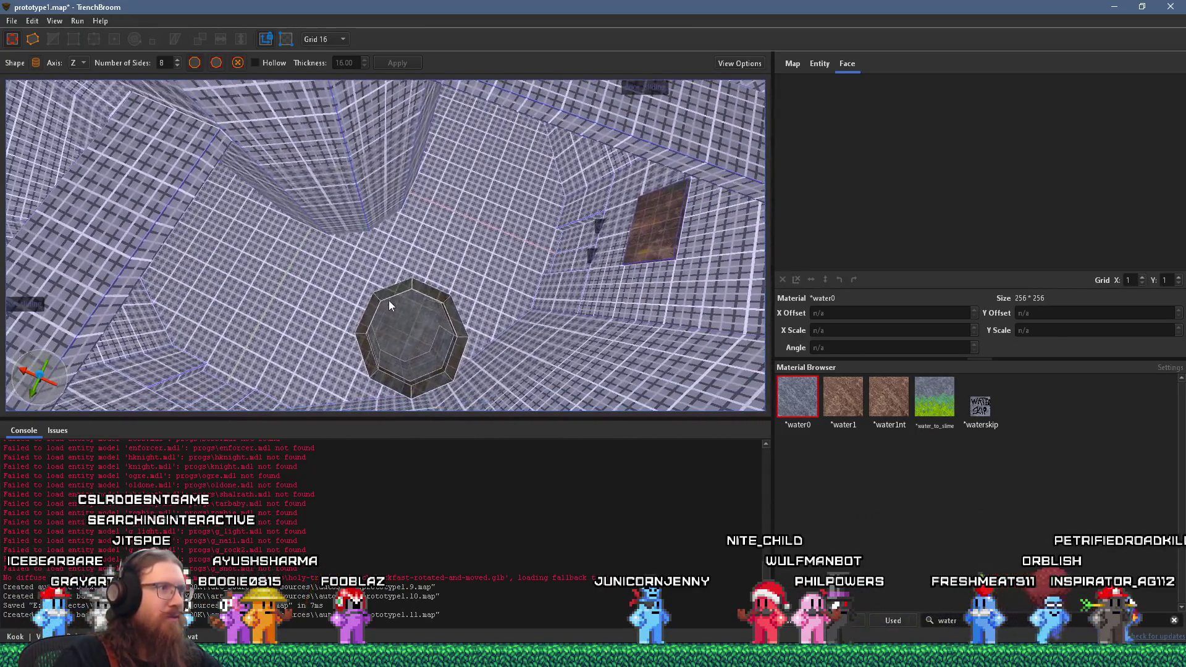
pyautogui.click(395, 292)
pyautogui.press('Escape')
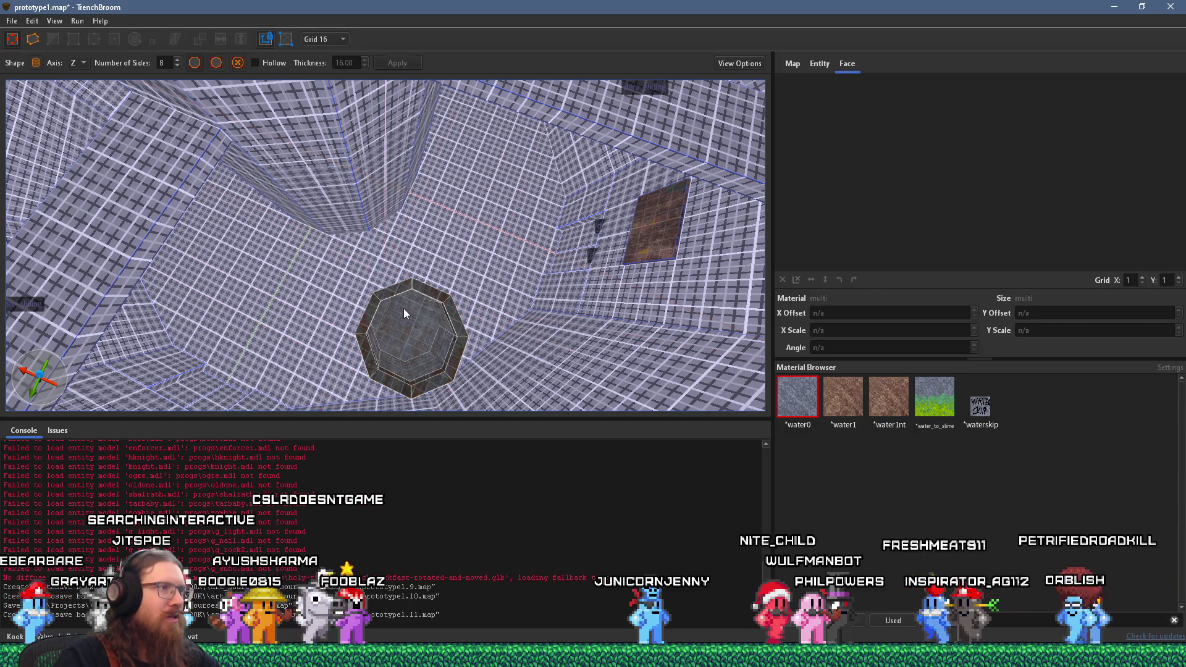
pyautogui.click(403, 294)
pyautogui.moveTo(403, 289)
pyautogui.mouseDown()
pyautogui.moveTo(415, 289)
pyautogui.moveTo(419, 321)
pyautogui.moveTo(404, 311)
pyautogui.moveTo(350, 340)
pyautogui.moveTo(388, 320)
pyautogui.moveTo(372, 272)
pyautogui.mouseUp()
pyautogui.scroll(3, 371, 271)
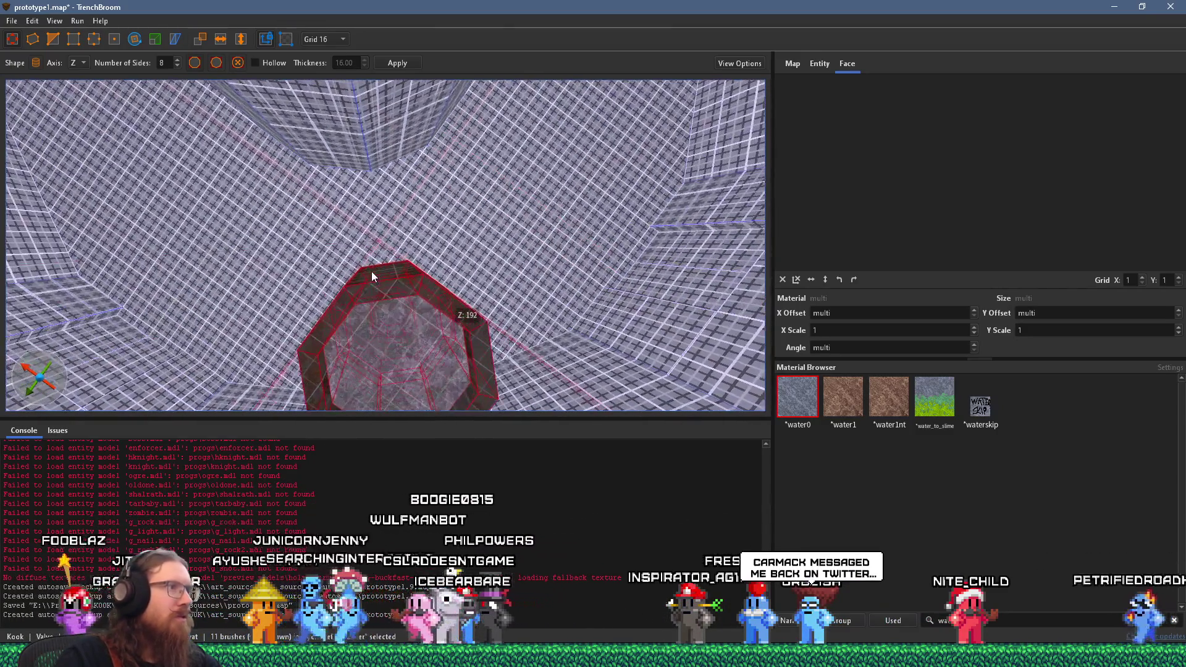
pyautogui.scroll(-5, 390, 264)
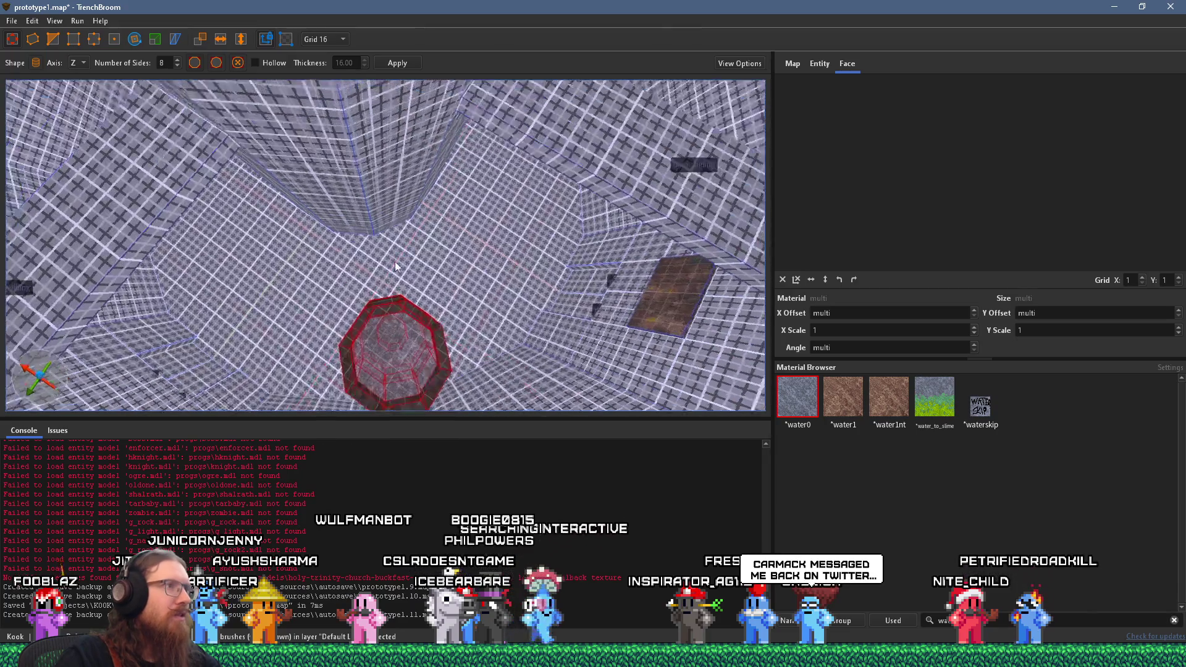
pyautogui.scroll(2, 527, 256)
pyautogui.rightClick(506, 335)
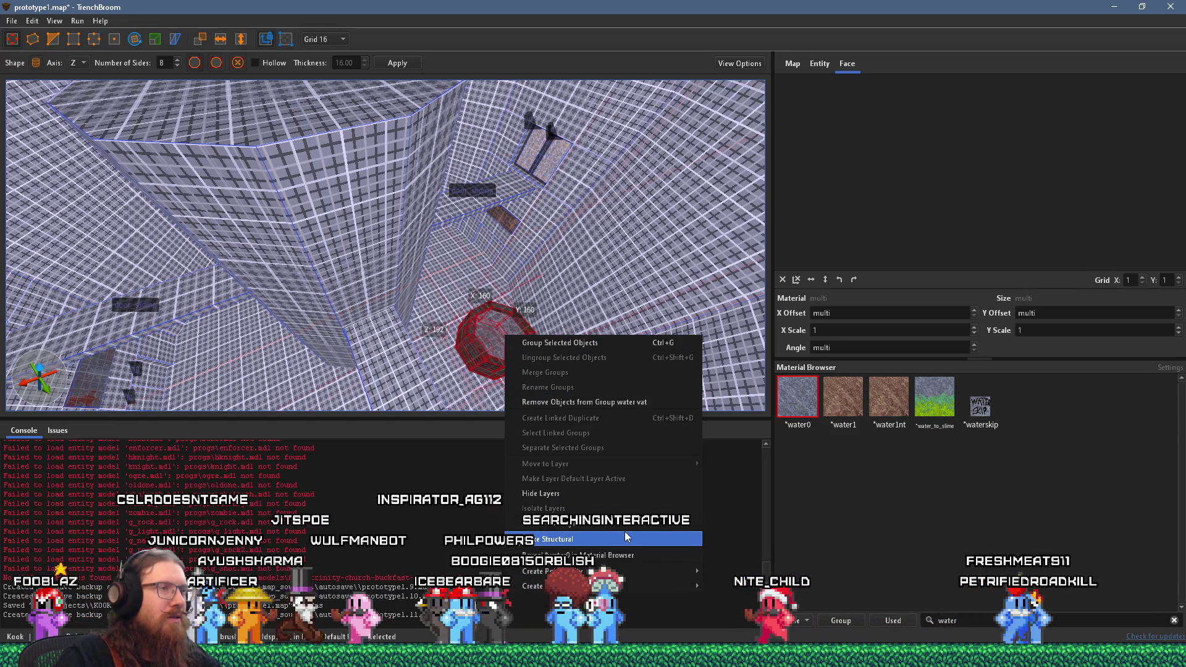
pyautogui.click(32, 18)
pyautogui.rightClick(504, 365)
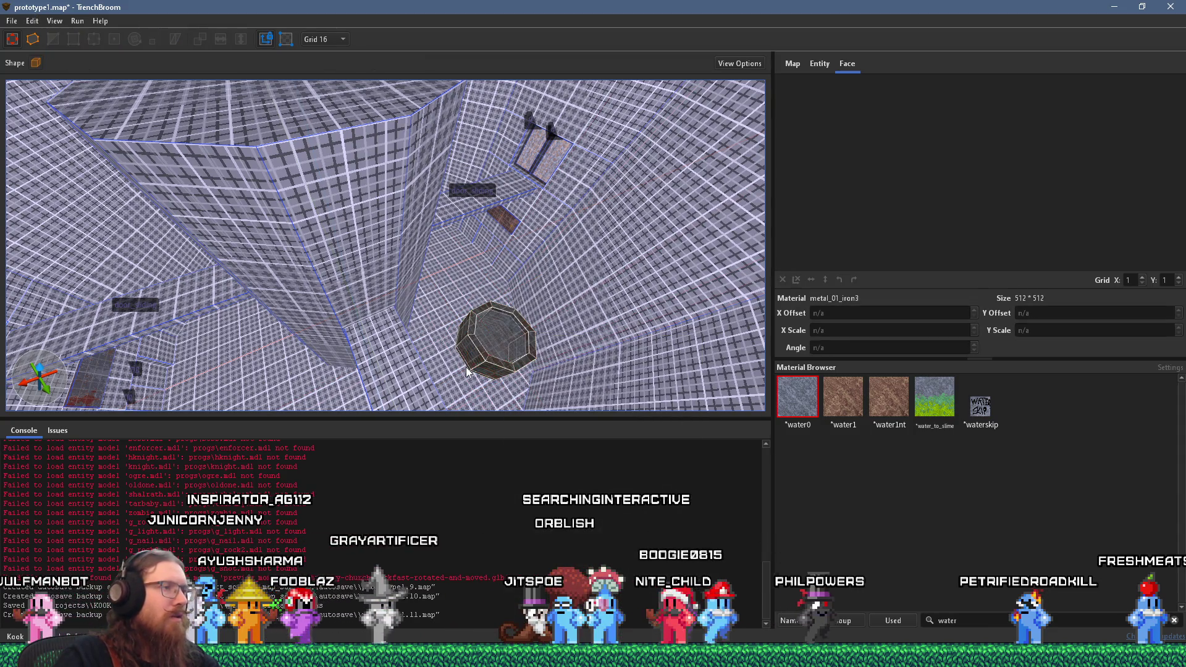
pyautogui.rightClick(483, 365)
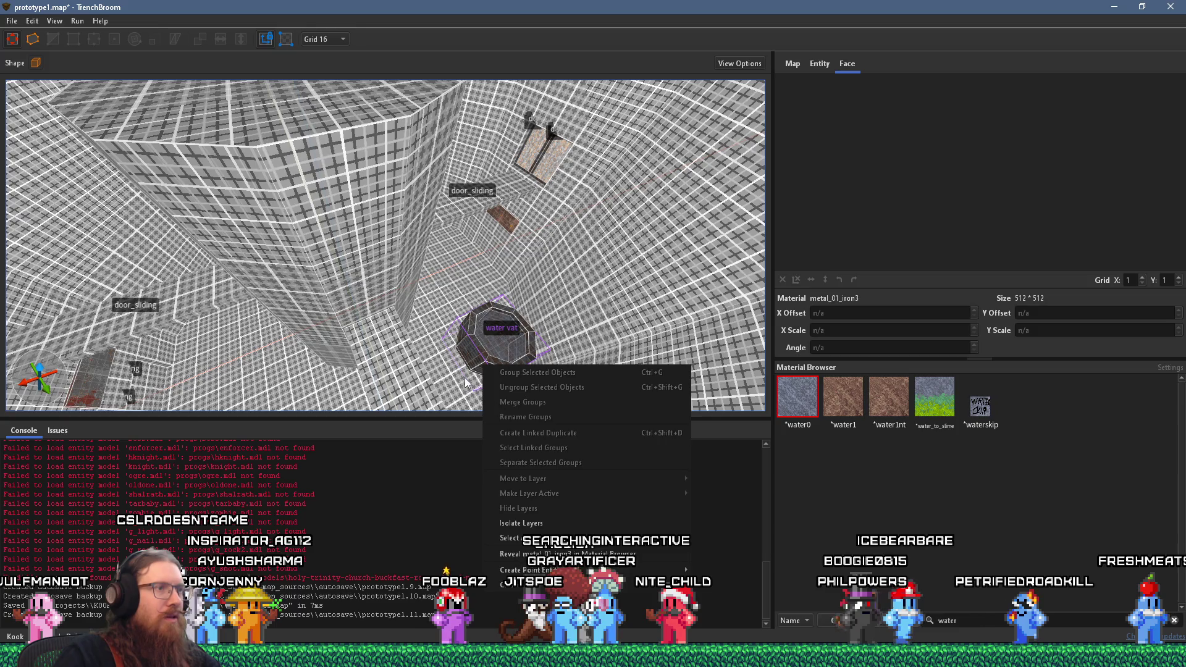
pyautogui.press('Escape')
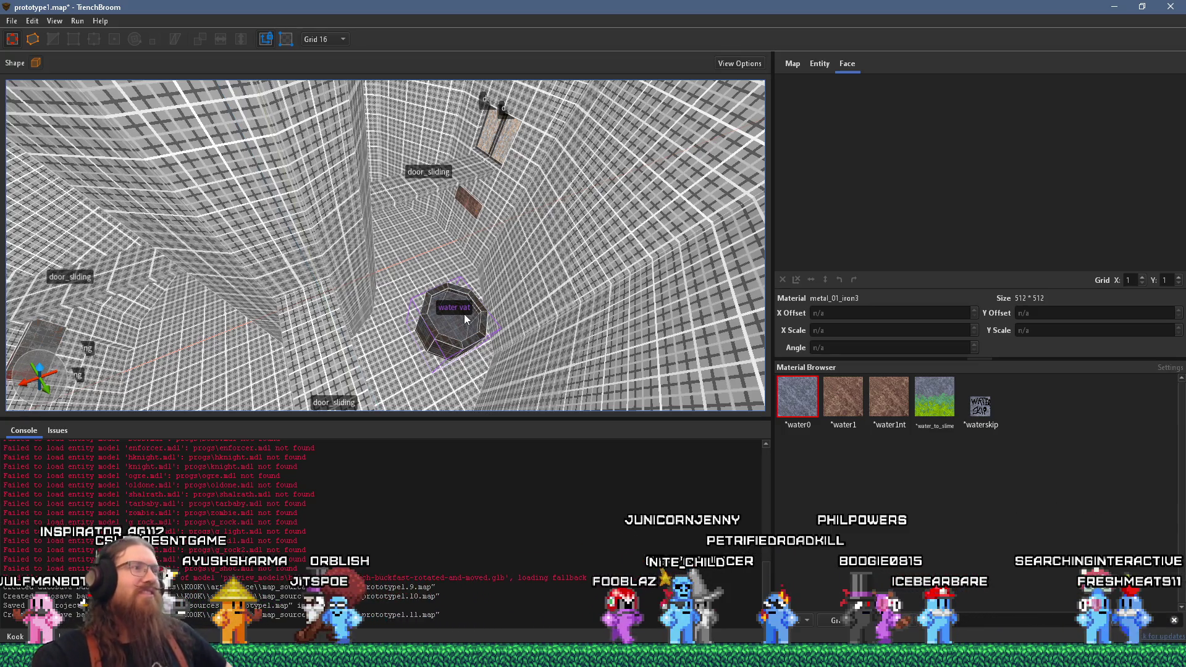
pyautogui.moveTo(459, 322)
pyautogui.mouseDown()
pyautogui.moveTo(179, 236)
pyautogui.moveTo(164, 286)
pyautogui.mouseUp()
pyautogui.moveTo(471, 224); pyautogui.dragTo(298, 250)
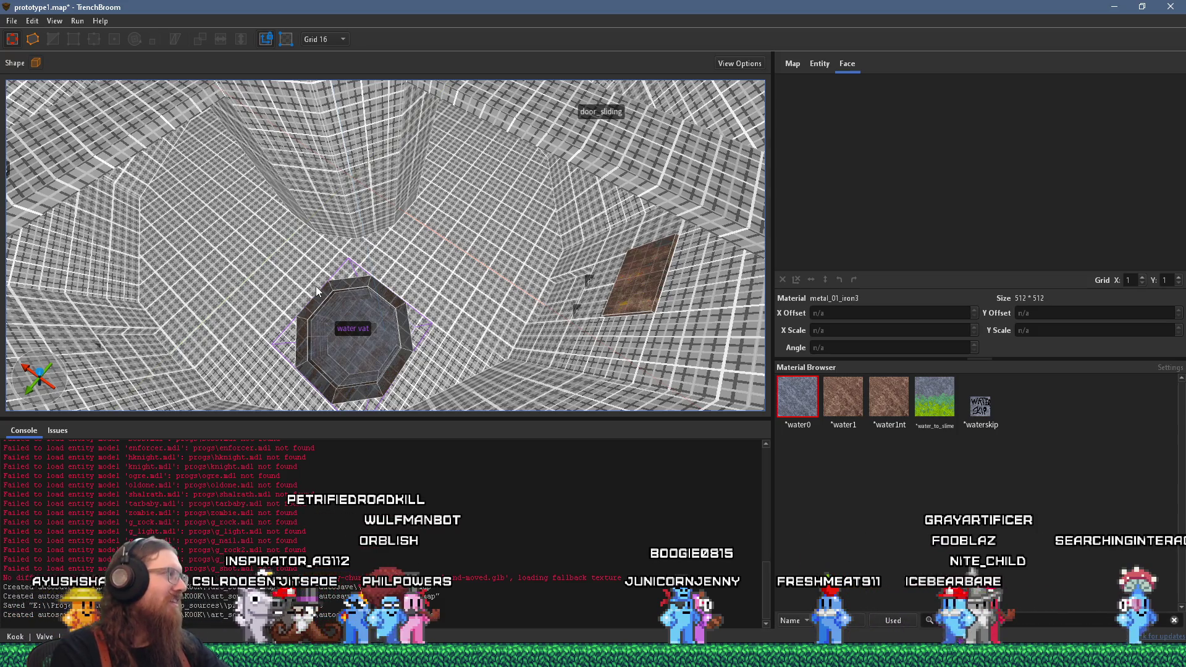
pyautogui.scroll(10, 355, 317)
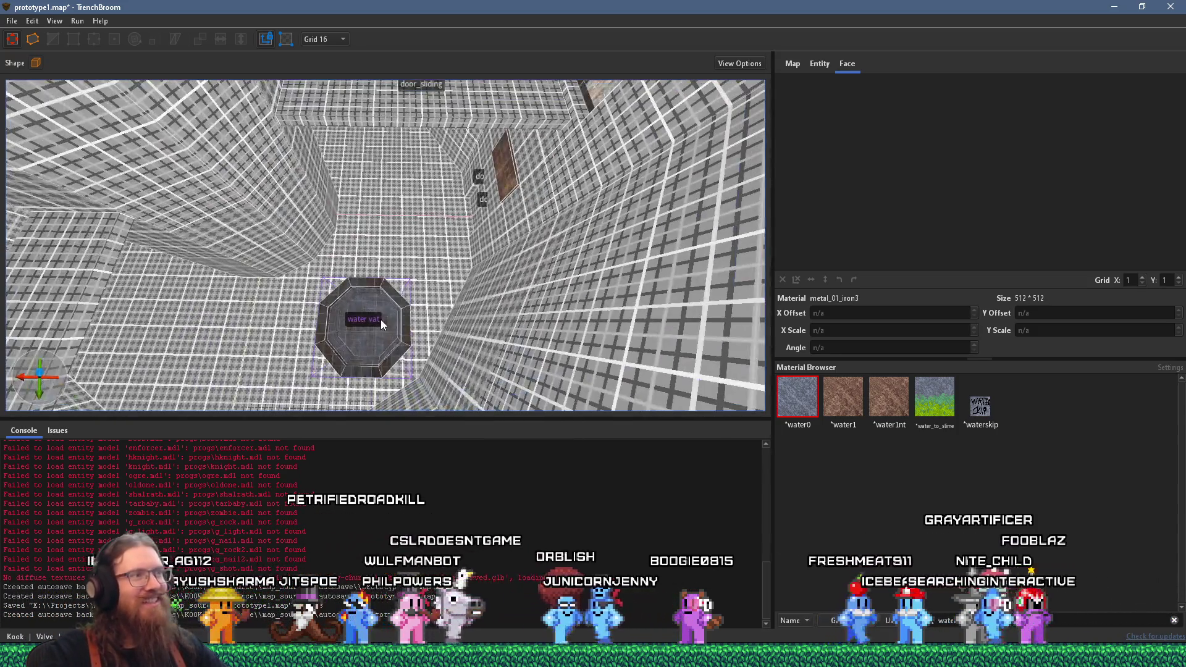
pyautogui.moveTo(398, 259)
pyautogui.mouseDown()
pyautogui.moveTo(432, 235)
pyautogui.moveTo(373, 298)
pyautogui.moveTo(446, 114)
pyautogui.mouseUp()
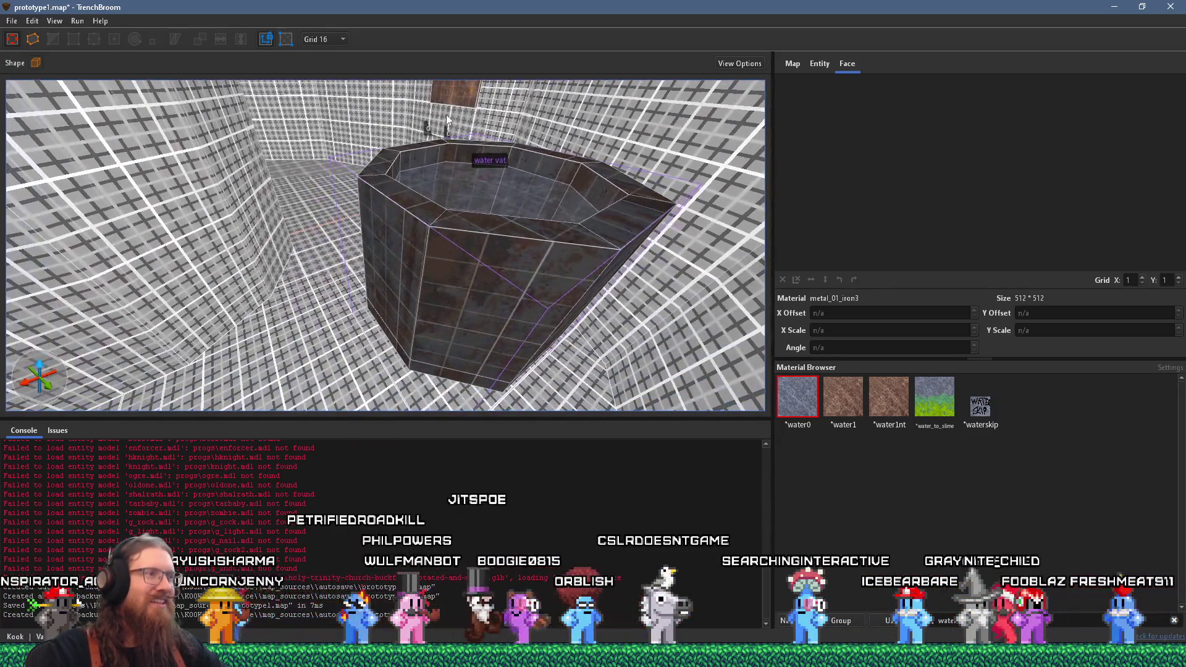
pyautogui.click(390, 278)
# - Orbit to the vat and select its brush, the ring below and the supporting column
pyautogui.scroll(8, 483, 257)
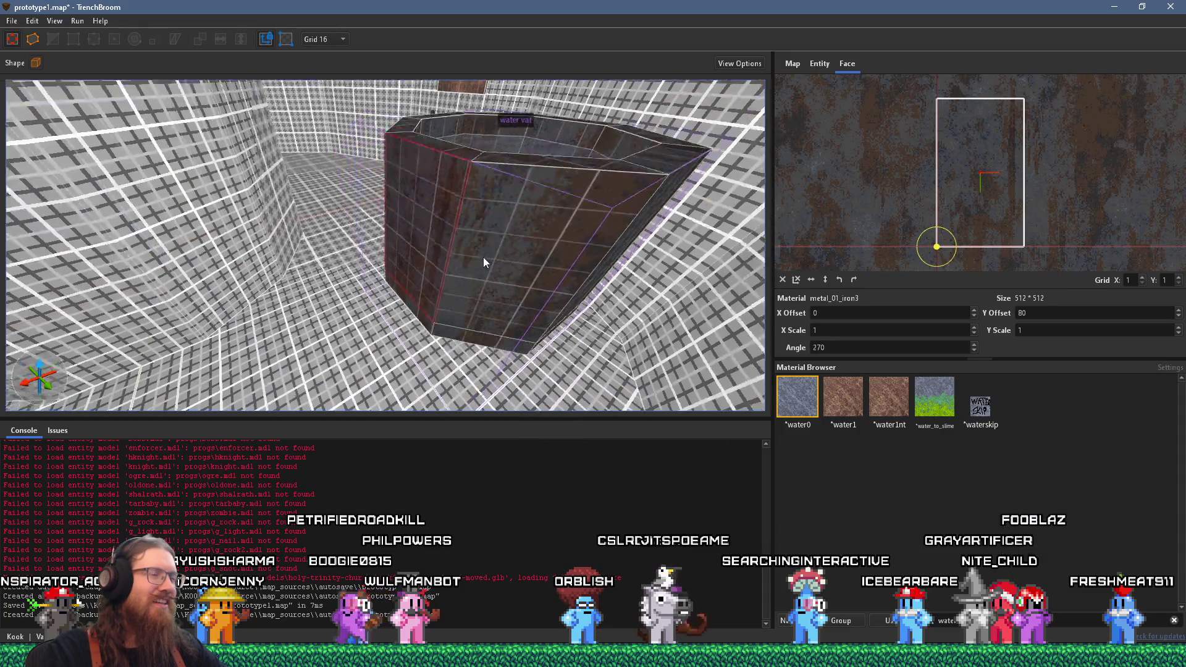
pyautogui.scroll(2, 525, 186)
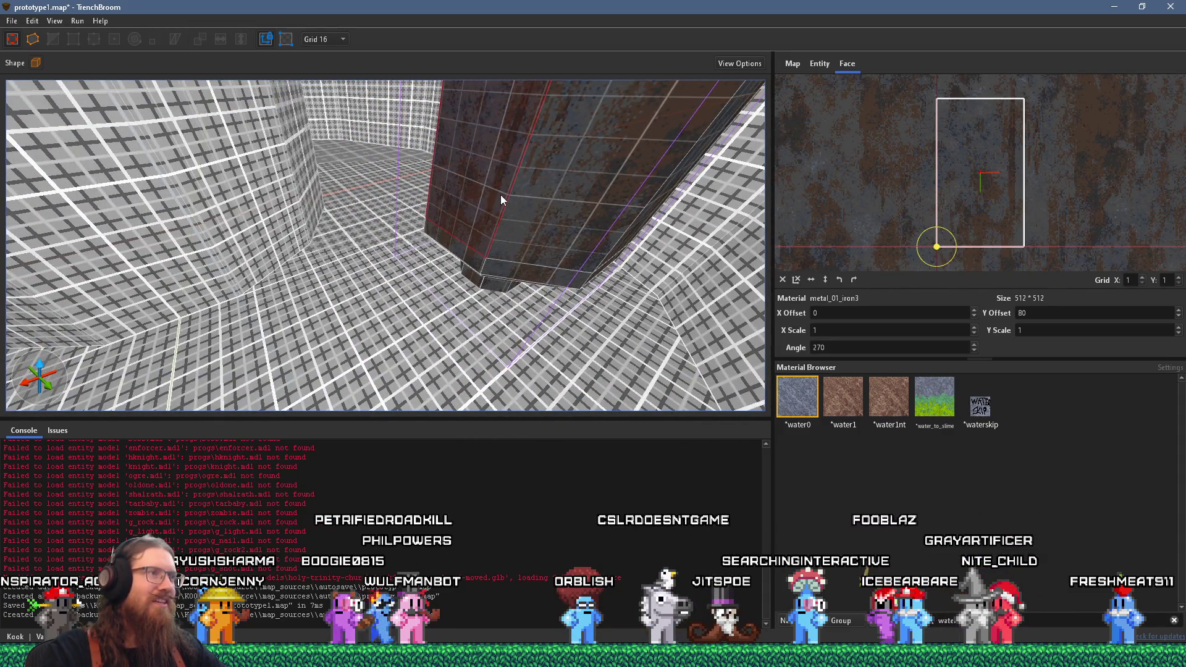
pyautogui.moveTo(521, 157)
pyautogui.mouseDown()
pyautogui.moveTo(378, 345)
pyautogui.moveTo(451, 53)
pyautogui.moveTo(441, 31)
pyautogui.mouseUp()
pyautogui.moveTo(462, 169)
pyautogui.mouseDown()
pyautogui.moveTo(446, 180)
pyautogui.moveTo(444, 268)
pyautogui.moveTo(487, 175)
pyautogui.moveTo(493, 198)
pyautogui.mouseUp()
pyautogui.click(428, 321)
pyautogui.click(435, 299)
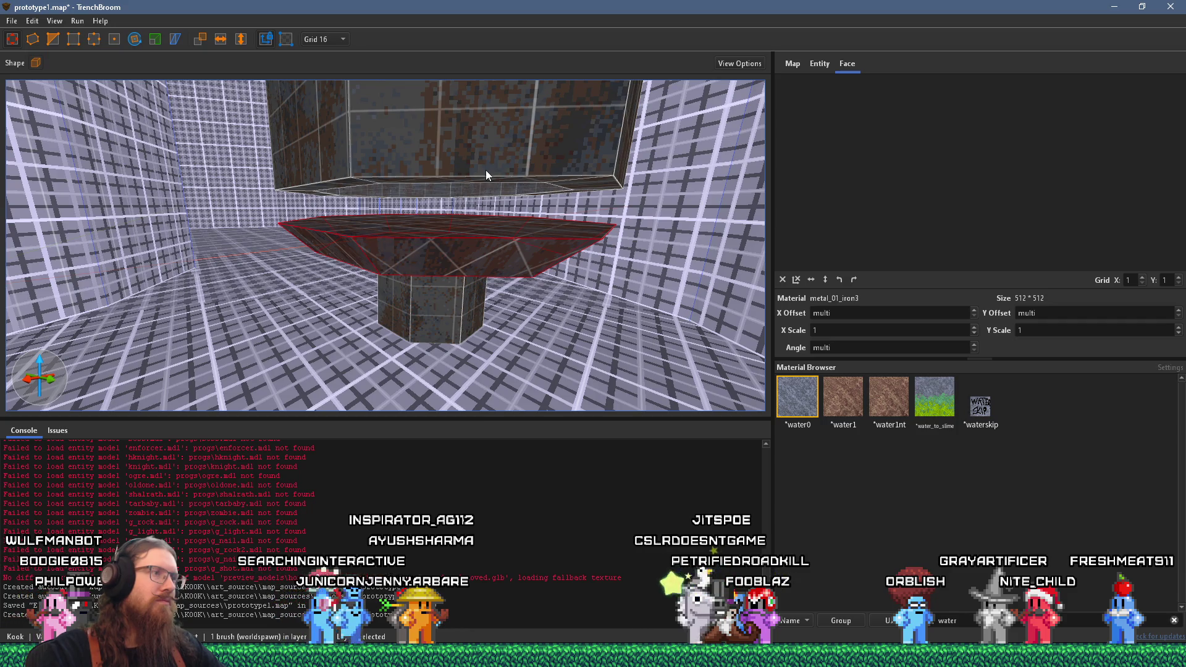
pyautogui.moveTo(471, 267)
pyautogui.mouseDown()
pyautogui.moveTo(462, 180)
pyautogui.moveTo(521, 122)
pyautogui.moveTo(499, 194)
pyautogui.moveTo(446, 264)
pyautogui.moveTo(517, 254)
pyautogui.moveTo(461, 241)
pyautogui.mouseUp()
pyautogui.click(444, 264)
# - Align the metal texture's X offset on the vat's side faces one after another
pyautogui.keyDown('shift'); pyautogui.click(461, 241); pyautogui.keyUp('shift')
pyautogui.moveTo(466, 281)
pyautogui.mouseDown()
pyautogui.moveTo(529, 249)
pyautogui.moveTo(451, 236)
pyautogui.moveTo(554, 264)
pyautogui.mouseUp()
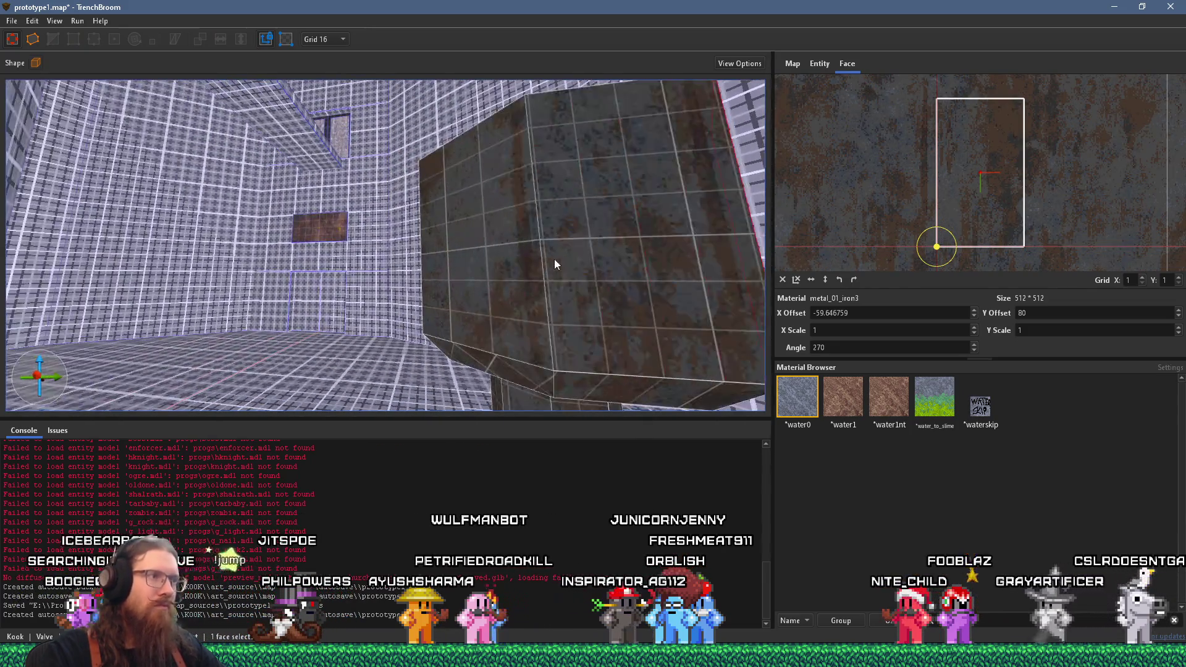
pyautogui.click(577, 289)
pyautogui.moveTo(522, 373)
pyautogui.mouseDown()
pyautogui.moveTo(442, 258)
pyautogui.moveTo(340, 228)
pyautogui.moveTo(409, 248)
pyautogui.mouseUp()
pyautogui.click(370, 255)
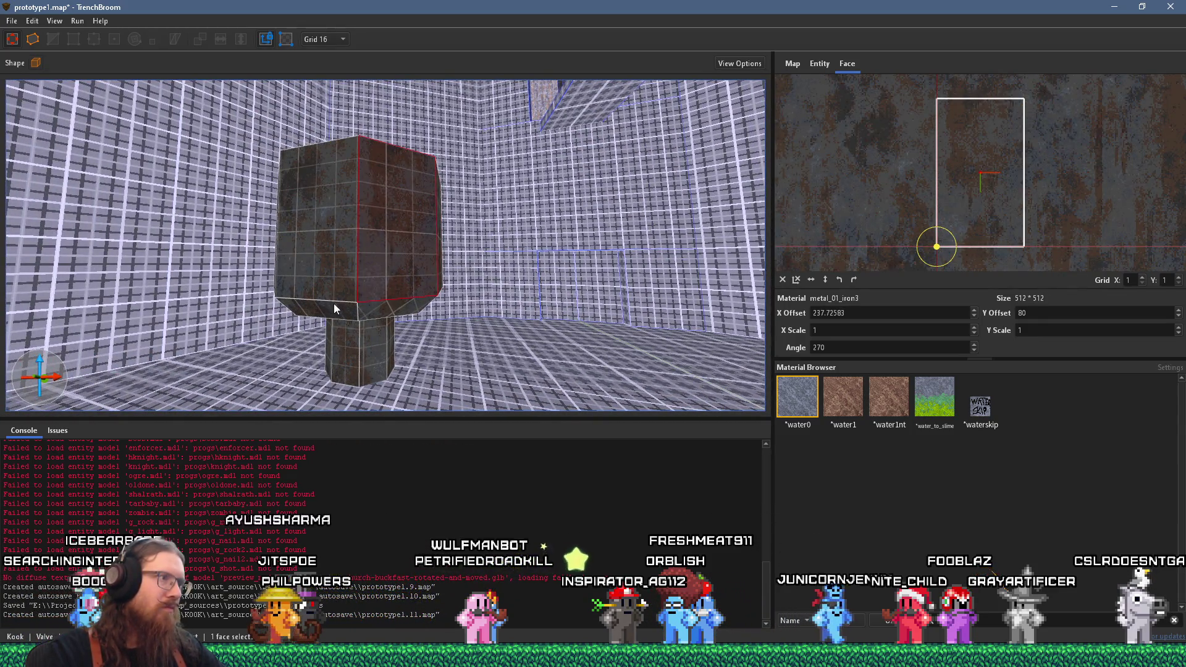
pyautogui.moveTo(382, 292)
pyautogui.mouseDown()
pyautogui.moveTo(251, 232)
pyautogui.moveTo(465, 250)
pyautogui.moveTo(410, 254)
pyautogui.moveTo(434, 263)
pyautogui.moveTo(479, 246)
pyautogui.mouseUp()
pyautogui.click(410, 253)
pyautogui.moveTo(391, 304)
pyautogui.mouseDown()
pyautogui.moveTo(388, 268)
pyautogui.moveTo(517, 263)
pyautogui.moveTo(483, 236)
pyautogui.mouseUp()
pyautogui.click(483, 236)
pyautogui.moveTo(428, 299)
pyautogui.mouseDown()
pyautogui.moveTo(415, 304)
pyautogui.moveTo(459, 249)
pyautogui.moveTo(507, 235)
pyautogui.mouseUp()
pyautogui.click(440, 246)
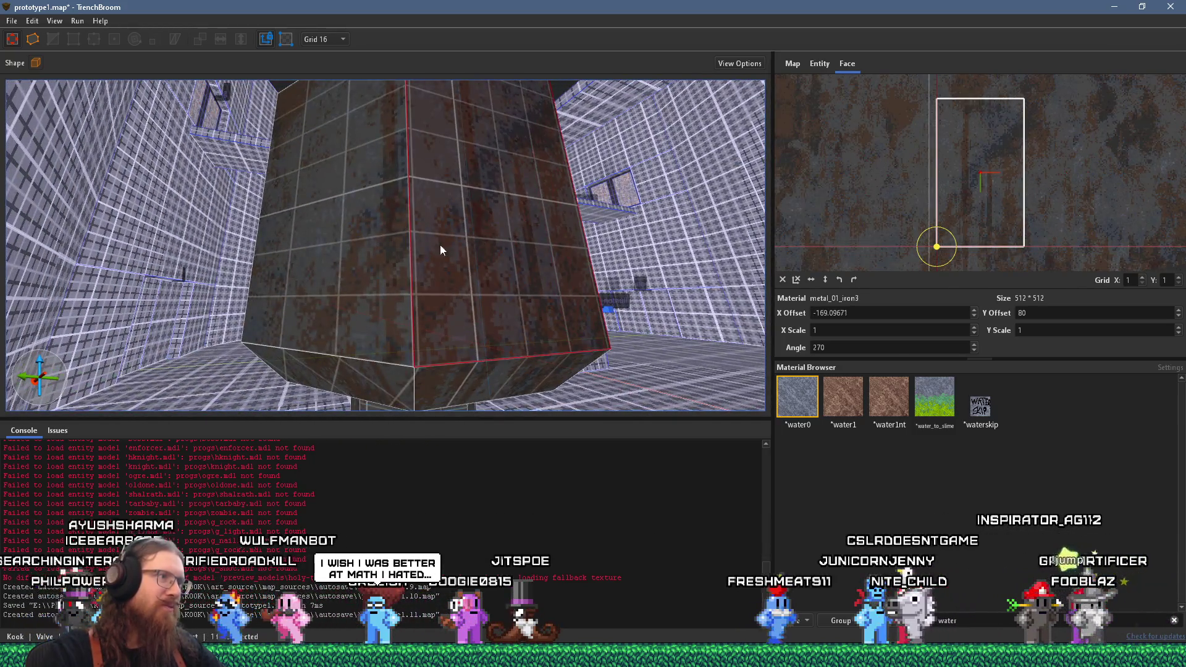
# - Align the front-right vat face, then review the whole vat from the side
pyautogui.moveTo(384, 366)
pyautogui.mouseDown()
pyautogui.moveTo(228, 272)
pyautogui.moveTo(524, 279)
pyautogui.mouseUp()
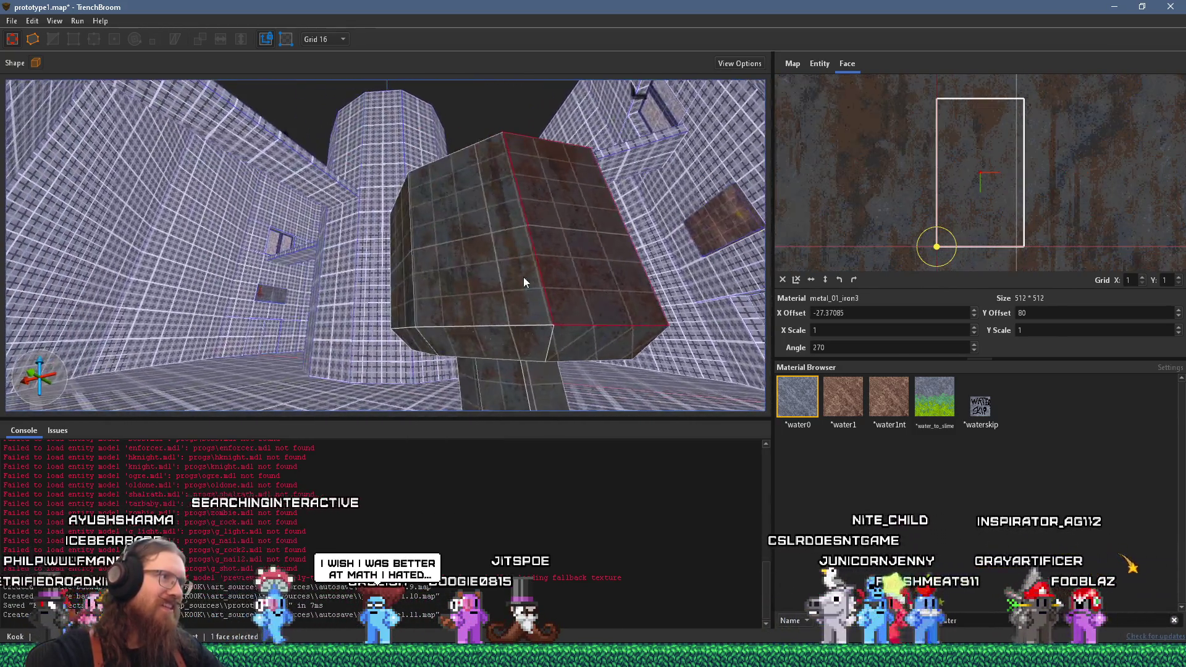
pyautogui.moveTo(499, 319)
pyautogui.mouseDown()
pyautogui.moveTo(469, 280)
pyautogui.moveTo(580, 284)
pyautogui.mouseUp()
pyautogui.click(474, 281)
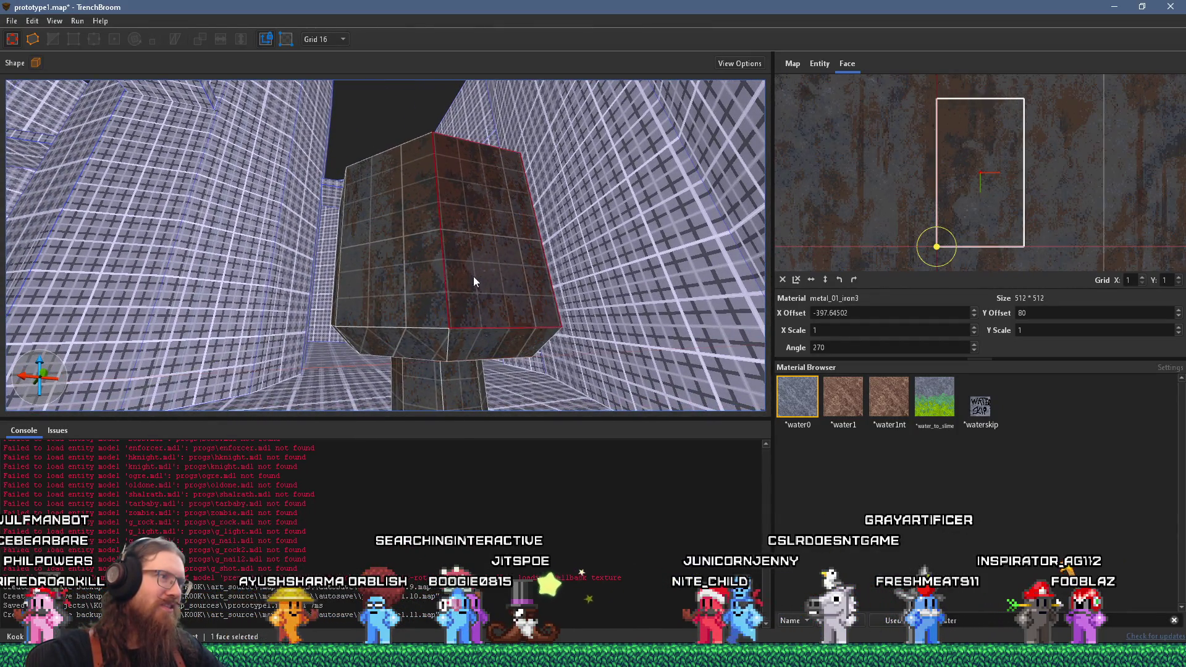
pyautogui.moveTo(444, 328)
pyautogui.mouseDown()
pyautogui.moveTo(487, 329)
pyautogui.moveTo(473, 249)
pyautogui.moveTo(360, 280)
pyautogui.mouseUp()
pyautogui.moveTo(309, 262); pyautogui.dragTo(475, 265)
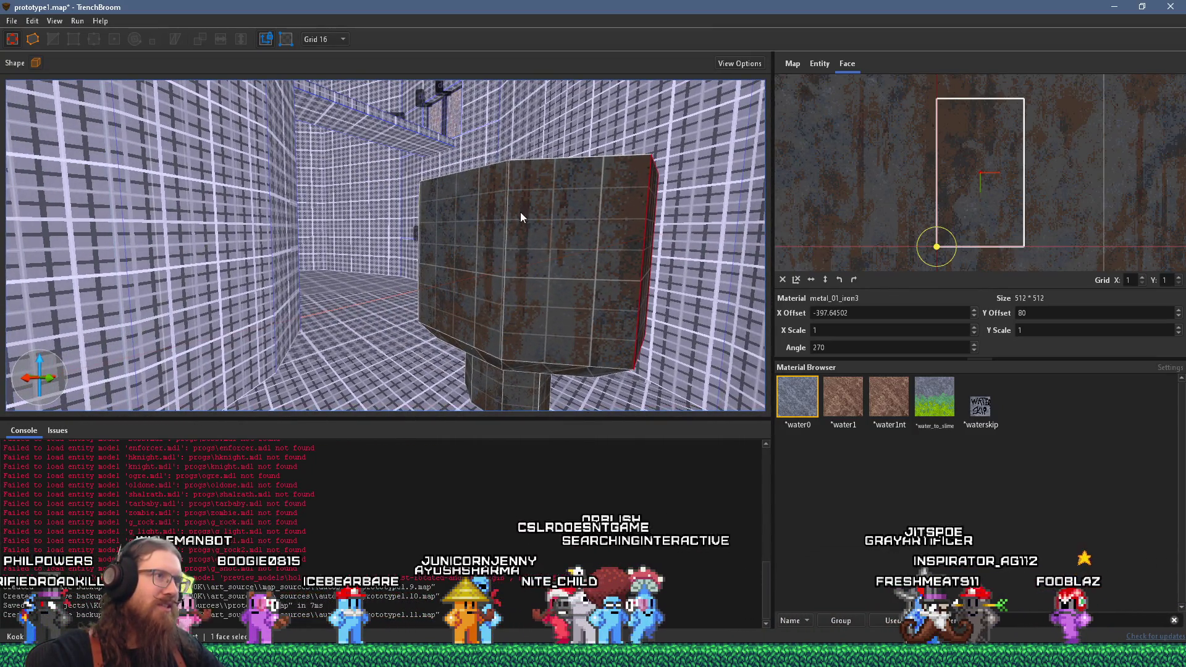
pyautogui.moveTo(535, 217); pyautogui.dragTo(371, 262)
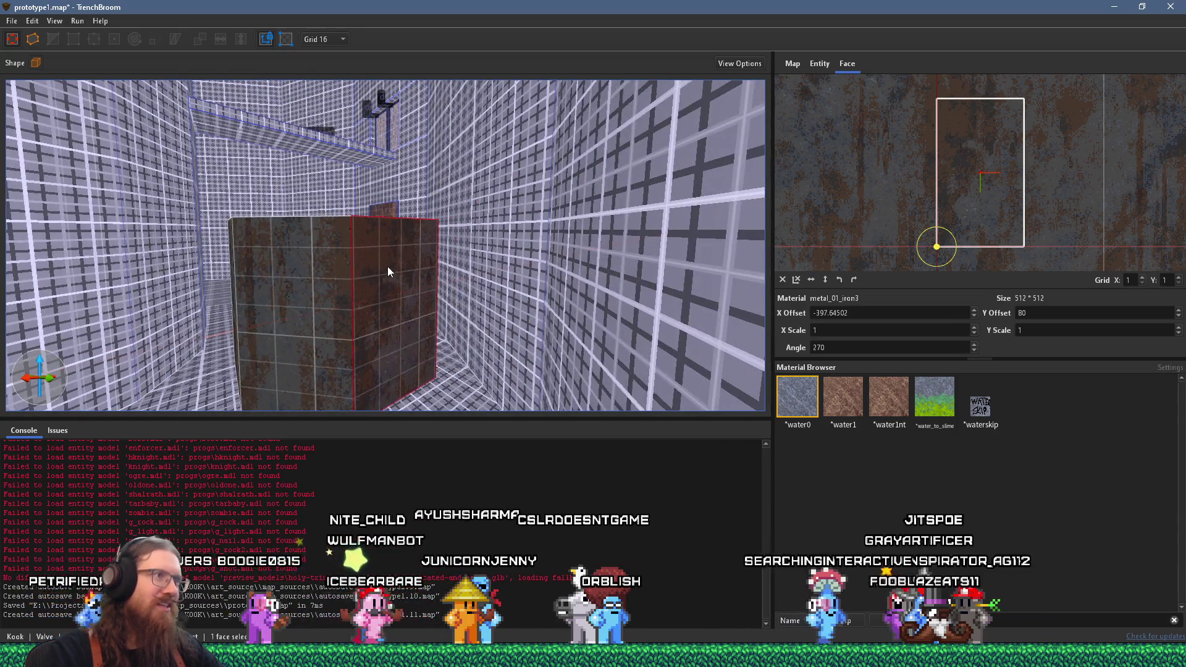
pyautogui.scroll(2, 1032, 172)
pyautogui.scroll(-4, 1032, 172)
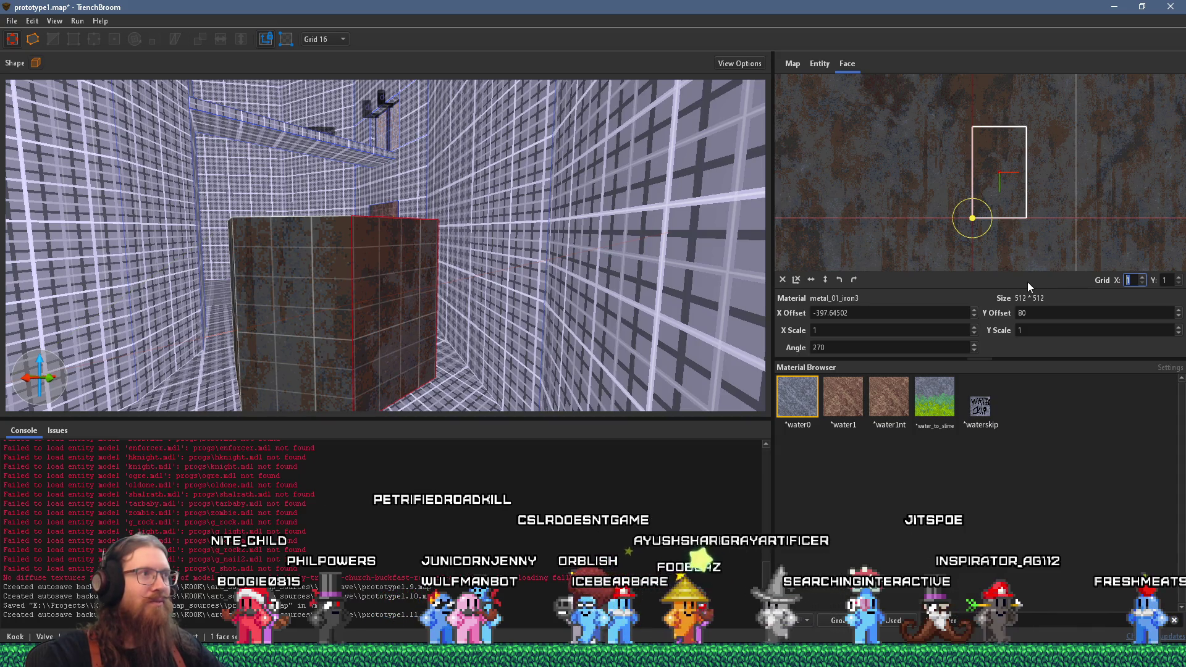
# - Set the UV grid X to 8 and stretch the face texture to X Scale 1.035534
pyautogui.write('8')
pyautogui.scroll(4, 1048, 187)
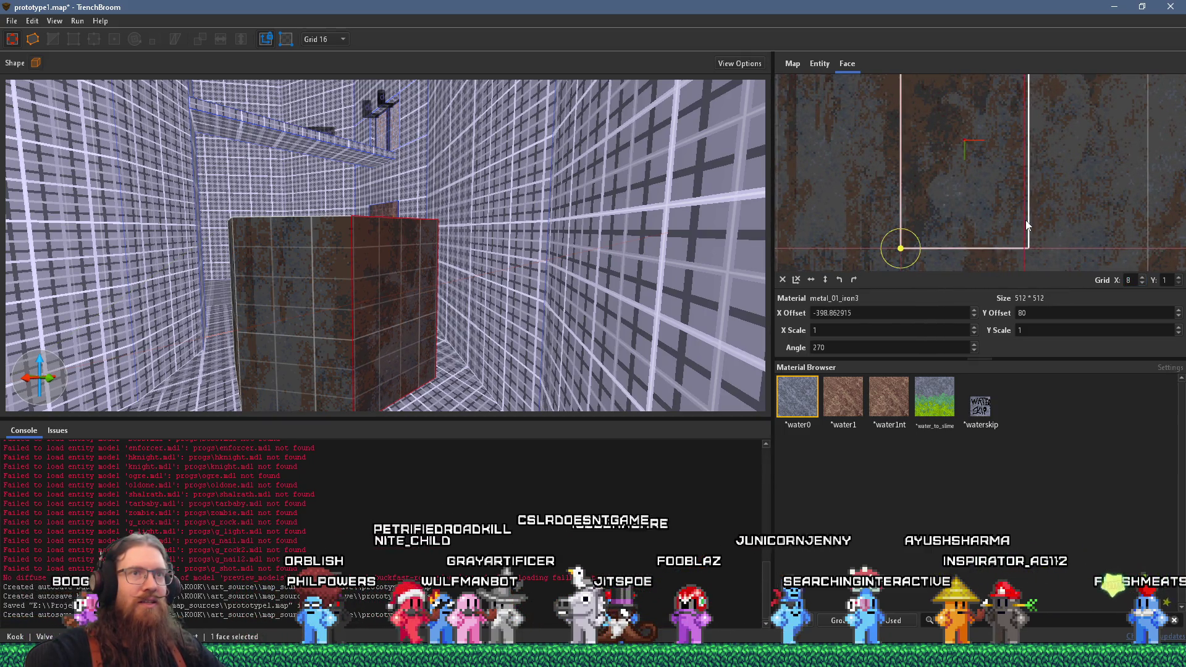
pyautogui.moveTo(1025, 220); pyautogui.dragTo(1032, 220)
pyautogui.scroll(3, 532, 253)
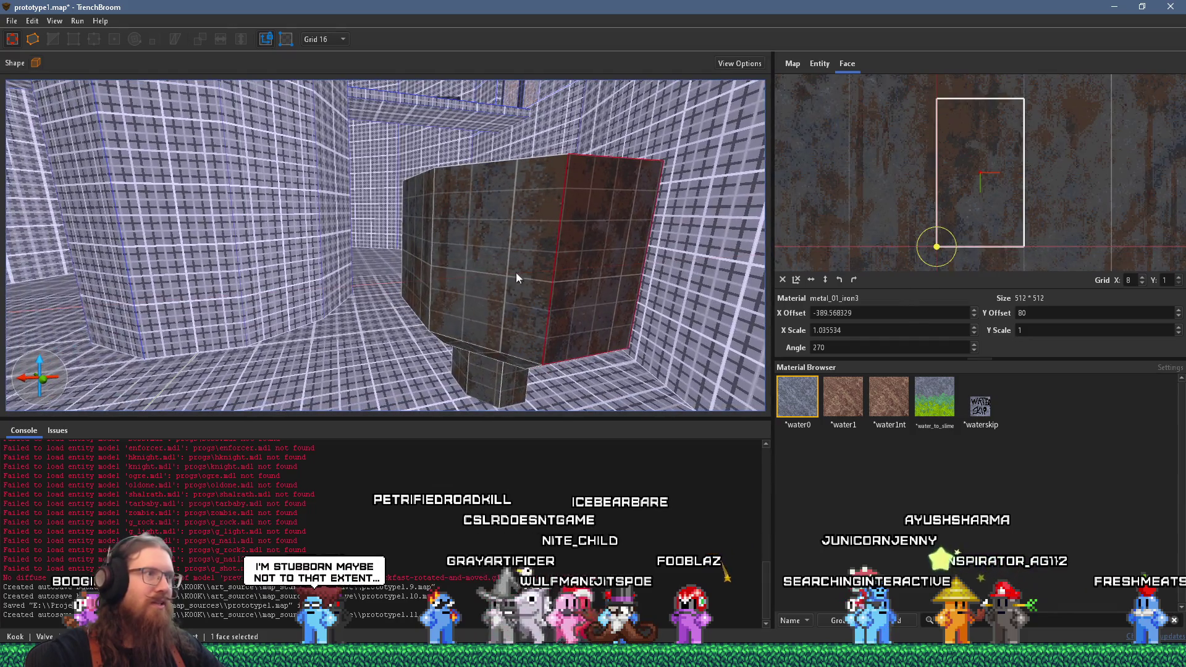
# - Slide the face texture sideways to close the seams, then select the whole vat brush
pyautogui.moveTo(431, 260); pyautogui.dragTo(498, 164)
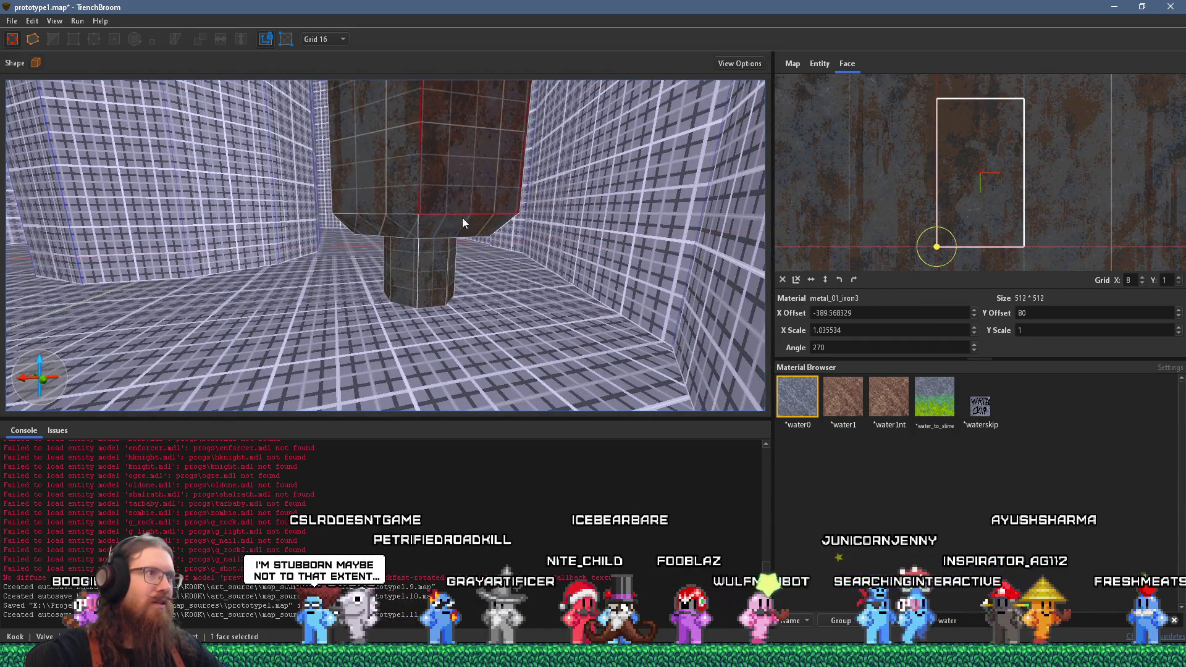
pyautogui.moveTo(396, 206); pyautogui.dragTo(578, 207)
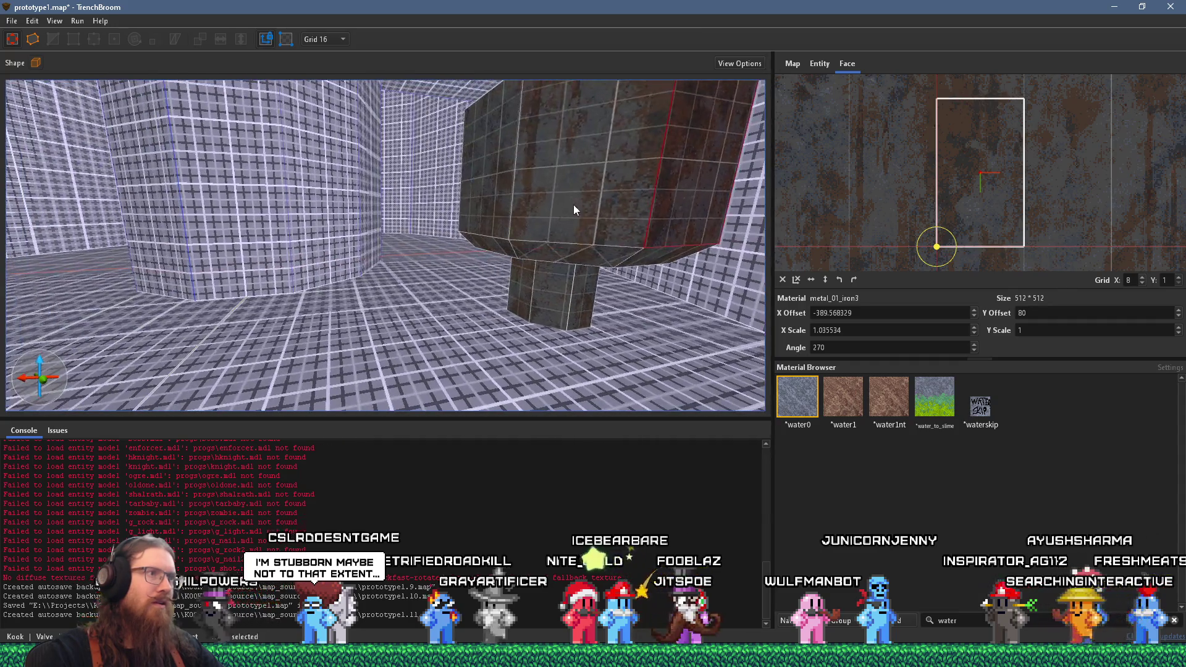
pyautogui.moveTo(495, 239)
pyautogui.mouseDown()
pyautogui.moveTo(469, 191)
pyautogui.moveTo(712, 206)
pyautogui.mouseUp()
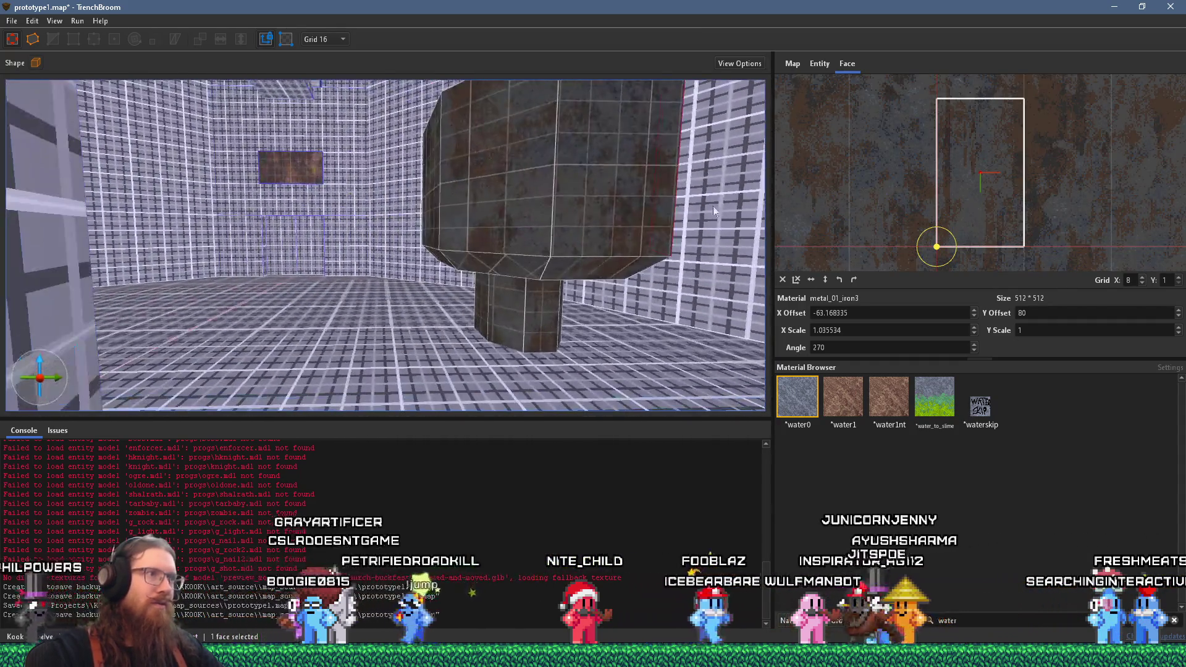
pyautogui.moveTo(506, 218)
pyautogui.mouseDown()
pyautogui.moveTo(459, 206)
pyautogui.moveTo(525, 235)
pyautogui.moveTo(613, 239)
pyautogui.moveTo(571, 251)
pyautogui.mouseUp()
pyautogui.moveTo(506, 287)
pyautogui.mouseDown()
pyautogui.moveTo(682, 224)
pyautogui.moveTo(480, 261)
pyautogui.mouseUp()
pyautogui.moveTo(405, 279)
pyautogui.mouseDown()
pyautogui.moveTo(401, 313)
pyautogui.moveTo(608, 268)
pyautogui.moveTo(436, 243)
pyautogui.moveTo(344, 291)
pyautogui.moveTo(467, 261)
pyautogui.moveTo(302, 220)
pyautogui.mouseUp()
pyautogui.moveTo(255, 310)
pyautogui.mouseDown()
pyautogui.moveTo(438, 270)
pyautogui.moveTo(465, 311)
pyautogui.moveTo(413, 209)
pyautogui.moveTo(406, 296)
pyautogui.moveTo(420, 299)
pyautogui.moveTo(399, 303)
pyautogui.moveTo(442, 283)
pyautogui.moveTo(411, 288)
pyautogui.moveTo(421, 256)
pyautogui.moveTo(468, 228)
pyautogui.moveTo(528, 150)
pyautogui.moveTo(484, 198)
pyautogui.mouseUp()
pyautogui.click(443, 282)
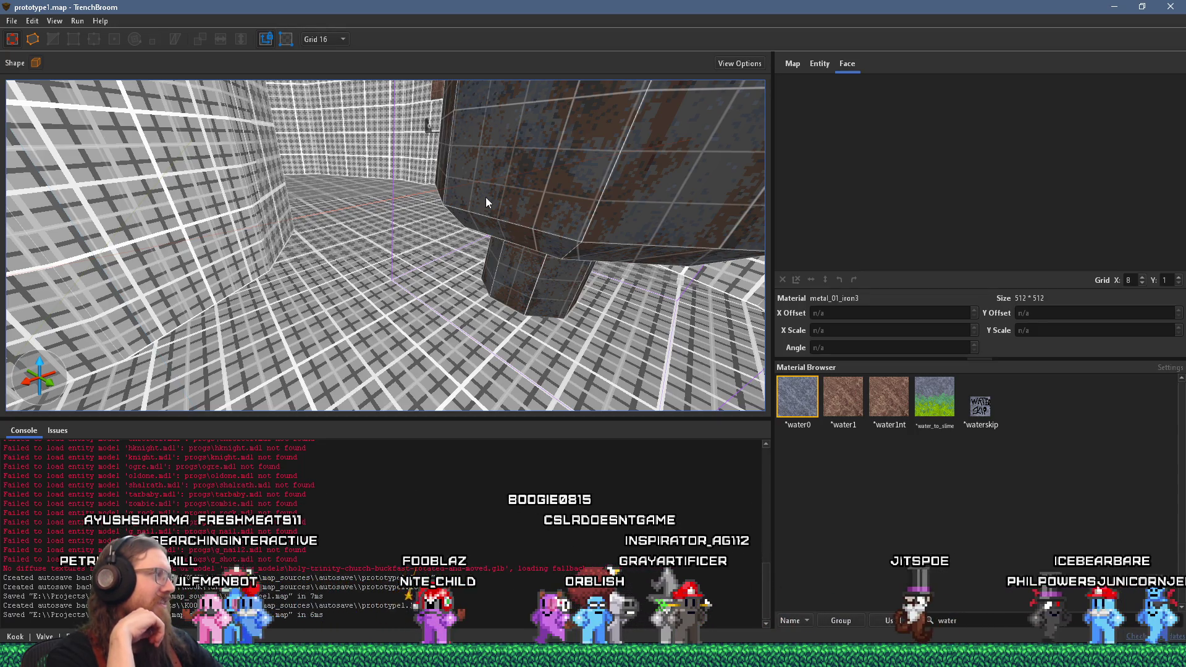
# - Pick the water vat group in the 3D view, apply a context-menu option, then look around the room
pyautogui.moveTo(595, 223); pyautogui.dragTo(528, 147)
pyautogui.click(368, 238)
pyautogui.moveTo(432, 232)
pyautogui.mouseDown()
pyautogui.moveTo(429, 175)
pyautogui.moveTo(471, 124)
pyautogui.moveTo(400, 264)
pyautogui.moveTo(446, 300)
pyautogui.moveTo(386, 243)
pyautogui.moveTo(368, 284)
pyautogui.moveTo(404, 247)
pyautogui.moveTo(156, 281)
pyautogui.mouseUp()
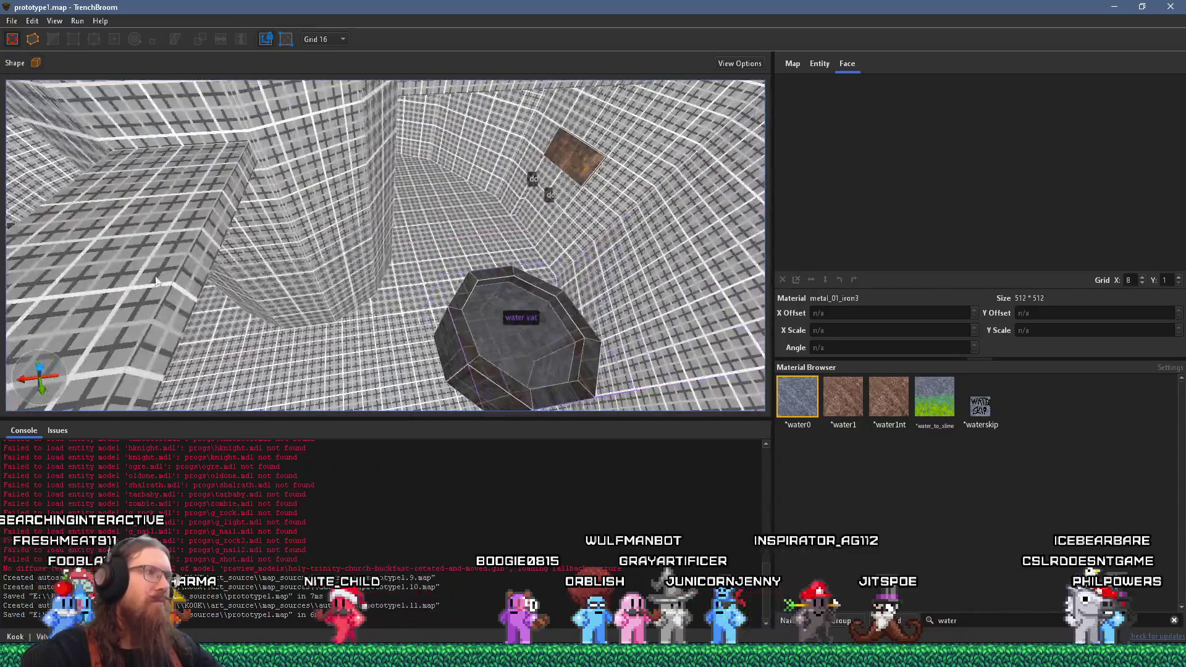
pyautogui.click(460, 325)
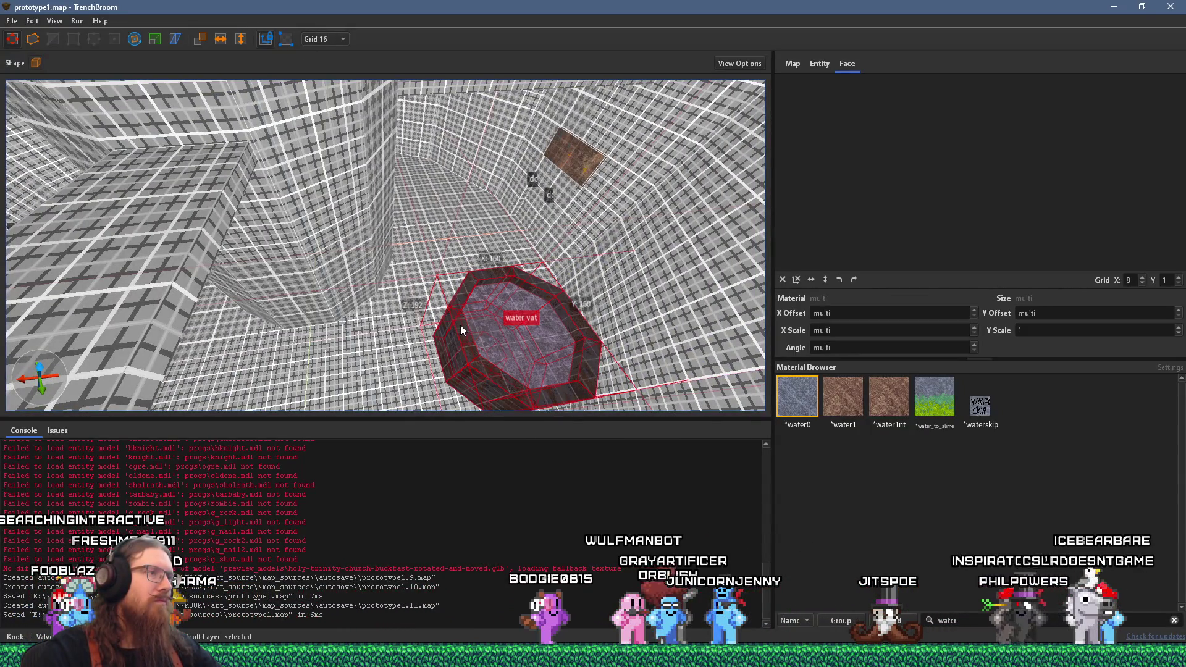
pyautogui.rightClick(461, 325)
pyautogui.click(502, 390)
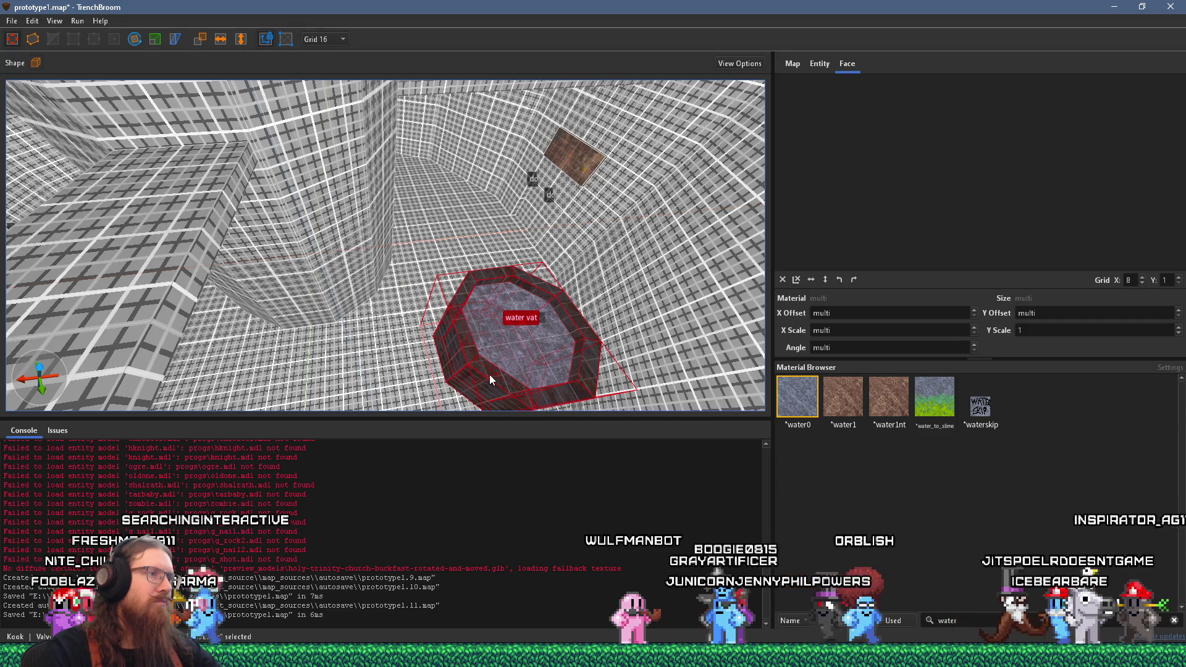
pyautogui.moveTo(489, 374)
pyautogui.mouseDown()
pyautogui.moveTo(381, 260)
pyautogui.moveTo(454, 320)
pyautogui.moveTo(445, 228)
pyautogui.moveTo(411, 303)
pyautogui.moveTo(395, 247)
pyautogui.moveTo(380, 290)
pyautogui.mouseUp()
pyautogui.moveTo(399, 97)
pyautogui.mouseDown()
pyautogui.moveTo(359, 216)
pyautogui.moveTo(453, 210)
pyautogui.moveTo(454, 228)
pyautogui.moveTo(442, 176)
pyautogui.moveTo(391, 106)
pyautogui.moveTo(423, 120)
pyautogui.moveTo(409, 160)
pyautogui.moveTo(498, 165)
pyautogui.moveTo(591, 150)
pyautogui.moveTo(576, 111)
pyautogui.moveTo(563, 139)
pyautogui.moveTo(515, 127)
pyautogui.moveTo(502, 110)
pyautogui.moveTo(540, 163)
pyautogui.moveTo(461, 157)
pyautogui.moveTo(514, 183)
pyautogui.moveTo(732, 174)
pyautogui.moveTo(77, 210)
pyautogui.moveTo(388, 242)
pyautogui.mouseUp()
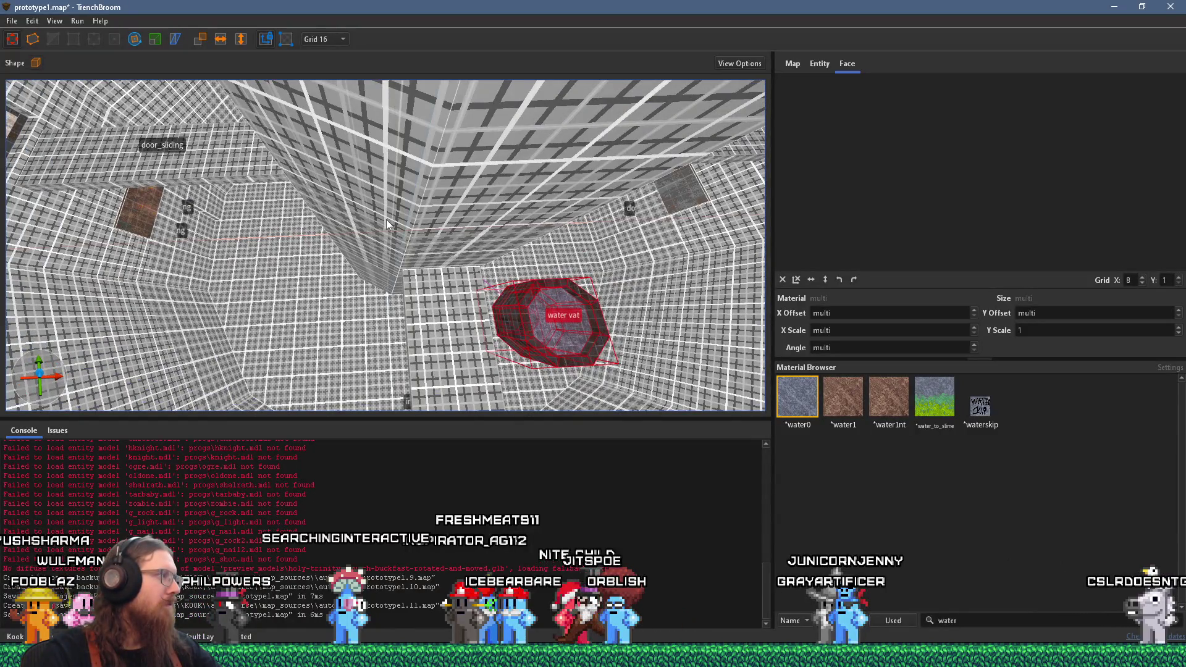
pyautogui.moveTo(412, 229)
pyautogui.mouseDown()
pyautogui.moveTo(503, 227)
pyautogui.moveTo(478, 191)
pyautogui.mouseUp()
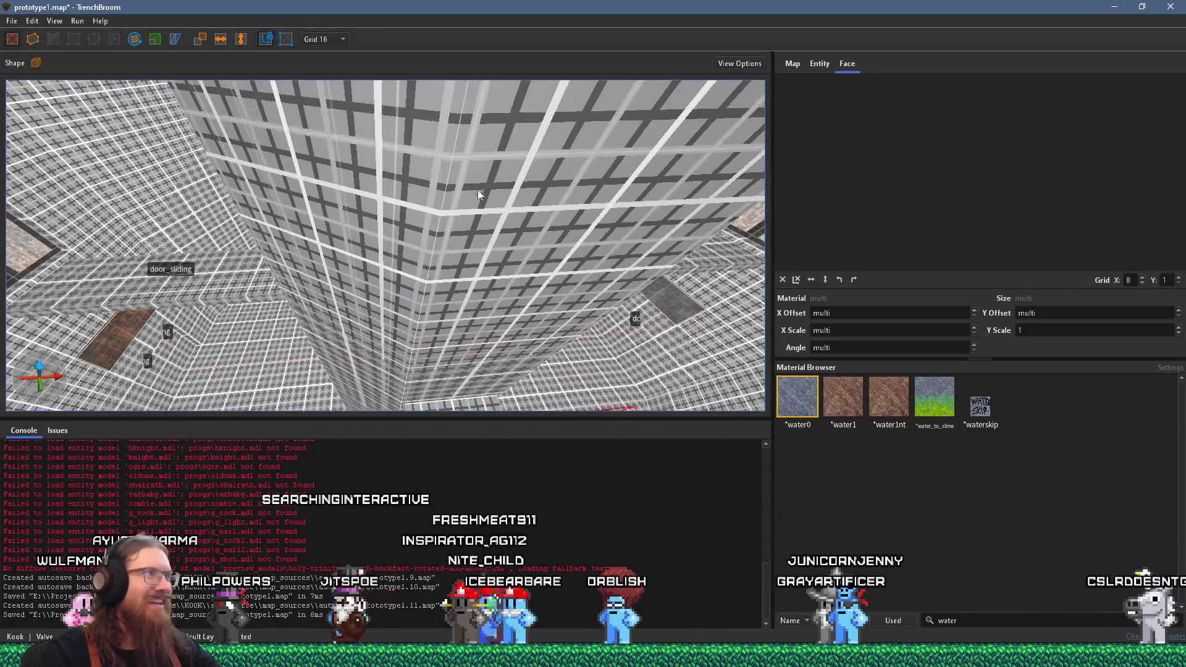
# - Save prototype1.map and turn the view toward the water vat
pyautogui.click(12, 21)
pyautogui.click(37, 81)
pyautogui.moveTo(321, 203); pyautogui.dragTo(381, 221)
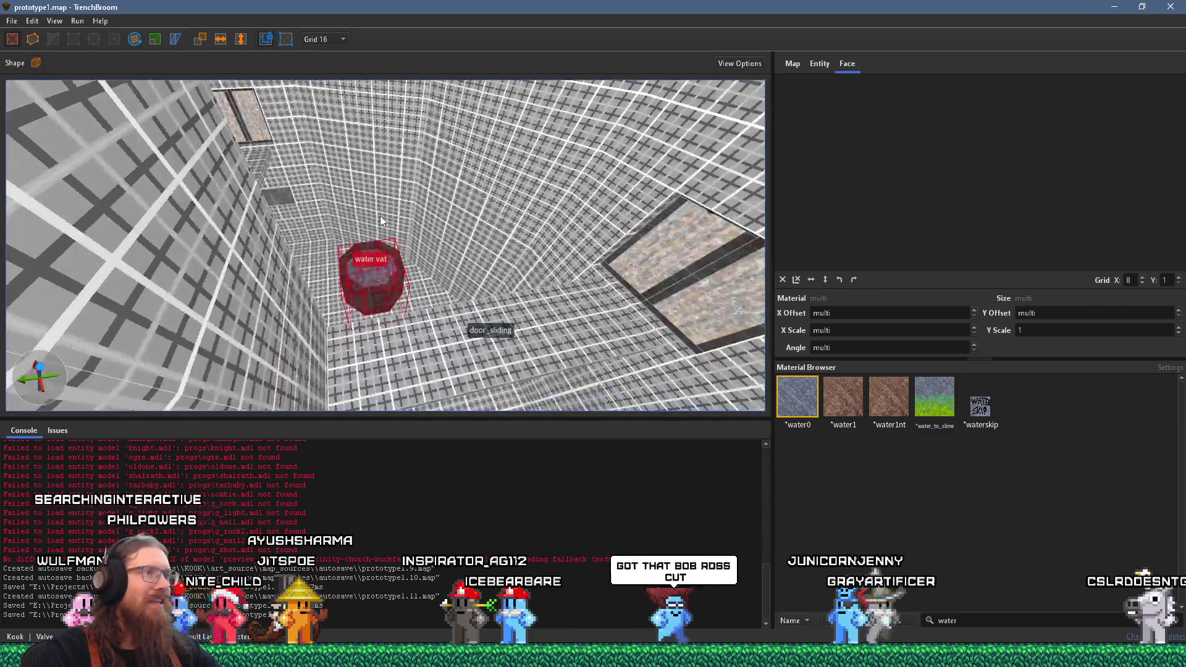
# - Look over the map's compile settings and close them again
pyautogui.click(77, 21)
pyautogui.click(102, 33)
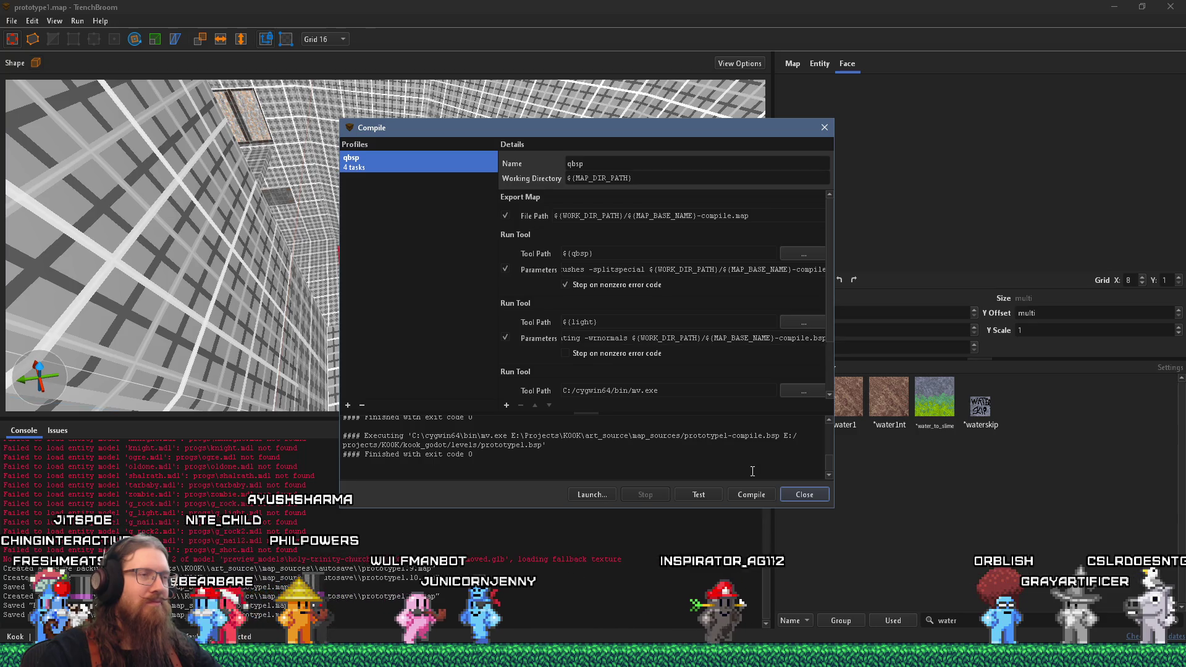
pyautogui.click(824, 128)
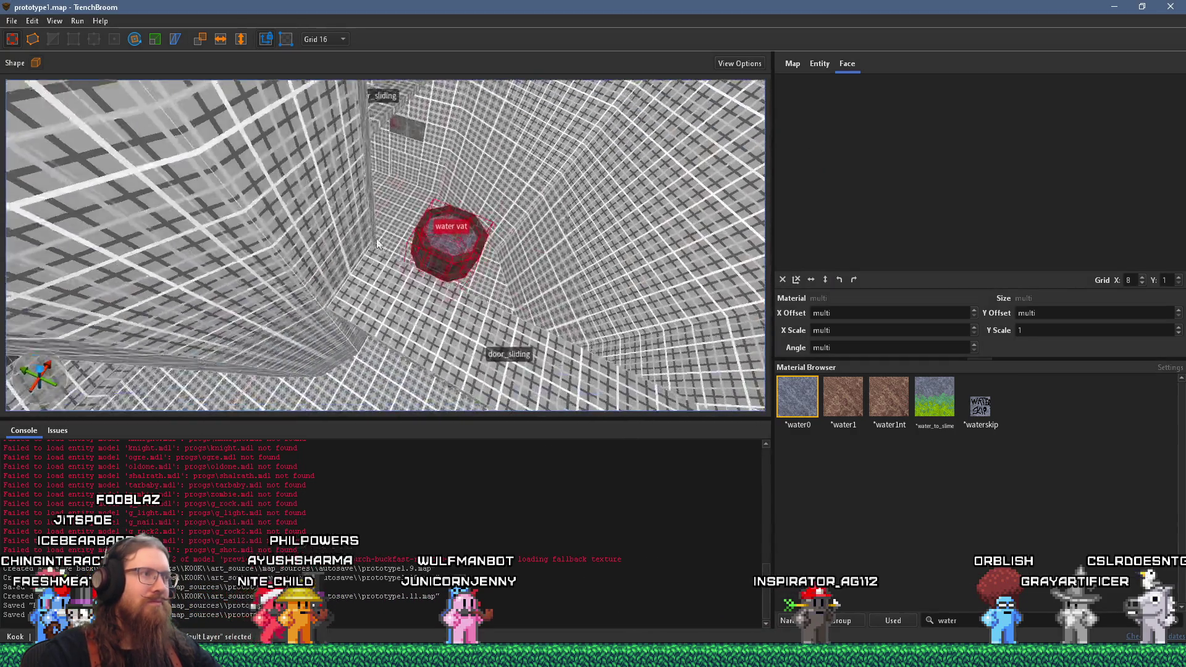
# - Inspect the vat's underside, then show all open windows in Task View
pyautogui.moveTo(449, 313)
pyautogui.mouseDown()
pyautogui.moveTo(413, 228)
pyautogui.moveTo(434, 20)
pyautogui.moveTo(509, 128)
pyautogui.moveTo(540, 123)
pyautogui.mouseUp()
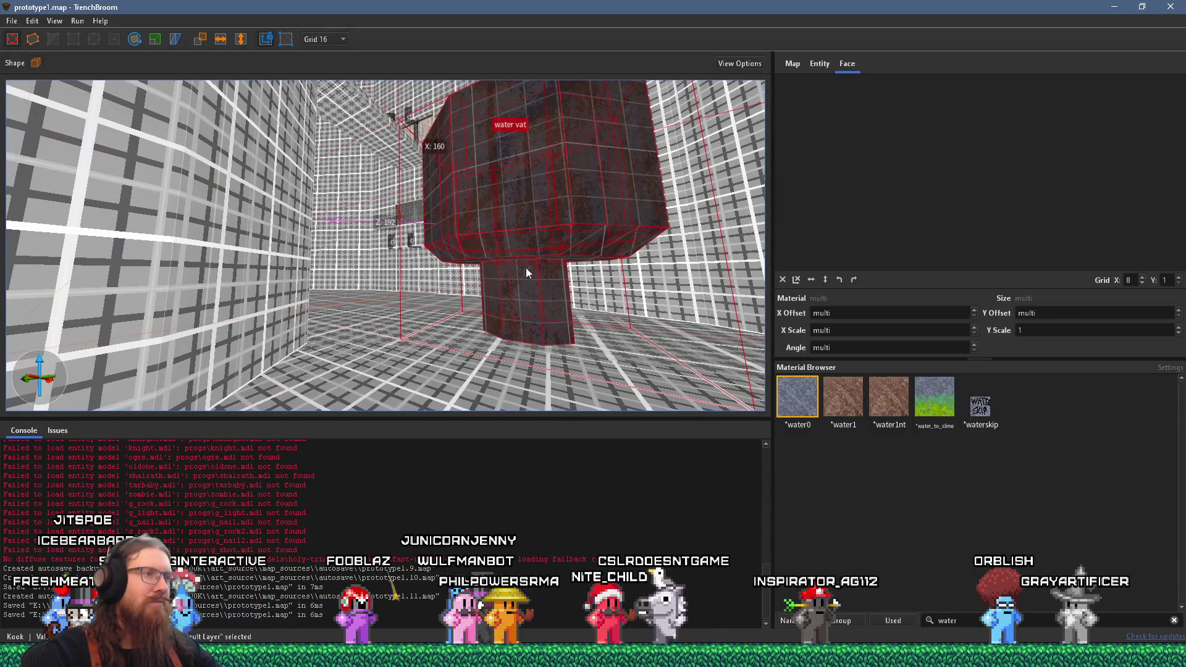
pyautogui.scroll(-5, 528, 291)
pyautogui.moveTo(527, 291)
pyautogui.mouseDown()
pyautogui.moveTo(473, 313)
pyautogui.moveTo(594, 251)
pyautogui.moveTo(207, 336)
pyautogui.mouseUp()
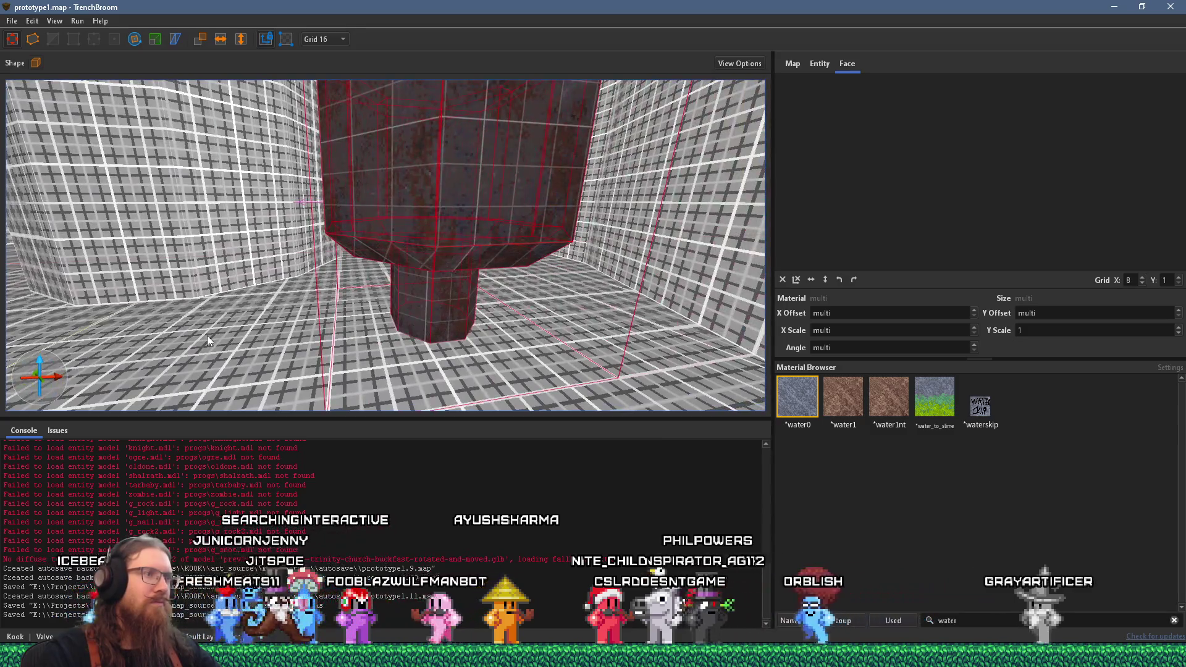
pyautogui.press('super+Tab')
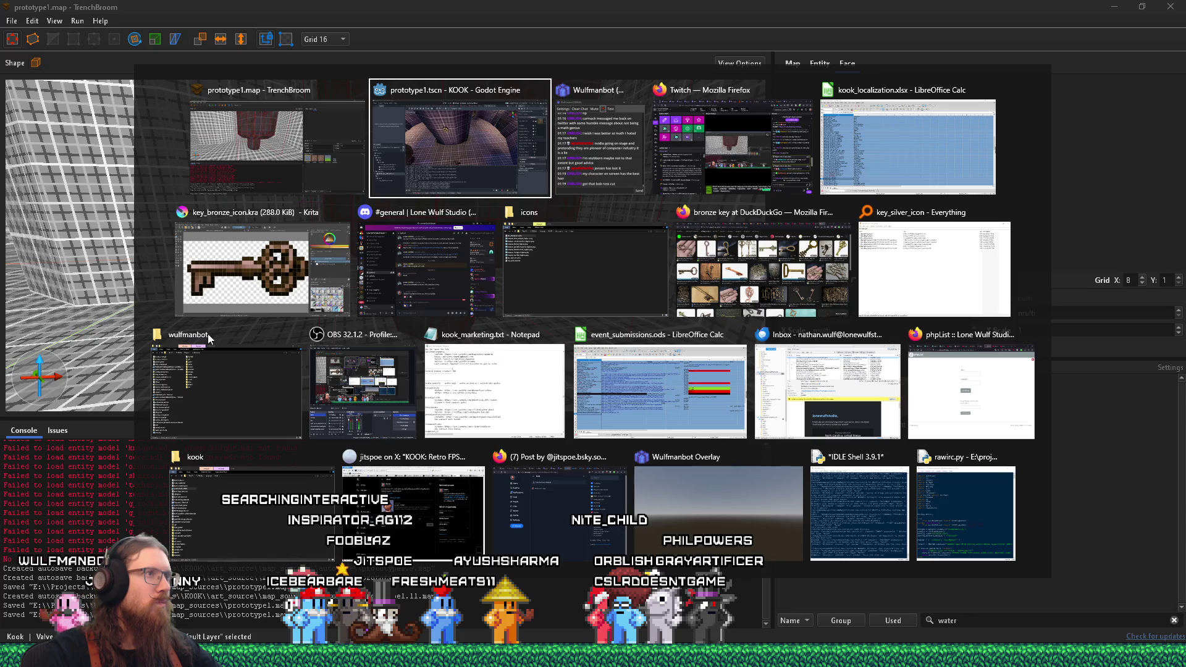
# - Switch to Godot and orbit the 3D view across the re-imported prototype1 level
pyautogui.press('Return')
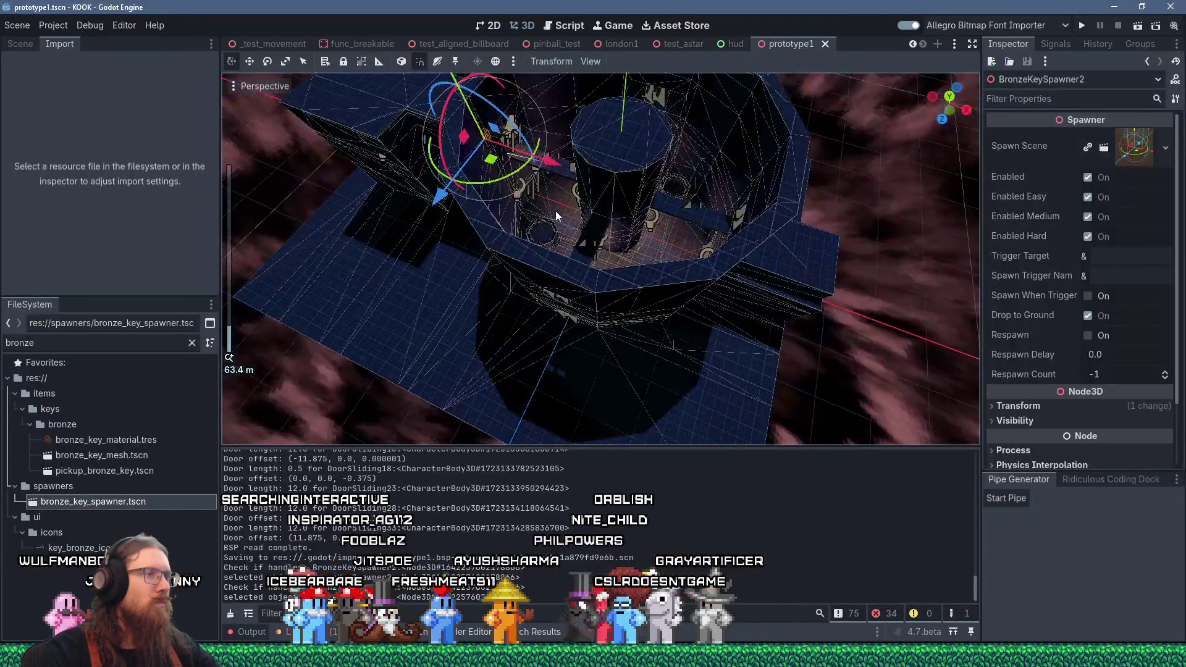
pyautogui.moveTo(555, 210)
pyautogui.mouseDown()
pyautogui.moveTo(374, 240)
pyautogui.moveTo(668, 260)
pyautogui.moveTo(554, 187)
pyautogui.moveTo(627, 188)
pyautogui.moveTo(557, 286)
pyautogui.moveTo(603, 267)
pyautogui.moveTo(549, 279)
pyautogui.moveTo(435, 264)
pyautogui.moveTo(658, 279)
pyautogui.moveTo(618, 295)
pyautogui.mouseUp()
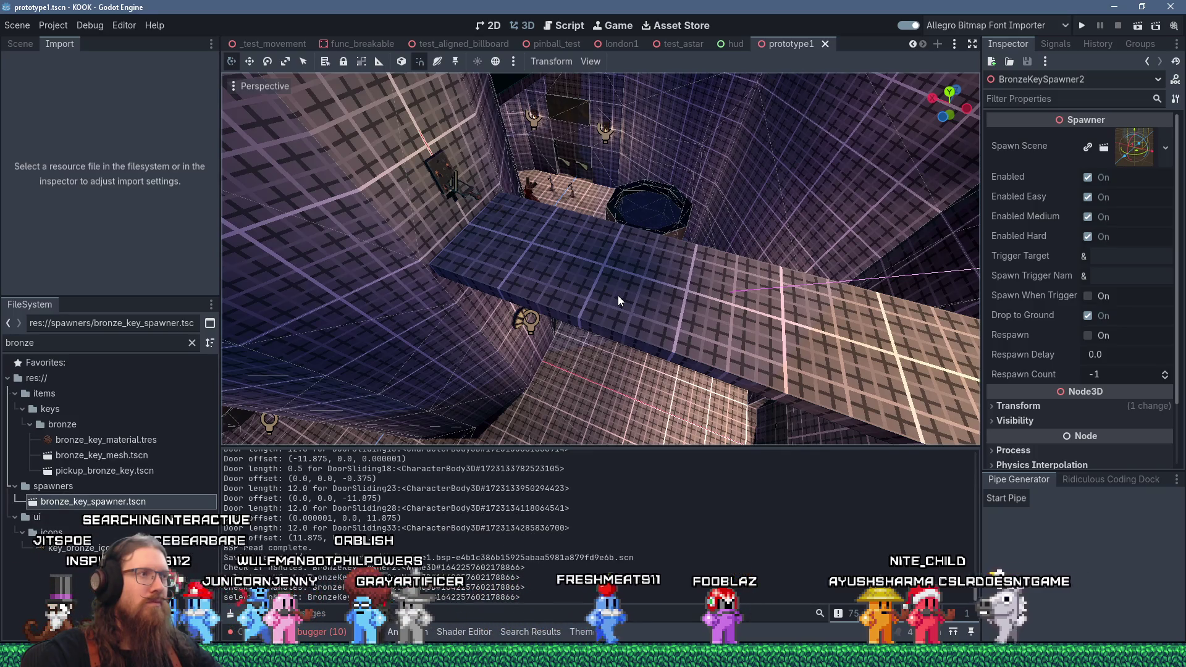
pyautogui.moveTo(617, 296)
pyautogui.mouseDown()
pyautogui.moveTo(666, 244)
pyautogui.moveTo(661, 204)
pyautogui.moveTo(655, 246)
pyautogui.mouseUp()
pyautogui.scroll(-5, 776, 269)
pyautogui.moveTo(776, 275)
pyautogui.mouseDown()
pyautogui.moveTo(689, 279)
pyautogui.moveTo(635, 299)
pyautogui.mouseUp()
pyautogui.scroll(5, 689, 279)
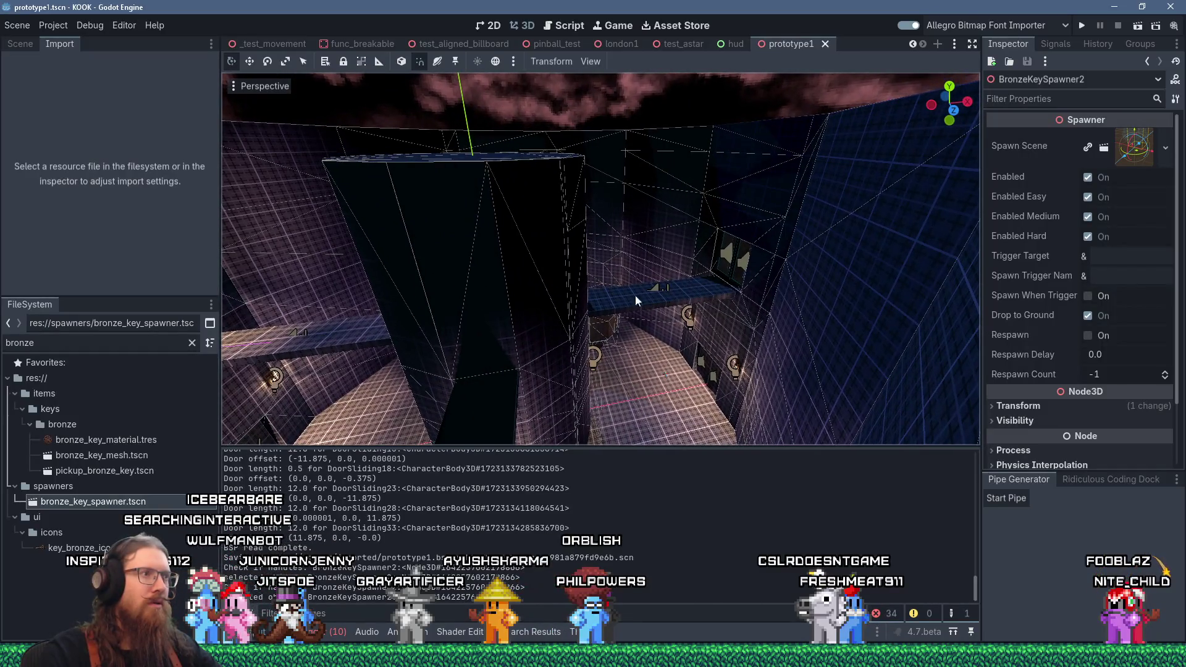
# - Frame BronzeKeySpawner2, orbit around it, and return to TrenchBroom
pyautogui.press('f')
pyautogui.moveTo(795, 290); pyautogui.dragTo(834, 286)
pyautogui.scroll(-3, 658, 299)
pyautogui.moveTo(658, 299); pyautogui.dragTo(706, 277)
pyautogui.hotkey('alt', 'Tab')
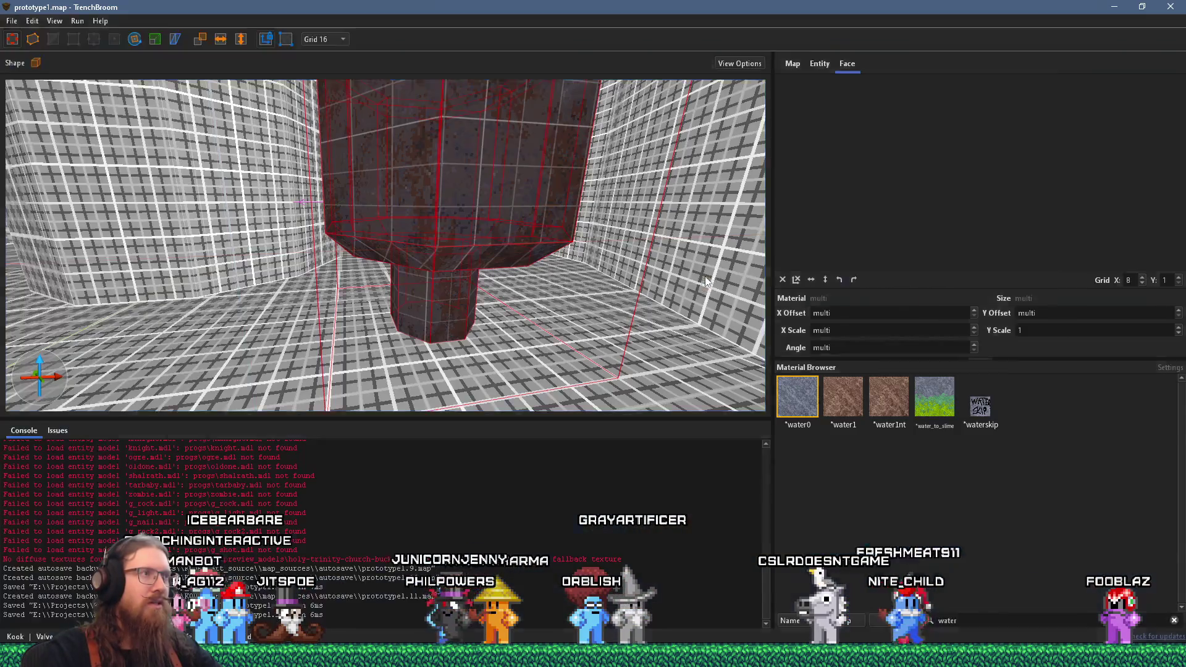
# - Orbit toward the door wall and select the sliding door brush
pyautogui.scroll(-3, 529, 243)
pyautogui.moveTo(463, 206)
pyautogui.mouseDown()
pyautogui.moveTo(499, 339)
pyautogui.moveTo(397, 345)
pyautogui.mouseUp()
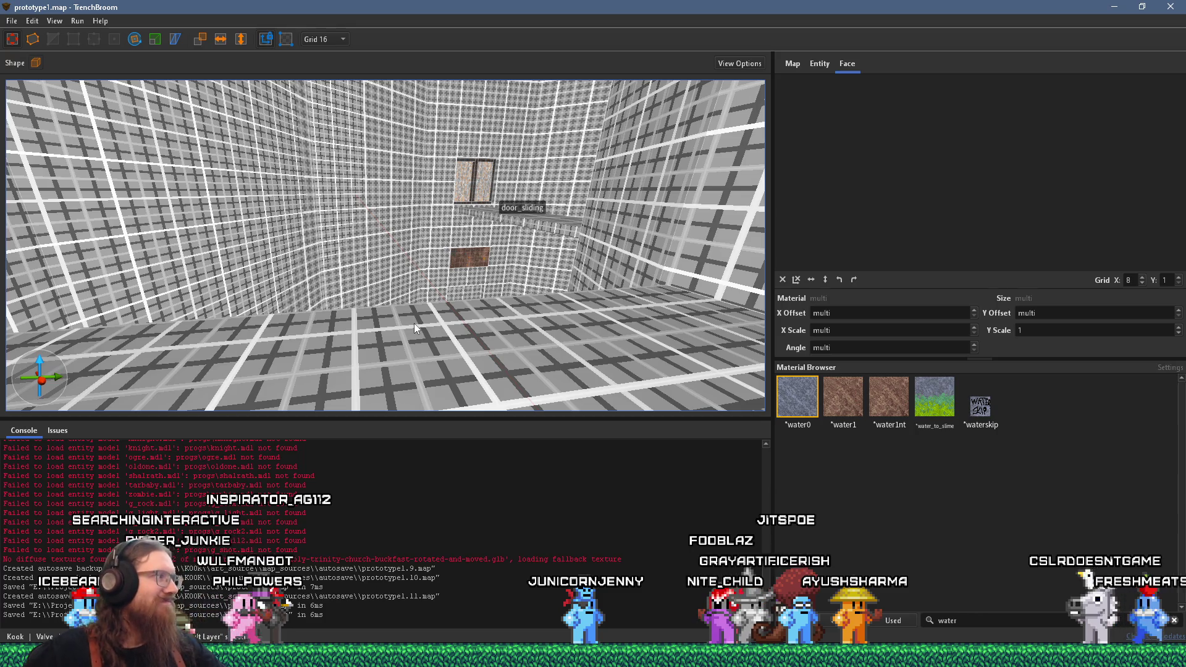
pyautogui.moveTo(414, 323)
pyautogui.mouseDown()
pyautogui.moveTo(377, 257)
pyautogui.moveTo(467, 229)
pyautogui.mouseUp()
pyautogui.click(293, 286)
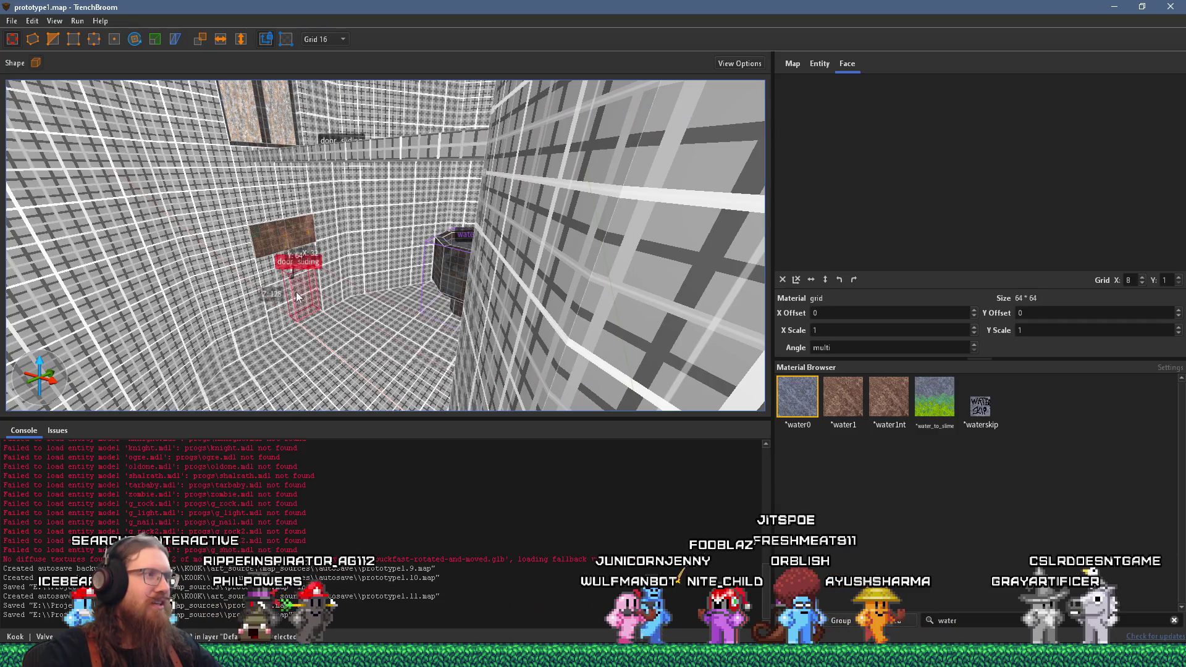
pyautogui.moveTo(295, 292)
pyautogui.mouseDown()
pyautogui.moveTo(374, 320)
pyautogui.moveTo(420, 280)
pyautogui.moveTo(446, 306)
pyautogui.moveTo(569, 311)
pyautogui.moveTo(480, 259)
pyautogui.moveTo(363, 249)
pyautogui.moveTo(536, 229)
pyautogui.moveTo(560, 206)
pyautogui.moveTo(389, 222)
pyautogui.moveTo(533, 72)
pyautogui.mouseUp()
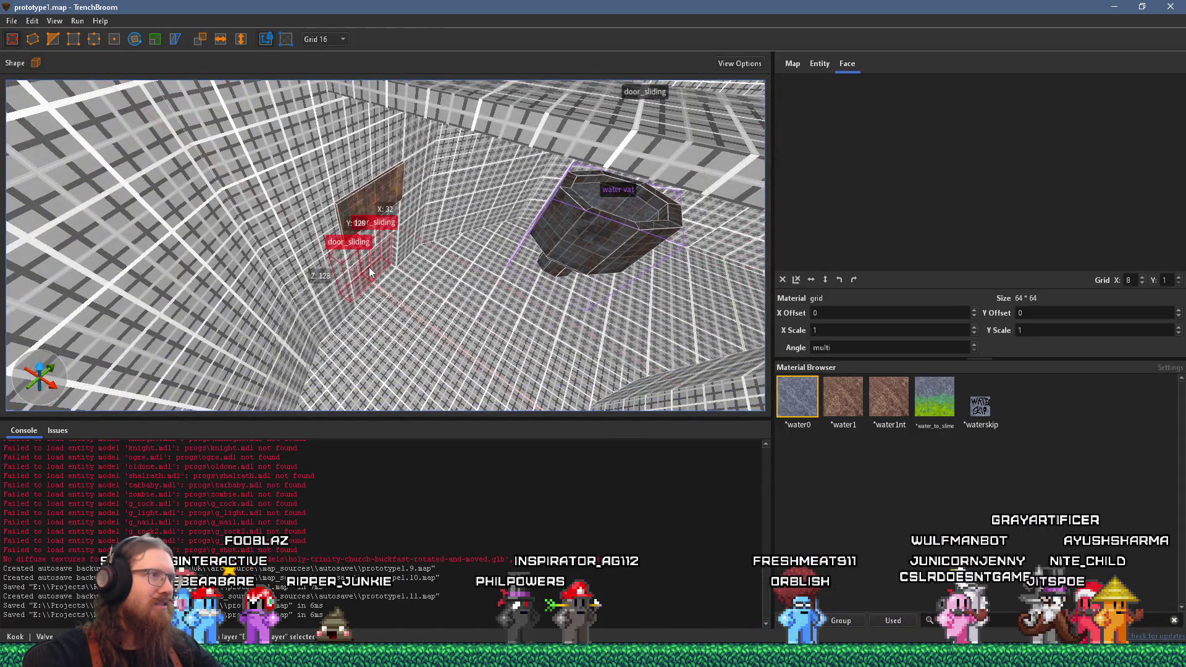
# - Fly closer to the sliding doors, briefly toggling the Rotate tool
pyautogui.moveTo(582, 334); pyautogui.dragTo(604, 287)
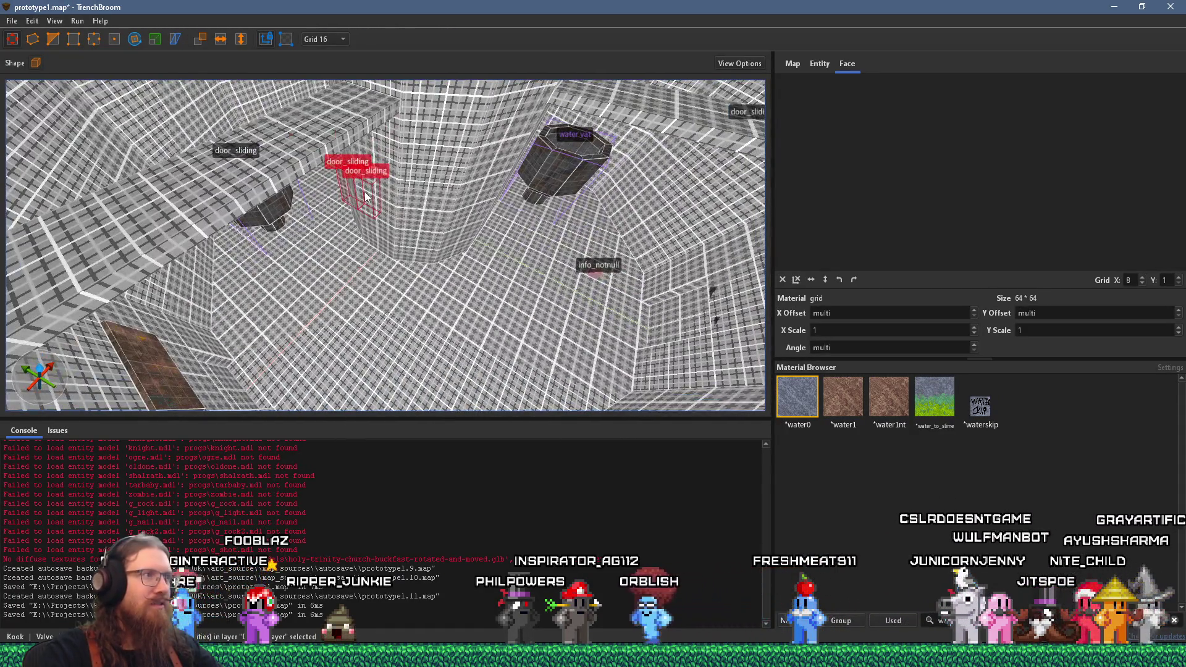
pyautogui.moveTo(747, 386)
pyautogui.mouseDown()
pyautogui.moveTo(543, 257)
pyautogui.moveTo(183, 151)
pyautogui.moveTo(316, 113)
pyautogui.moveTo(297, 202)
pyautogui.mouseUp()
pyautogui.moveTo(454, 279); pyautogui.dragTo(412, 245)
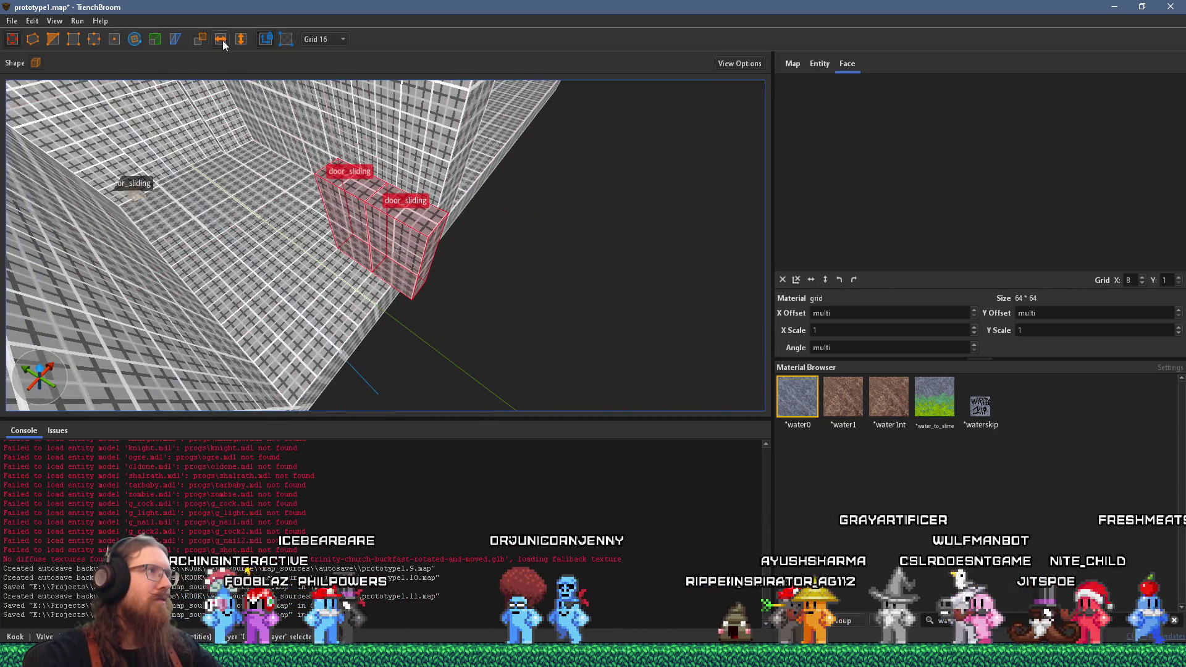
pyautogui.click(138, 41)
pyautogui.moveTo(390, 289); pyautogui.dragTo(243, 176)
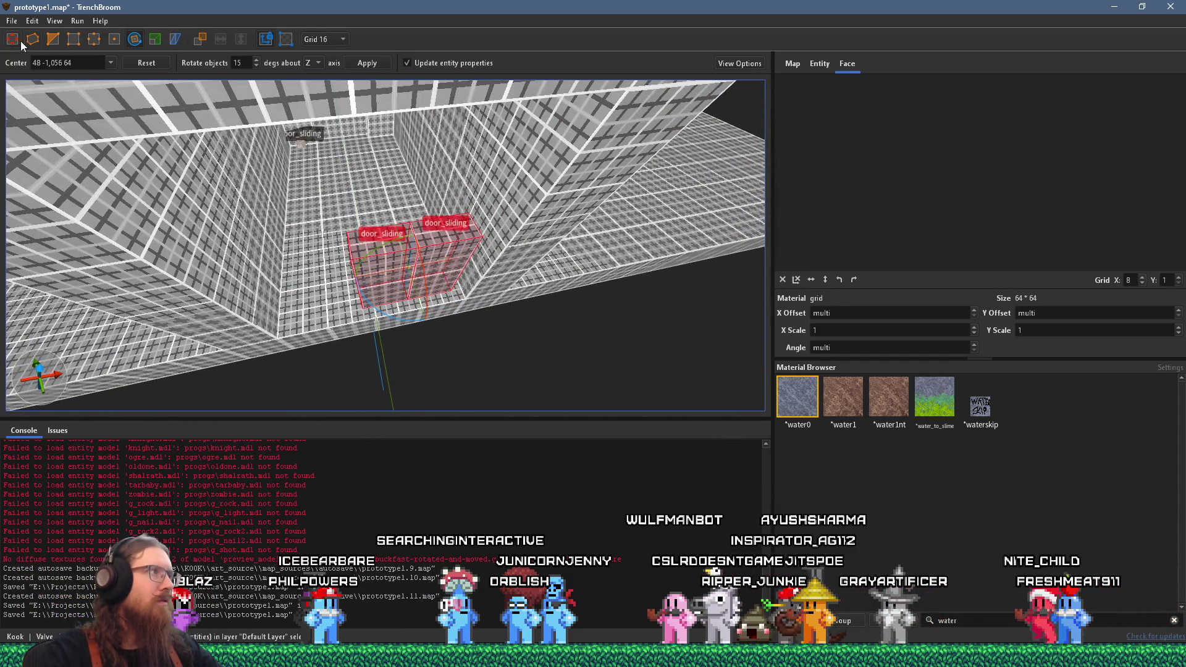
pyautogui.moveTo(365, 284)
pyautogui.mouseDown()
pyautogui.moveTo(374, 299)
pyautogui.moveTo(424, 107)
pyautogui.moveTo(394, 243)
pyautogui.mouseUp()
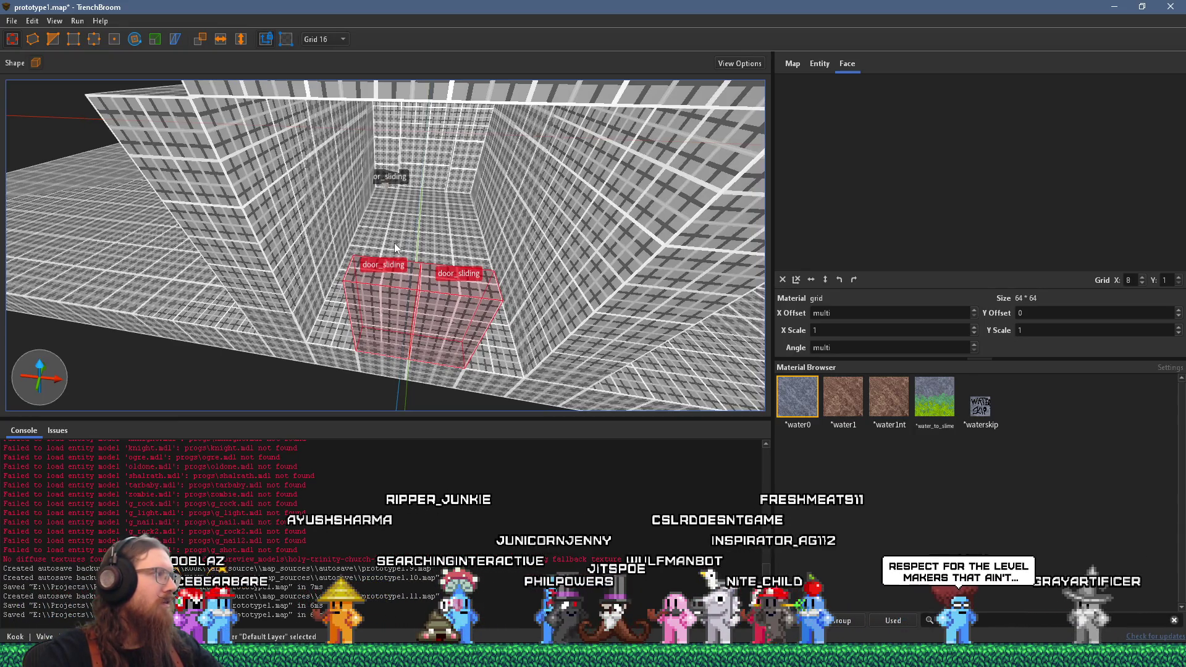
pyautogui.scroll(5, 395, 240)
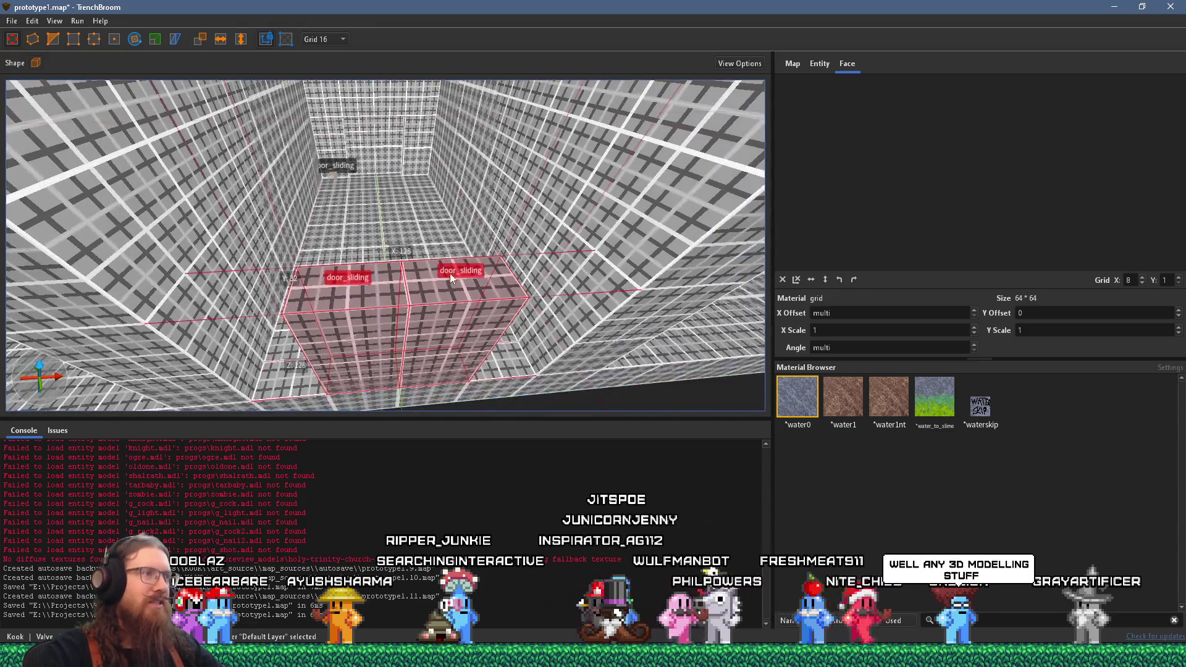
# - On both door_sliding entities, set trigger_group_name to bronze and rename gold_key_required to bronze_key_required
pyautogui.click(451, 275)
pyautogui.click(819, 64)
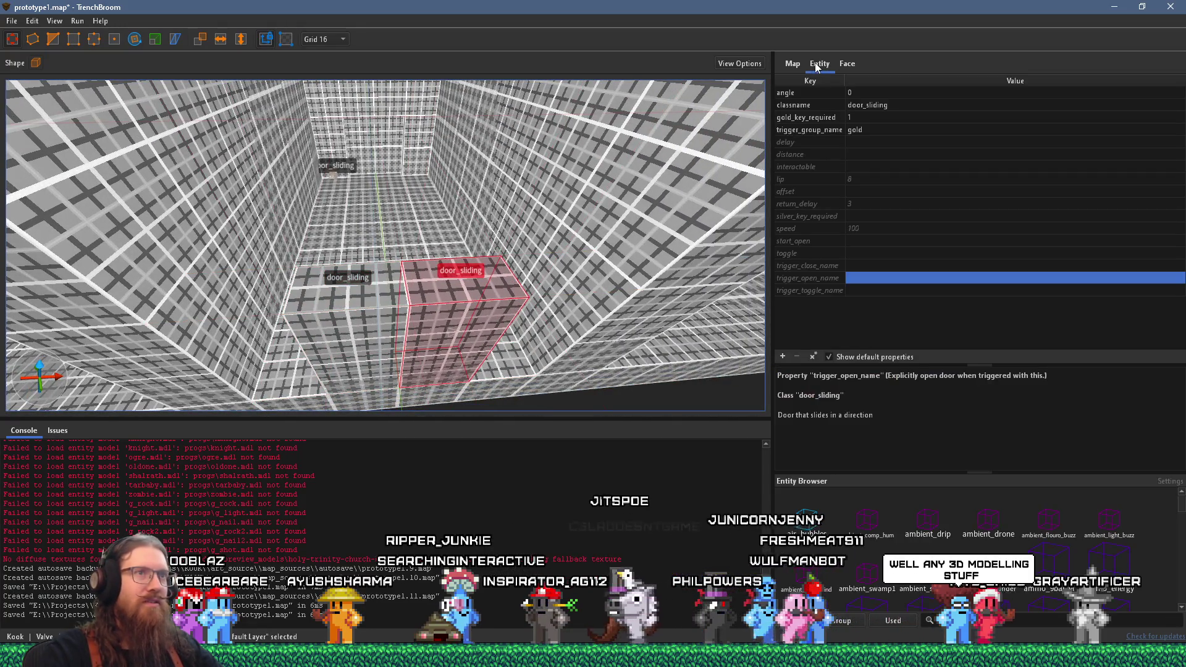
pyautogui.keyDown('ctrl'); pyautogui.click(388, 307); pyautogui.keyUp('ctrl')
pyautogui.doubleClick(887, 128)
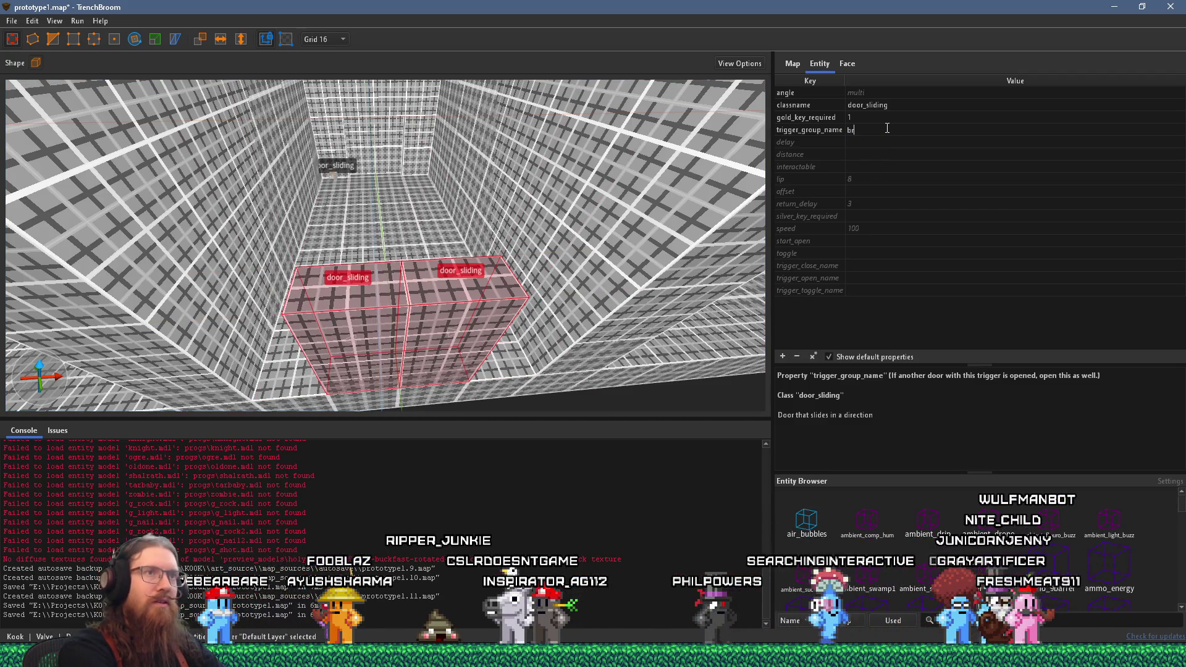
pyautogui.click(795, 118)
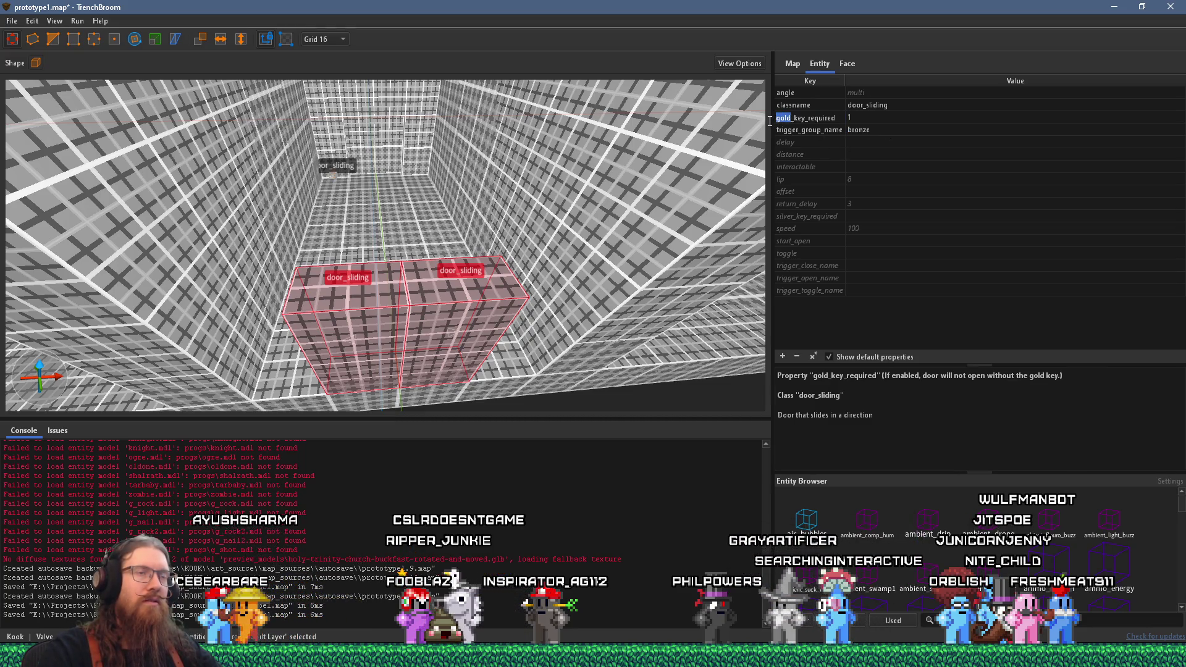
pyautogui.write('bron')
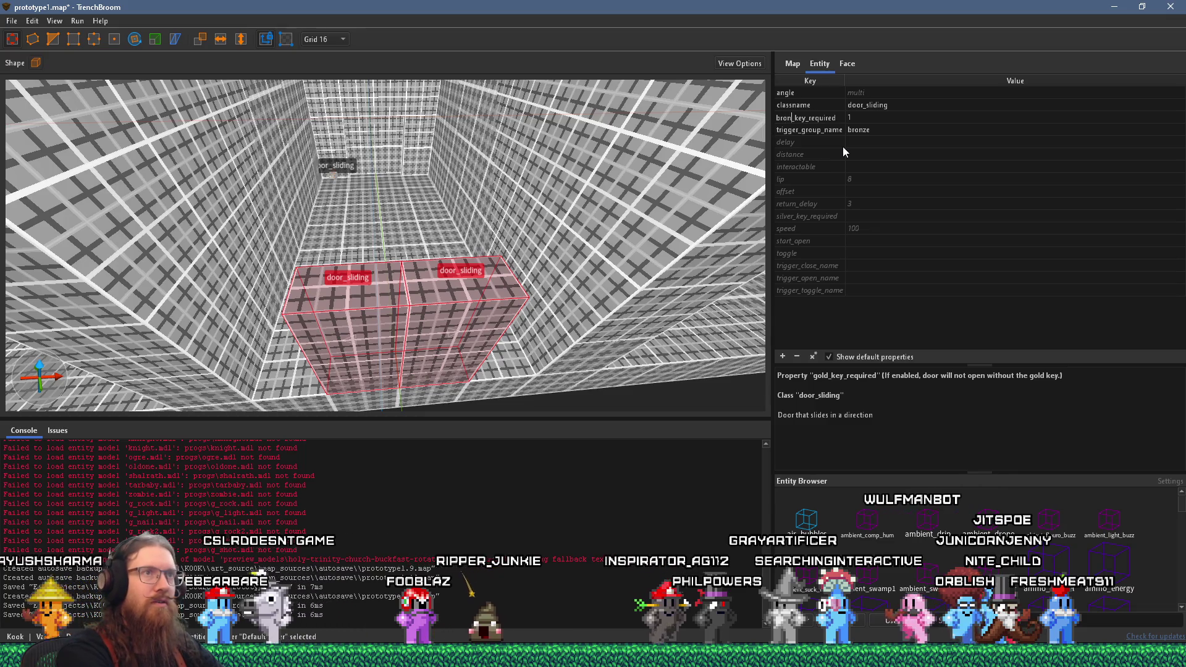
pyautogui.write('ze')
pyautogui.press('Return')
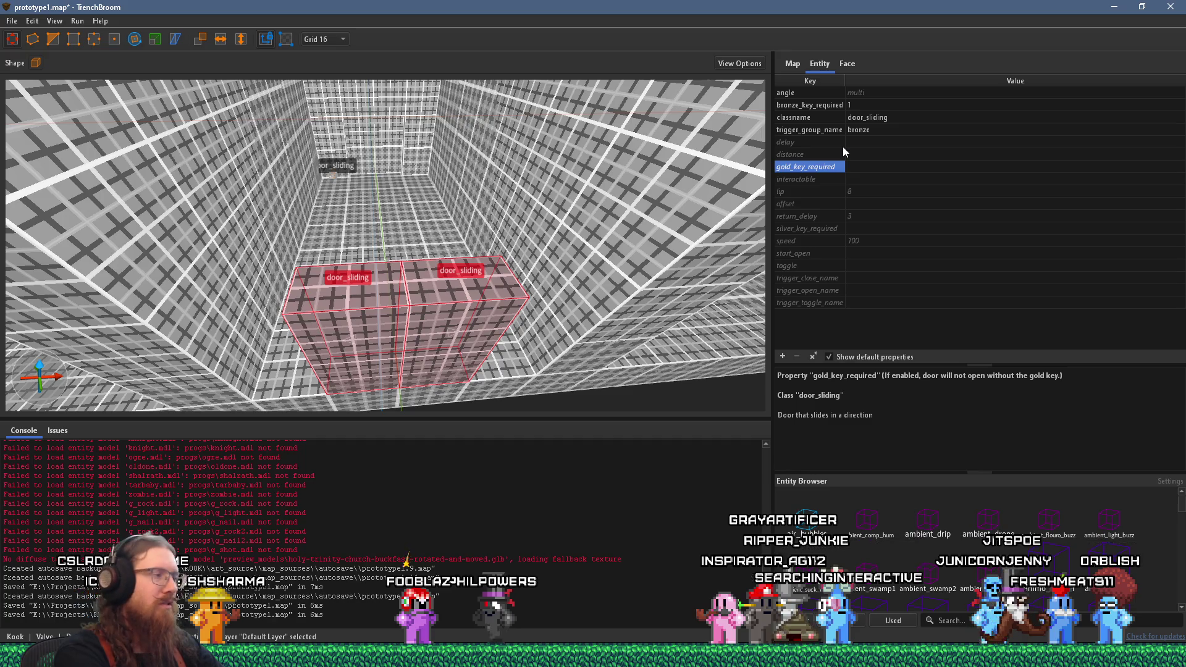
pyautogui.press('super+r')
# - From the kook map_sources folder, go to Trenchbroom\KOOK and edit KOOK.fgd in Notepad++
pyautogui.write('e:\\p')
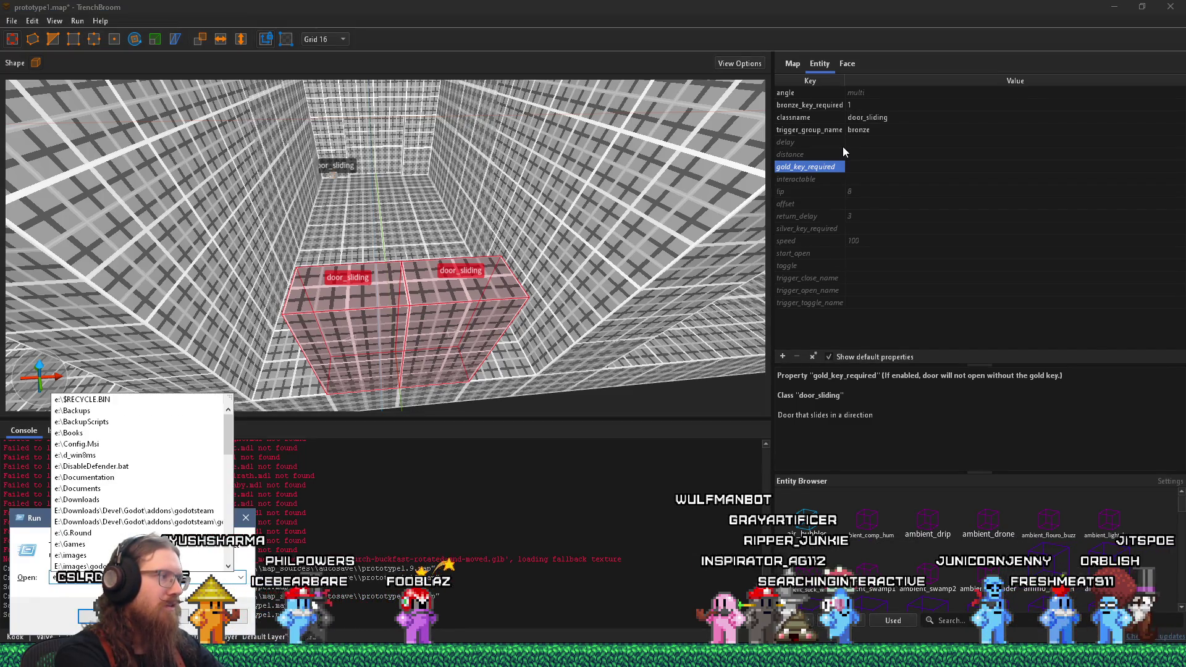
pyautogui.write('rojects\\koo')
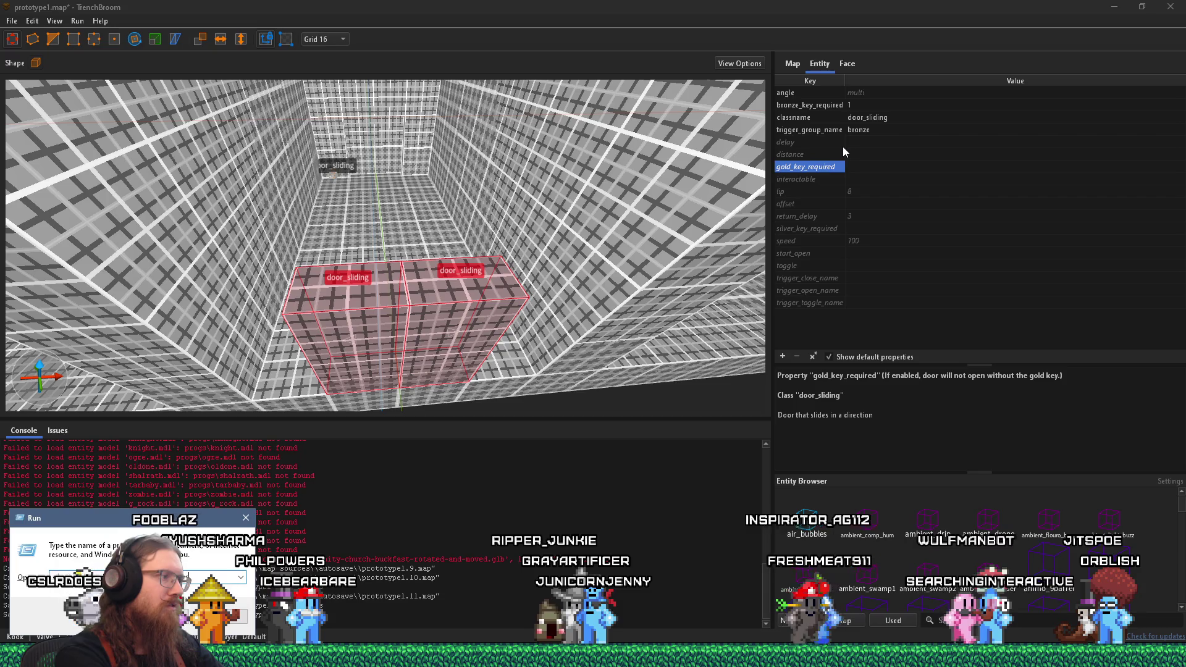
pyautogui.press('Return')
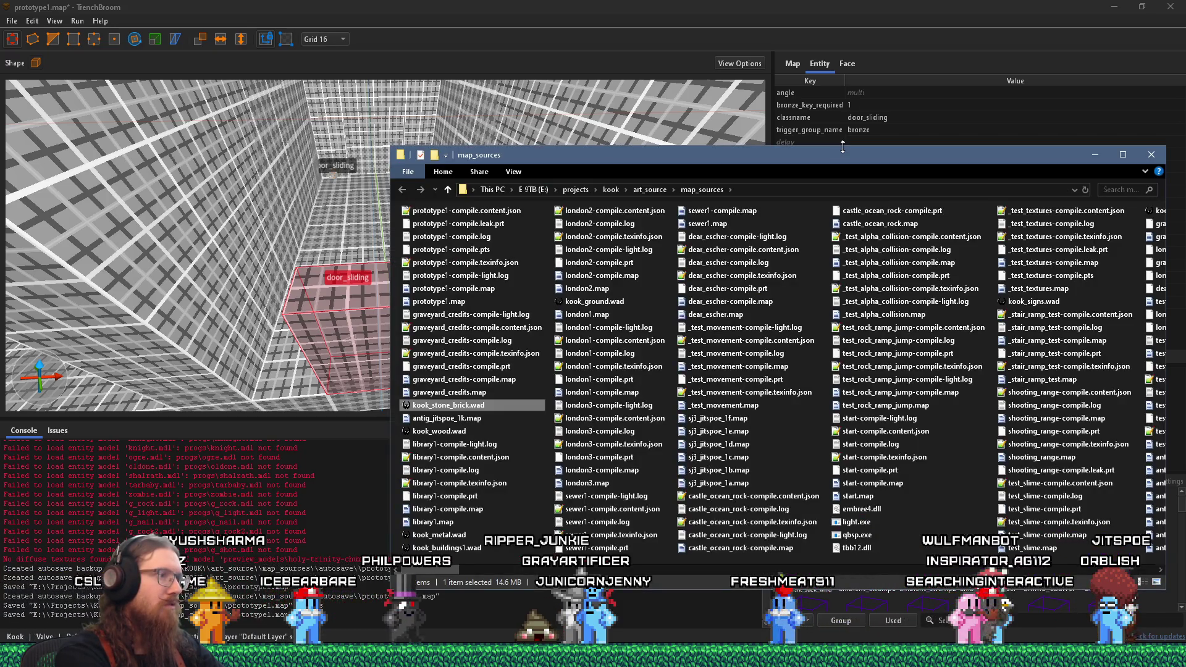
pyautogui.write('tre')
pyautogui.press('Return')
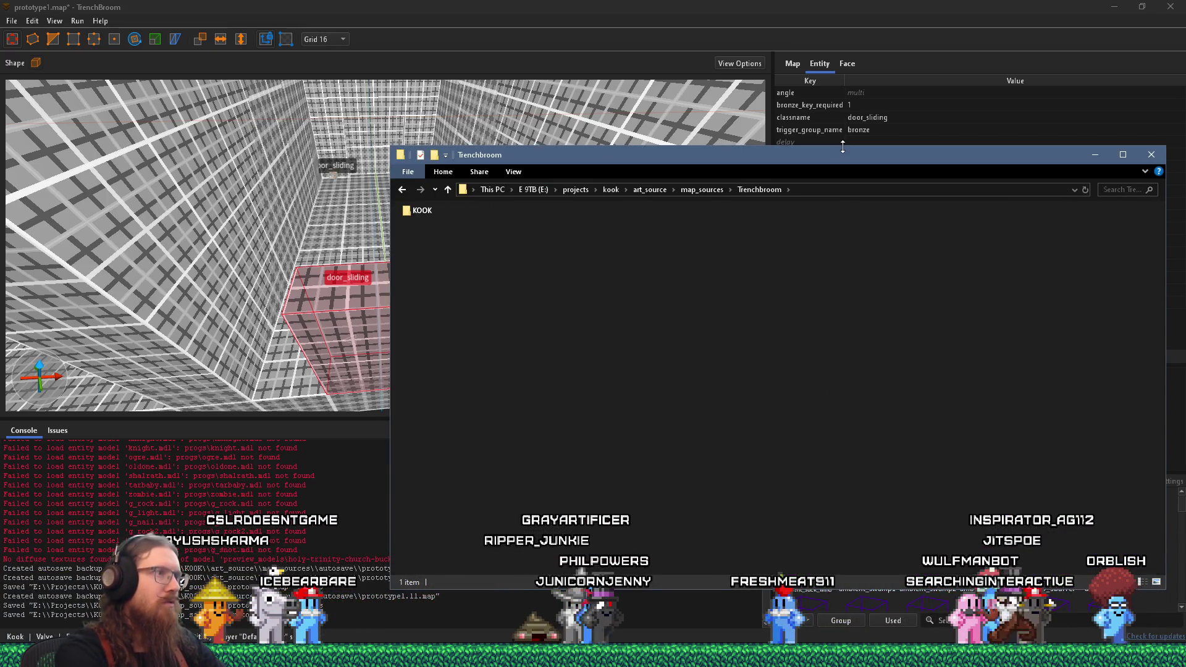
pyautogui.doubleClick(423, 211)
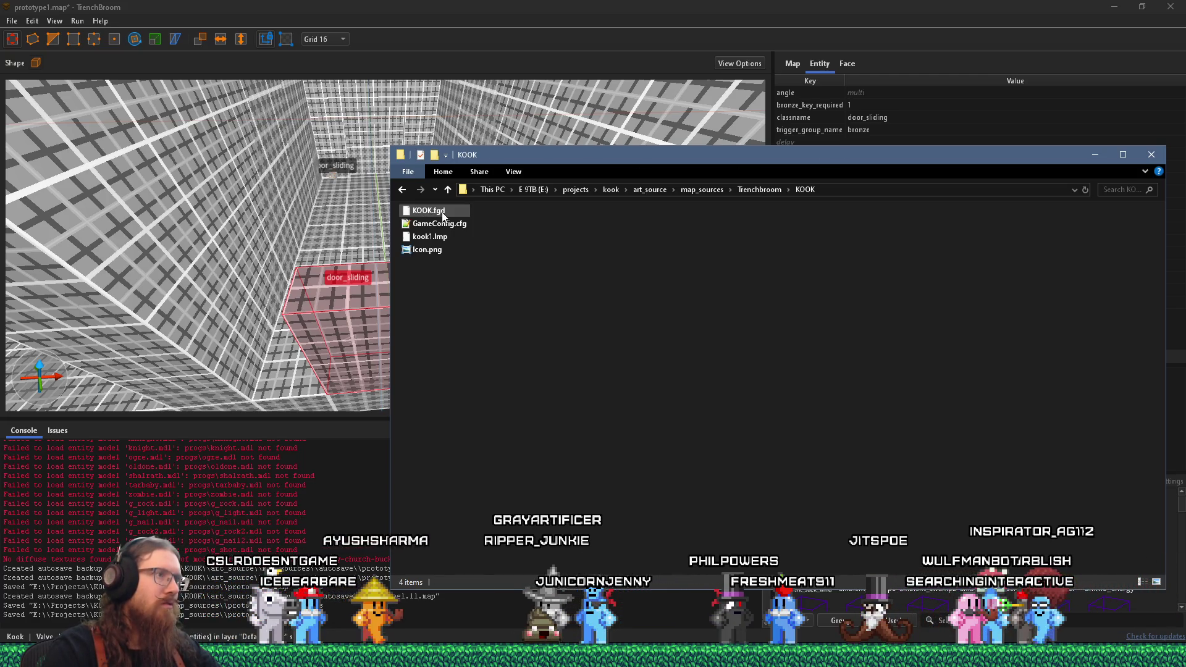
pyautogui.rightClick(443, 212)
pyautogui.click(474, 288)
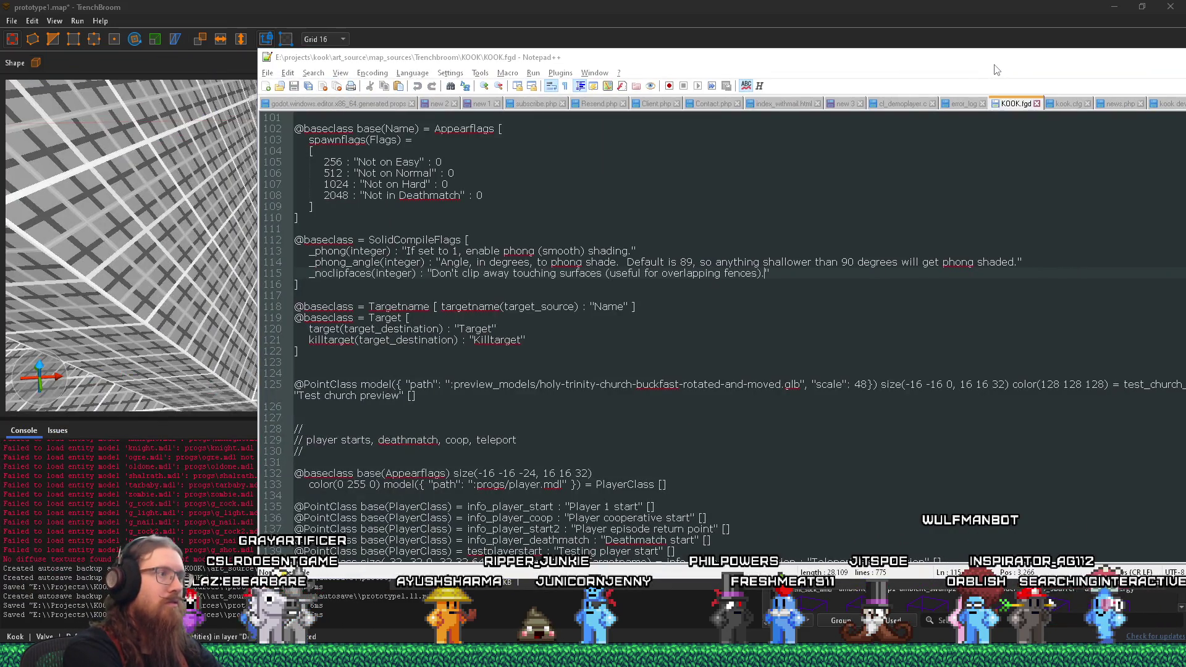
# - Find the gold_key_required definition and move the silver key line above it
pyautogui.hotkey('ctrl', 'f')
pyautogui.write('gold_key')
pyautogui.press('Return')
pyautogui.press('Escape')
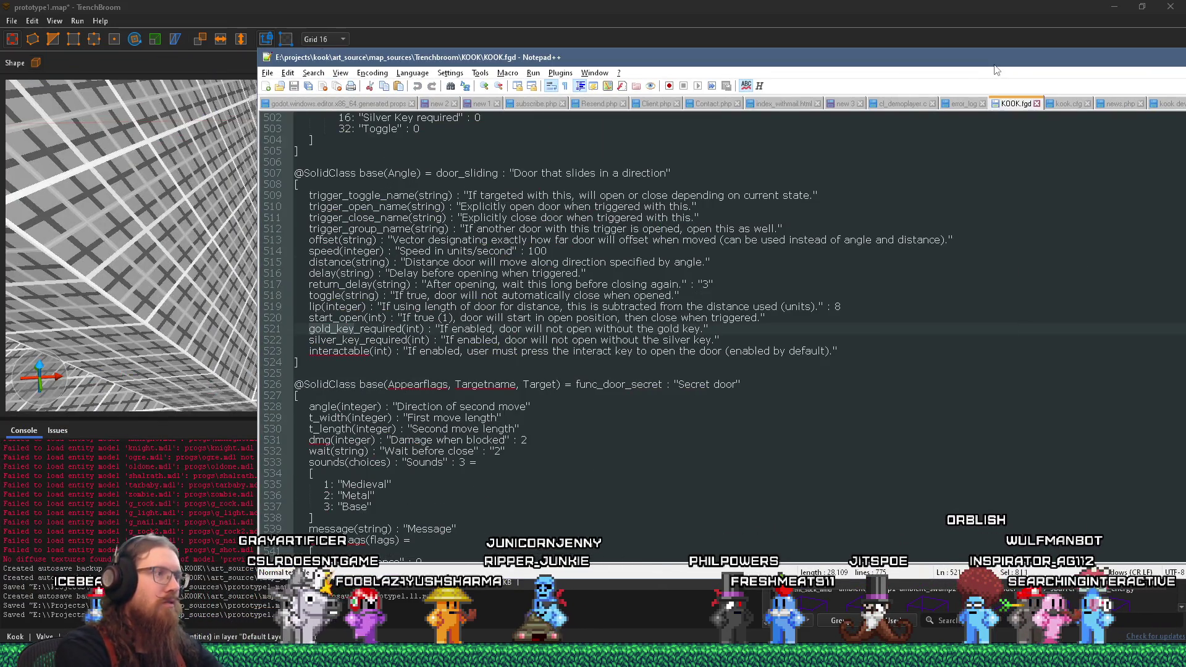
pyautogui.press('End')
pyautogui.press('Down')
pyautogui.hotkey('shift', 'Up')
pyautogui.press('Delete')
pyautogui.press('Up')
pyautogui.press('End')
pyautogui.hotkey('ctrl', 'v')
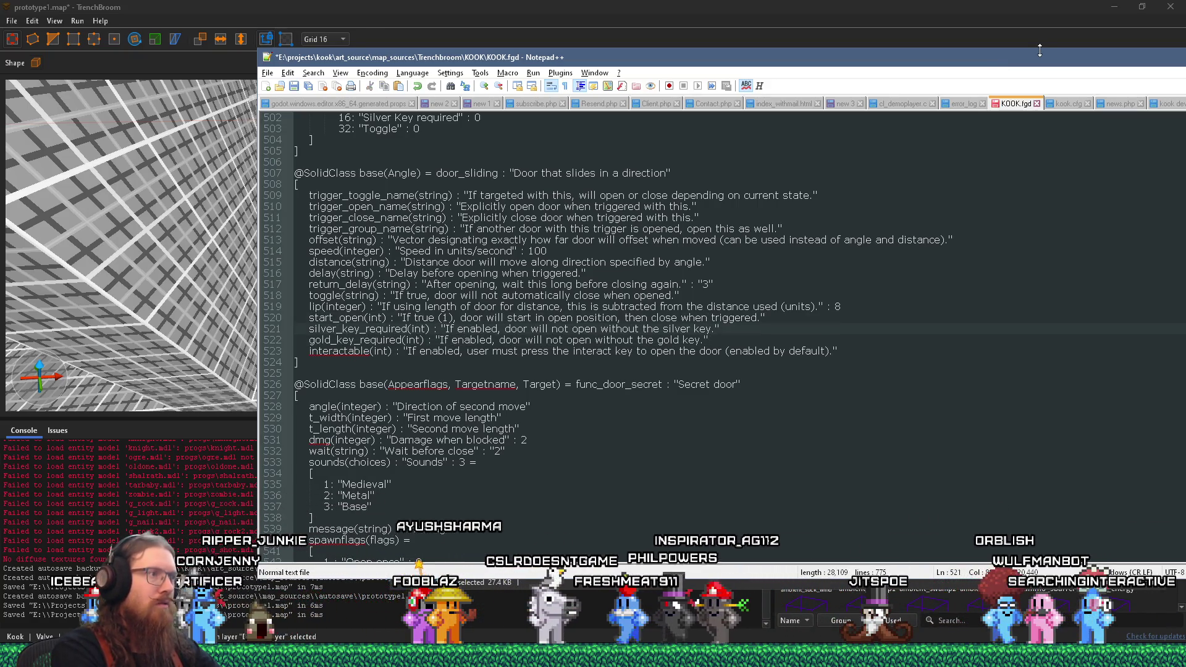
# - Duplicate the silver_key_required definition line and rename the copy to bronze
pyautogui.press('Return')
pyautogui.hotkey('ctrl', 'v')
pyautogui.press('Up')
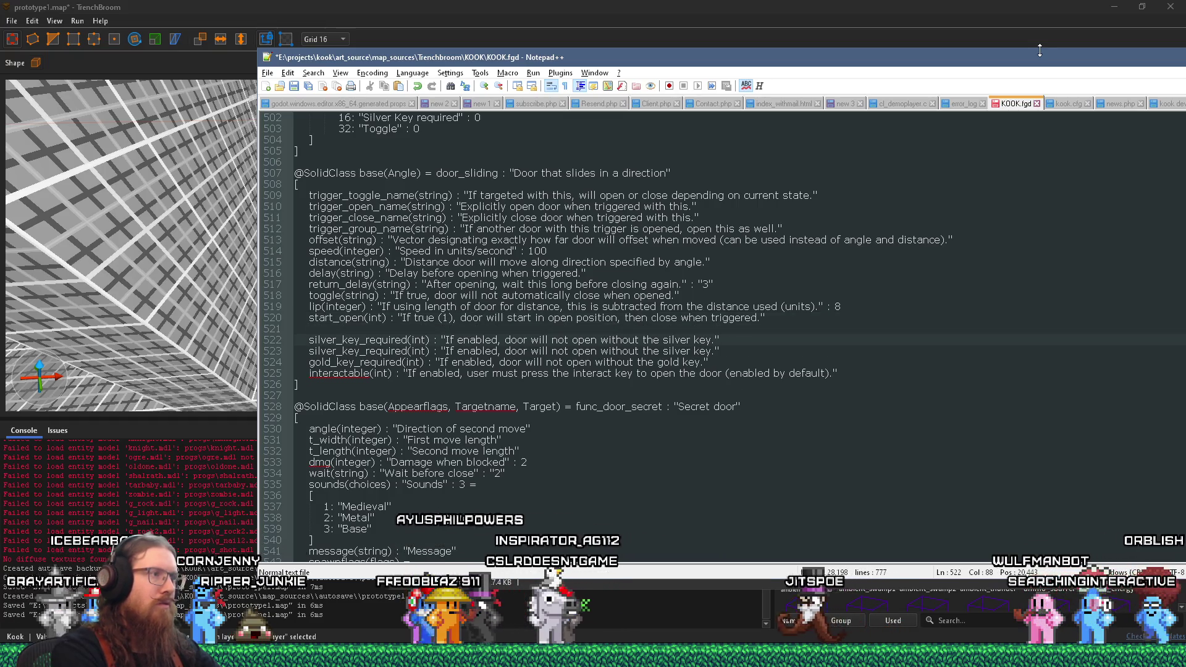
pyautogui.press('Delete')
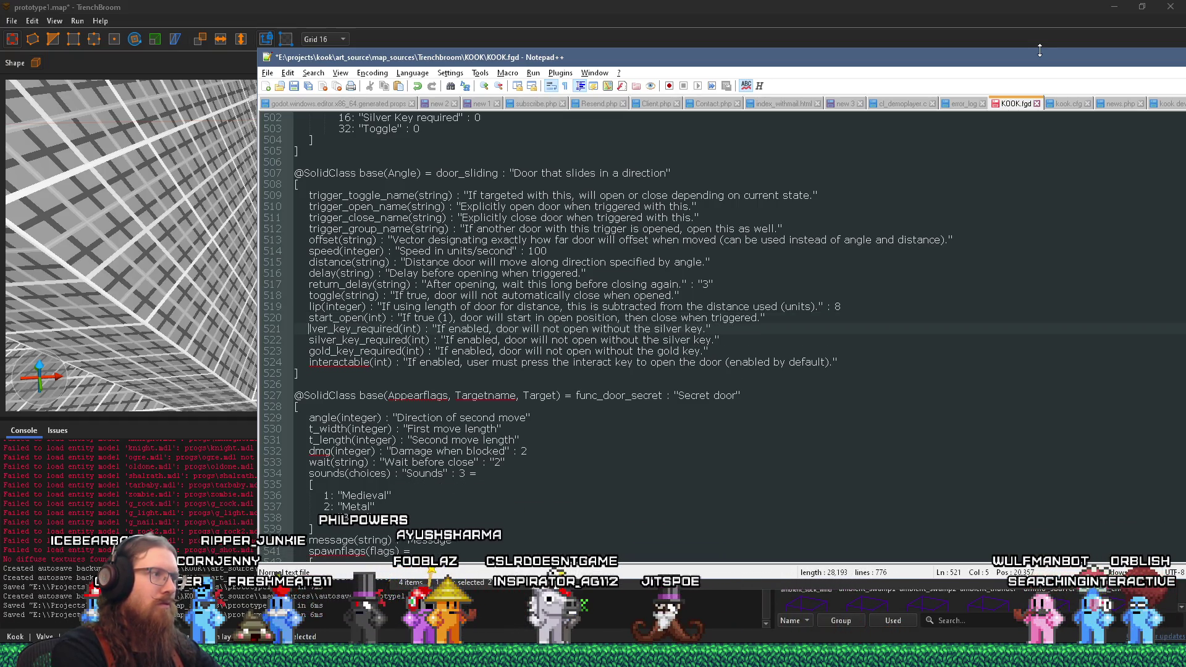
pyautogui.write('bronze')
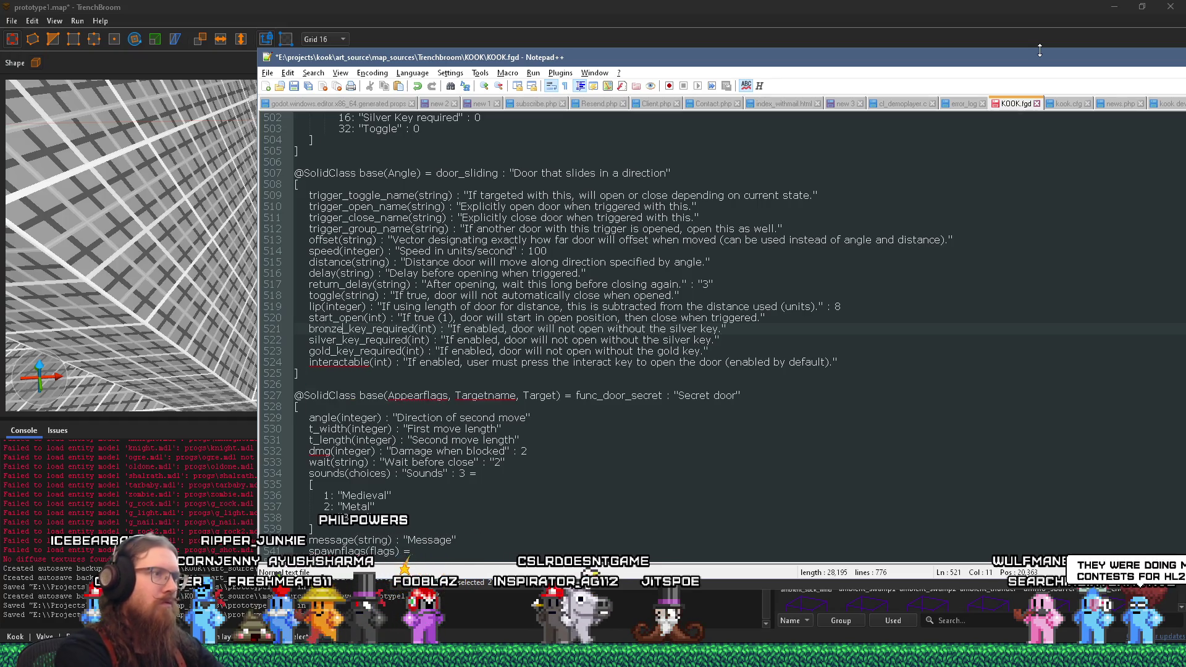
# - Change 'silver' to 'bronze' in line 521's description and save KOOK.fgd
pyautogui.press('End')
pyautogui.hotkey('ctrl', 'Left')
pyautogui.hotkey('ctrl', 'Left')
pyautogui.press('Left')
pyautogui.hotkey('shift', 'Left')
pyautogui.hotkey('shift', 'Left')
pyautogui.hotkey('shift', 'Left')
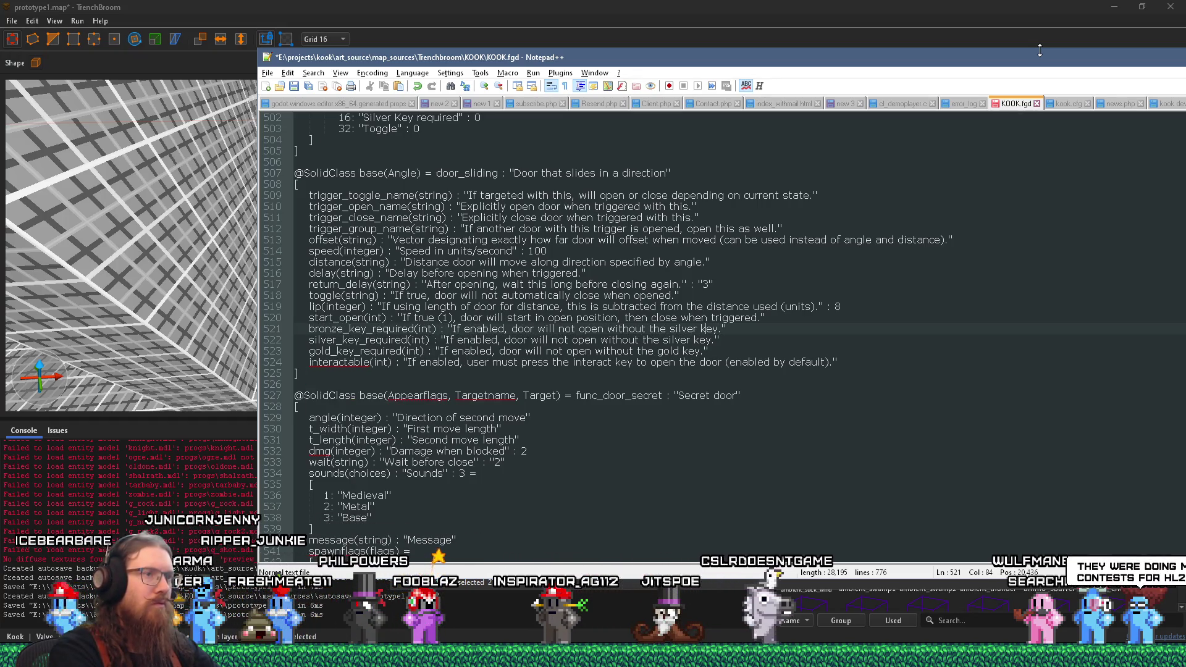
pyautogui.press('BackSpace')
pyautogui.press('BackSpace')
pyautogui.press('BackSpace')
pyautogui.write('brn')
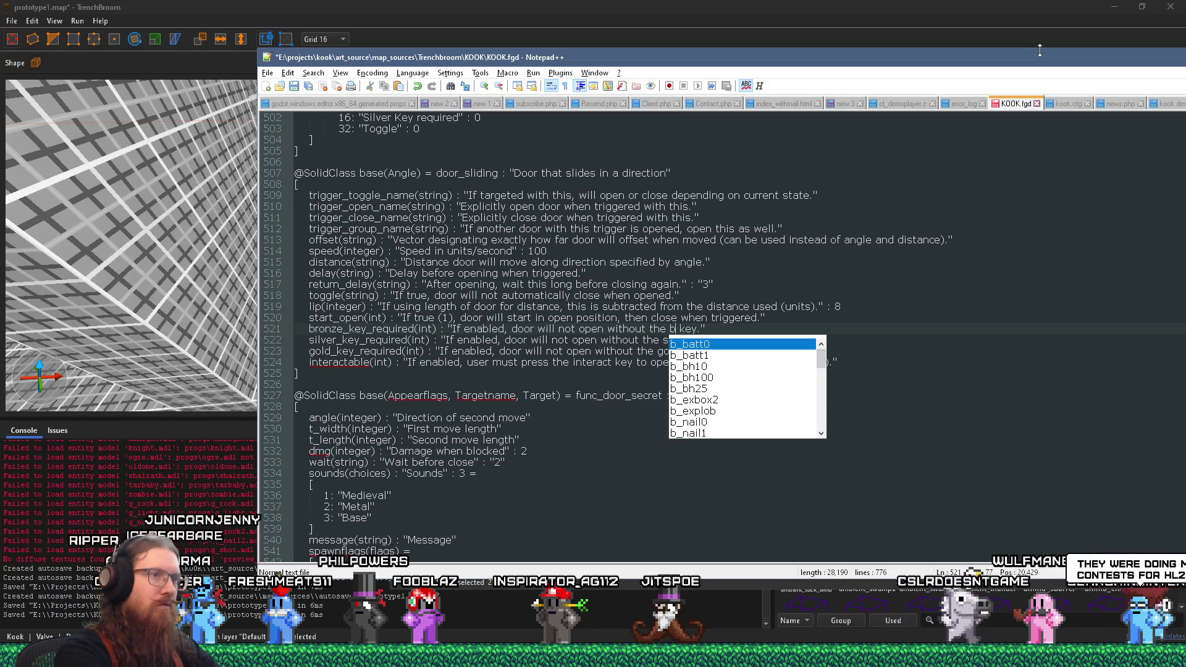
pyautogui.press('BackSpace')
pyautogui.write('onze')
pyautogui.hotkey('ctrl', 's')
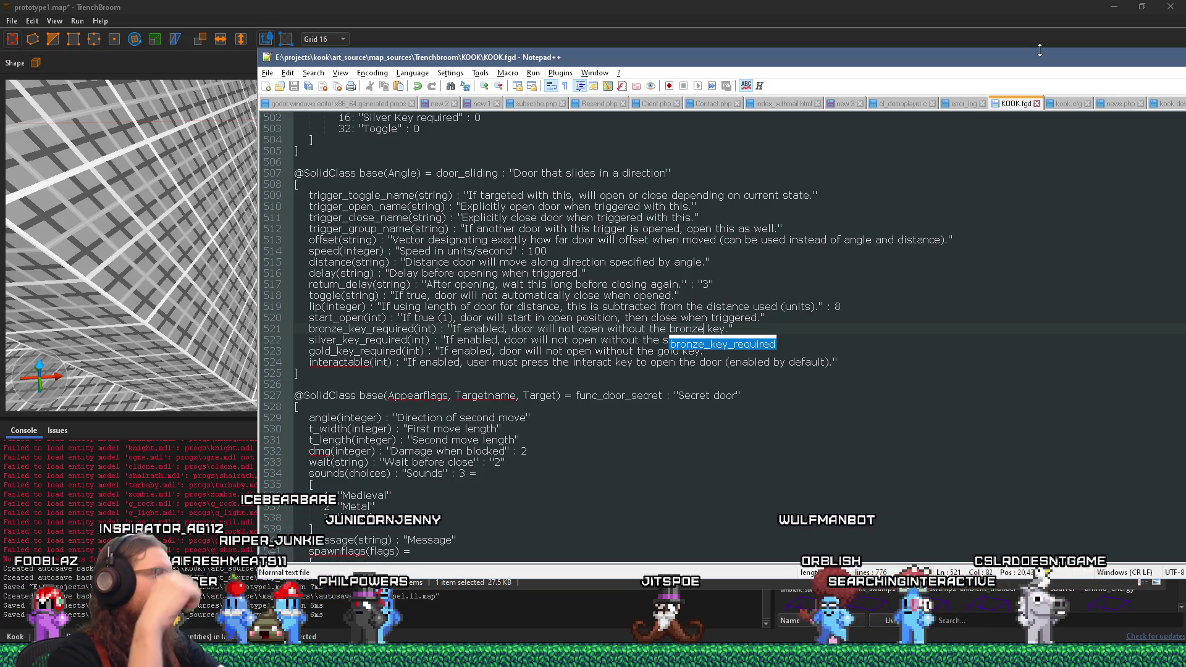
pyautogui.click(1112, 64)
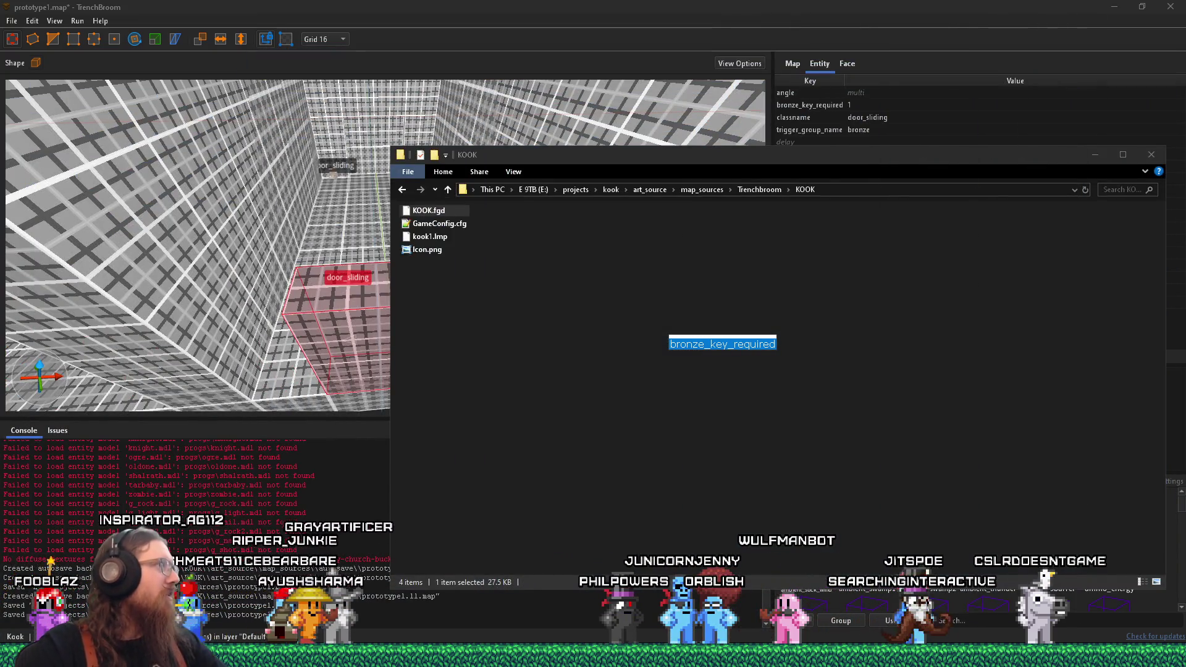
# - Back in TrenchBroom, orbit toward the doorway and select the upper ledge brush
pyautogui.hotkey('alt', 'Tab')
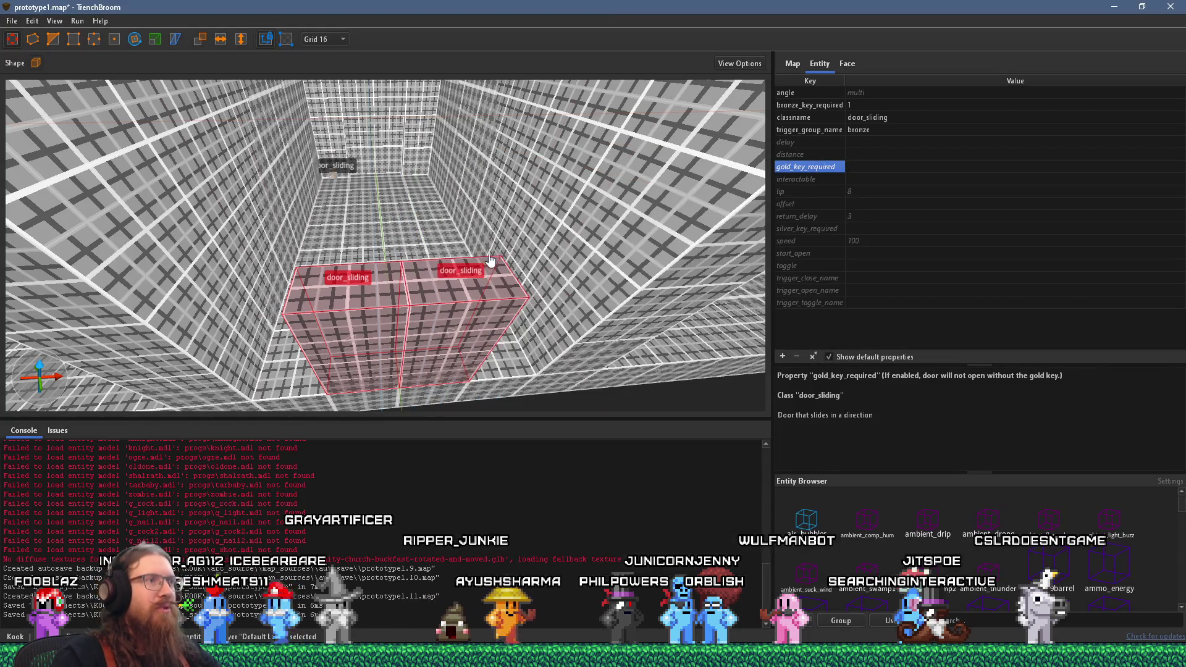
pyautogui.scroll(-5, 449, 243)
pyautogui.moveTo(384, 242); pyautogui.dragTo(392, 245)
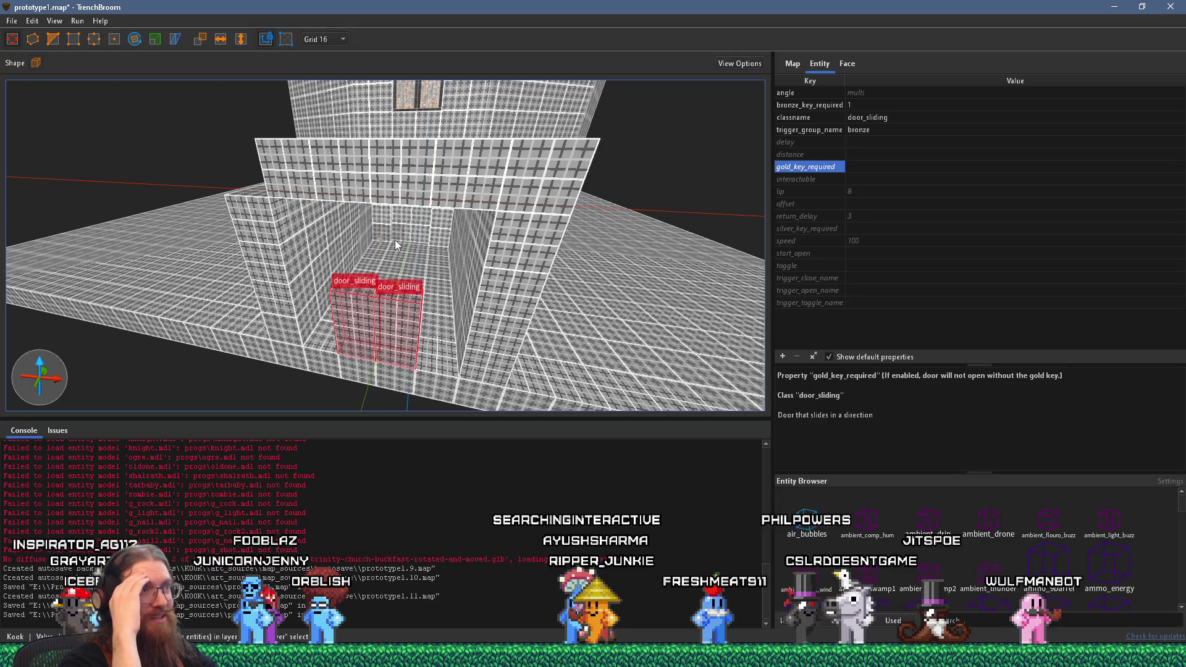
pyautogui.click(411, 144)
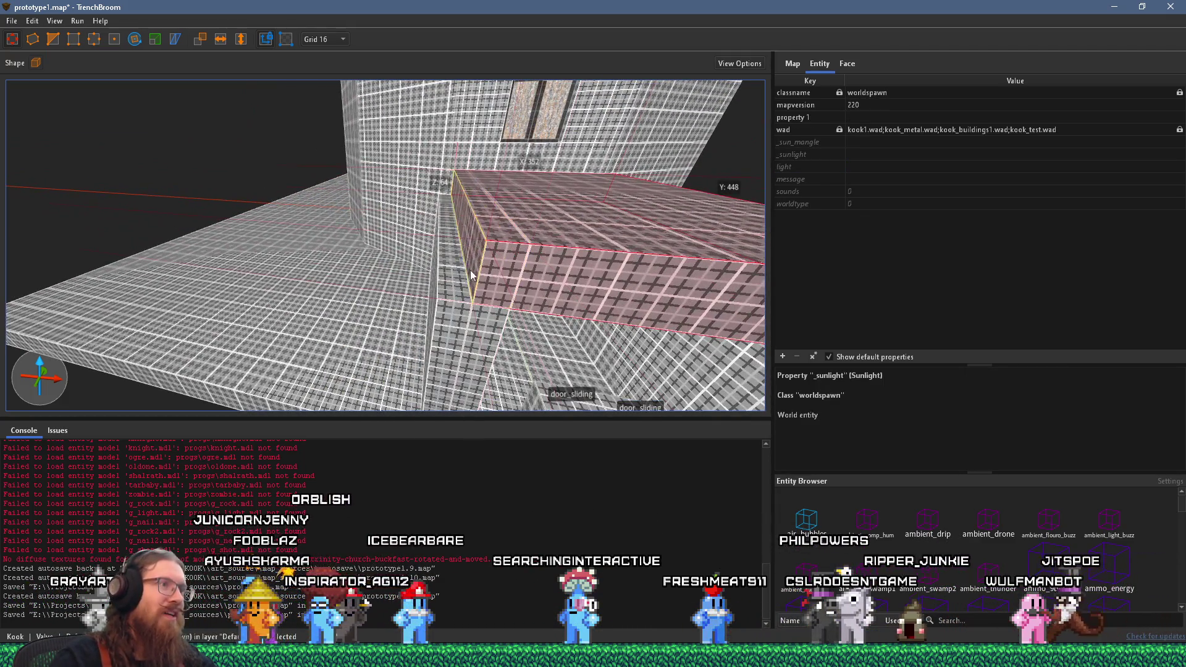
pyautogui.scroll(5, 295, 152)
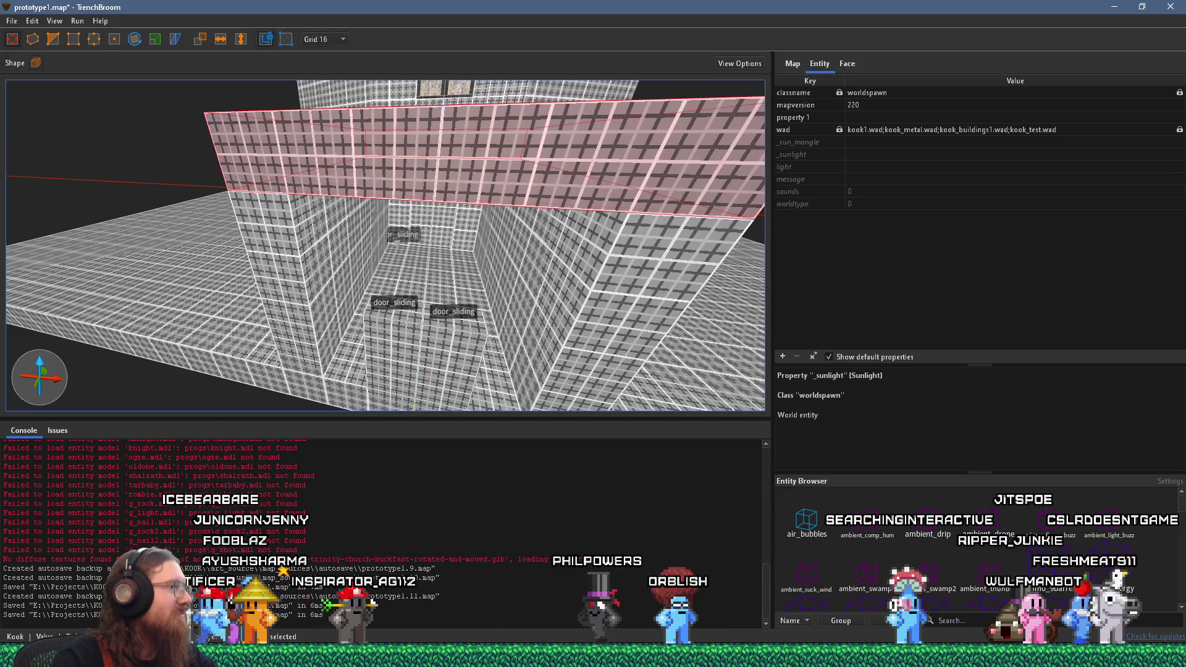
pyautogui.hotkey('alt', 'Tab')
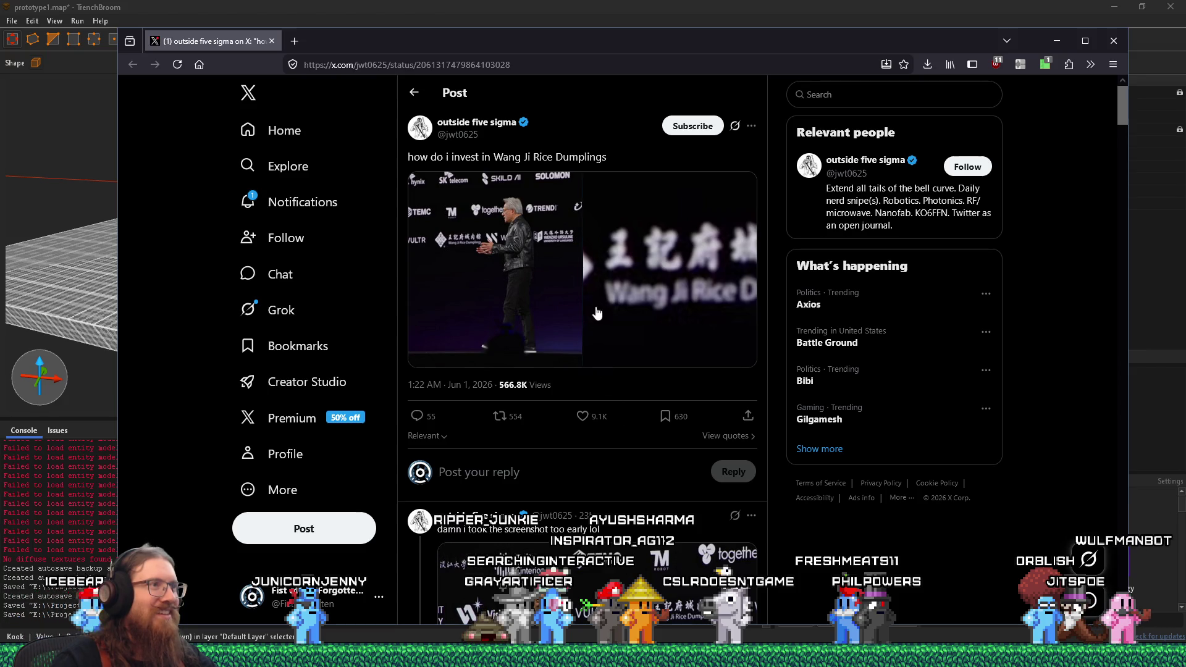
# - View the post's second image, then scroll down and enlarge the server-hardware photo
pyautogui.click(633, 283)
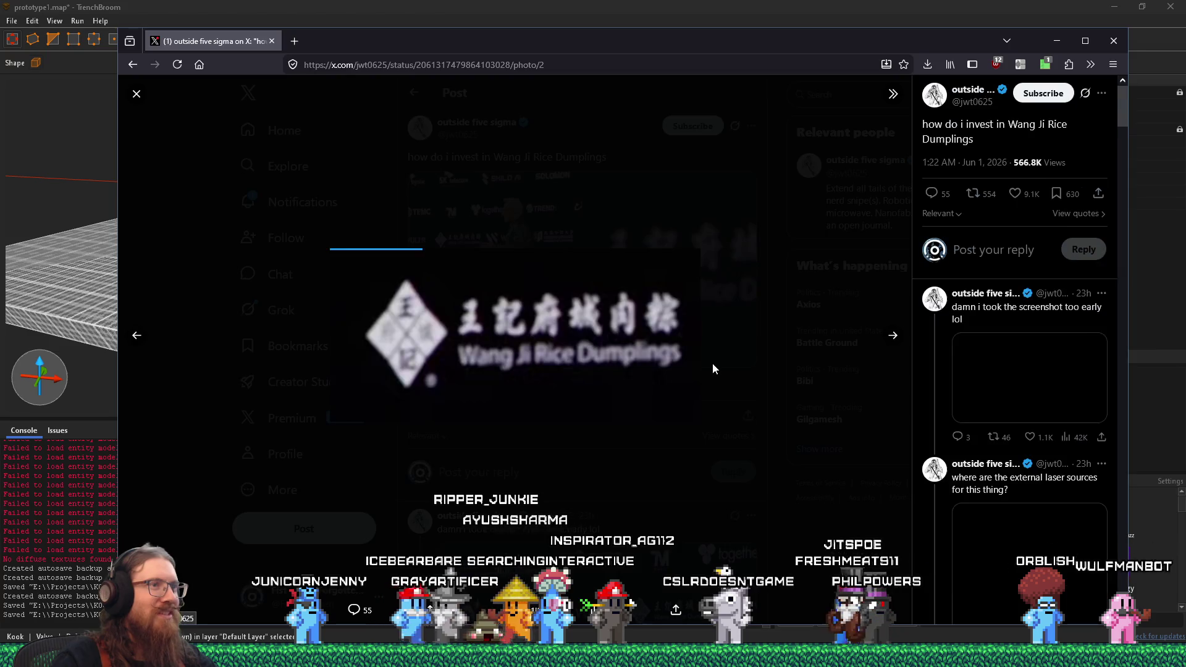
pyautogui.click(763, 414)
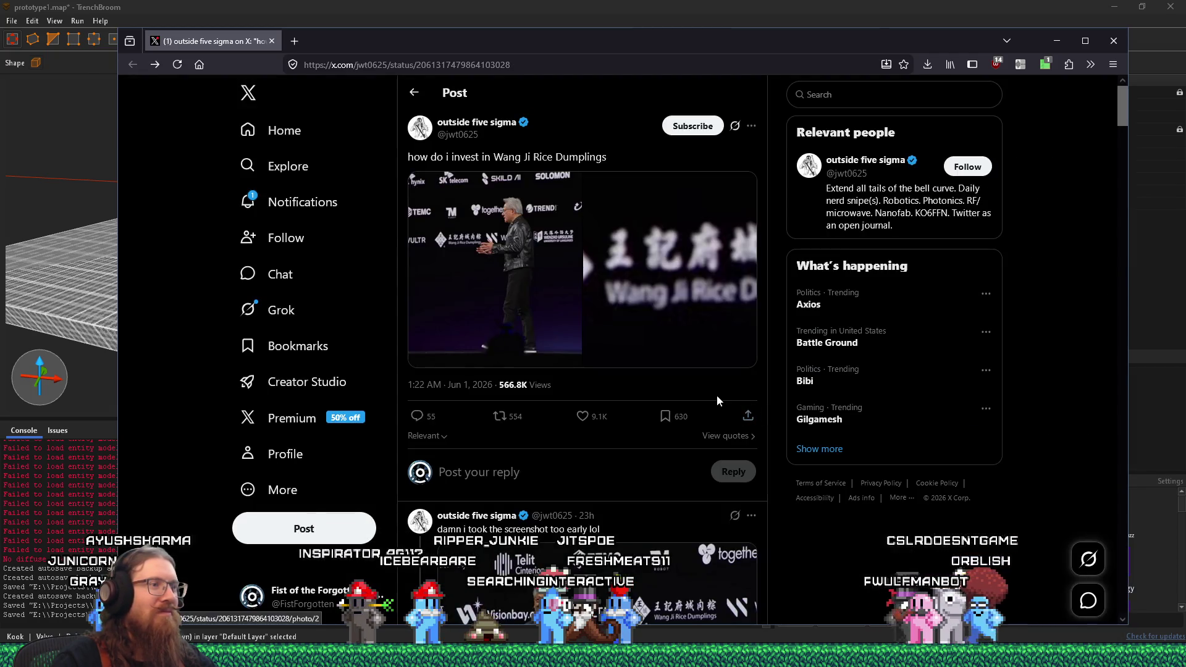
pyautogui.scroll(-3, 717, 398)
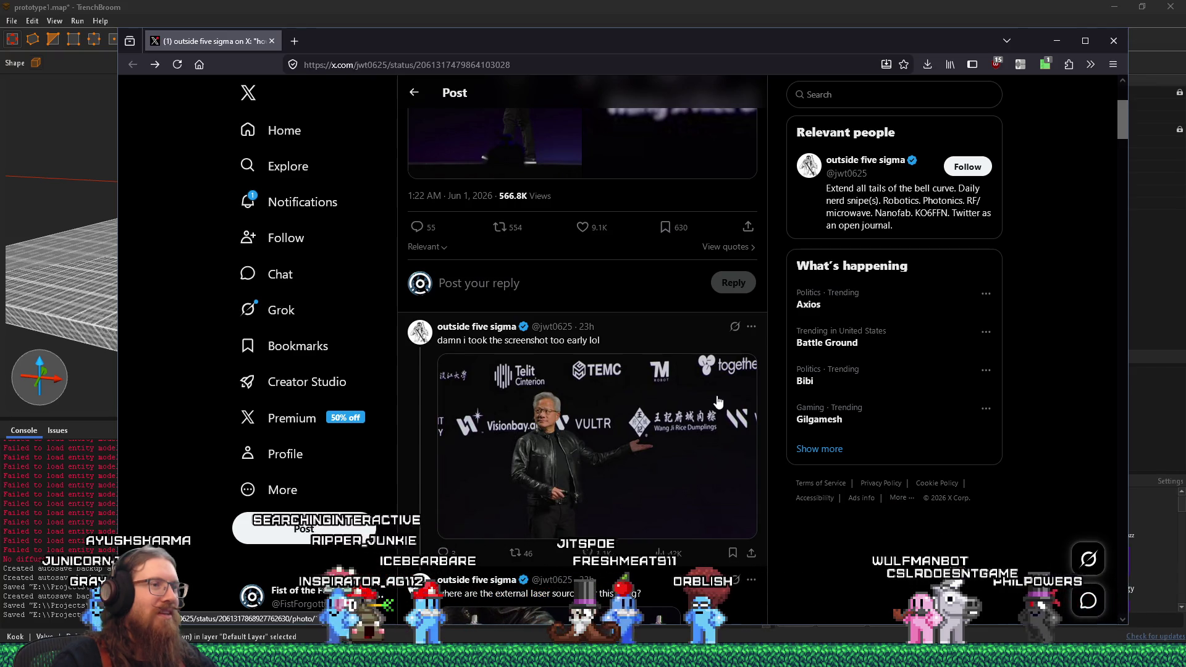
pyautogui.scroll(3, 717, 402)
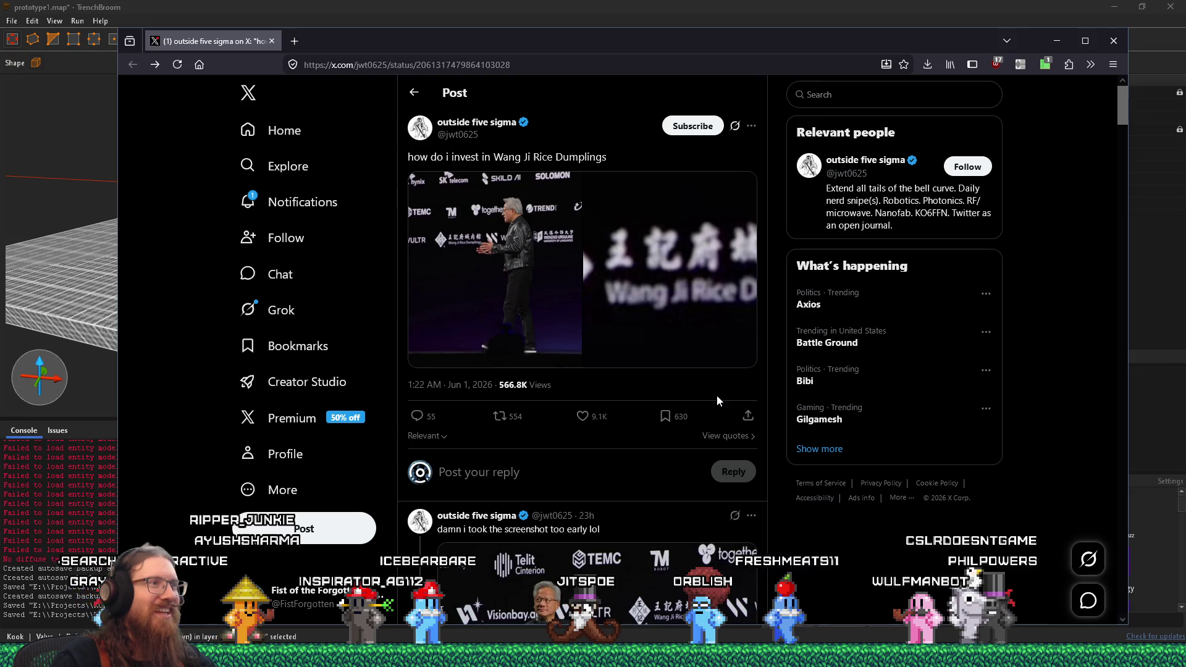
pyautogui.scroll(-5, 717, 400)
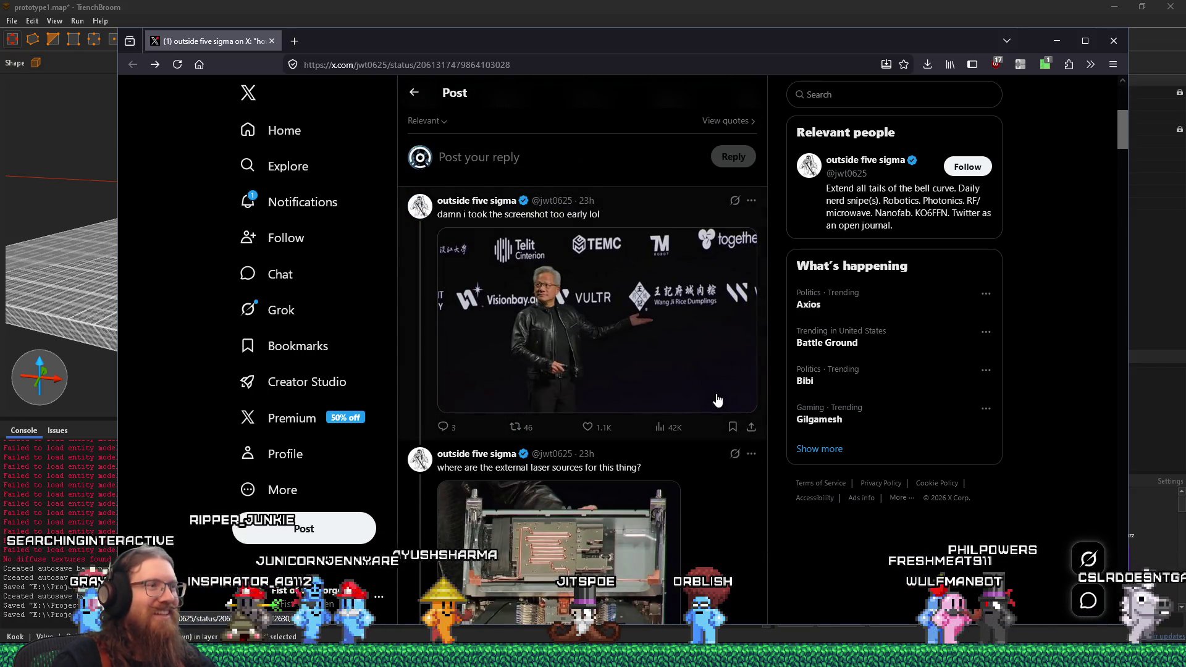
pyautogui.scroll(-3, 717, 401)
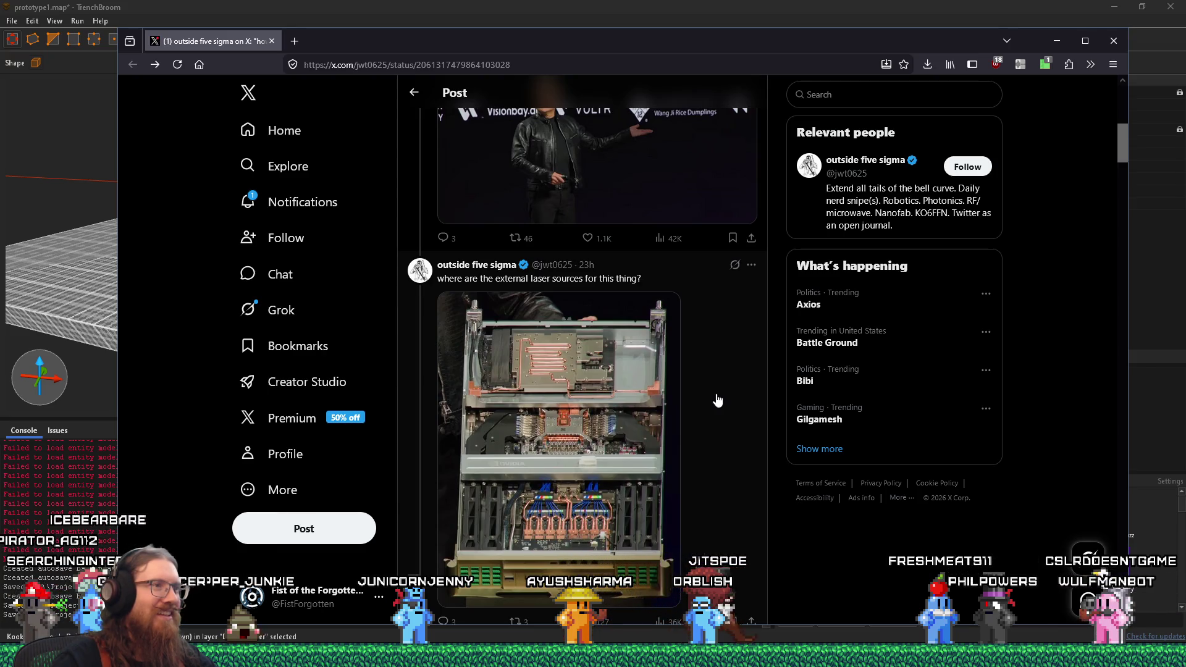
pyautogui.scroll(-2, 717, 400)
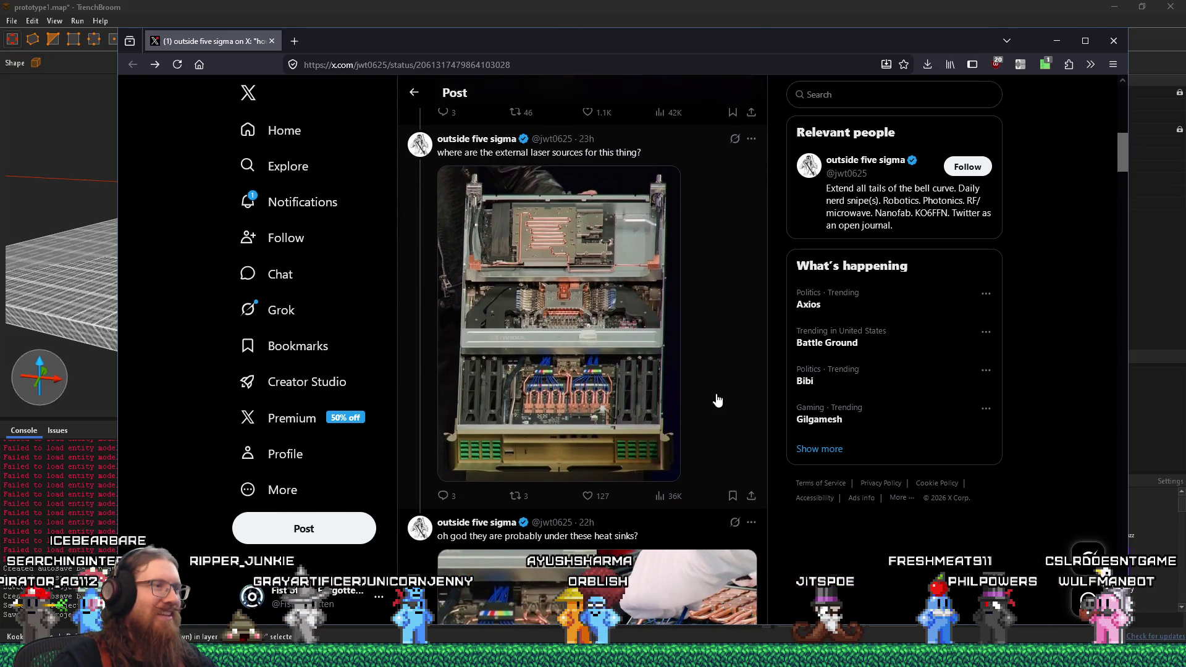
pyautogui.click(602, 327)
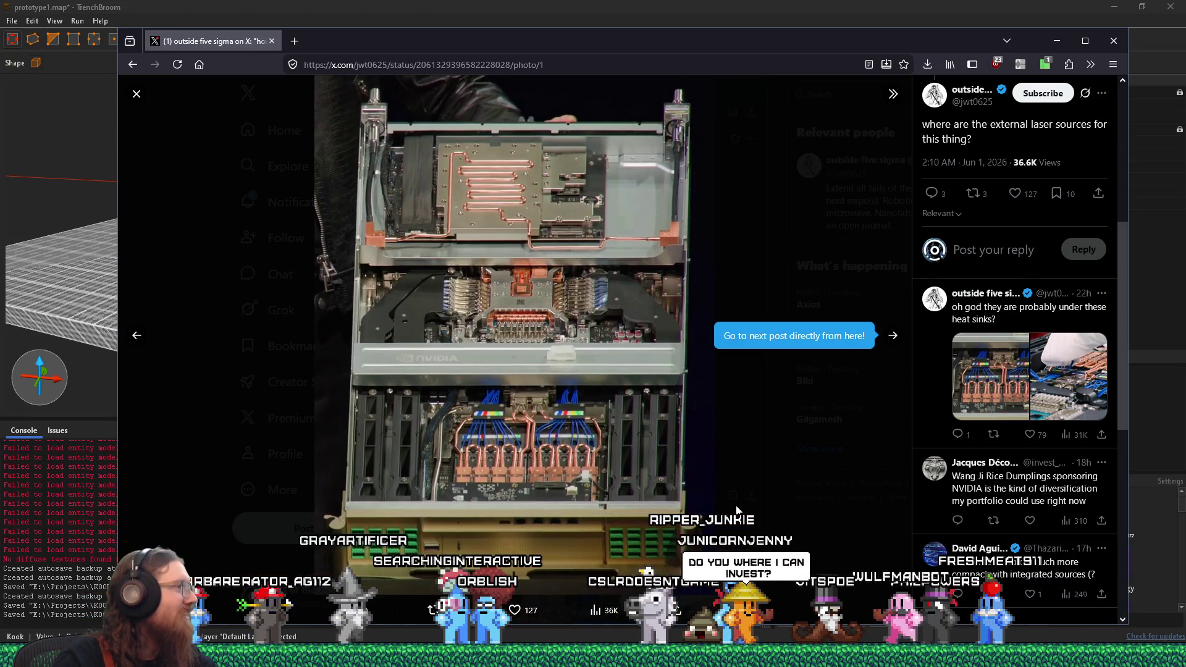
pyautogui.click(738, 500)
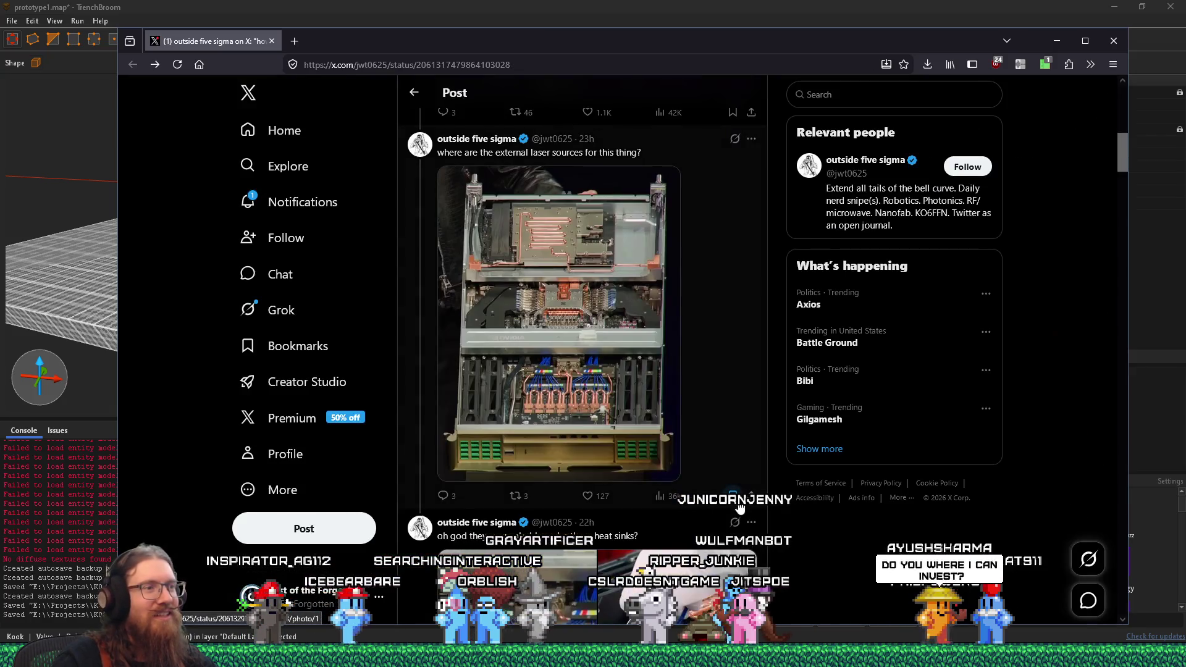
# - Enlarge the heat-sink photo, scroll through the dumpling-investing replies, and close the browser
pyautogui.scroll(-5, 740, 506)
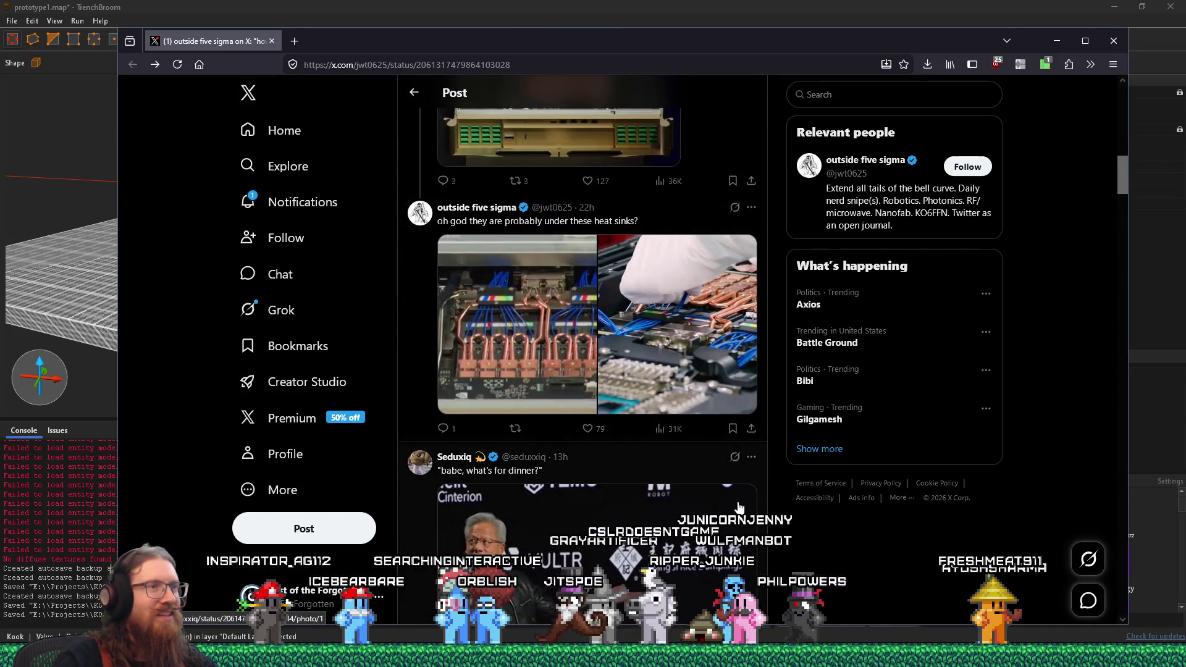
pyautogui.click(570, 378)
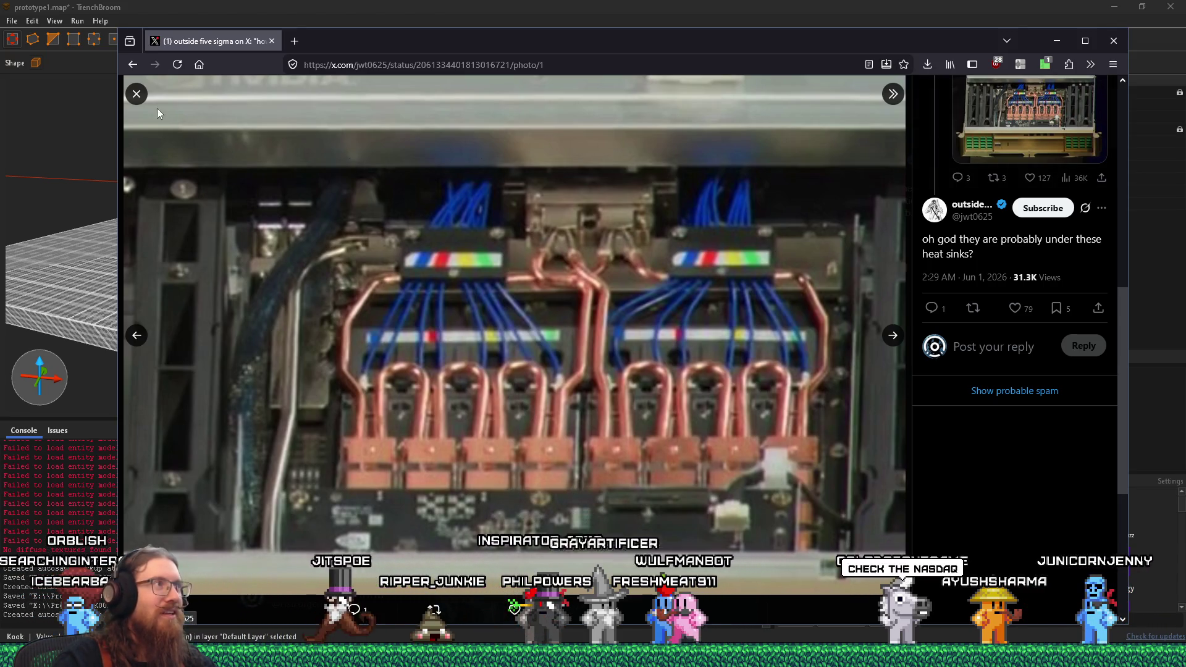
pyautogui.click(136, 94)
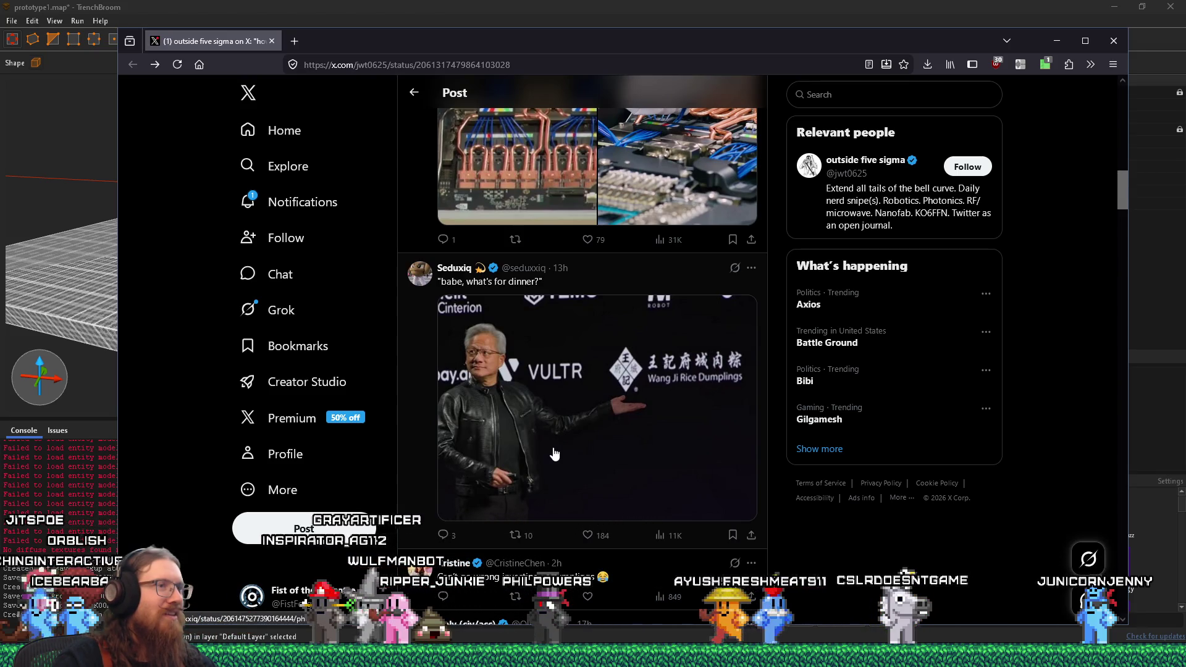
pyautogui.scroll(-5, 554, 454)
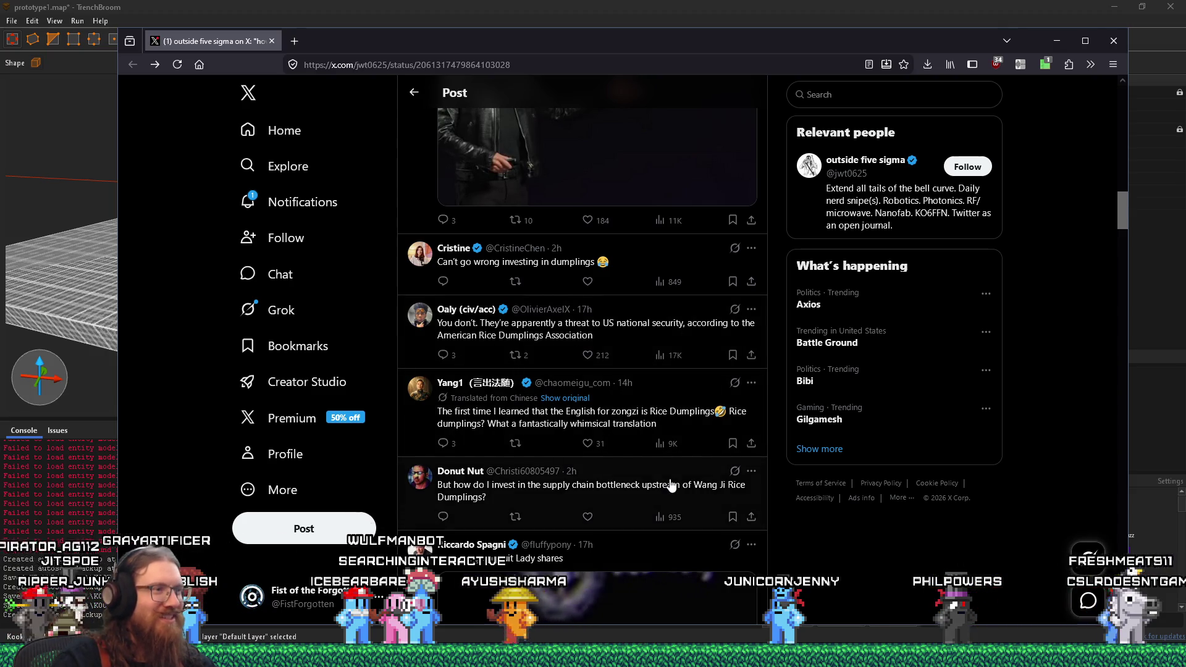
pyautogui.scroll(-4, 672, 485)
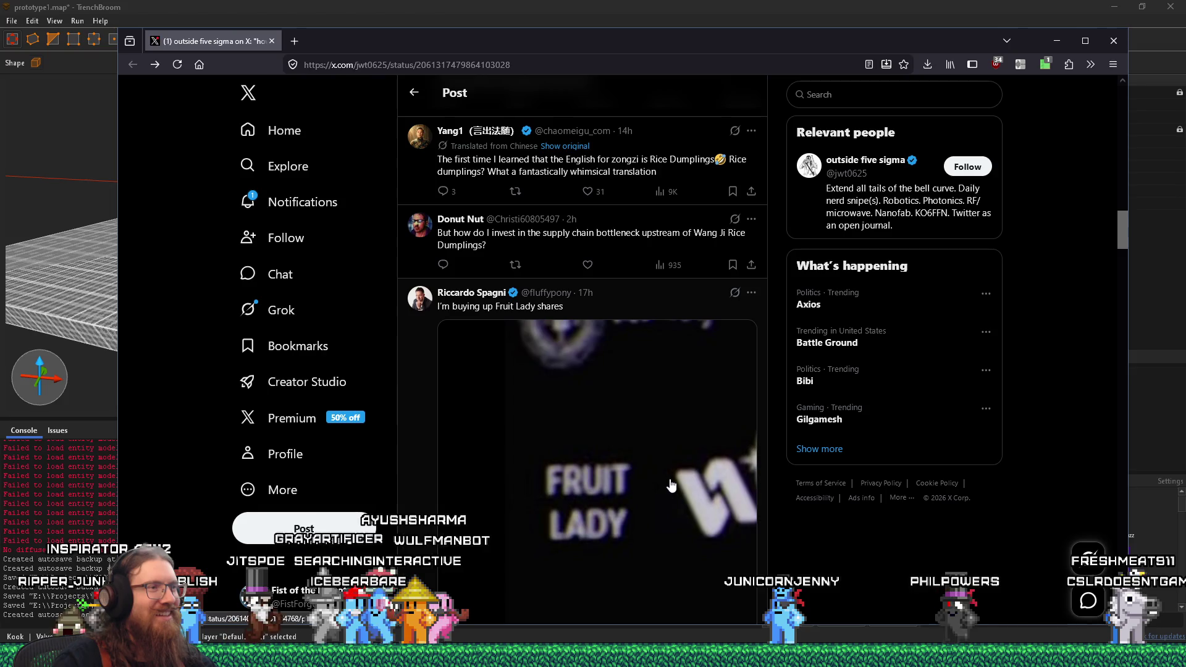
pyautogui.scroll(-3, 672, 484)
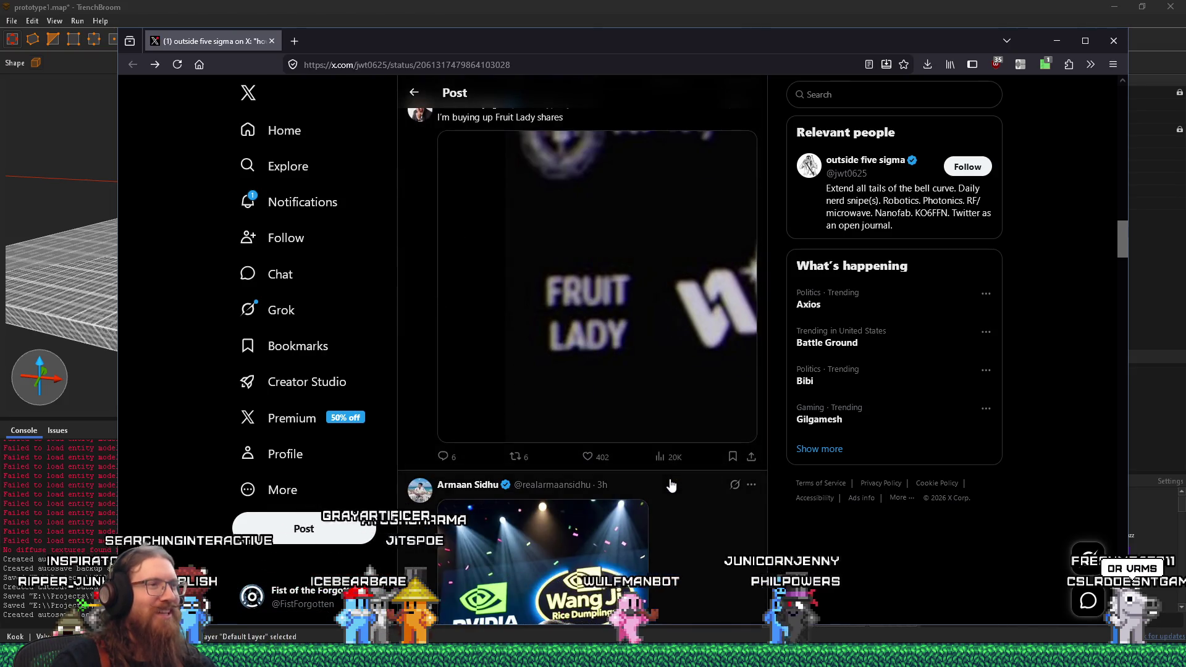
pyautogui.scroll(-3, 672, 485)
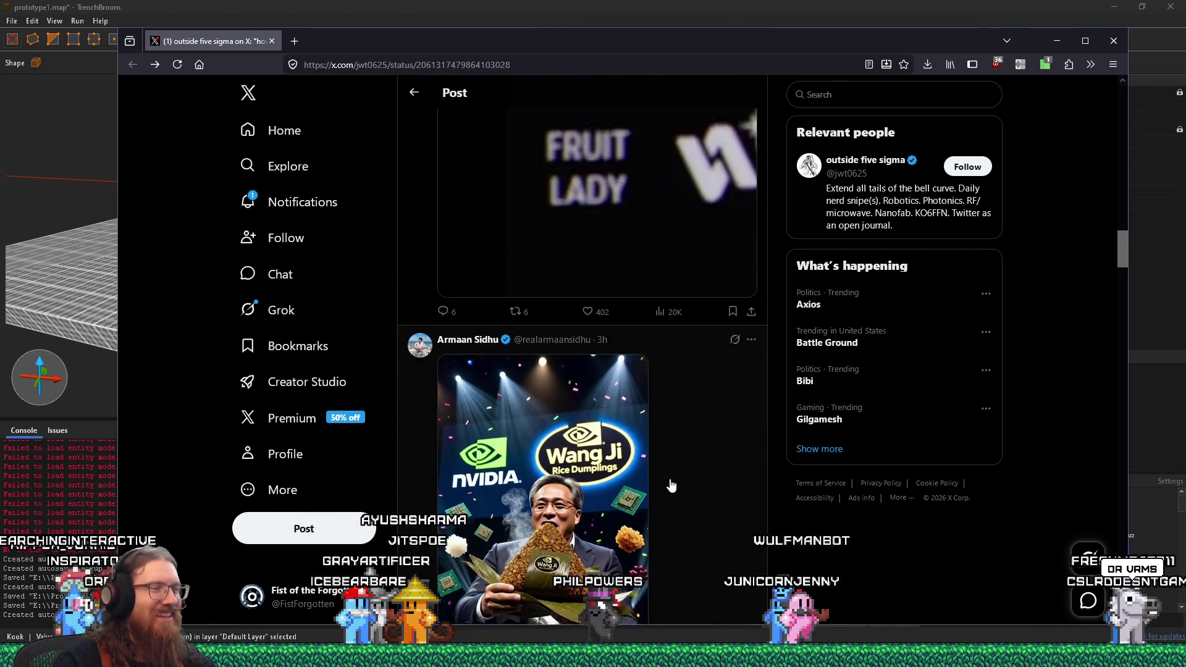
pyautogui.scroll(-8, 672, 485)
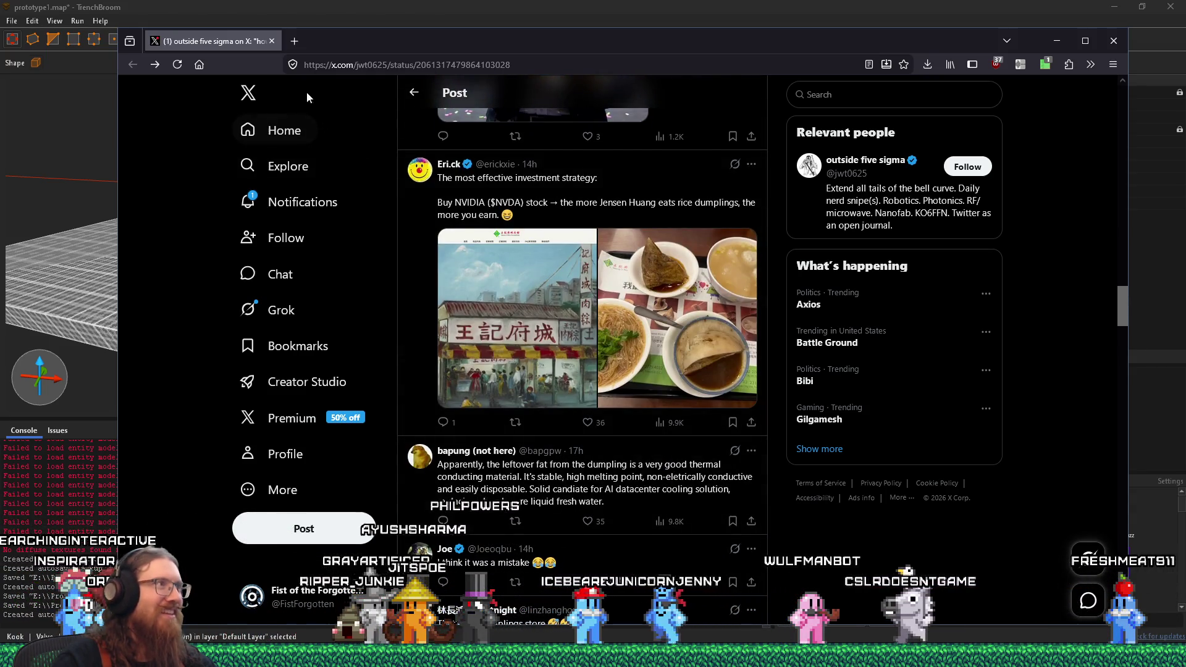
pyautogui.click(272, 41)
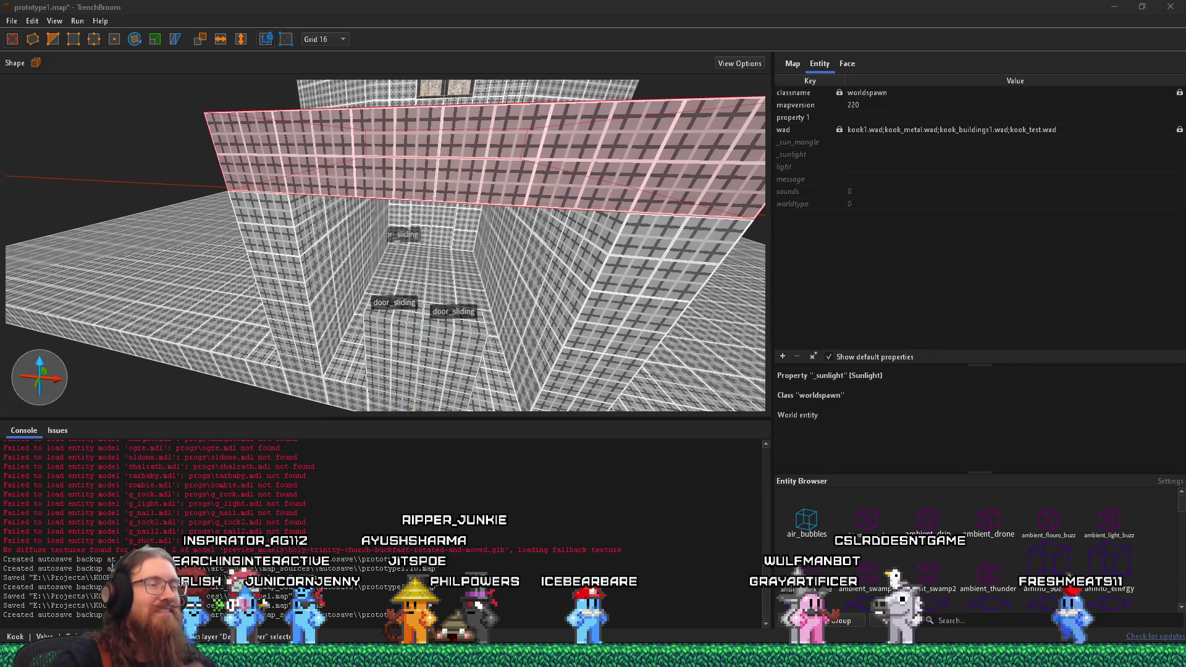
pyautogui.click(380, 327)
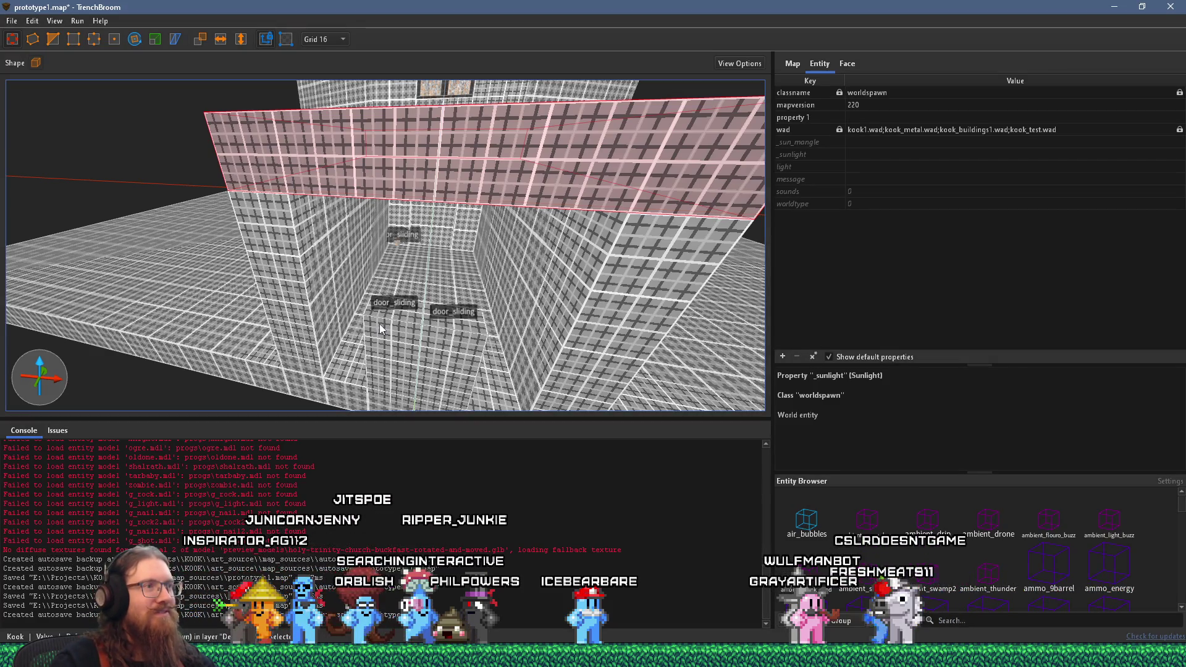
pyautogui.click(379, 332)
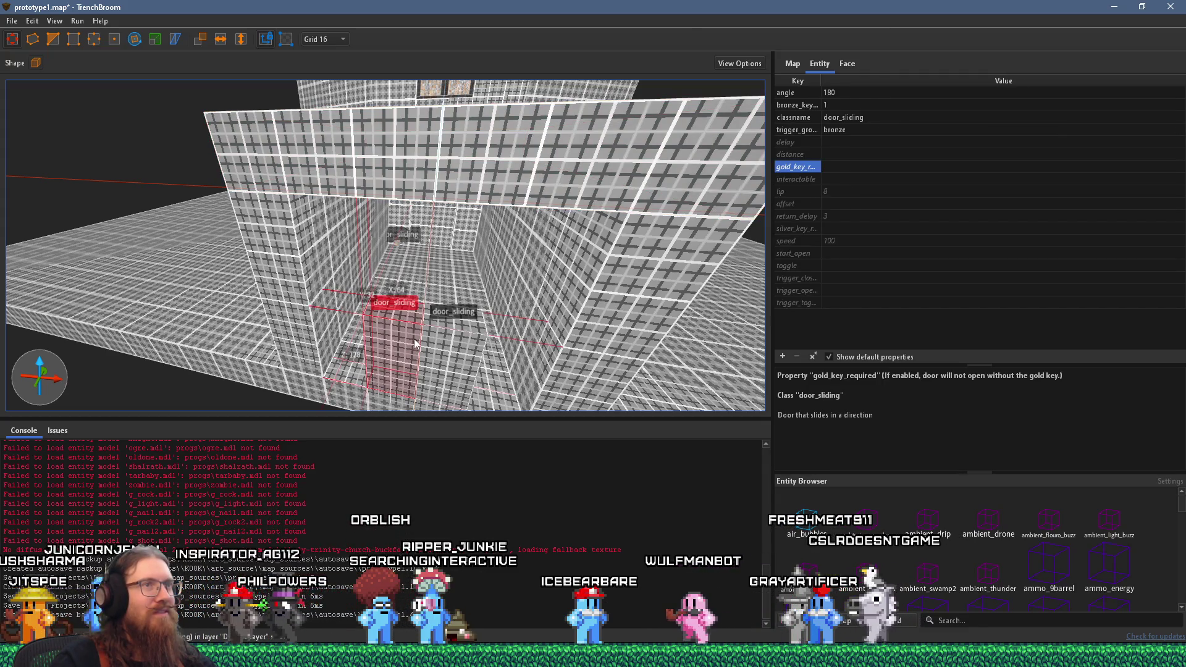
pyautogui.click(470, 349)
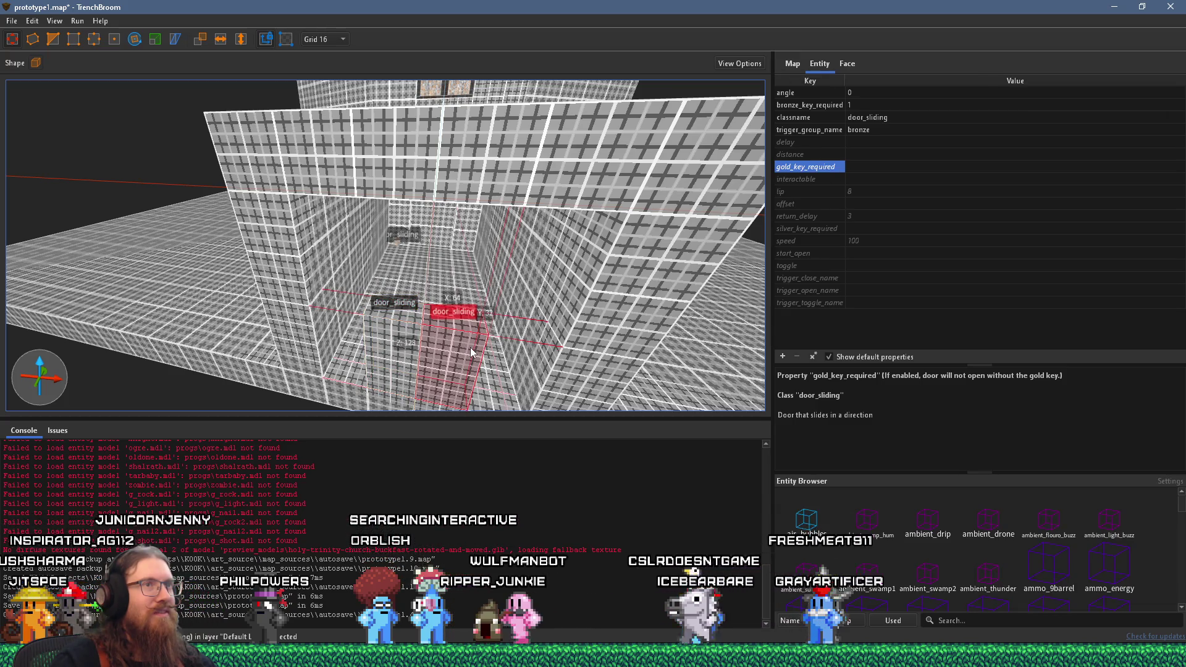
pyautogui.click(425, 338)
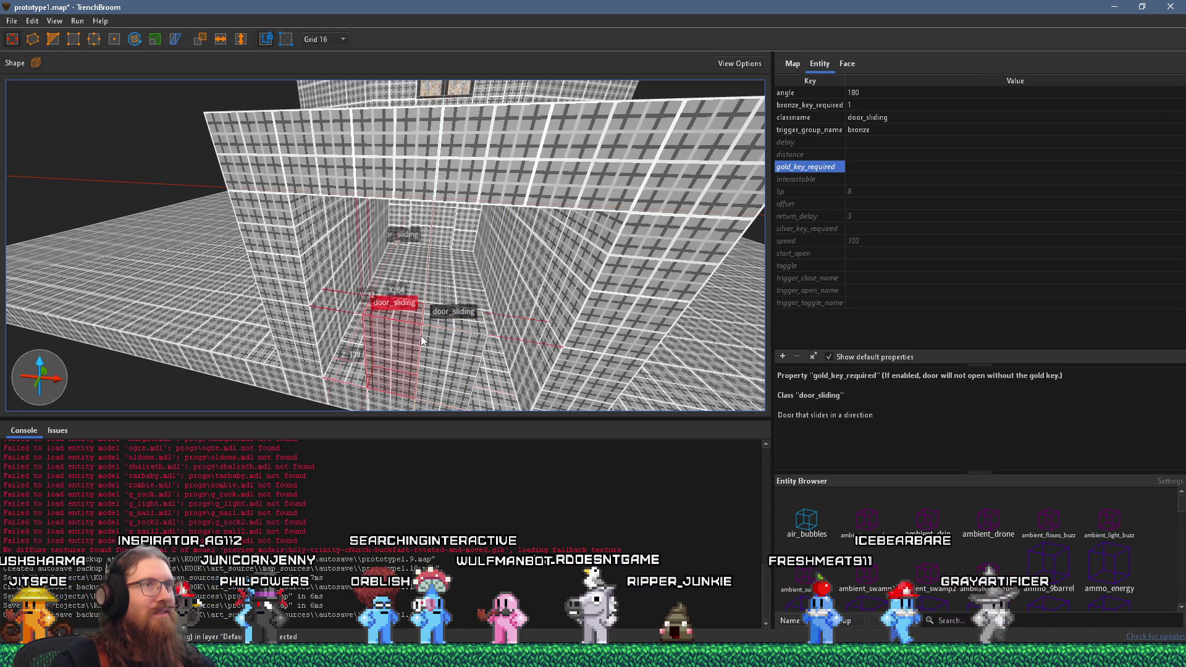
pyautogui.click(475, 347)
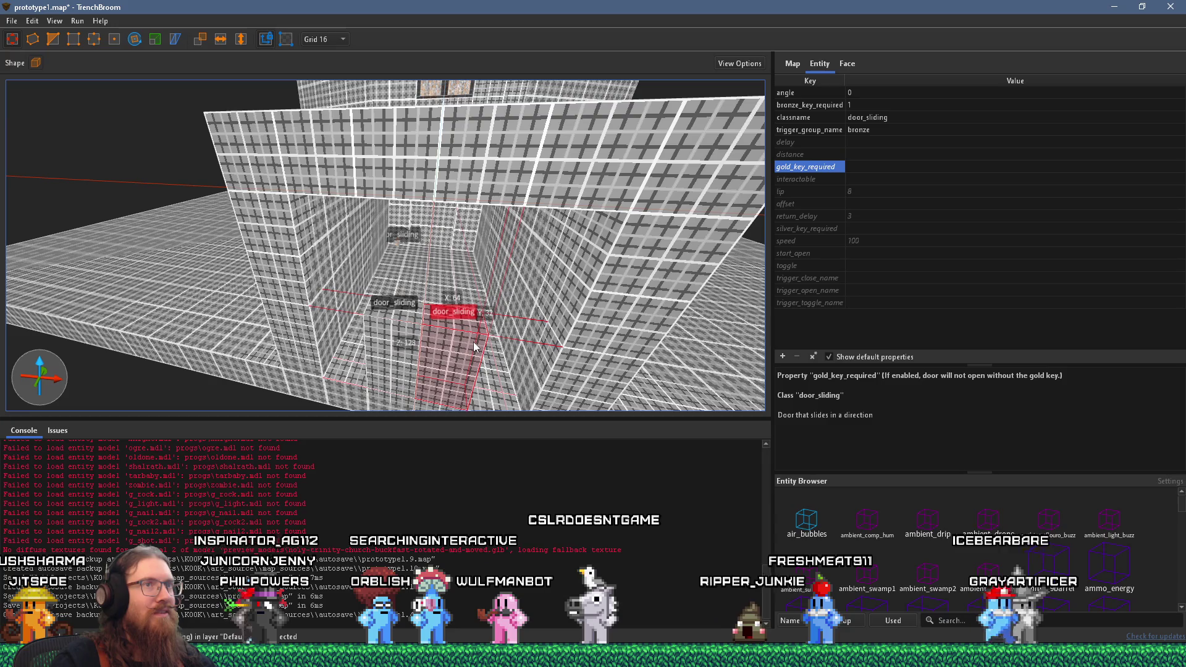
pyautogui.click(407, 343)
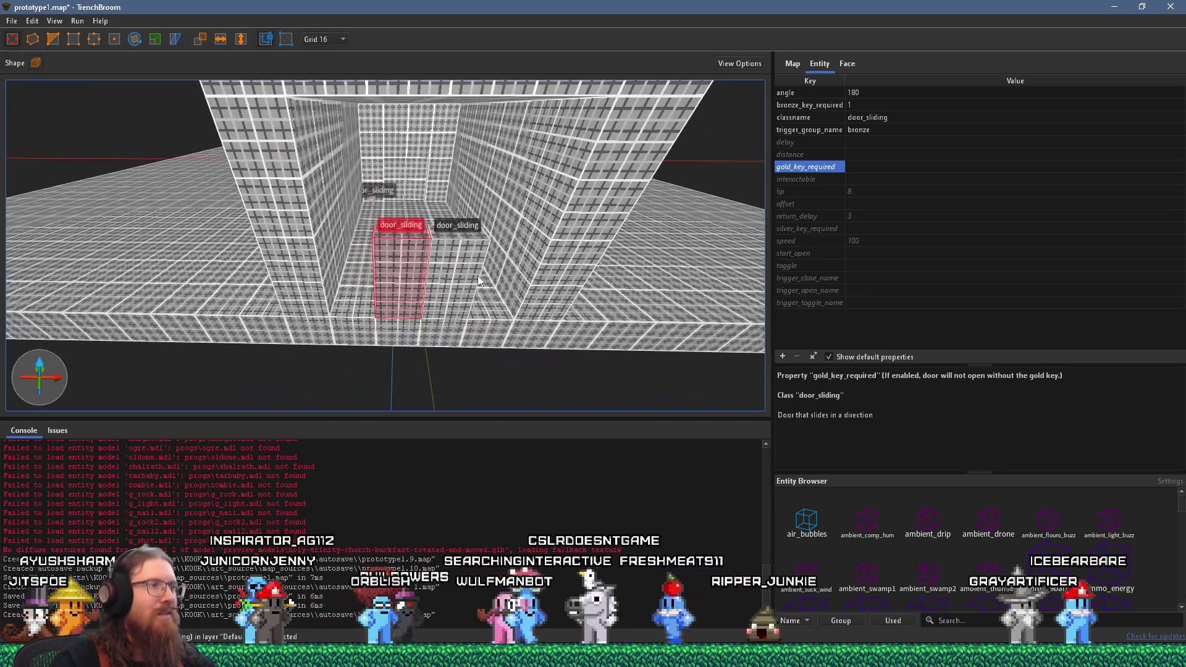
pyautogui.scroll(2, 477, 281)
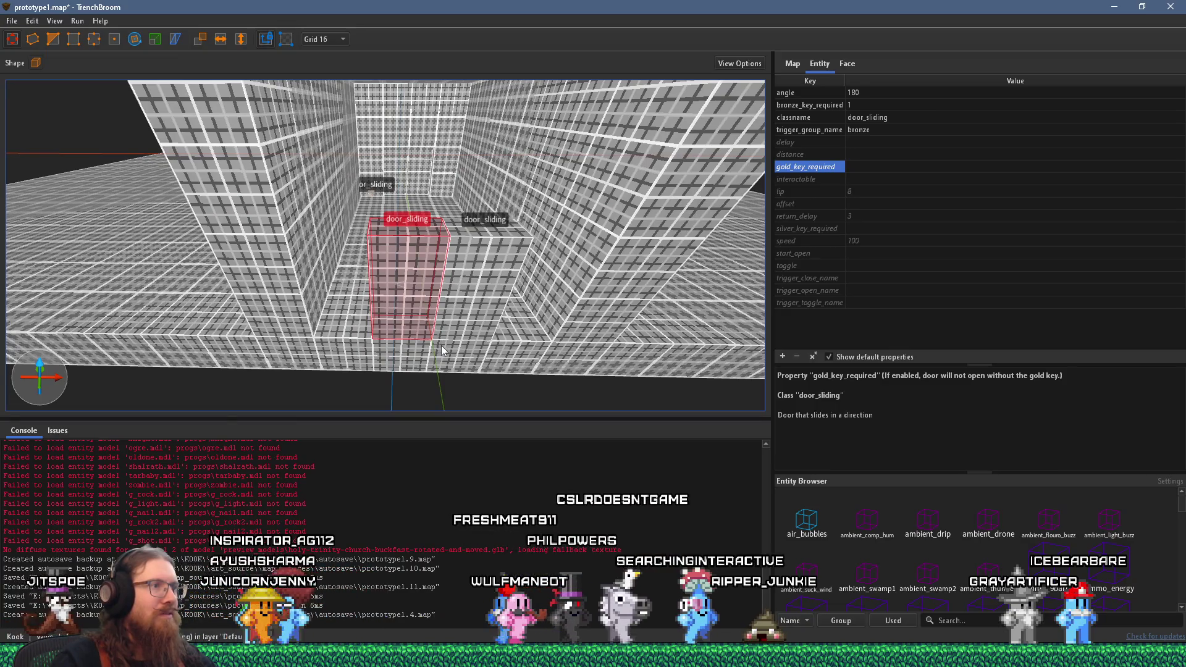
pyautogui.click(441, 346)
pyautogui.scroll(-5, 441, 346)
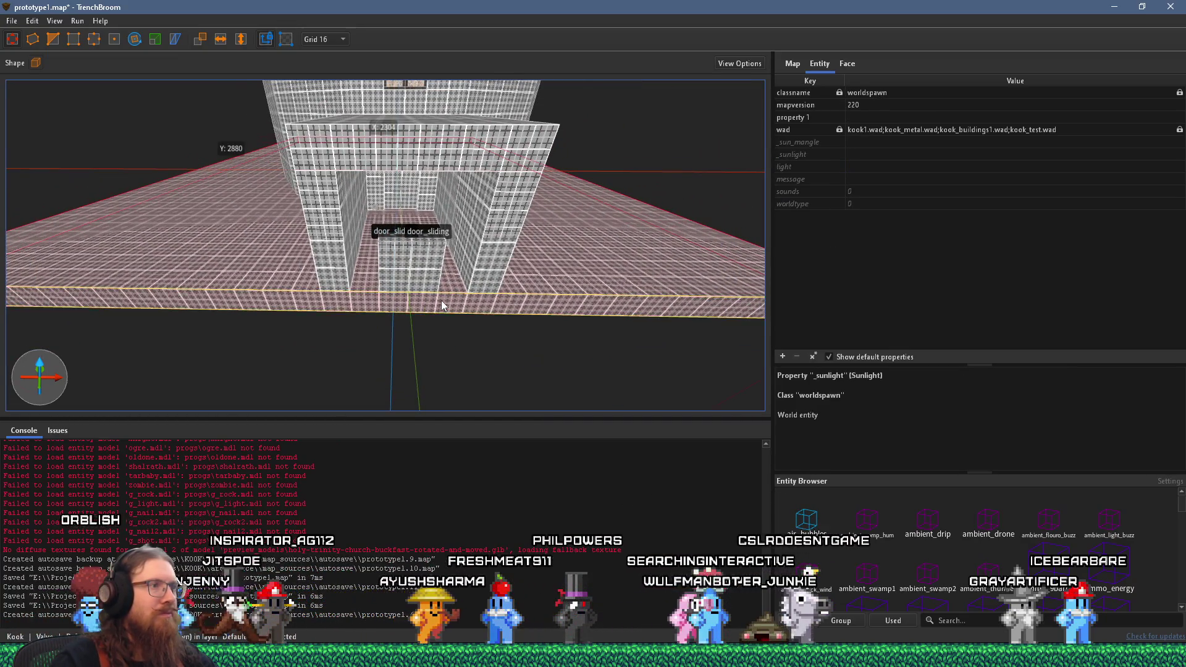
# - Drag the floor slab's front face outward in front of the gate
pyautogui.scroll(-4, 437, 371)
pyautogui.scroll(-1, 435, 373)
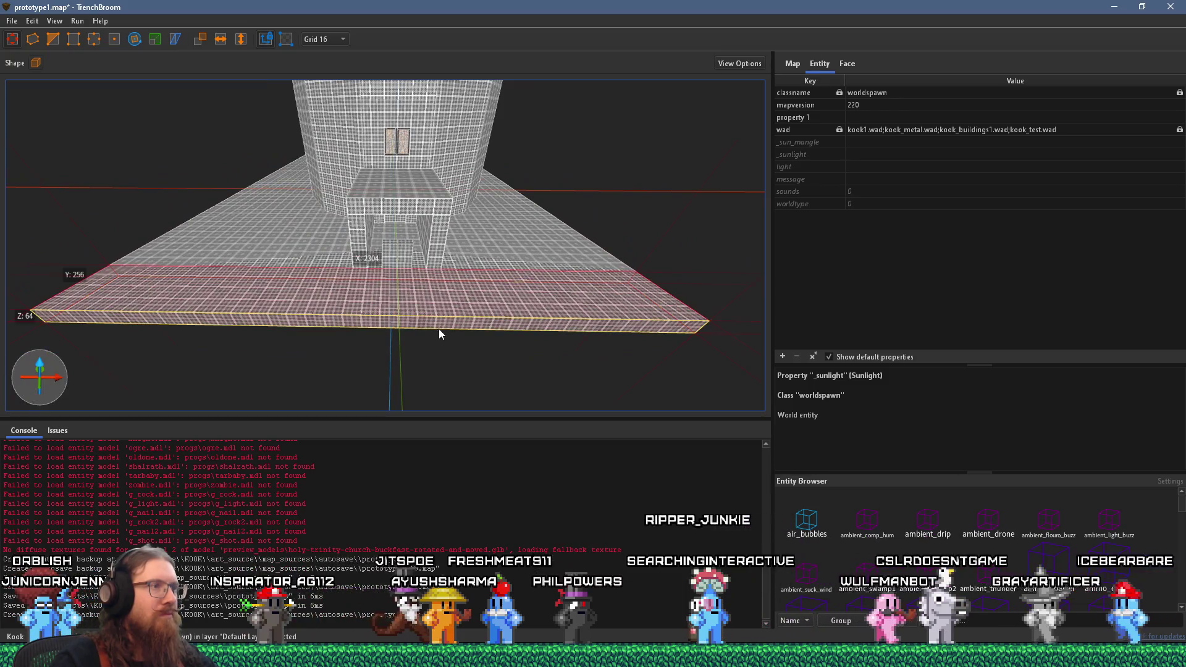
pyautogui.moveTo(442, 321); pyautogui.dragTo(436, 386)
pyautogui.scroll(8, 401, 280)
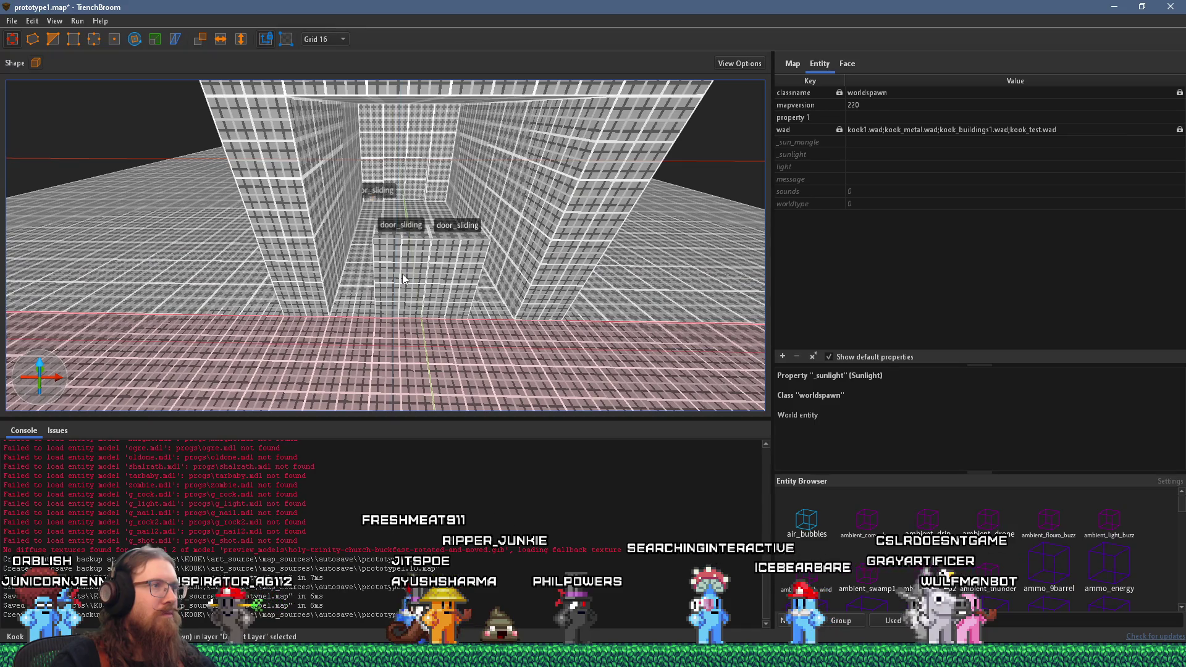
# - Move both sliding doors 48 units forward, then select the left wall and ceiling brushes
pyautogui.moveTo(402, 275)
pyautogui.mouseDown()
pyautogui.moveTo(509, 287)
pyautogui.moveTo(439, 303)
pyautogui.mouseUp()
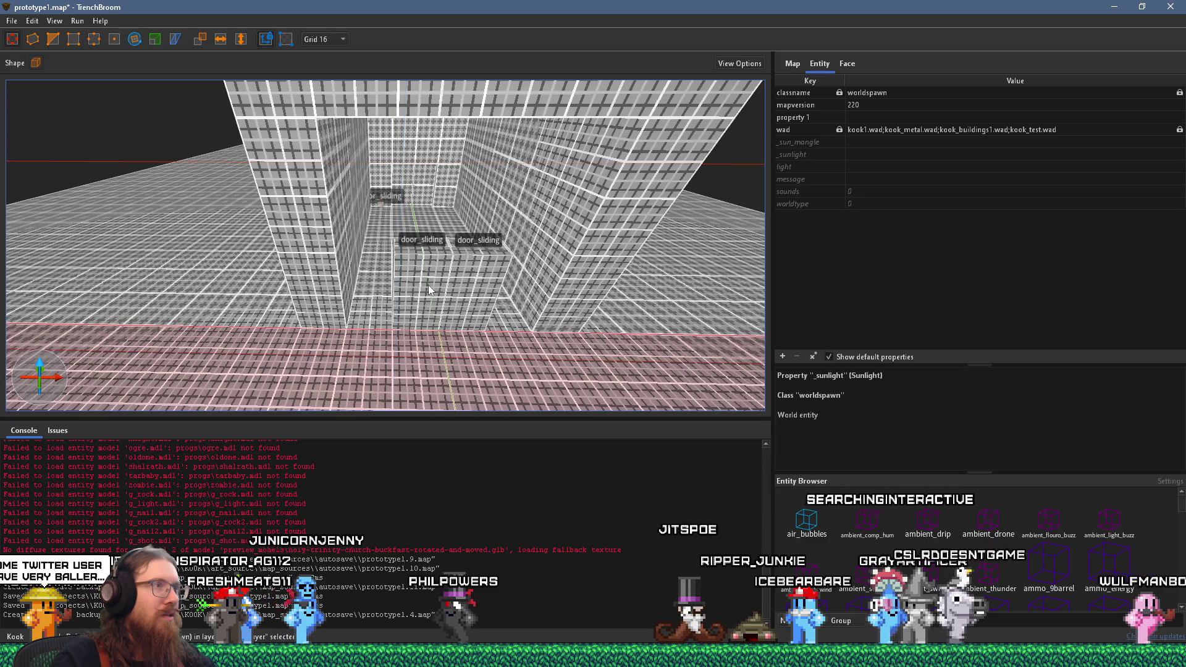
pyautogui.moveTo(428, 284)
pyautogui.mouseDown()
pyautogui.moveTo(395, 150)
pyautogui.moveTo(399, 179)
pyautogui.moveTo(336, 49)
pyautogui.mouseUp()
pyautogui.click(380, 124)
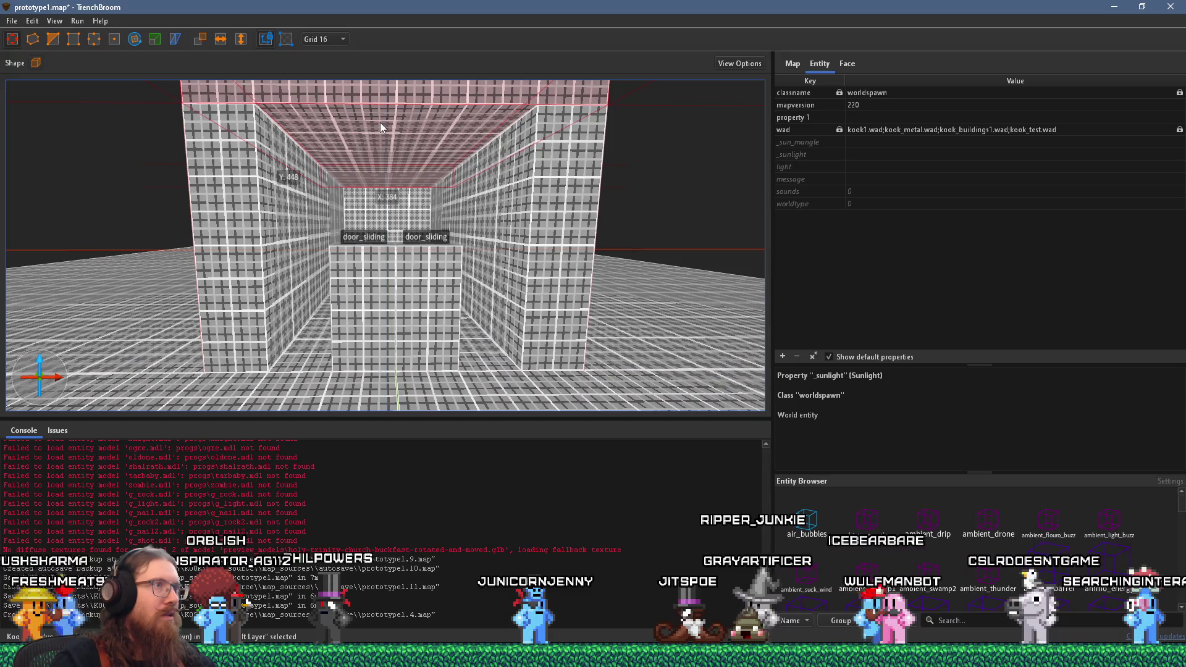
pyautogui.moveTo(385, 117)
pyautogui.mouseDown()
pyautogui.moveTo(377, 174)
pyautogui.moveTo(272, 253)
pyautogui.mouseUp()
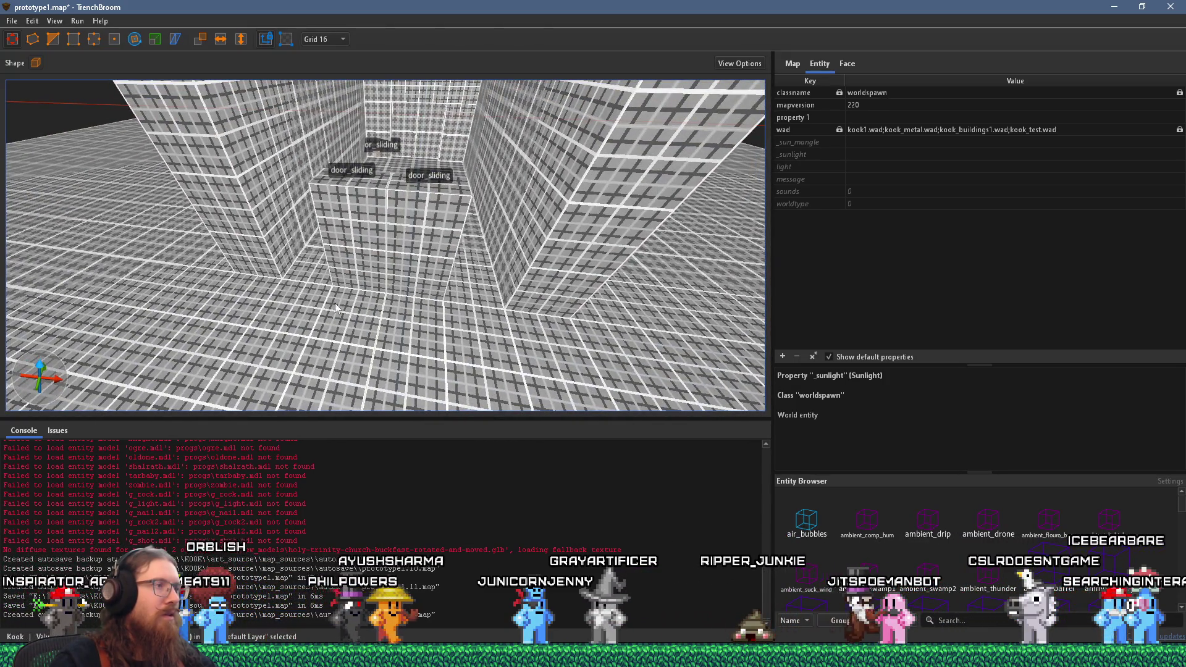
pyautogui.click(349, 241)
pyautogui.keyDown('ctrl'); pyautogui.click(428, 238); pyautogui.keyUp('ctrl')
pyautogui.moveTo(428, 238)
pyautogui.mouseDown()
pyautogui.moveTo(423, 276)
pyautogui.moveTo(427, 265)
pyautogui.moveTo(198, 284)
pyautogui.moveTo(401, 322)
pyautogui.moveTo(387, 349)
pyautogui.moveTo(187, 347)
pyautogui.moveTo(223, 331)
pyautogui.moveTo(462, 358)
pyautogui.mouseUp()
pyautogui.click(242, 289)
pyautogui.keyDown('ctrl'); pyautogui.click(314, 109); pyautogui.keyUp('ctrl')
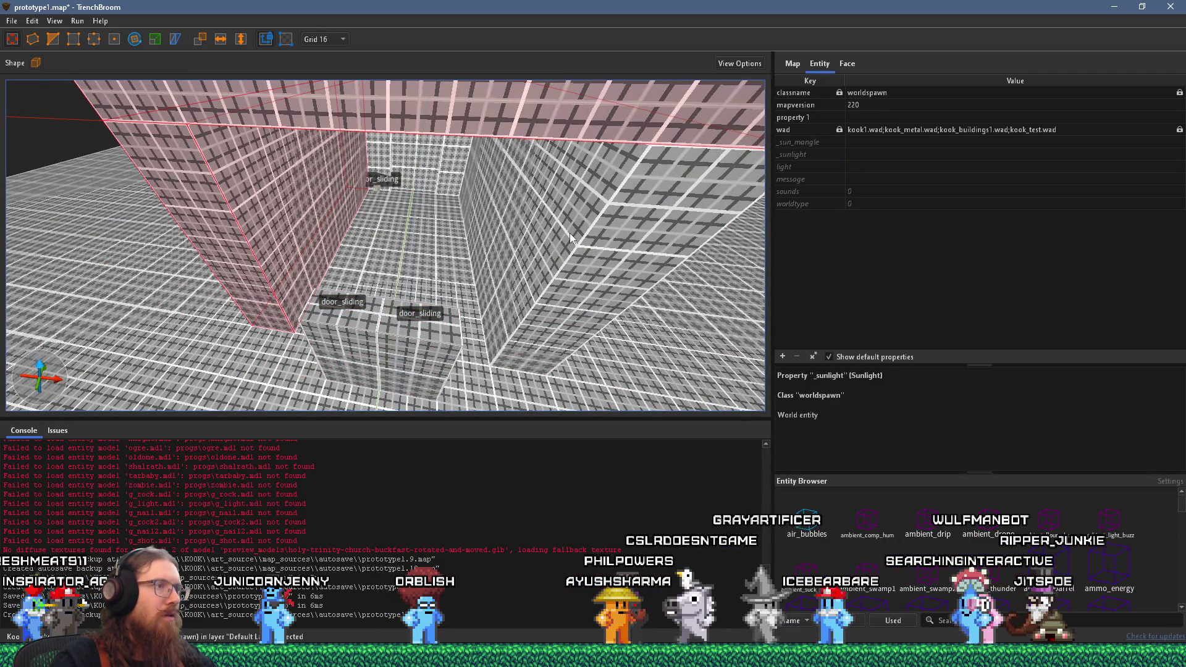
# - Cut the tall wall brush down to a box, widen it to 368 units, then narrow and shift it left
pyautogui.moveTo(510, 395)
pyautogui.mouseDown()
pyautogui.moveTo(383, 321)
pyautogui.moveTo(273, 284)
pyautogui.moveTo(267, 258)
pyautogui.moveTo(244, 248)
pyautogui.moveTo(595, 306)
pyautogui.moveTo(541, 345)
pyautogui.moveTo(594, 94)
pyautogui.moveTo(358, 249)
pyautogui.moveTo(471, 211)
pyautogui.mouseUp()
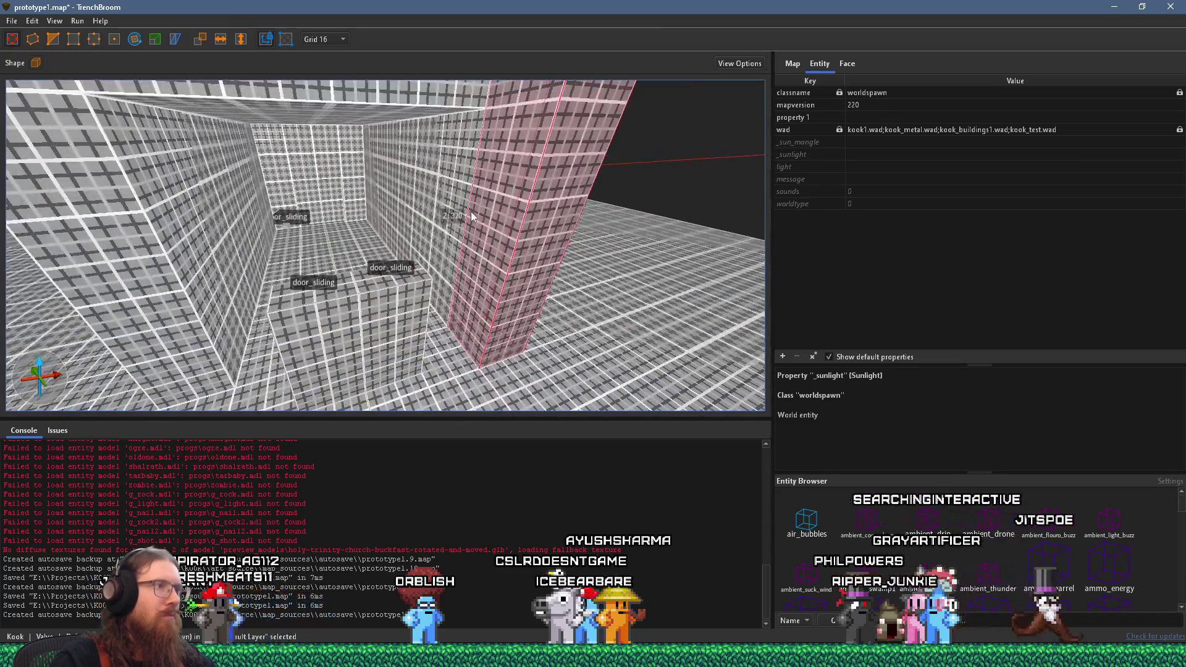
pyautogui.scroll(-5, 491, 231)
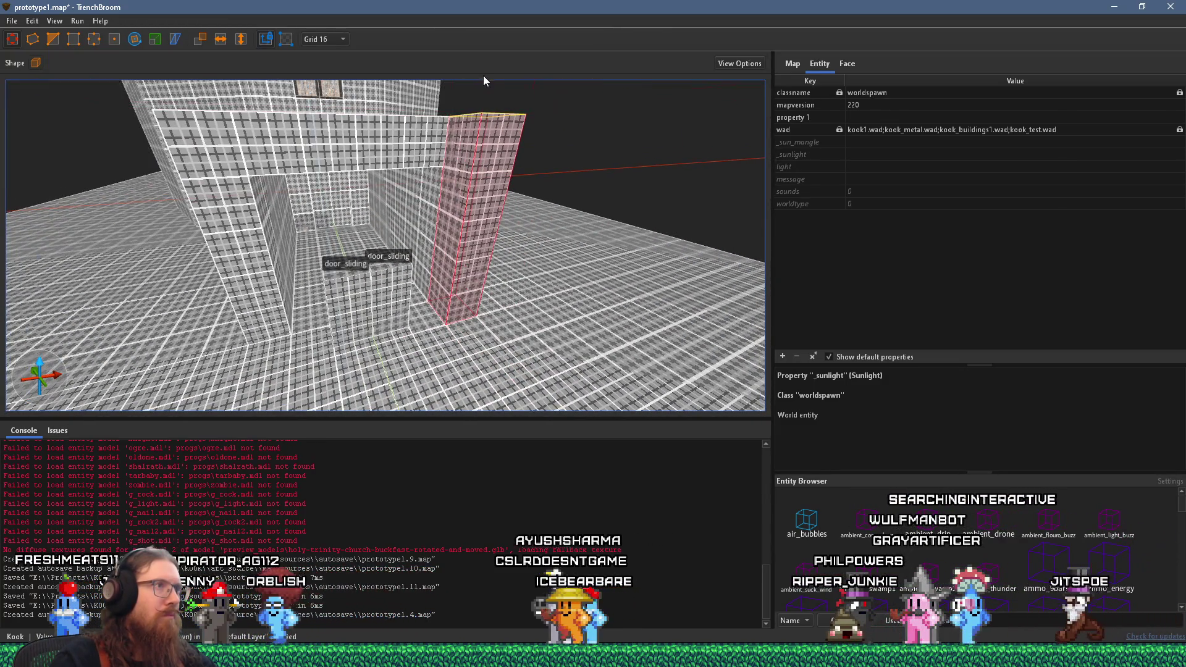
pyautogui.moveTo(503, 81)
pyautogui.mouseDown()
pyautogui.moveTo(495, 223)
pyautogui.moveTo(459, 284)
pyautogui.moveTo(412, 311)
pyautogui.mouseUp()
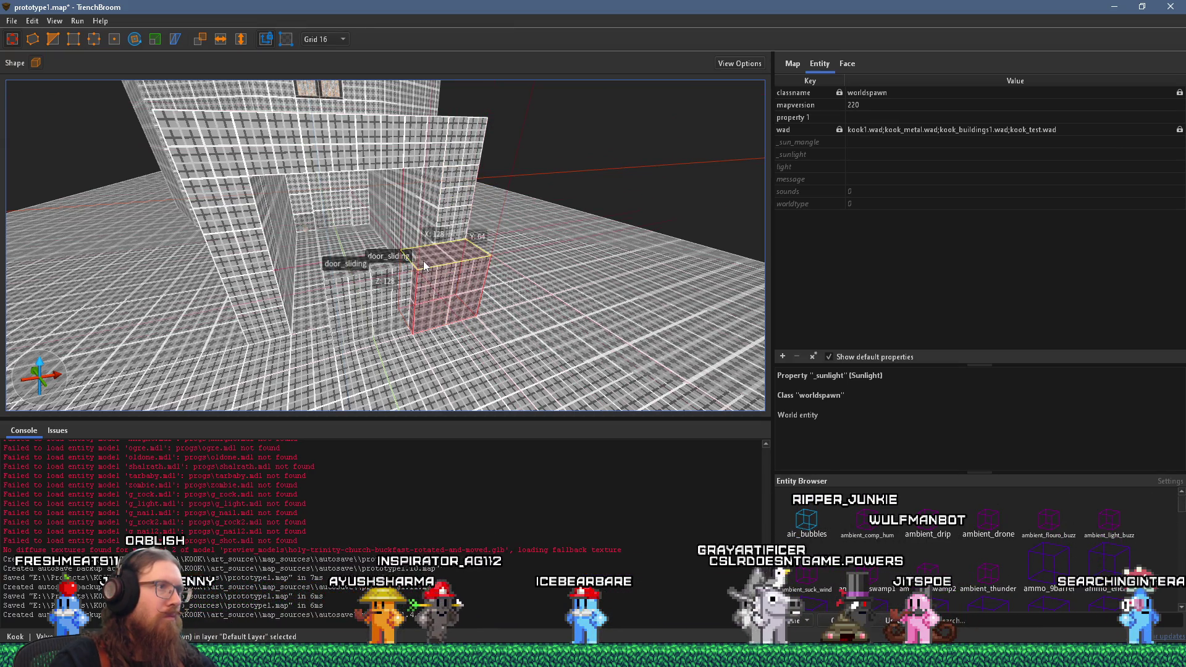
pyautogui.moveTo(425, 265); pyautogui.dragTo(444, 175)
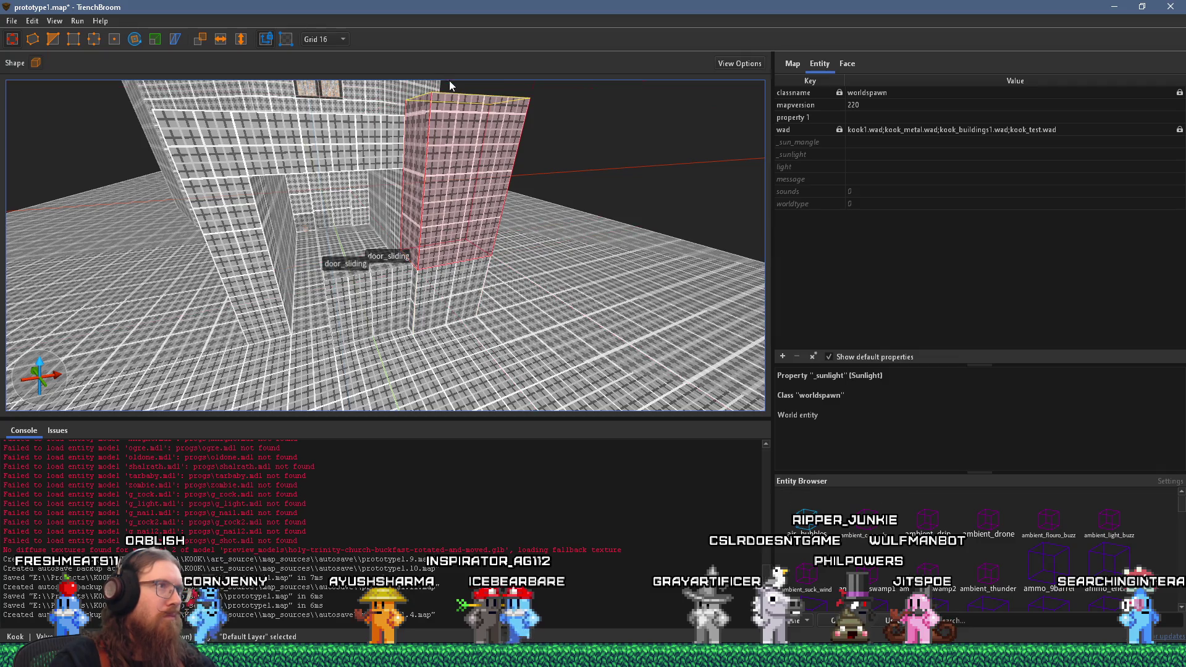
pyautogui.moveTo(416, 163); pyautogui.dragTo(197, 217)
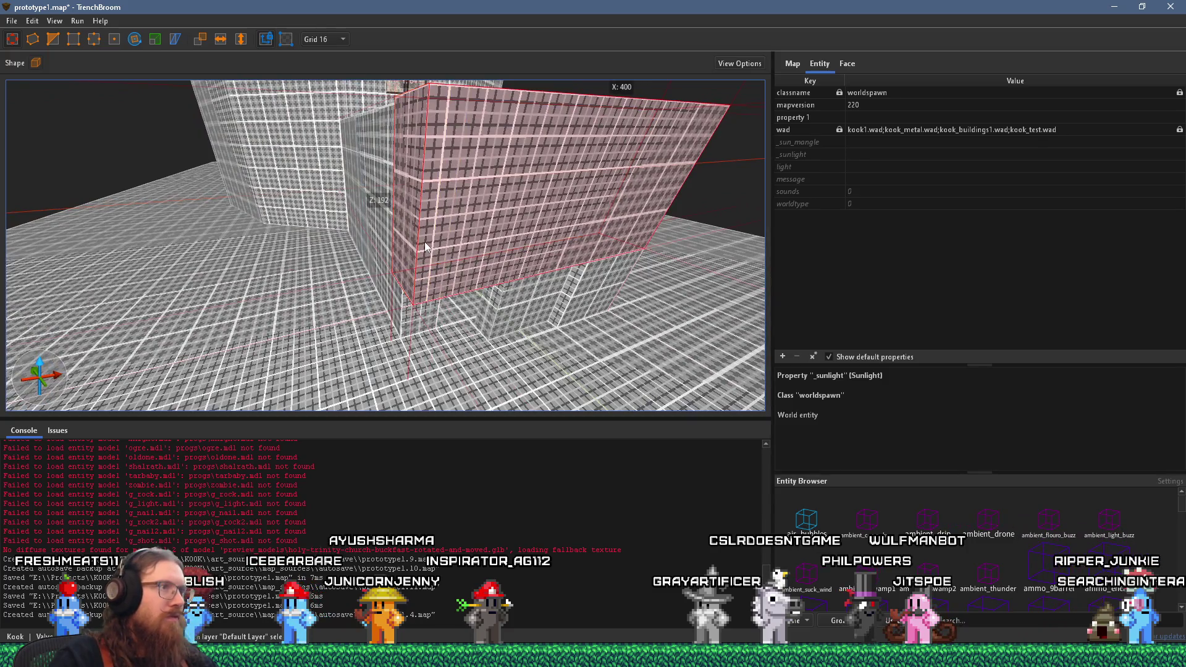
pyautogui.scroll(2, 432, 241)
pyautogui.scroll(-3, 458, 214)
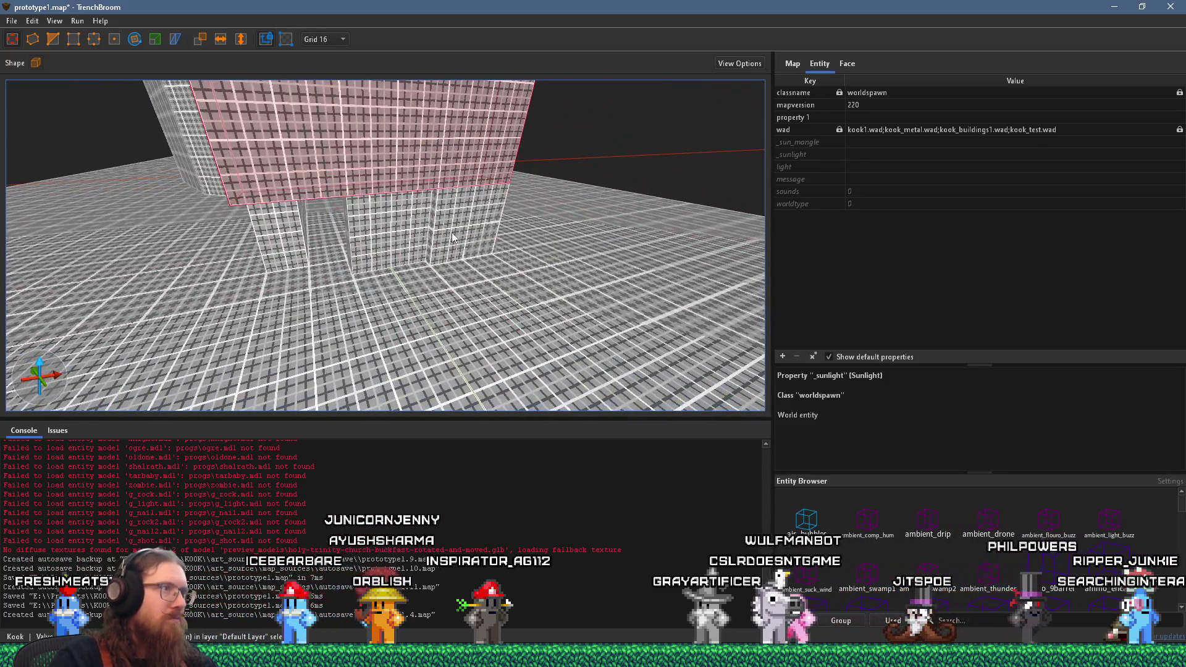
pyautogui.moveTo(268, 266)
pyautogui.mouseDown()
pyautogui.moveTo(420, 246)
pyautogui.moveTo(247, 243)
pyautogui.moveTo(485, 232)
pyautogui.mouseUp()
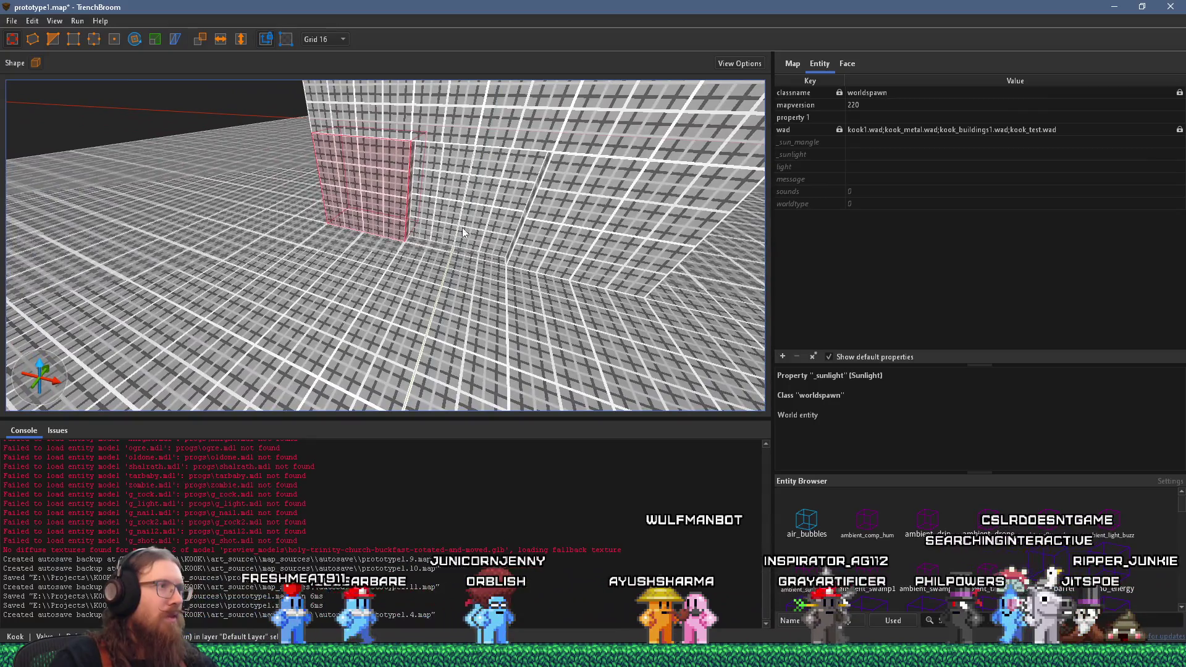
pyautogui.scroll(2, 381, 183)
# - Raise the brush into a 320-unit-tall pillar
pyautogui.moveTo(381, 184)
pyautogui.mouseDown()
pyautogui.moveTo(602, 284)
pyautogui.moveTo(488, 292)
pyautogui.moveTo(462, 366)
pyautogui.mouseUp()
pyautogui.moveTo(387, 350); pyautogui.dragTo(388, 205)
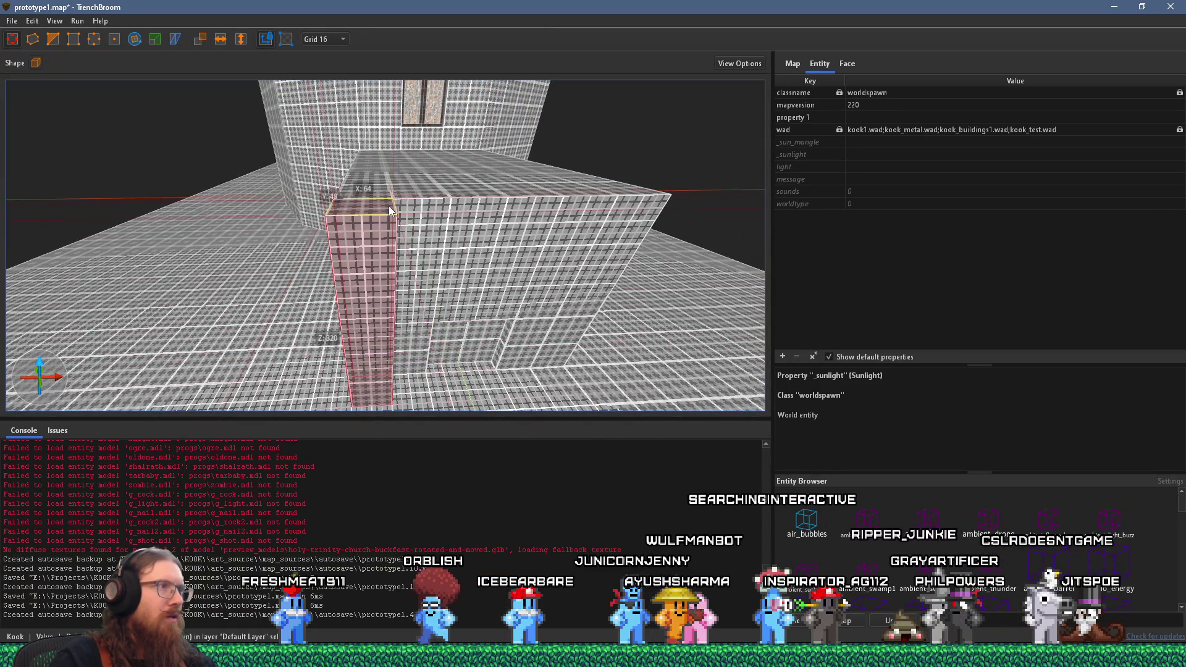
pyautogui.moveTo(422, 261)
pyautogui.mouseDown()
pyautogui.moveTo(320, 184)
pyautogui.moveTo(420, 235)
pyautogui.mouseUp()
pyautogui.scroll(5, 136, 342)
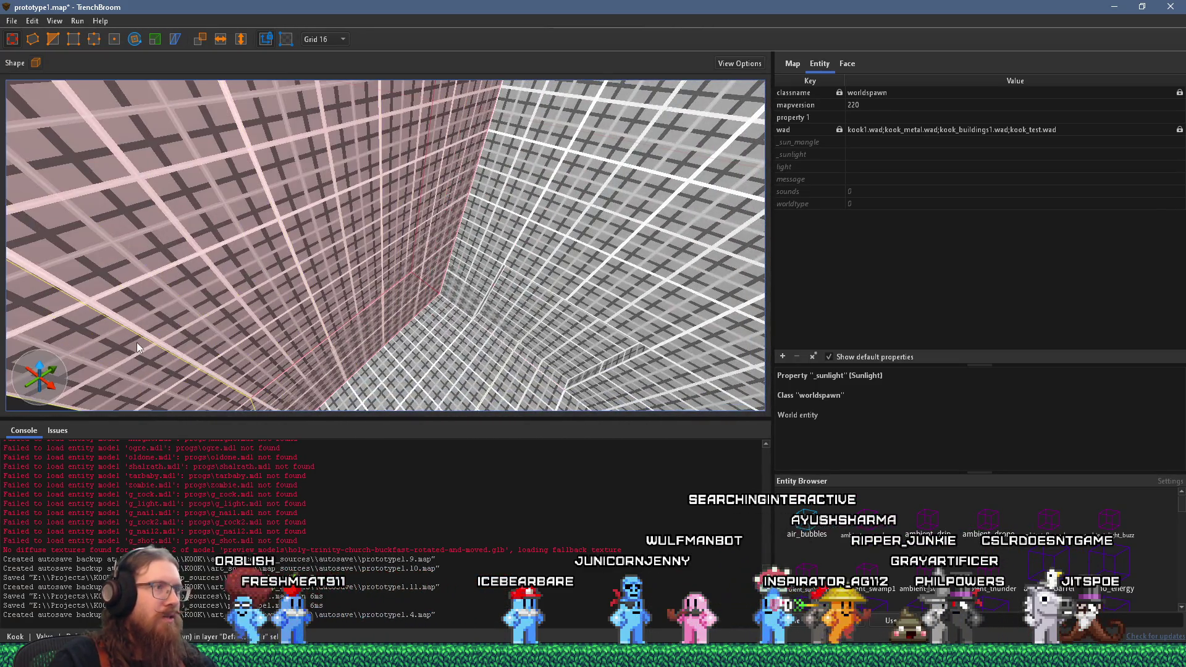
pyautogui.scroll(-8, 225, 324)
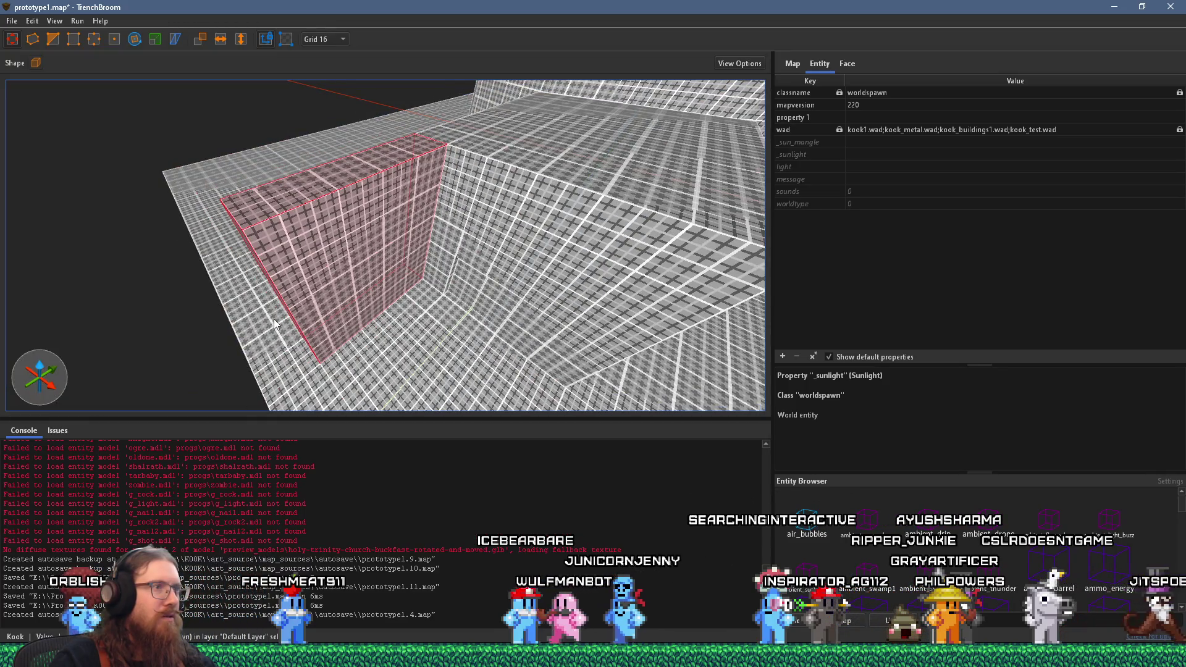
pyautogui.scroll(4, 273, 315)
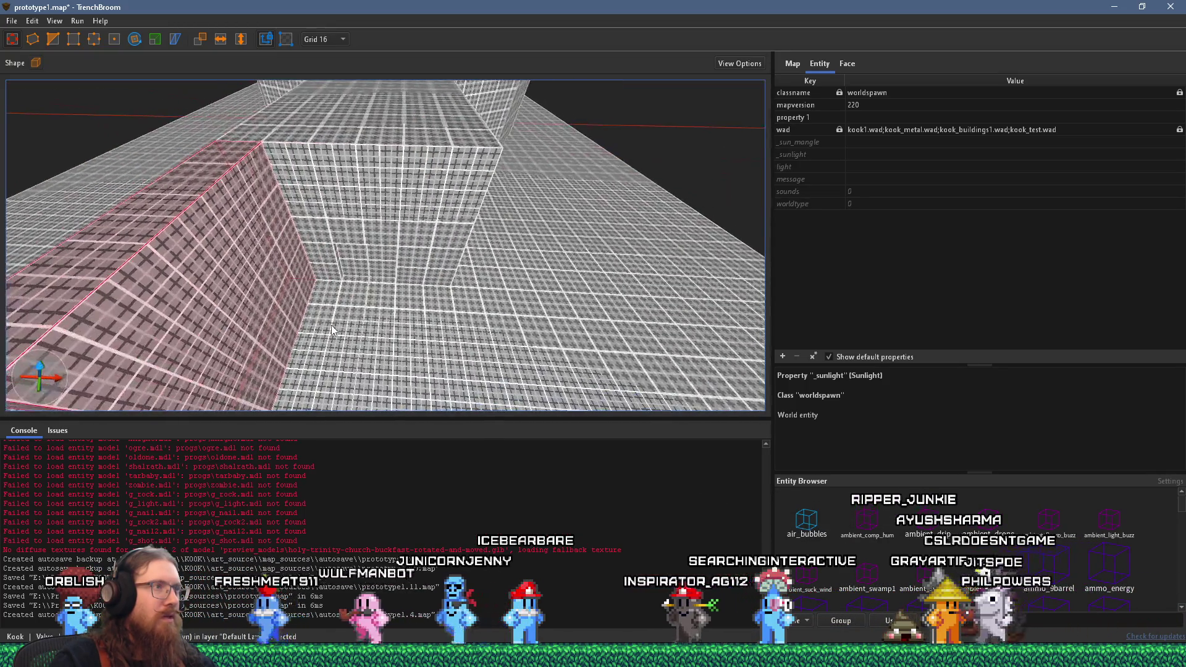
# - Reshape the wide floor brush into a narrow strip along the wall on the 16-unit grid
pyautogui.moveTo(272, 299)
pyautogui.mouseDown()
pyautogui.moveTo(443, 204)
pyautogui.moveTo(543, 388)
pyautogui.mouseUp()
pyautogui.scroll(2, 542, 388)
pyautogui.click(426, 219)
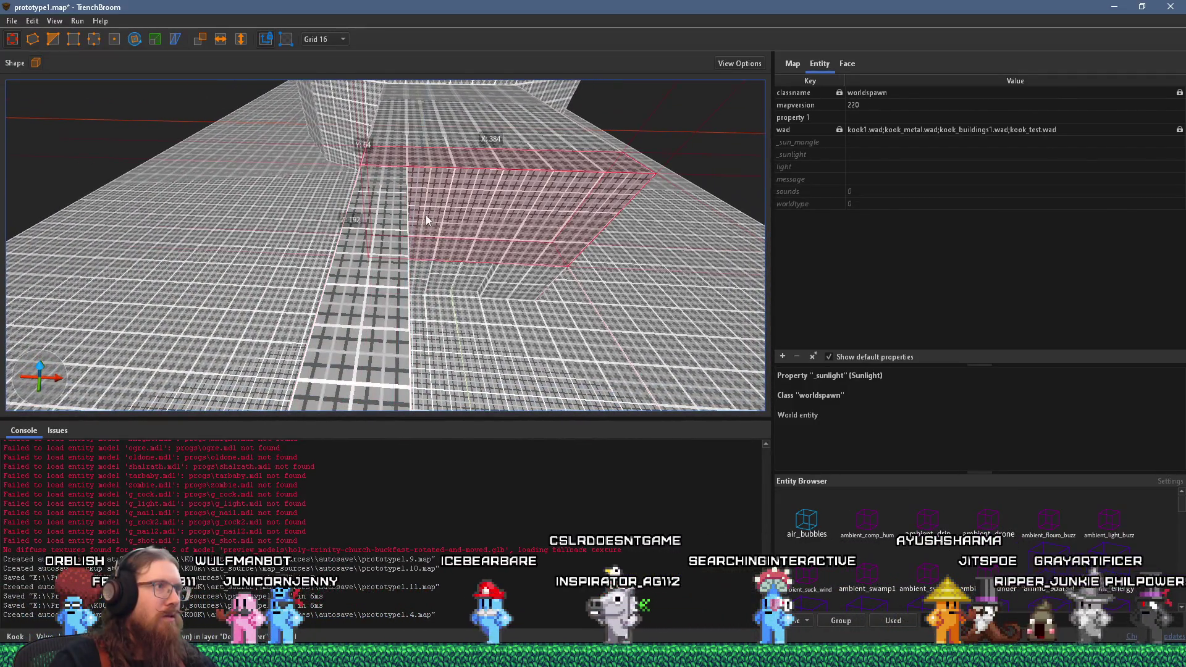
pyautogui.click(394, 275)
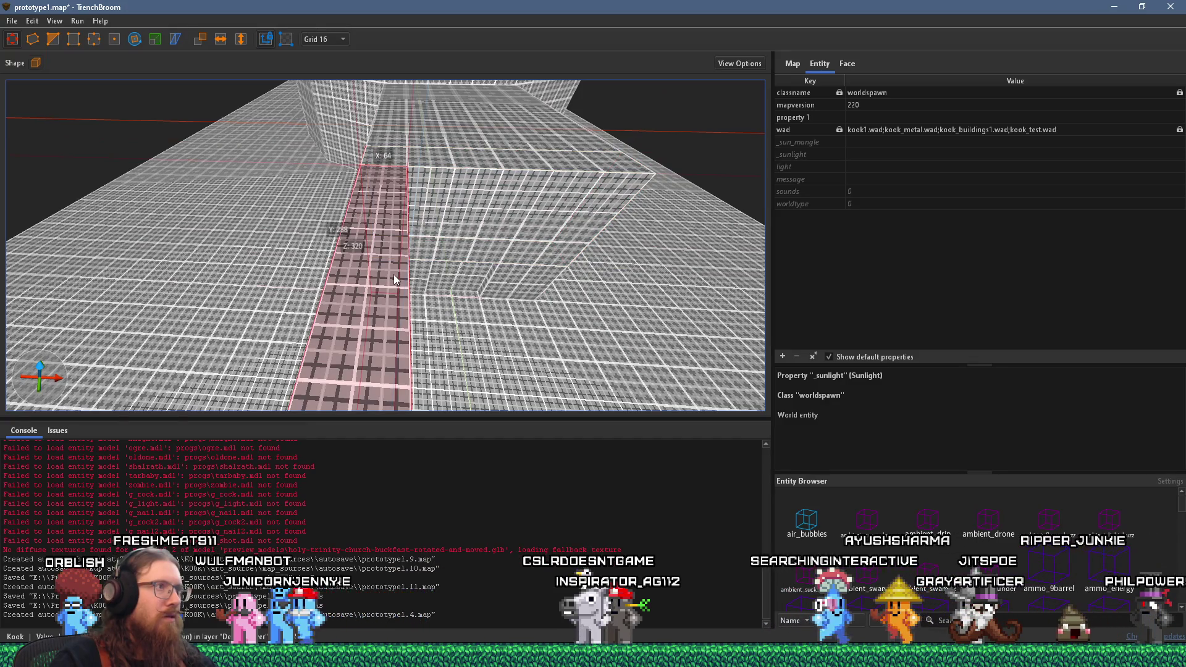
pyautogui.click(138, 247)
pyautogui.moveTo(138, 247)
pyautogui.mouseDown()
pyautogui.moveTo(208, 264)
pyautogui.moveTo(191, 264)
pyautogui.mouseUp()
pyautogui.moveTo(413, 284); pyautogui.dragTo(527, 286)
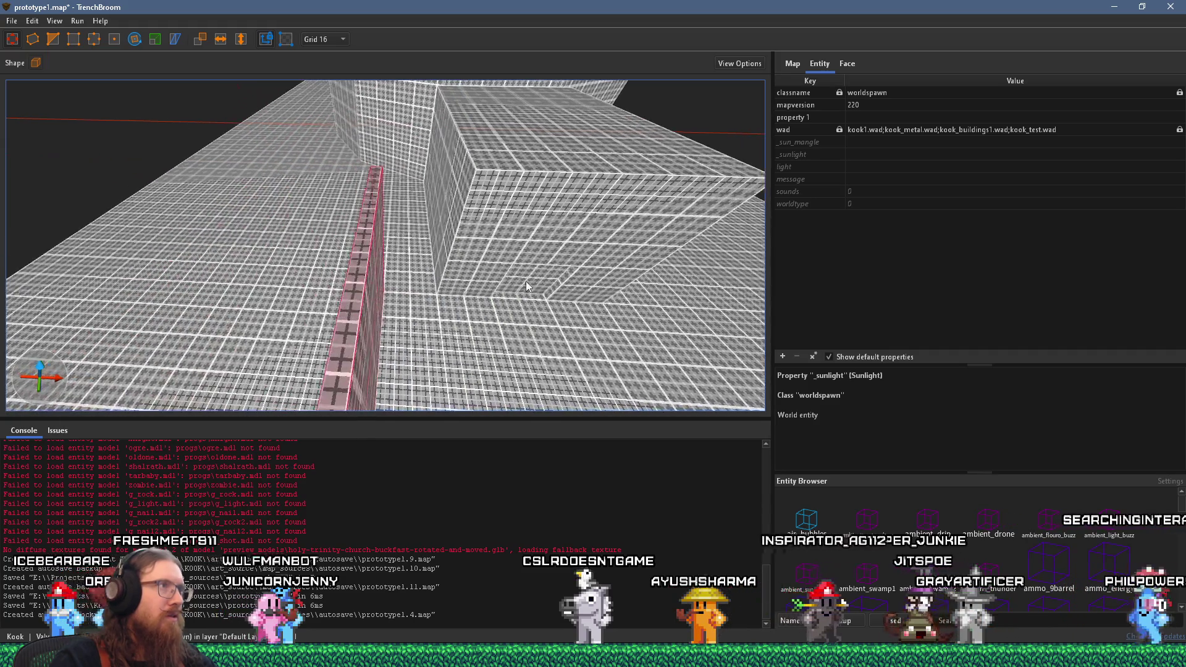
pyautogui.click(321, 39)
pyautogui.click(321, 124)
pyautogui.moveTo(405, 230)
pyautogui.mouseDown()
pyautogui.moveTo(416, 290)
pyautogui.moveTo(252, 301)
pyautogui.moveTo(421, 302)
pyautogui.mouseUp()
pyautogui.click(321, 39)
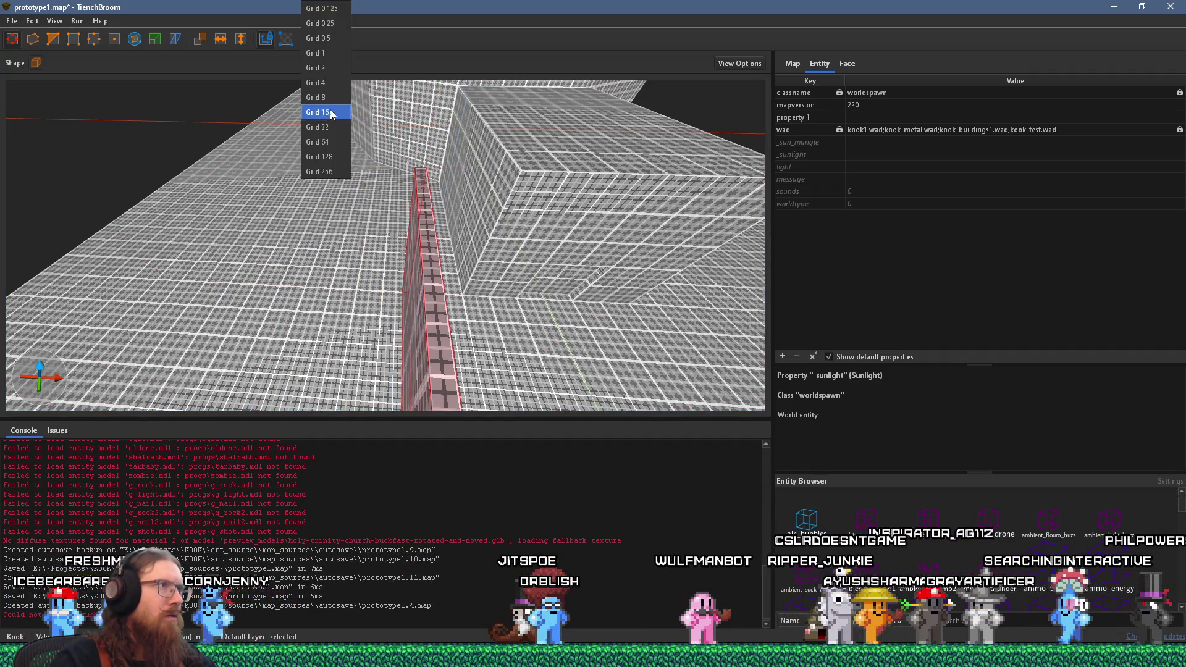
# - On a 64-unit grid, widen the floor strip into a 192 by 288 slab
pyautogui.click(329, 146)
pyautogui.moveTo(417, 279)
pyautogui.mouseDown()
pyautogui.moveTo(223, 298)
pyautogui.moveTo(238, 283)
pyautogui.moveTo(316, 343)
pyautogui.moveTo(221, 414)
pyautogui.moveTo(251, 333)
pyautogui.mouseUp()
pyautogui.click(453, 288)
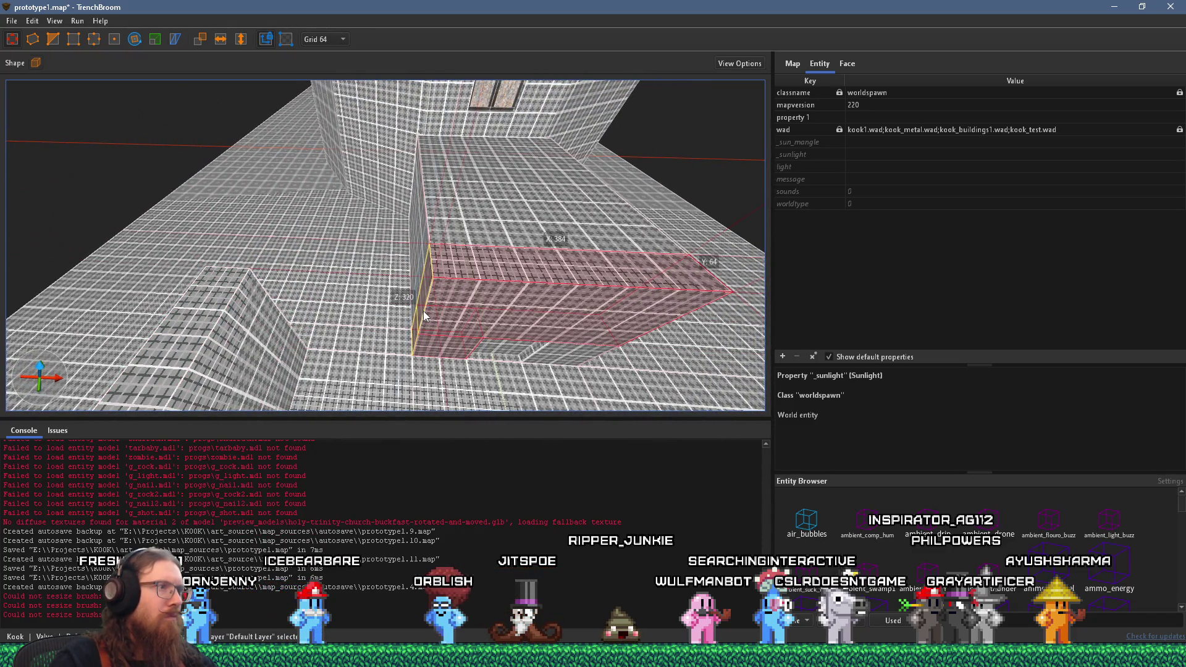
pyautogui.moveTo(235, 302)
pyautogui.mouseDown()
pyautogui.moveTo(350, 220)
pyautogui.moveTo(150, 320)
pyautogui.moveTo(196, 373)
pyautogui.moveTo(136, 328)
pyautogui.mouseUp()
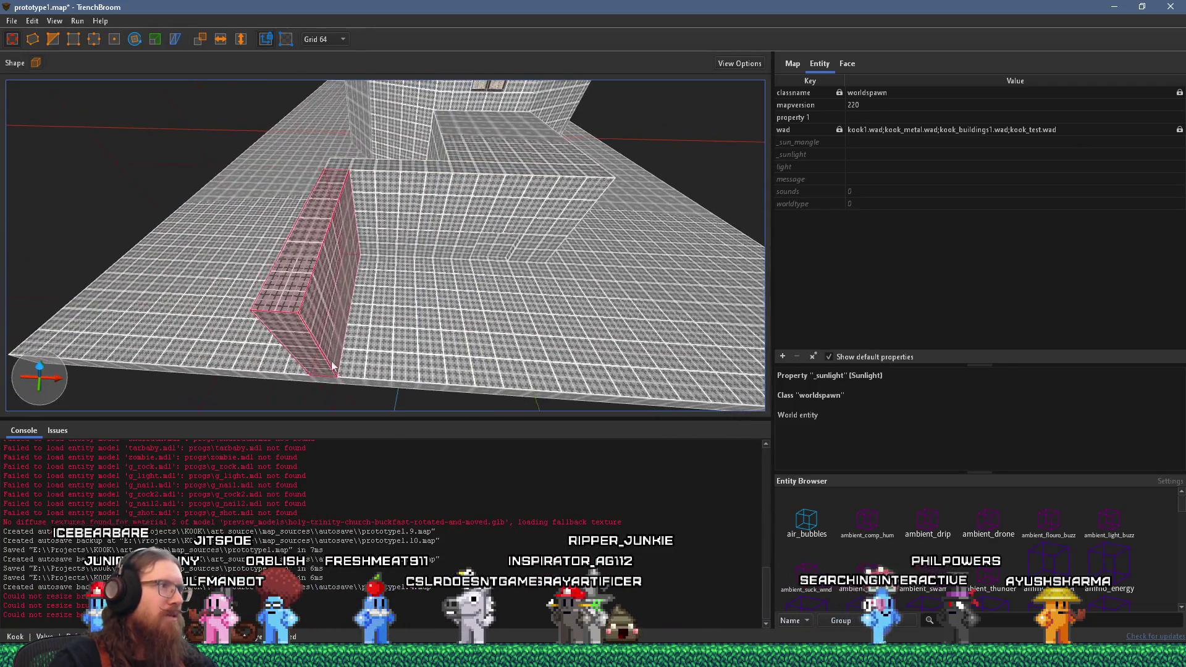
# - Shrink the large floor slab to 1536 units wide and stretch the upper wall from 704 to 960 along X
pyautogui.click(98, 302)
pyautogui.moveTo(235, 308)
pyautogui.mouseDown()
pyautogui.moveTo(278, 291)
pyautogui.moveTo(410, 280)
pyautogui.moveTo(375, 224)
pyautogui.mouseUp()
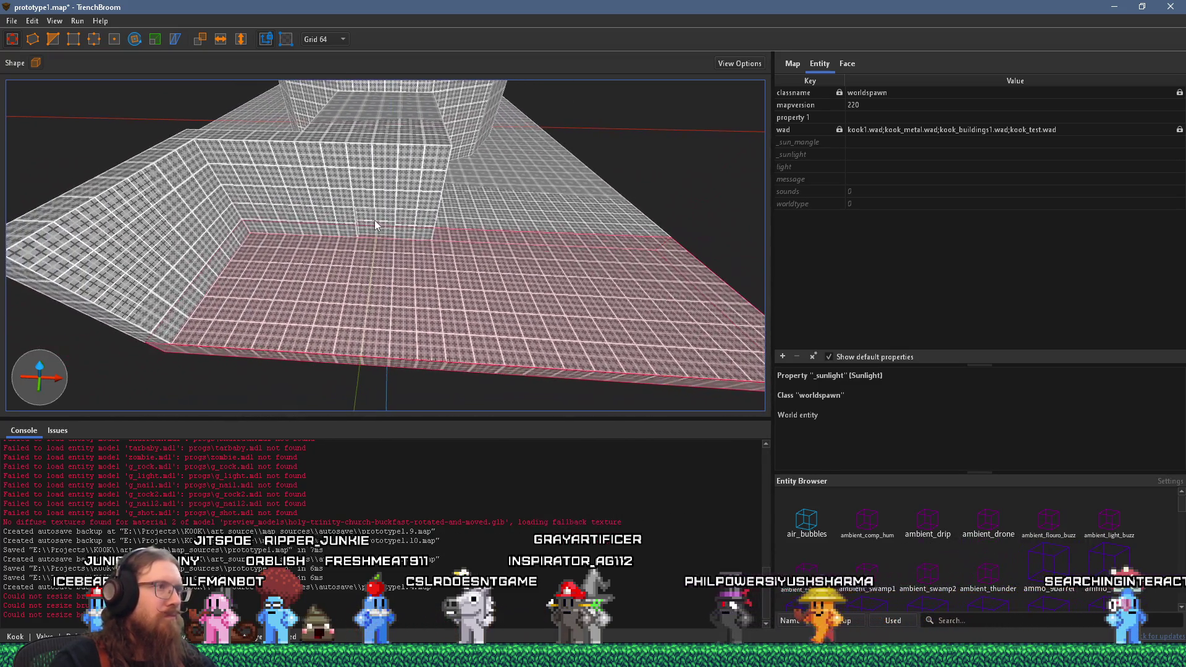
pyautogui.click(296, 184)
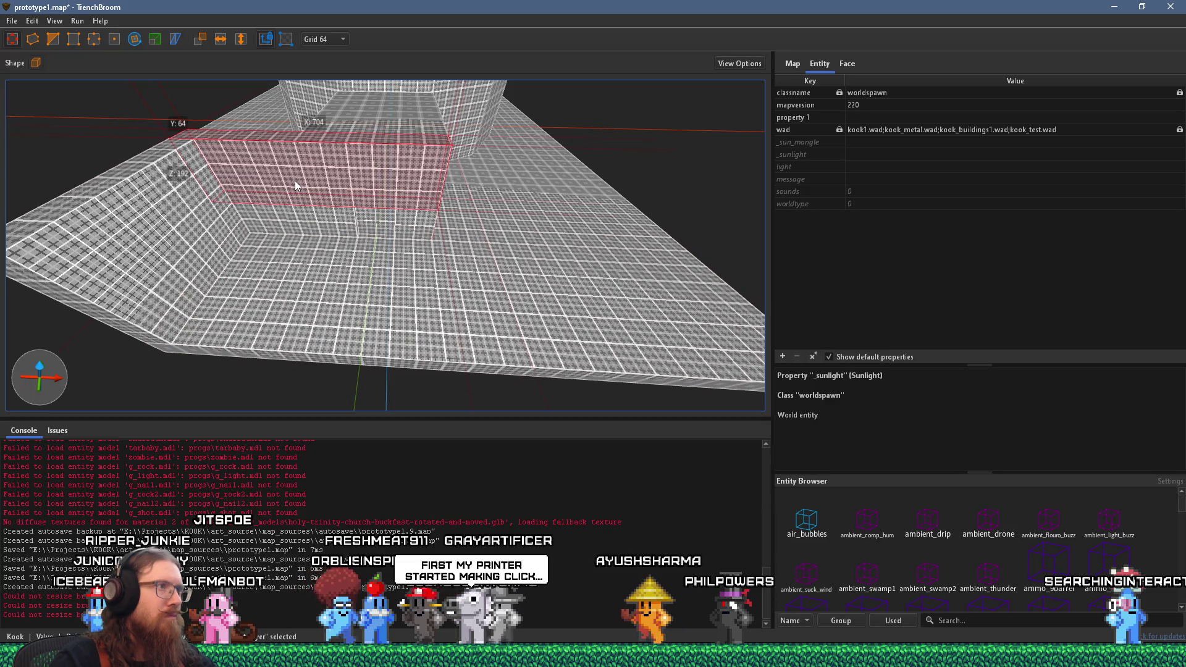
pyautogui.moveTo(436, 227)
pyautogui.mouseDown()
pyautogui.moveTo(588, 228)
pyautogui.moveTo(557, 232)
pyautogui.mouseUp()
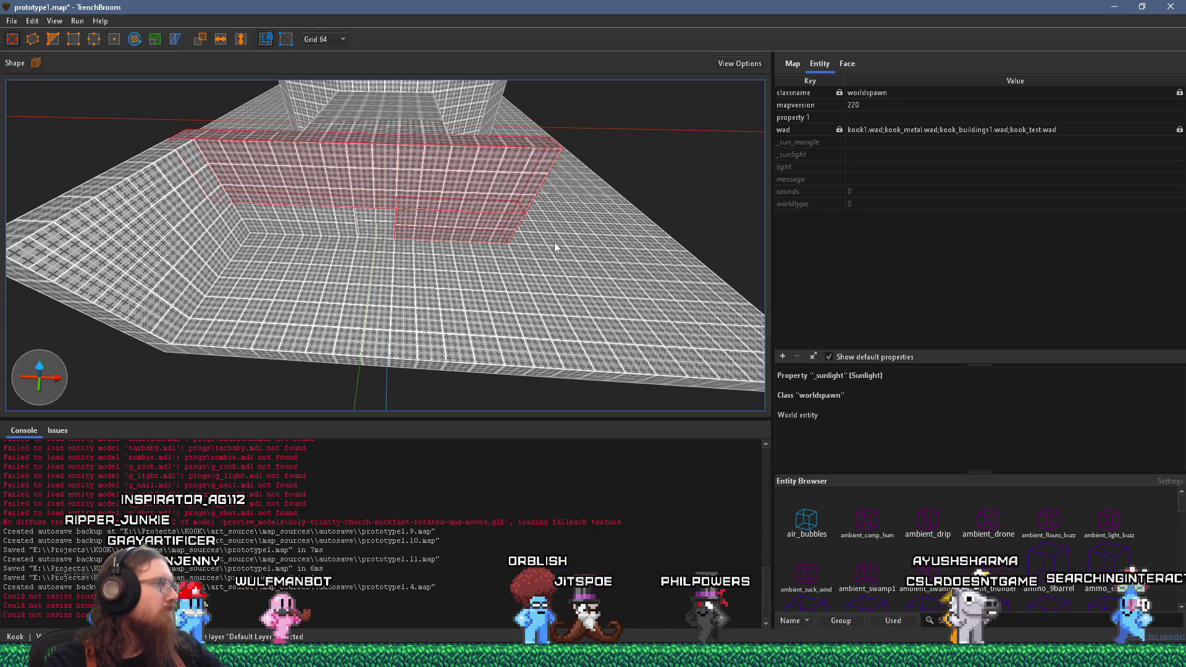
# - Stretch the two narrow pillar brushes out into long walls
pyautogui.press('w')
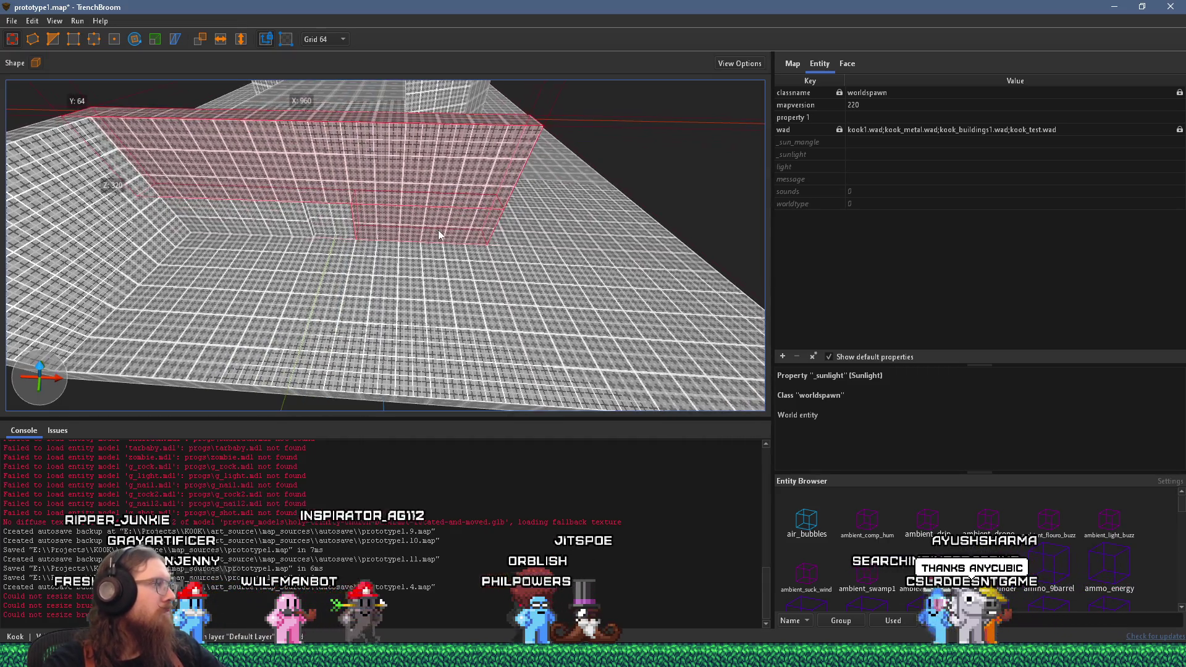
pyautogui.press('a')
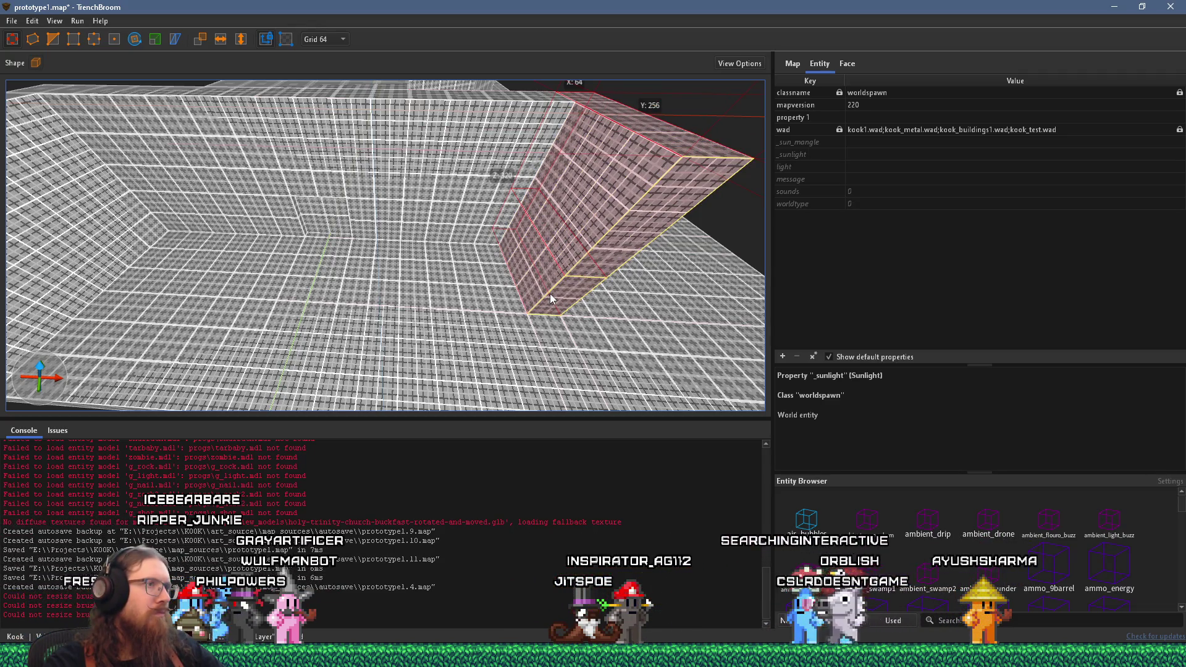
pyautogui.press('d')
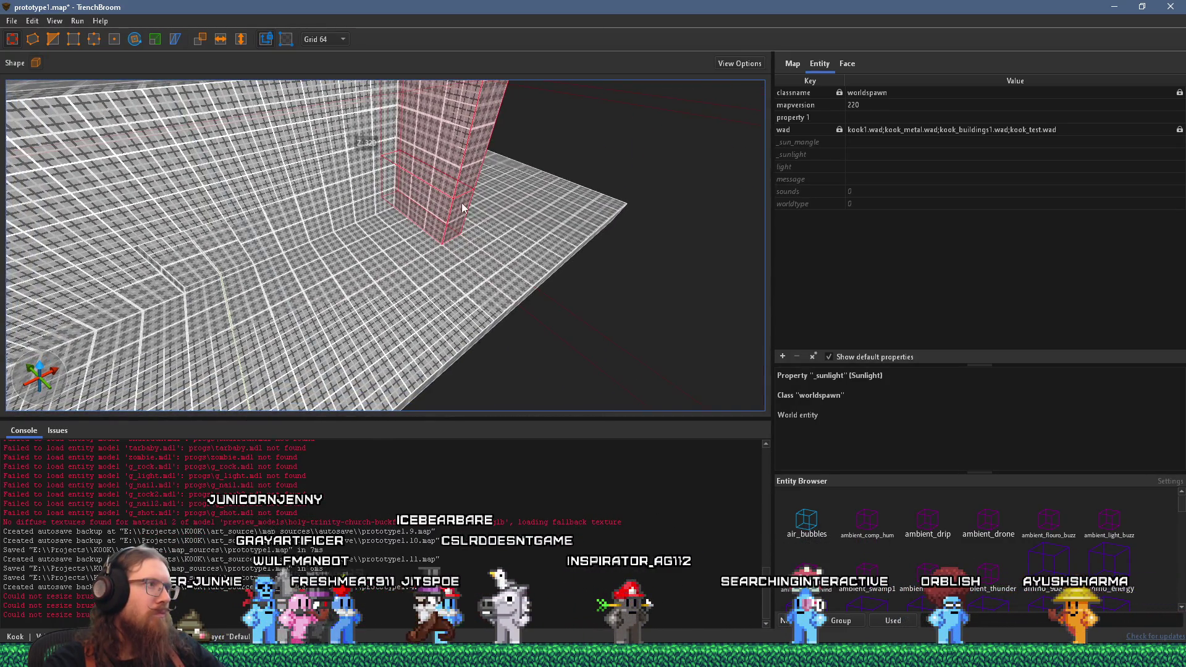
pyautogui.moveTo(464, 224)
pyautogui.mouseDown()
pyautogui.moveTo(528, 220)
pyautogui.moveTo(589, 262)
pyautogui.mouseUp()
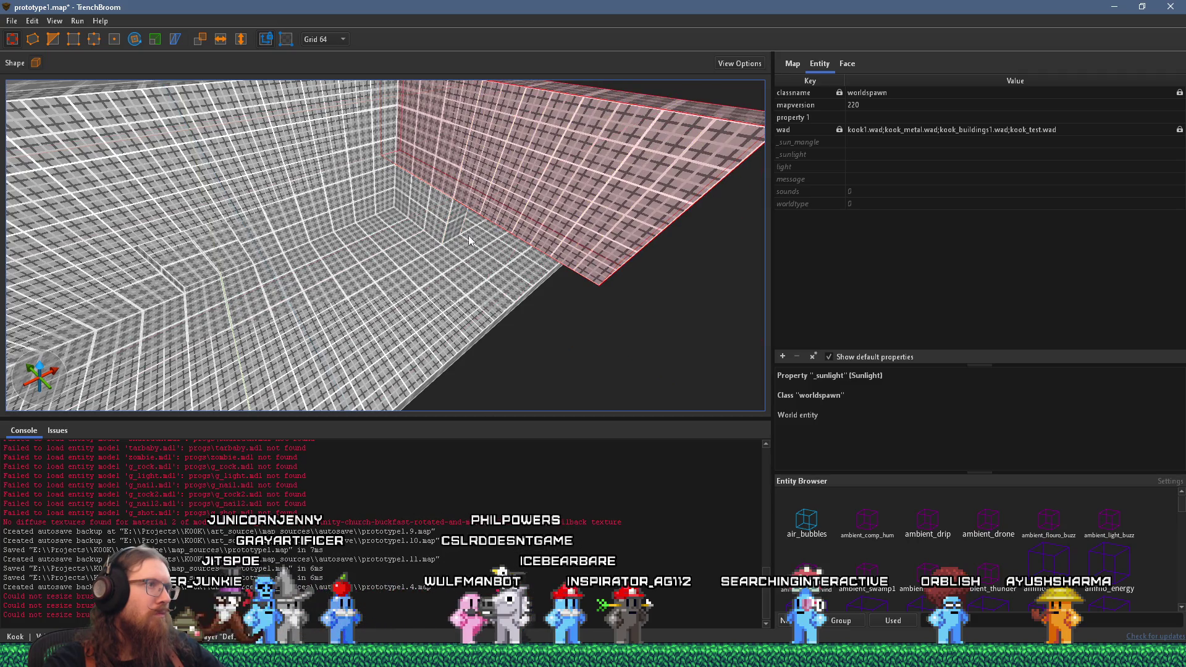
pyautogui.click(447, 227)
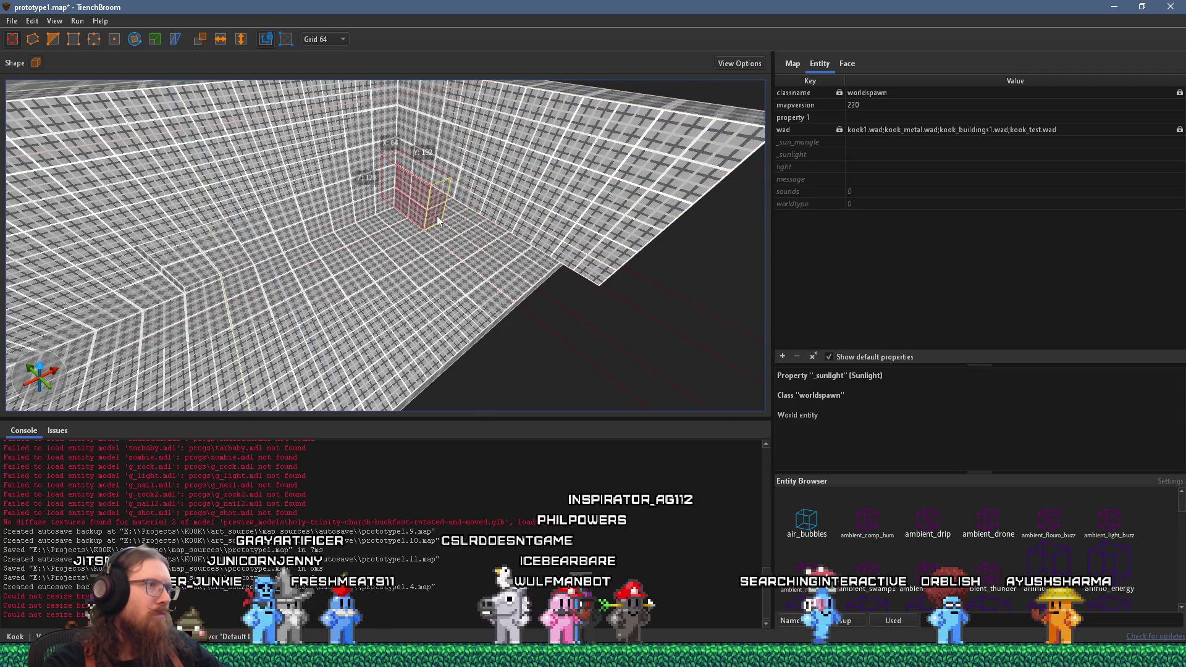
pyautogui.moveTo(449, 226); pyautogui.dragTo(569, 319)
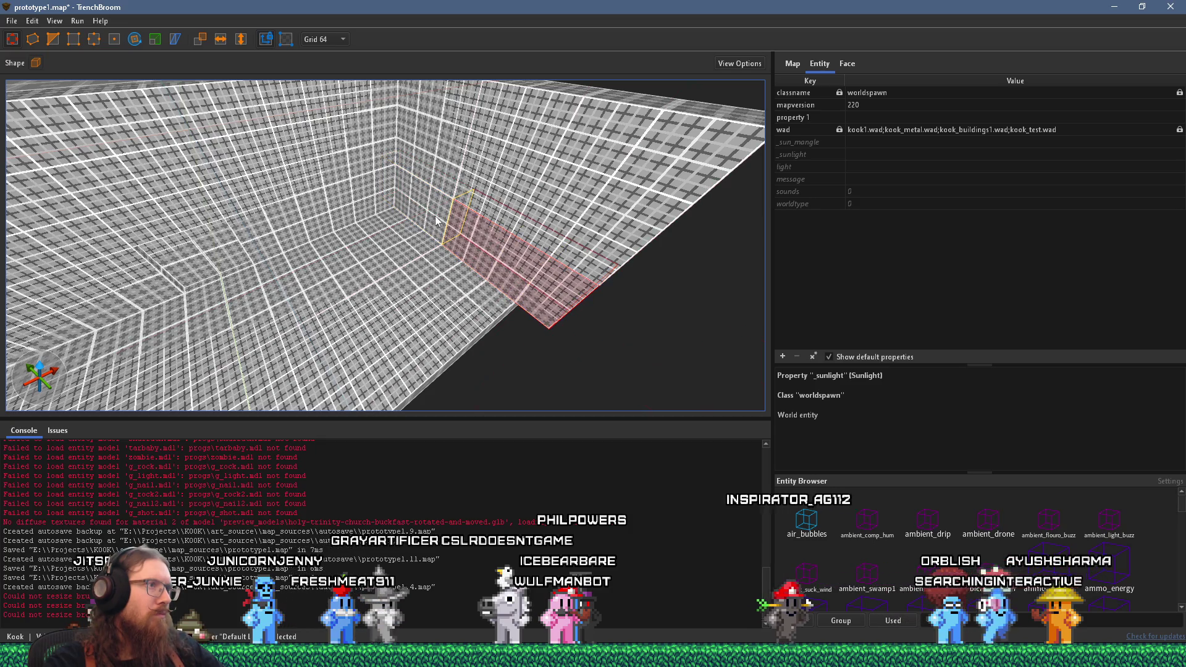
# - Extend the floor brush outward to close off the area
pyautogui.click(437, 346)
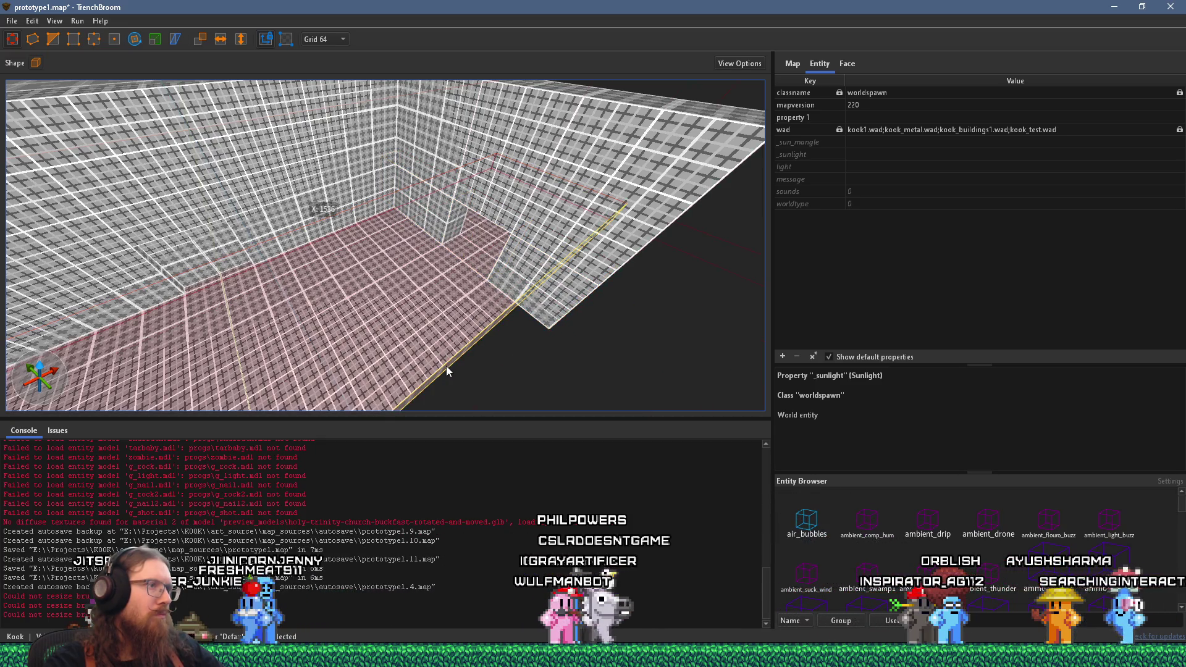
pyautogui.moveTo(446, 371); pyautogui.dragTo(536, 431)
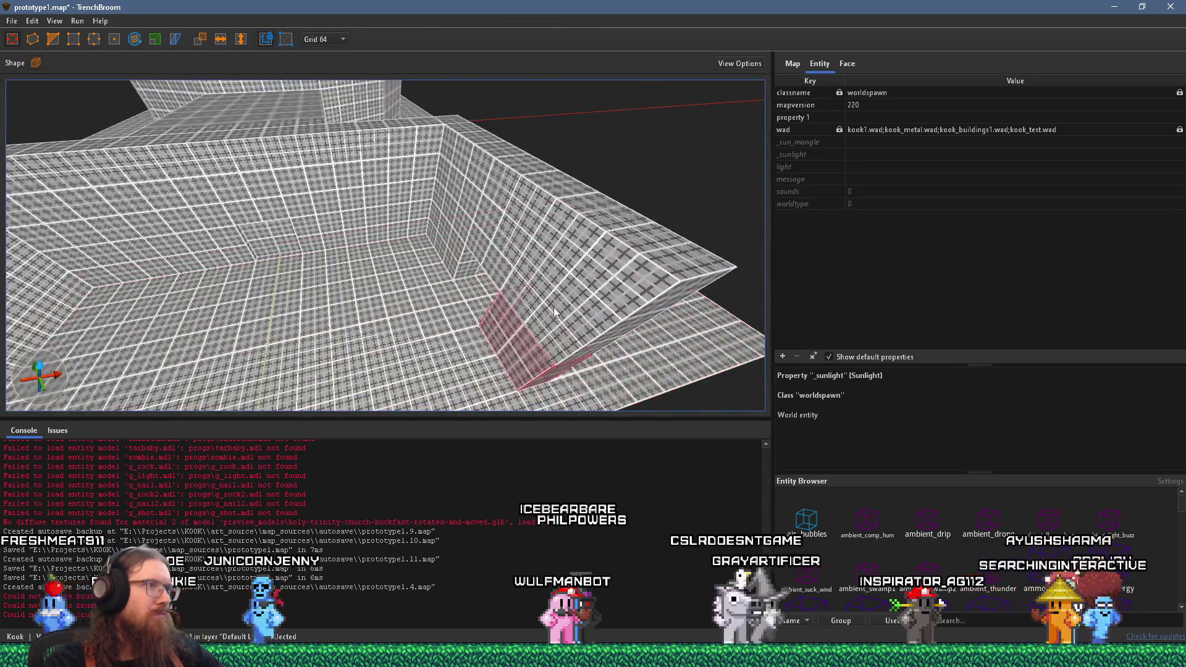
pyautogui.scroll(-3, 443, 298)
pyautogui.scroll(5, 335, 291)
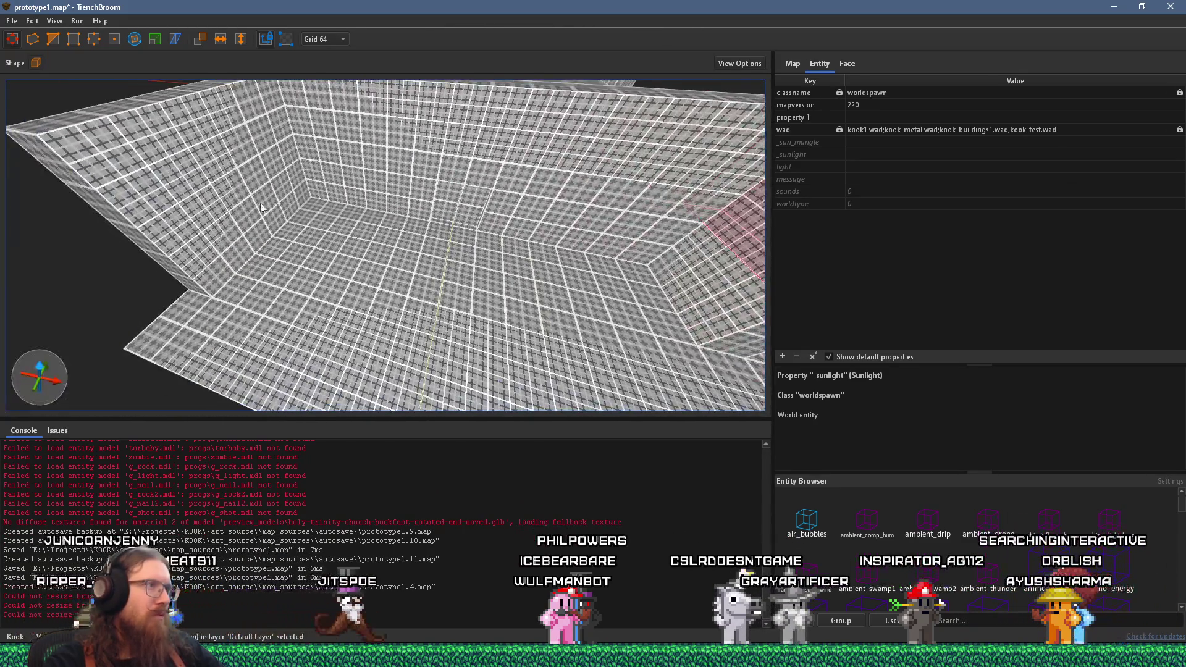
pyautogui.scroll(-5, 261, 206)
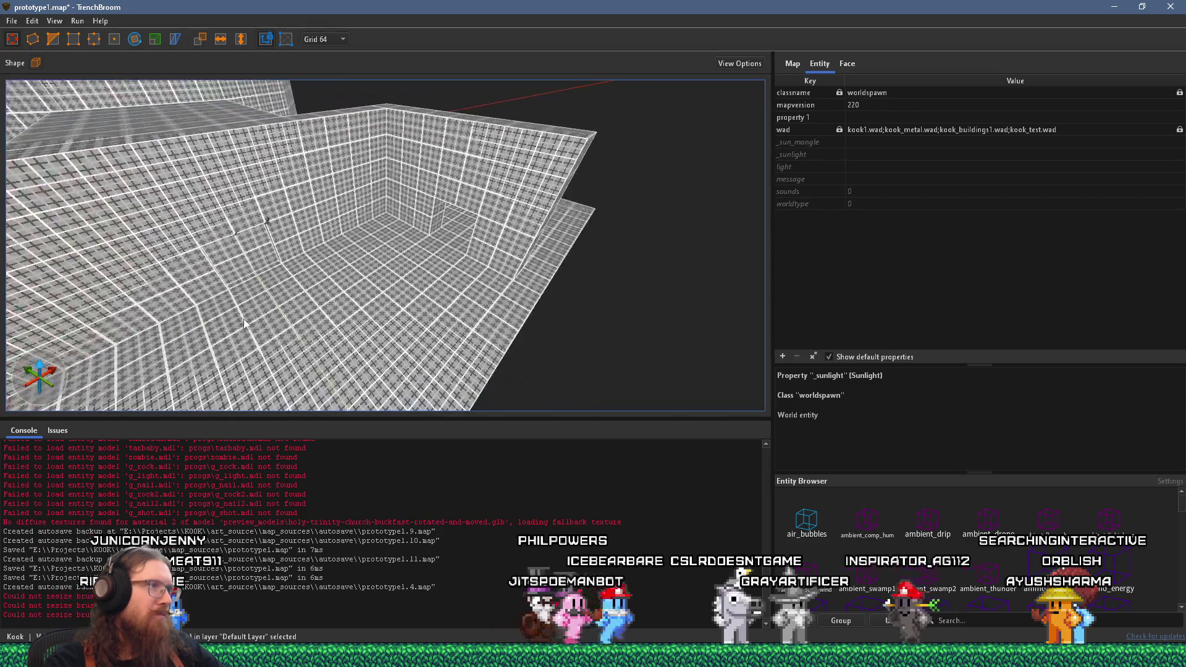
pyautogui.scroll(-5, 244, 323)
# - Move the selected brushes lower into place as a floor slab and two walls lining the path to the gate
pyautogui.moveTo(294, 198)
pyautogui.mouseDown()
pyautogui.moveTo(247, 260)
pyautogui.moveTo(154, 308)
pyautogui.moveTo(310, 304)
pyautogui.moveTo(239, 403)
pyautogui.moveTo(339, 320)
pyautogui.moveTo(426, 306)
pyautogui.moveTo(577, 316)
pyautogui.moveTo(221, 341)
pyautogui.moveTo(354, 328)
pyautogui.moveTo(195, 294)
pyautogui.moveTo(394, 342)
pyautogui.moveTo(487, 350)
pyautogui.moveTo(302, 277)
pyautogui.moveTo(318, 336)
pyautogui.moveTo(577, 350)
pyautogui.moveTo(138, 237)
pyautogui.moveTo(120, 137)
pyautogui.moveTo(558, 248)
pyautogui.mouseUp()
pyautogui.moveTo(430, 295); pyautogui.dragTo(348, 380)
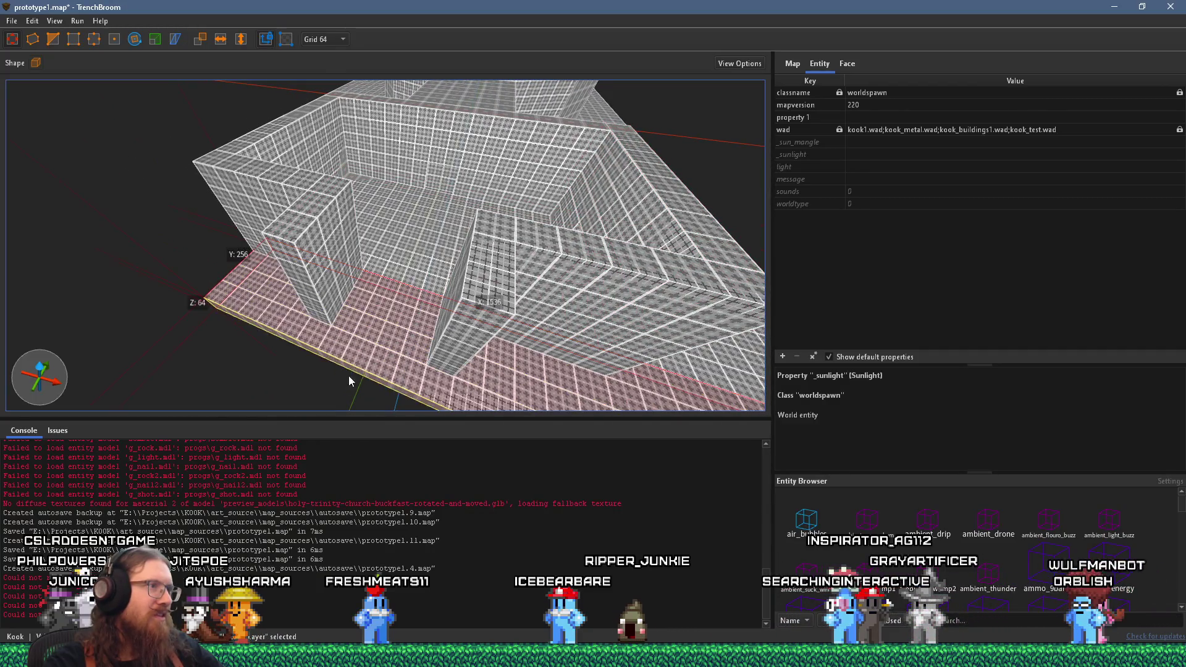
pyautogui.moveTo(246, 299)
pyautogui.mouseDown()
pyautogui.moveTo(279, 308)
pyautogui.moveTo(466, 122)
pyautogui.mouseUp()
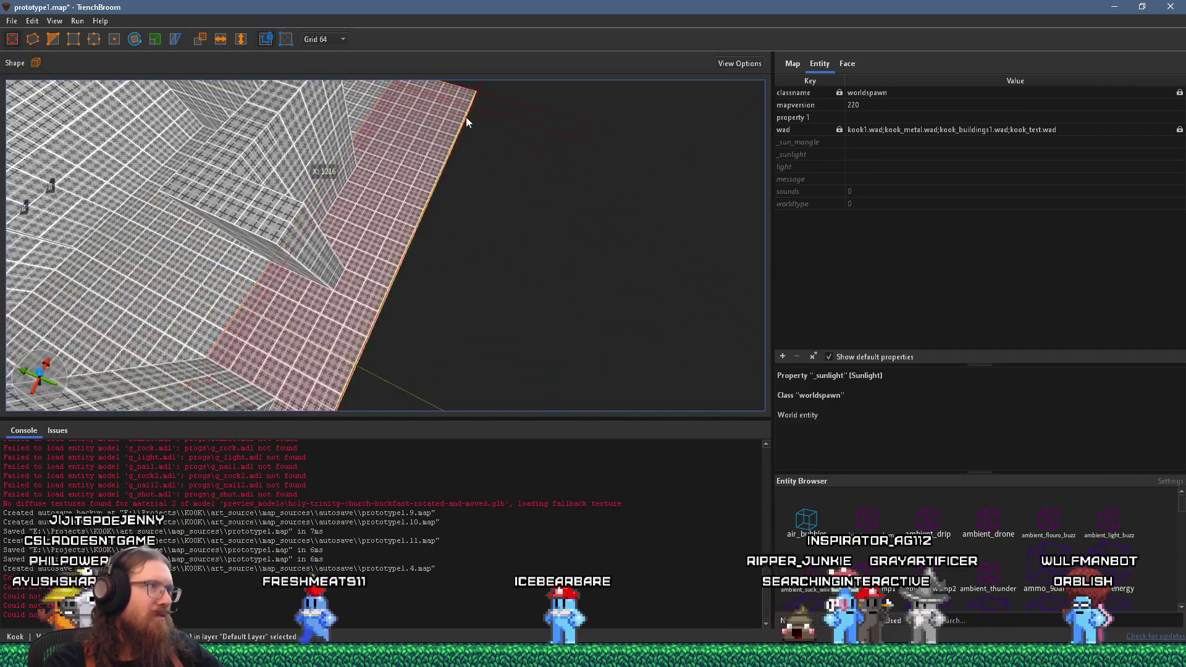
pyautogui.moveTo(408, 219)
pyautogui.mouseDown()
pyautogui.moveTo(423, 285)
pyautogui.moveTo(503, 252)
pyautogui.mouseUp()
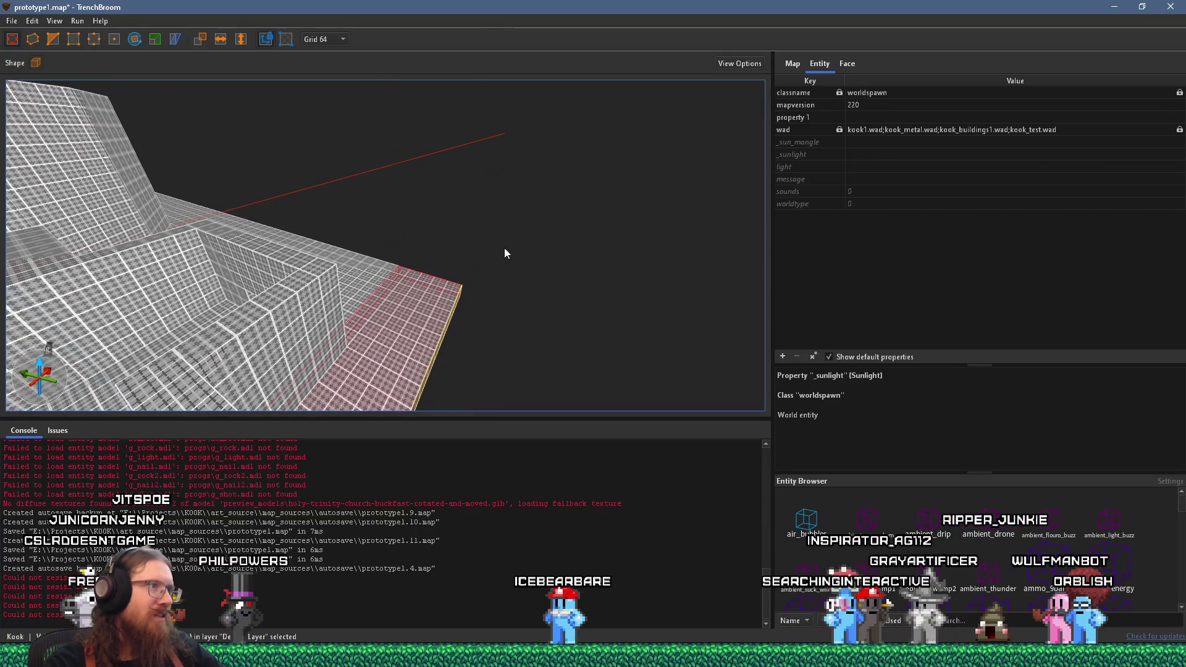
pyautogui.moveTo(465, 290)
pyautogui.mouseDown()
pyautogui.moveTo(407, 306)
pyautogui.moveTo(472, 282)
pyautogui.moveTo(447, 348)
pyautogui.moveTo(698, 328)
pyautogui.moveTo(406, 309)
pyautogui.moveTo(346, 207)
pyautogui.mouseUp()
pyautogui.moveTo(373, 329)
pyautogui.mouseDown()
pyautogui.moveTo(531, 290)
pyautogui.moveTo(449, 309)
pyautogui.mouseUp()
pyautogui.scroll(8, 444, 287)
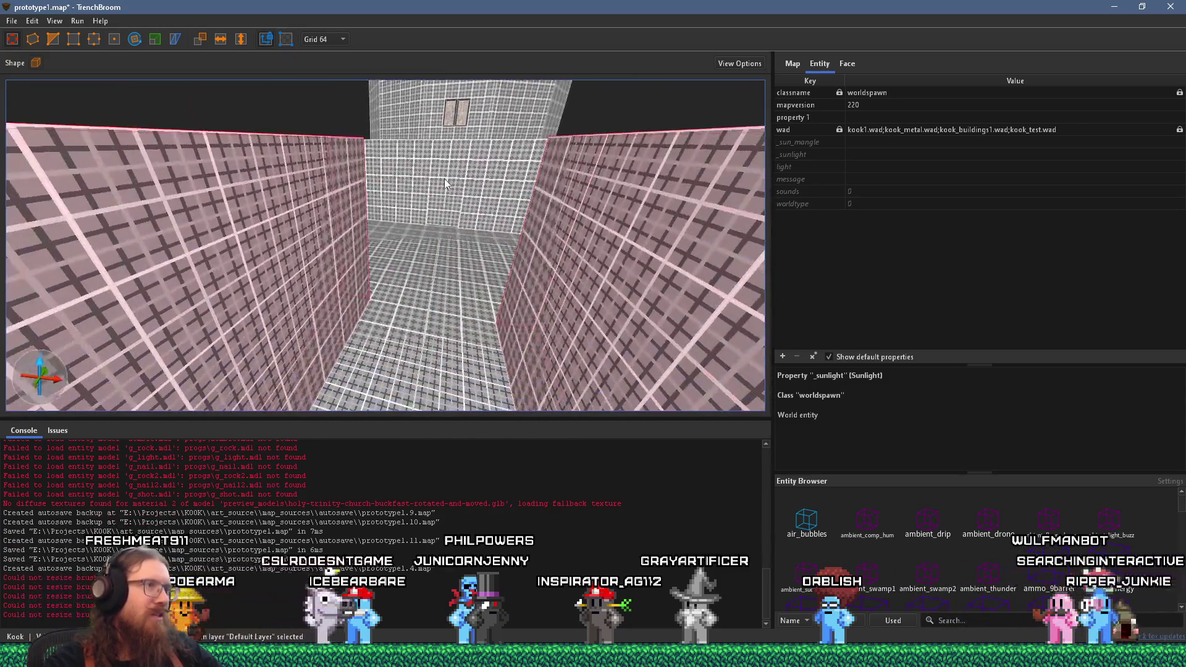
# - Lower both flanking walls from 320 to 256 units, draw a new wall brush and merge it with the angled brush
pyautogui.scroll(-10, 417, 224)
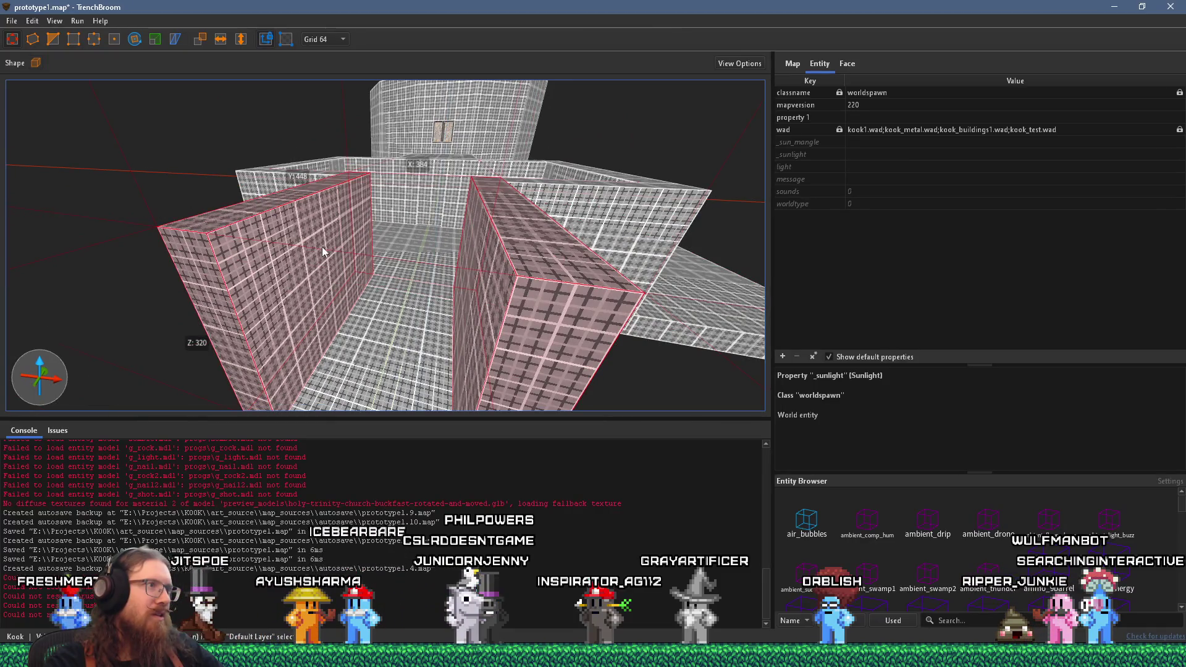
pyautogui.moveTo(526, 255)
pyautogui.mouseDown()
pyautogui.moveTo(518, 303)
pyautogui.moveTo(408, 218)
pyautogui.moveTo(461, 200)
pyautogui.moveTo(433, 157)
pyautogui.mouseUp()
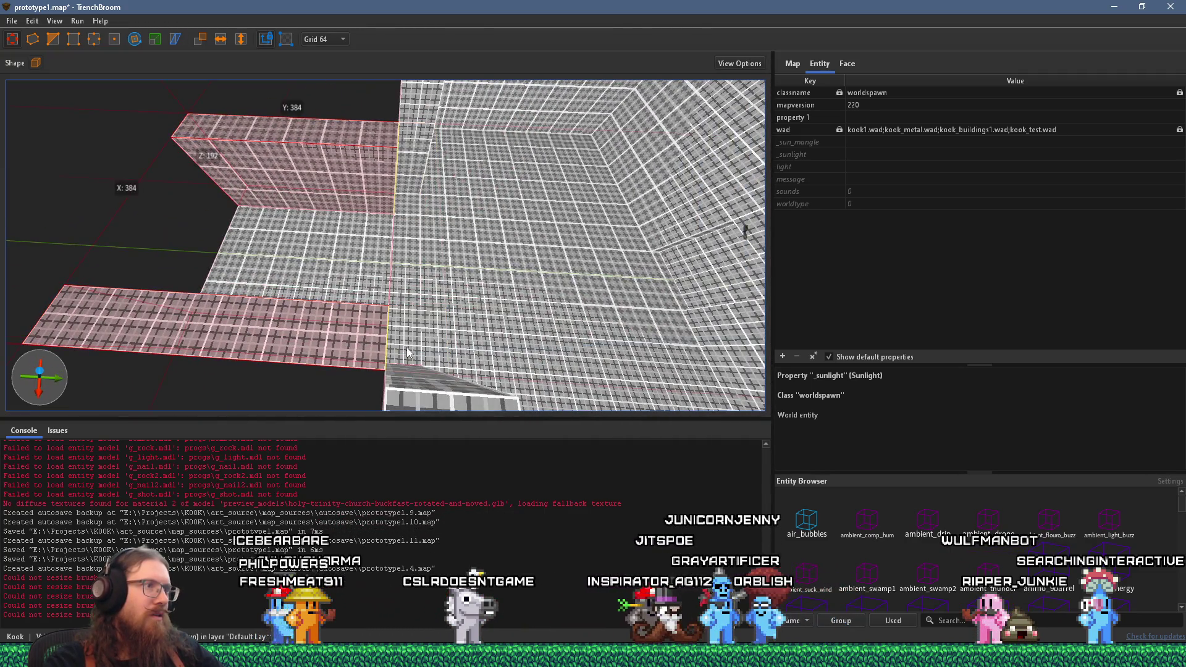
pyautogui.moveTo(410, 392); pyautogui.dragTo(434, 302)
pyautogui.click(262, 231)
pyautogui.keyDown('ctrl'); pyautogui.click(382, 313); pyautogui.keyUp('ctrl')
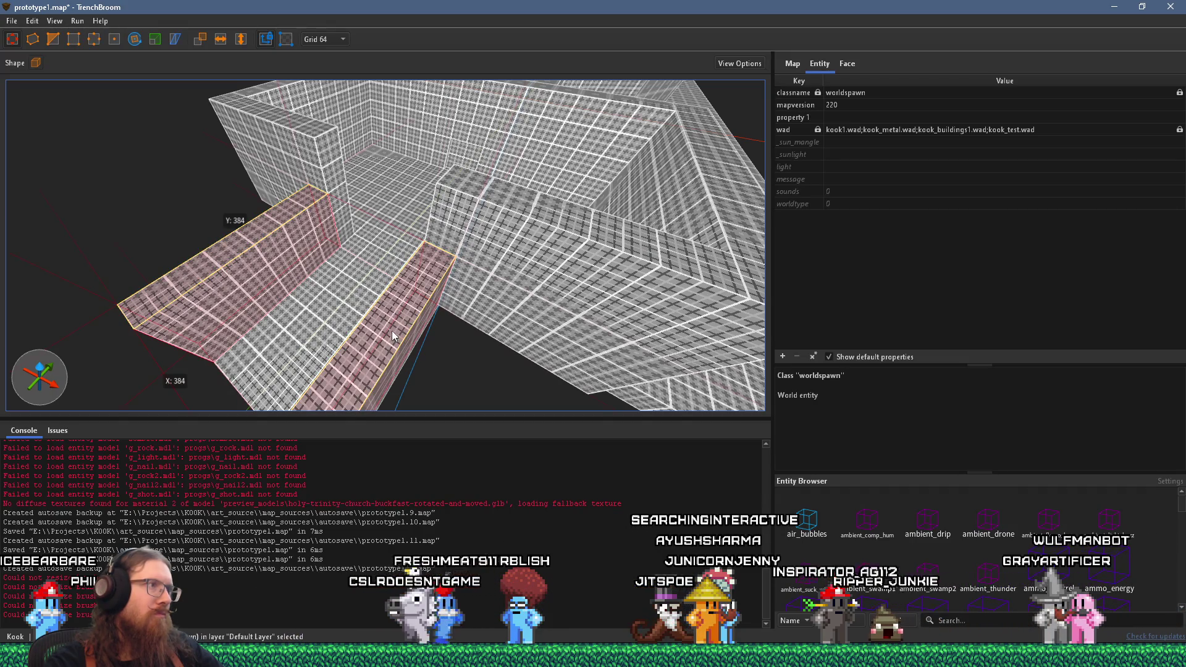
pyautogui.hotkey('ctrl', 'j')
pyautogui.moveTo(365, 298)
pyautogui.mouseDown()
pyautogui.moveTo(458, 242)
pyautogui.moveTo(467, 98)
pyautogui.moveTo(457, 179)
pyautogui.moveTo(502, 338)
pyautogui.moveTo(535, 304)
pyautogui.moveTo(369, 340)
pyautogui.moveTo(489, 265)
pyautogui.moveTo(322, 273)
pyautogui.moveTo(361, 264)
pyautogui.mouseUp()
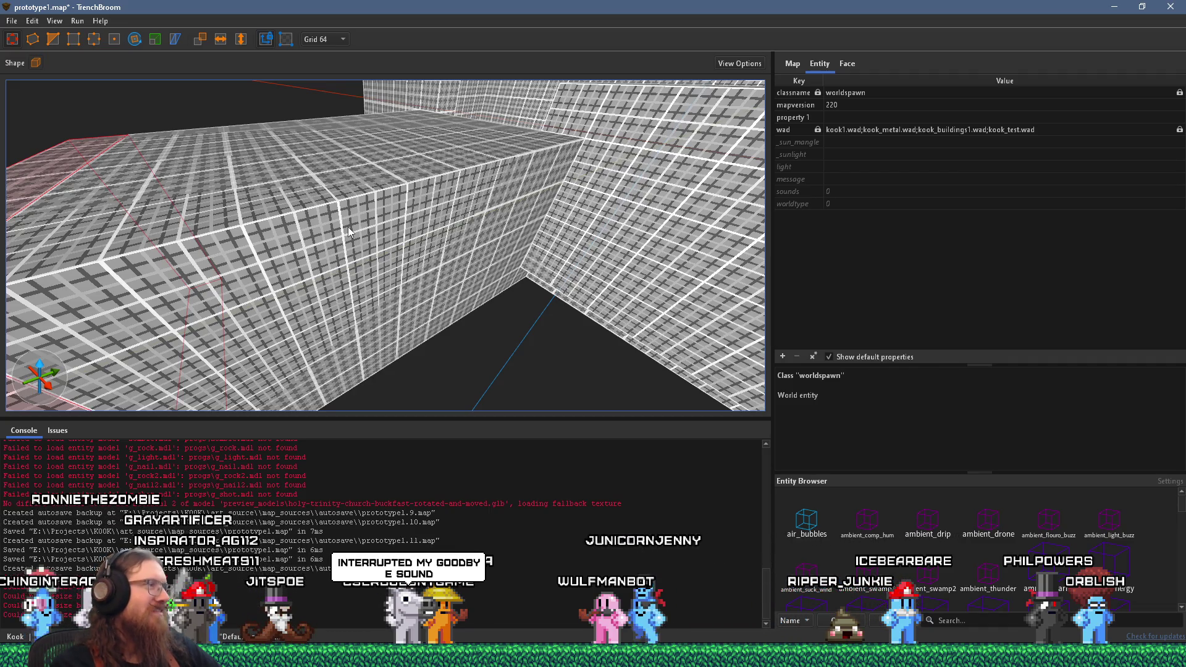
# - Raise the brush's bottom face so it becomes a thin top piece over the trench
pyautogui.moveTo(354, 220)
pyautogui.mouseDown()
pyautogui.moveTo(387, 247)
pyautogui.moveTo(267, 241)
pyautogui.moveTo(450, 254)
pyautogui.mouseUp()
pyautogui.moveTo(427, 370); pyautogui.dragTo(410, 20)
pyautogui.moveTo(430, 167)
pyautogui.mouseDown()
pyautogui.moveTo(409, 302)
pyautogui.moveTo(558, 166)
pyautogui.moveTo(280, 299)
pyautogui.mouseUp()
# - Merge the front ledge with the left, back and right walls into one solid block
pyautogui.click(279, 298)
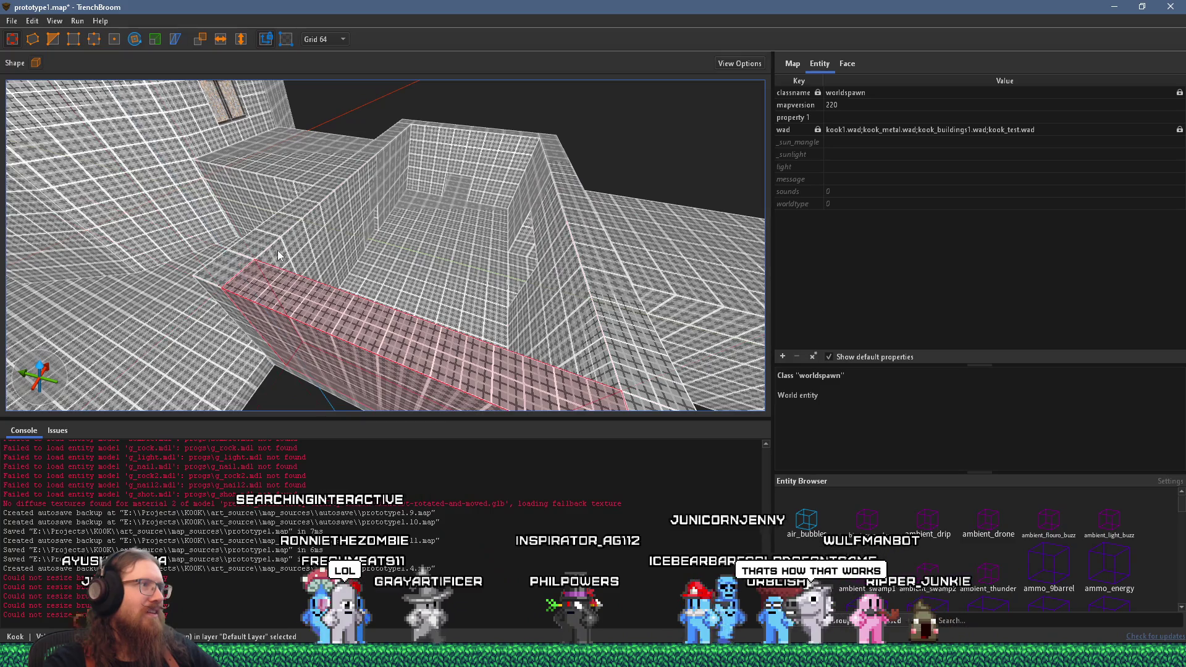
pyautogui.press('Escape')
pyautogui.click(290, 296)
pyautogui.keyDown('ctrl'); pyautogui.click(324, 228); pyautogui.keyUp('ctrl')
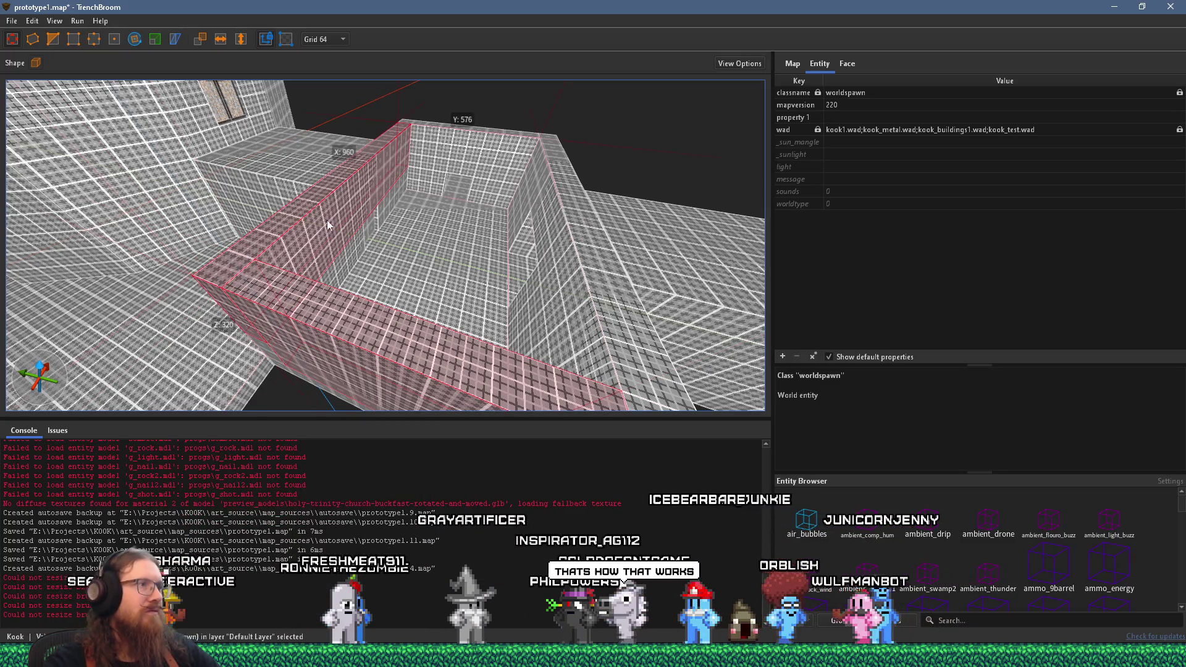
pyautogui.keyDown('ctrl'); pyautogui.click(548, 175); pyautogui.keyUp('ctrl')
pyautogui.keyDown('ctrl'); pyautogui.click(573, 268); pyautogui.keyUp('ctrl')
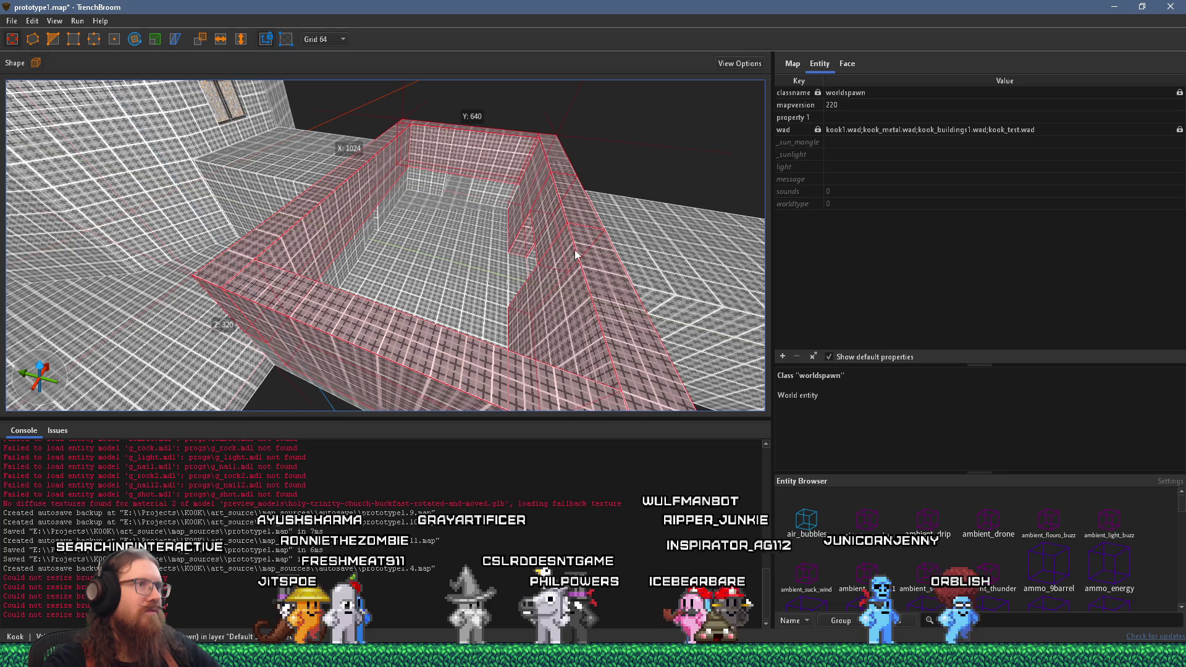
pyautogui.hotkey('ctrl', 'j')
pyautogui.scroll(10, 603, 262)
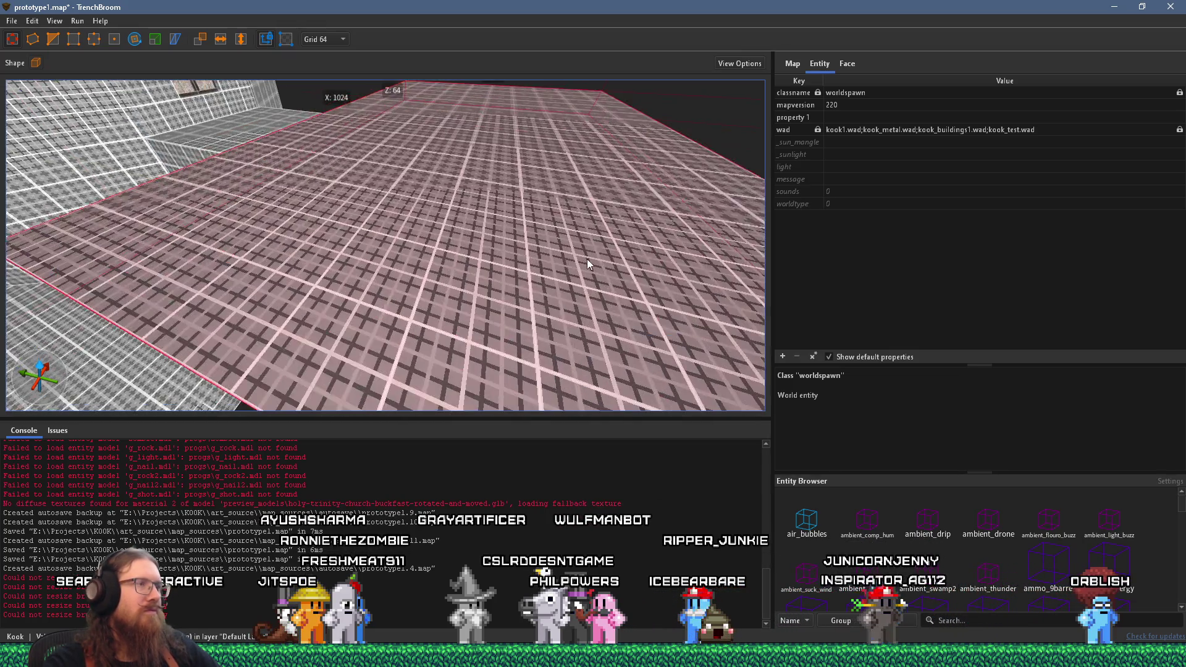
pyautogui.moveTo(327, 131)
pyautogui.mouseDown()
pyautogui.moveTo(470, 239)
pyautogui.moveTo(616, 265)
pyautogui.moveTo(463, 209)
pyautogui.moveTo(199, 216)
pyautogui.mouseUp()
pyautogui.scroll(-5, 464, 208)
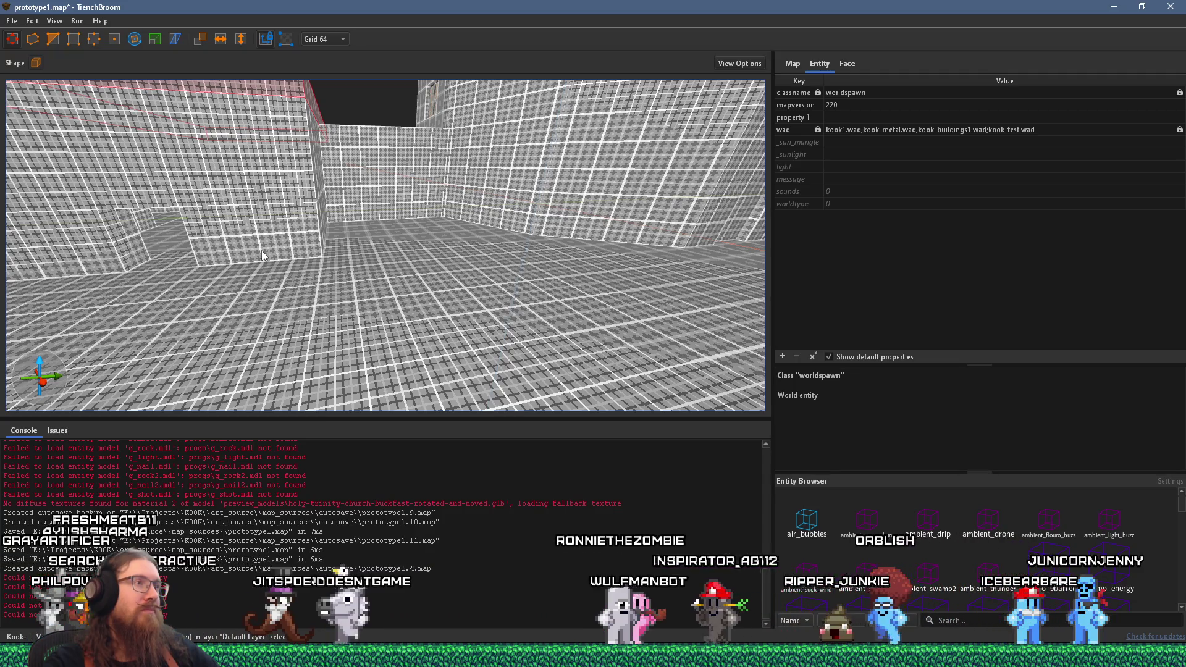
pyautogui.moveTo(234, 255); pyautogui.dragTo(560, 202)
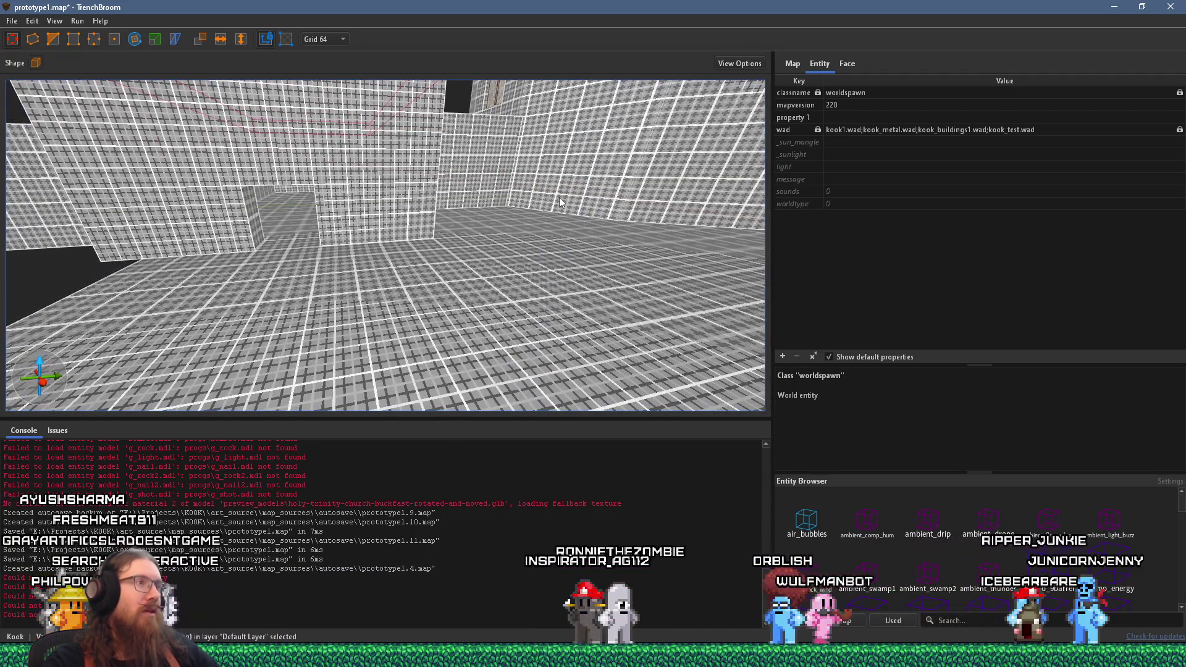
pyautogui.scroll(10, 371, 236)
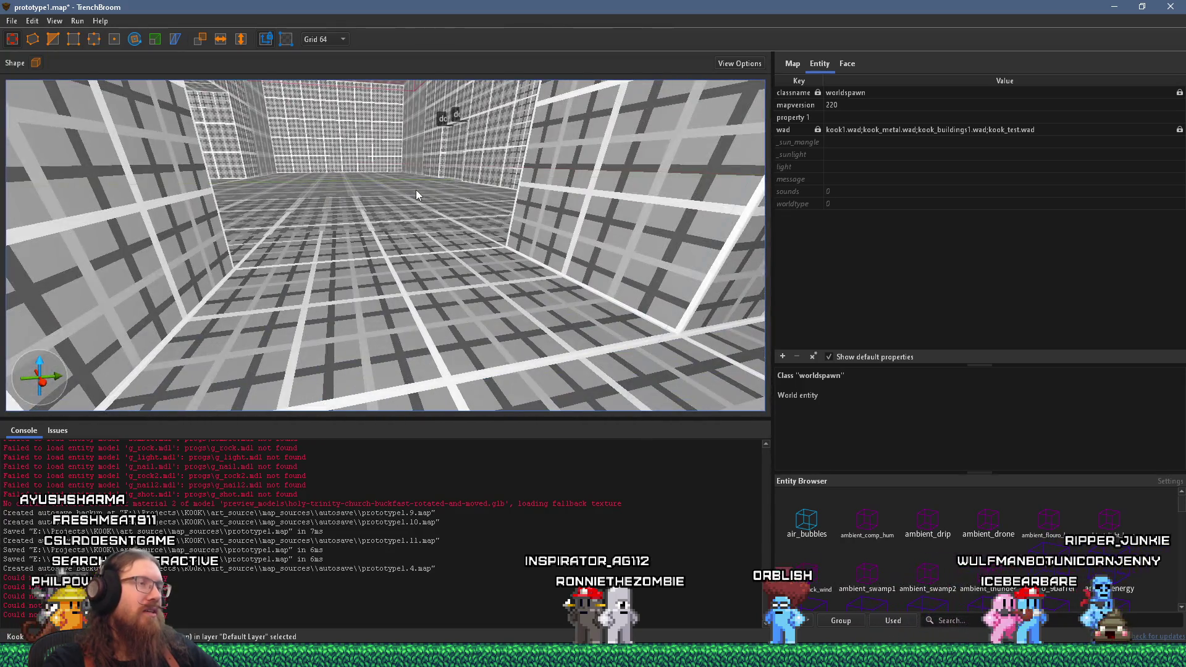